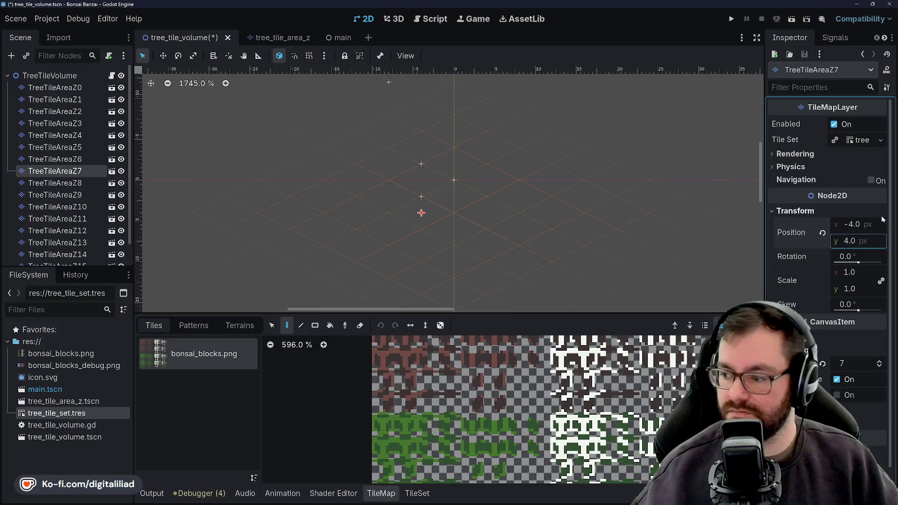
Set TreeTileAreaZ7's y position to 6 px and compare it with neighbouring layers.
left_click(853, 241)
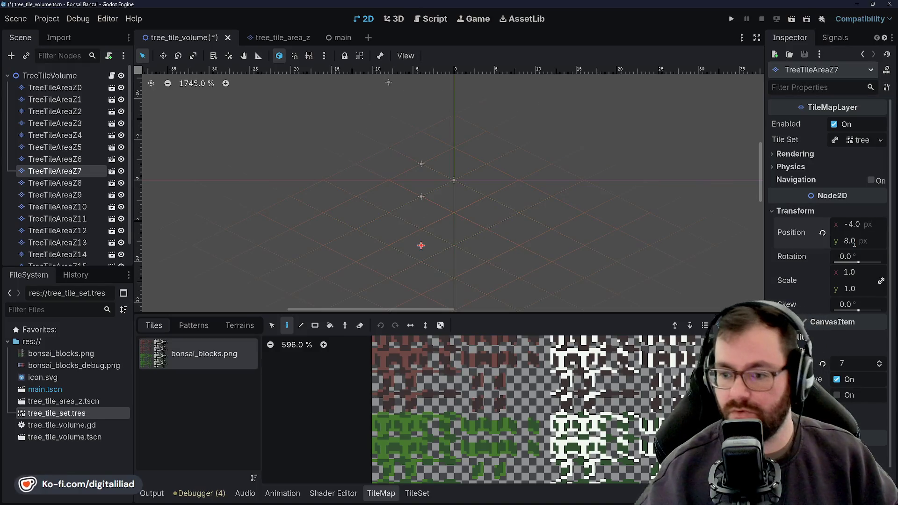
type("8")
key("Return")
type("6")
key("Return")
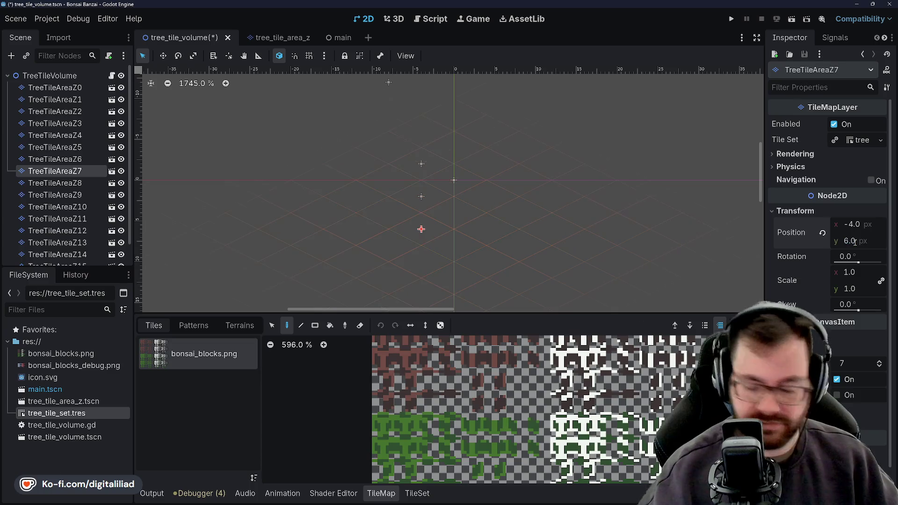
left_click(54, 182)
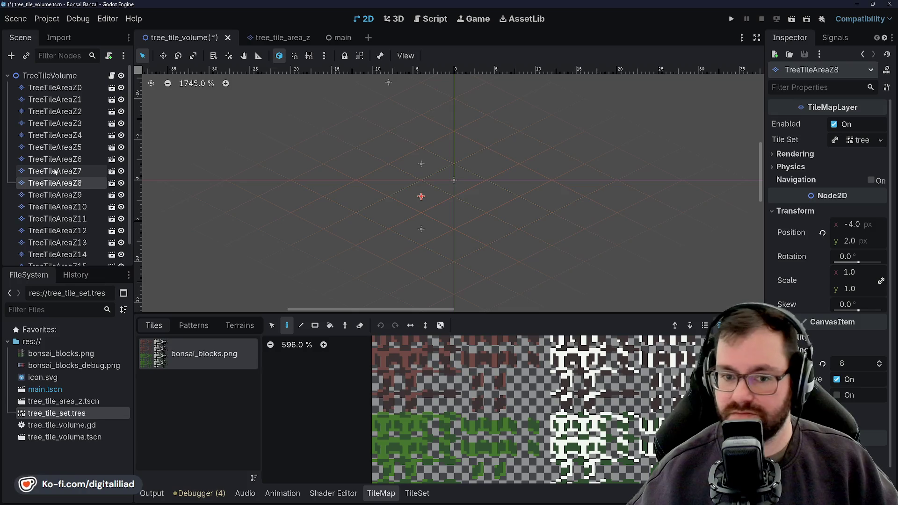
left_click(54, 170)
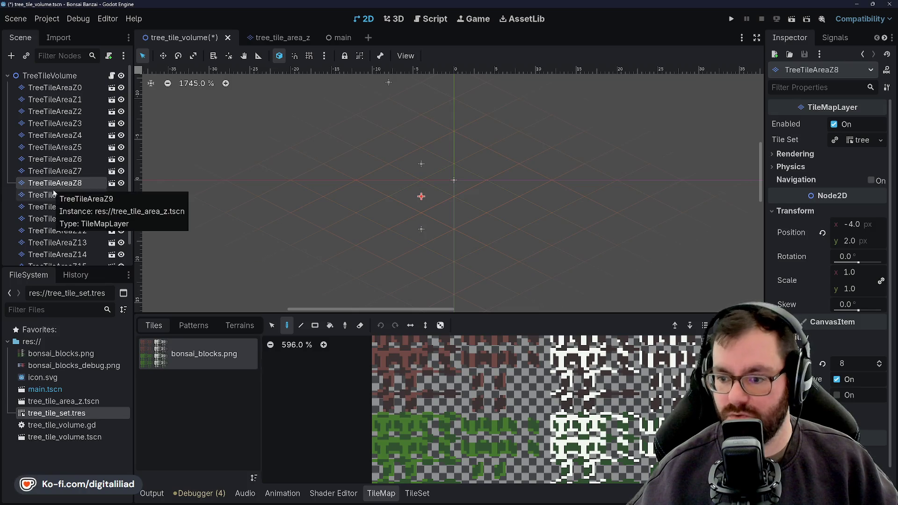
left_click(54, 195)
left_click(55, 171)
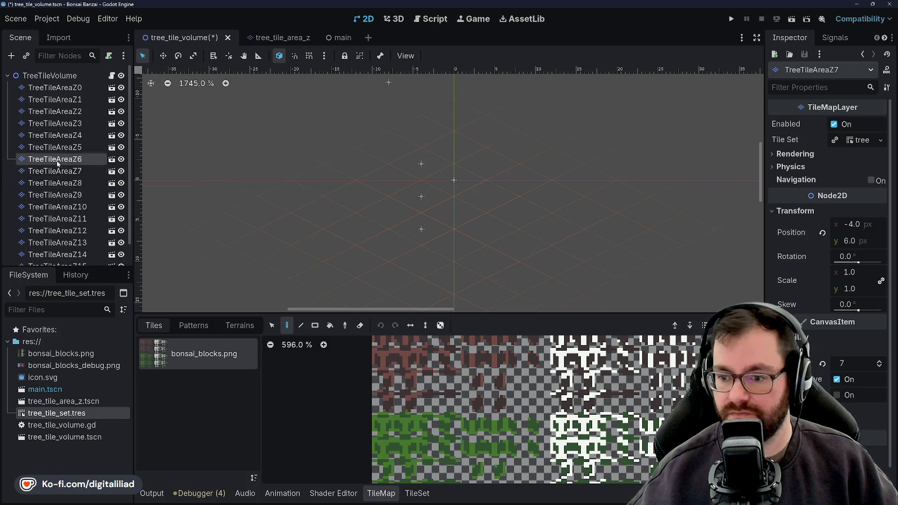
left_click(56, 171)
Move TreeTileAreaZ6 to (-4, 10) px and TreeTileAreaZ5 to (-4, 14) px.
left_click(55, 159)
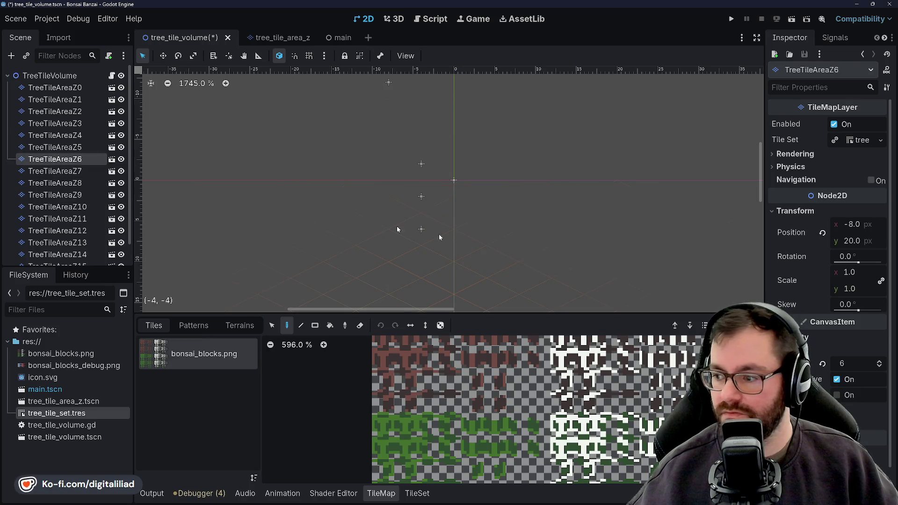
left_click(849, 225)
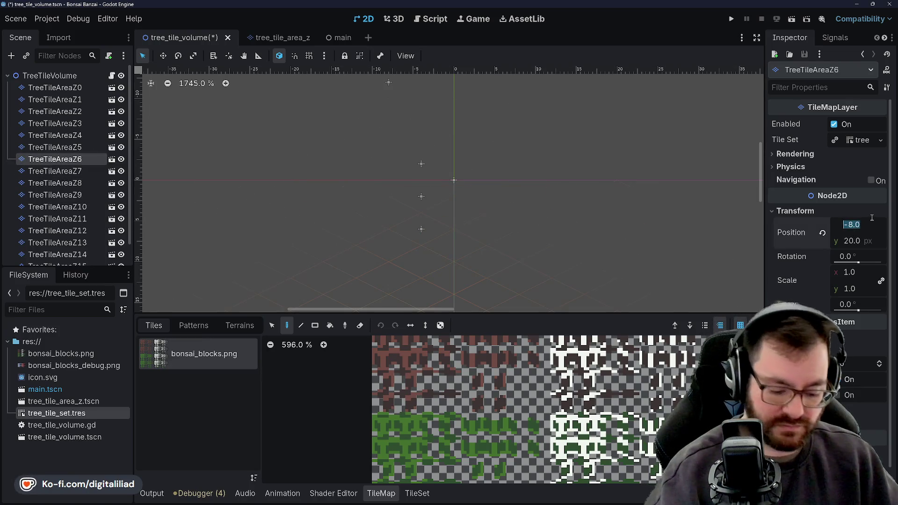
type("-4")
key("Tab")
type("10")
key("Return")
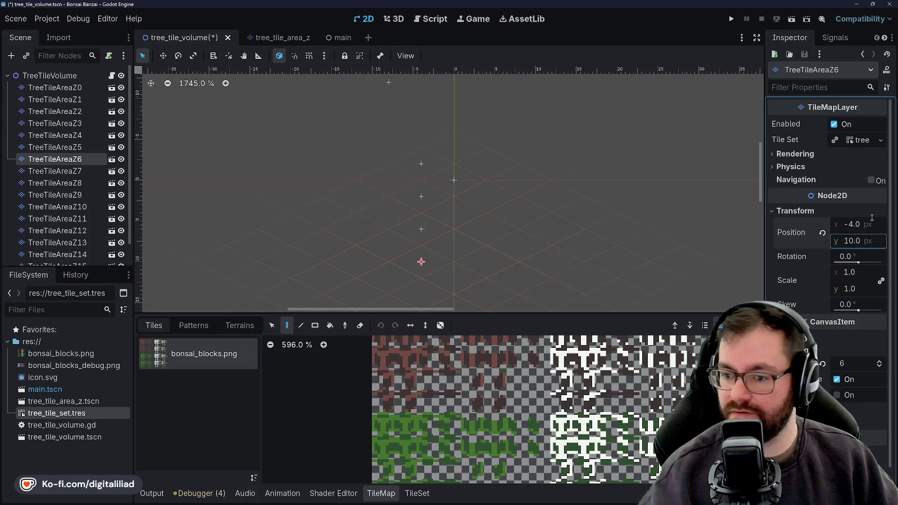
left_click(55, 148)
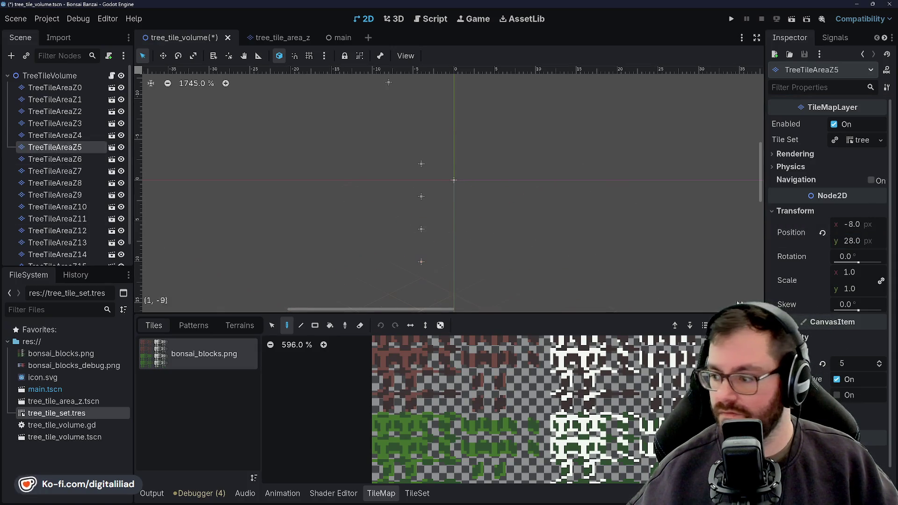
left_click(860, 225)
type("-4")
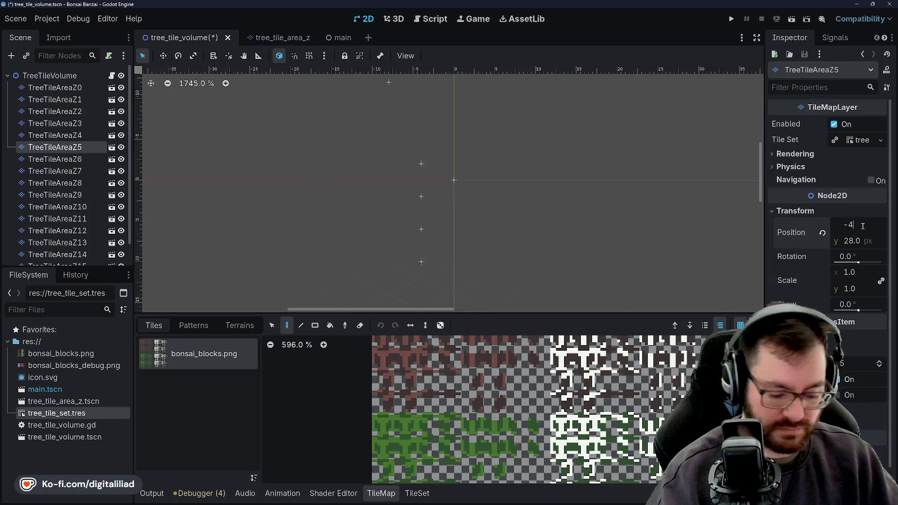
key("Tab")
type("14")
key("Return")
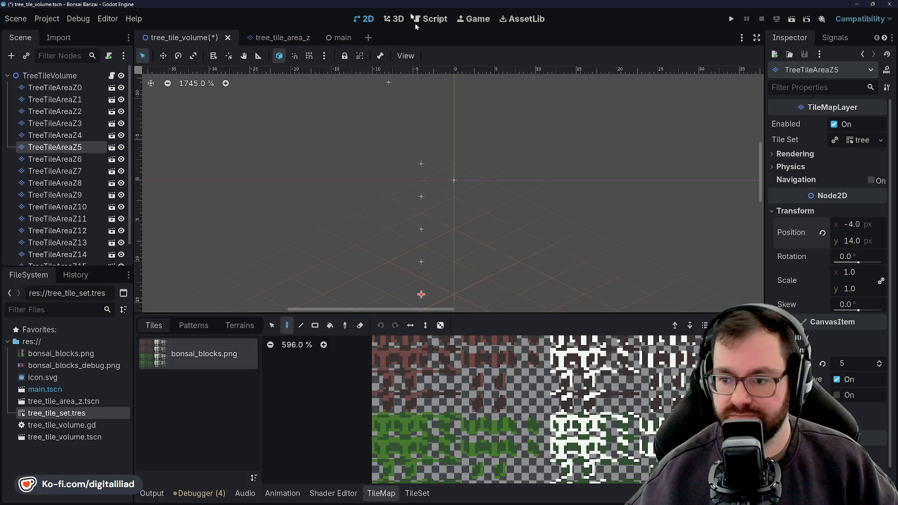
Review the lower layers' positions, then move TreeTileAreaZ4 to (-4, 18) px.
left_click_drag(411, 281, 443, 248)
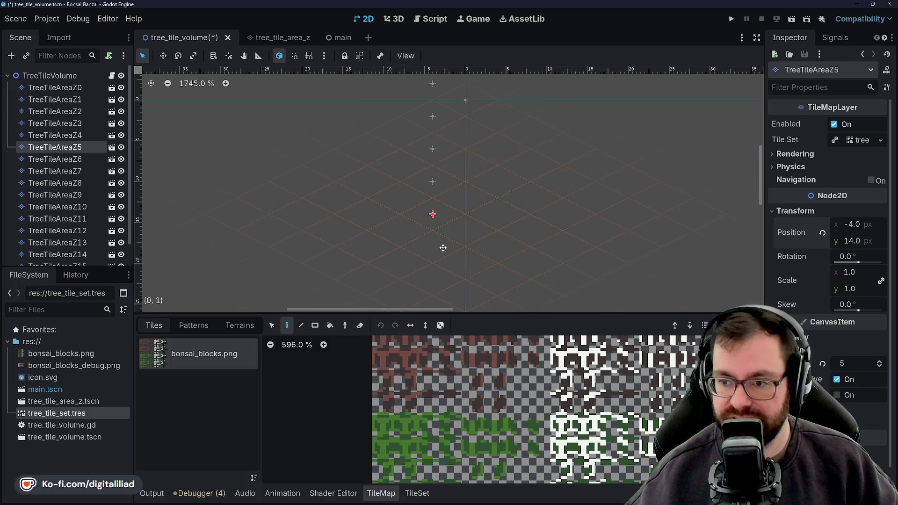
left_click(55, 124)
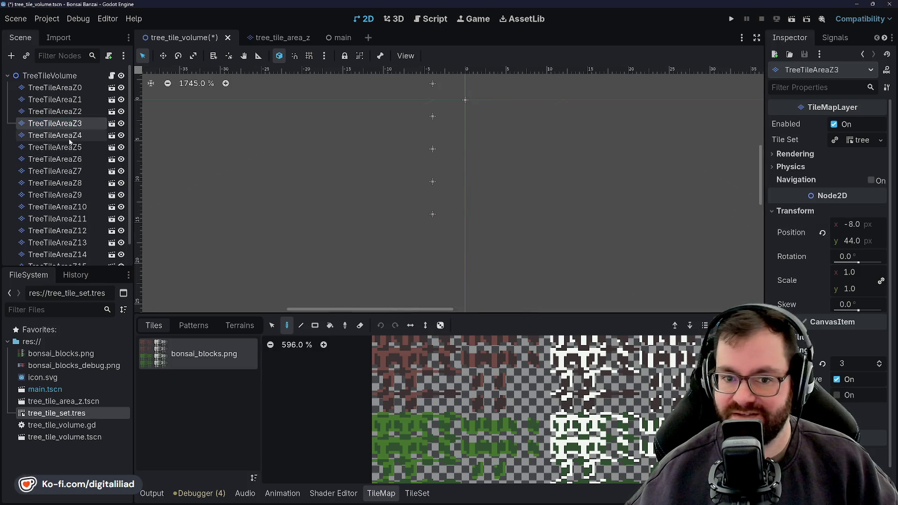
left_click(68, 137)
left_click(64, 160)
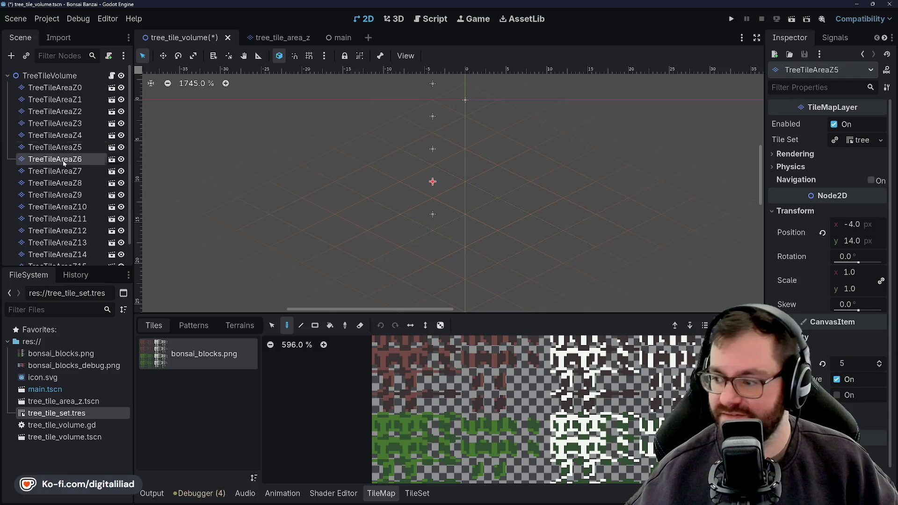
left_click(63, 171)
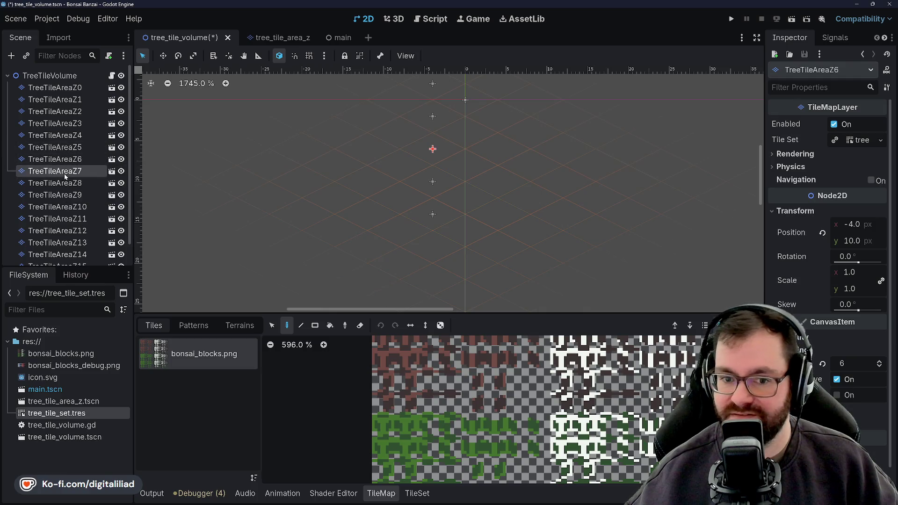
left_click(70, 148)
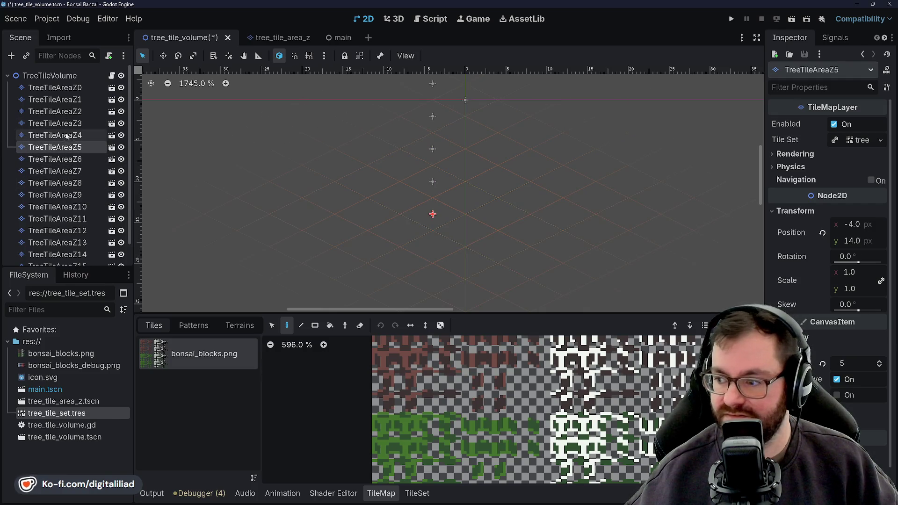
left_click(66, 134)
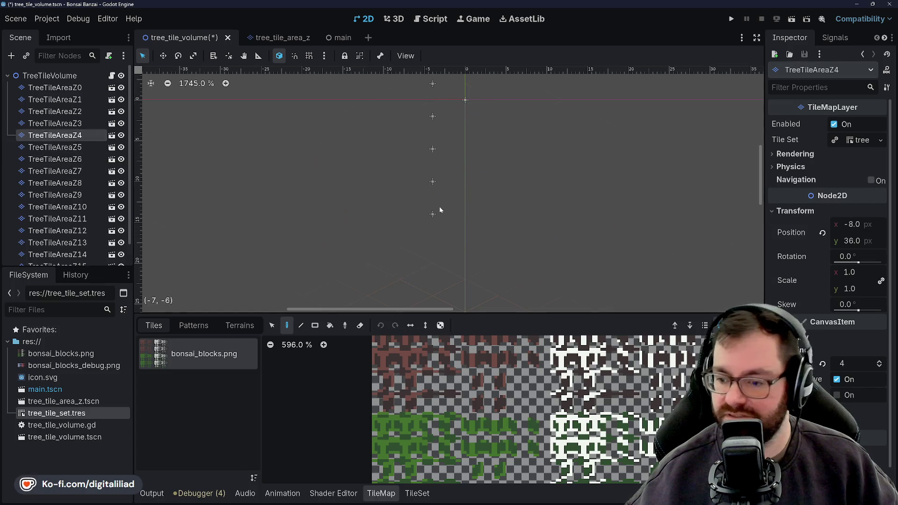
left_click(856, 224)
type("-4")
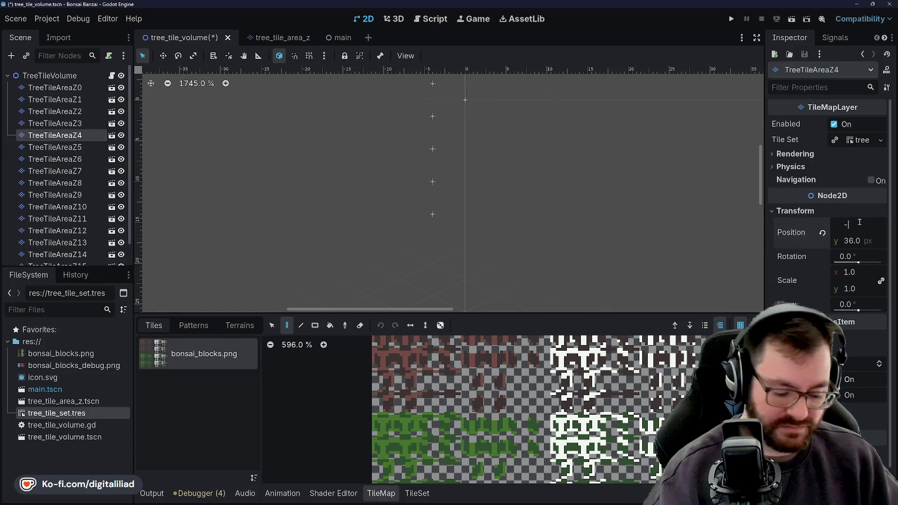
key("Tab")
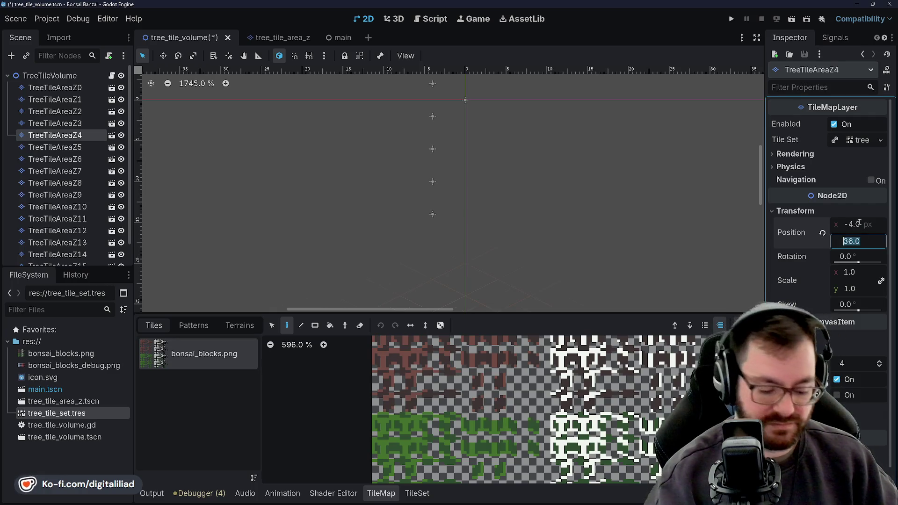
type("18")
key("Return")
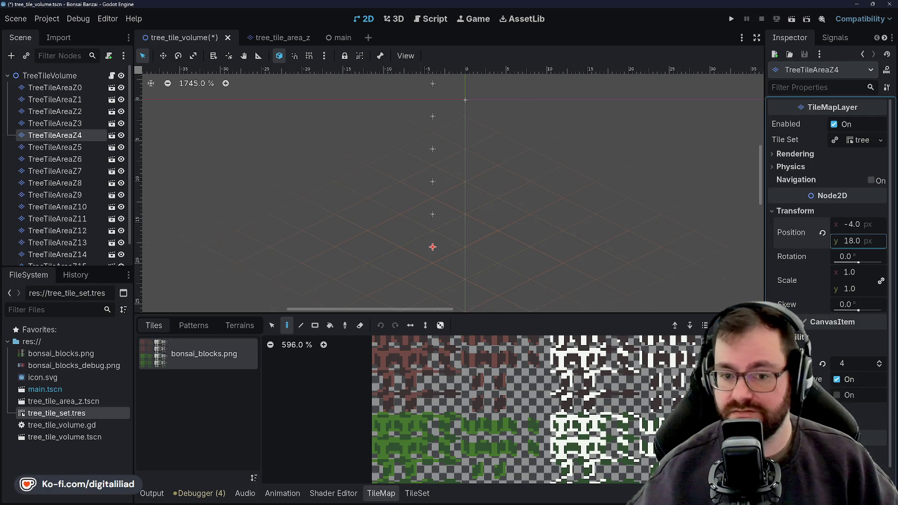
Move TreeTileAreaZ3 to (-4, 22) px and set TreeTileAreaZ2's x to -4 px.
key("Up")
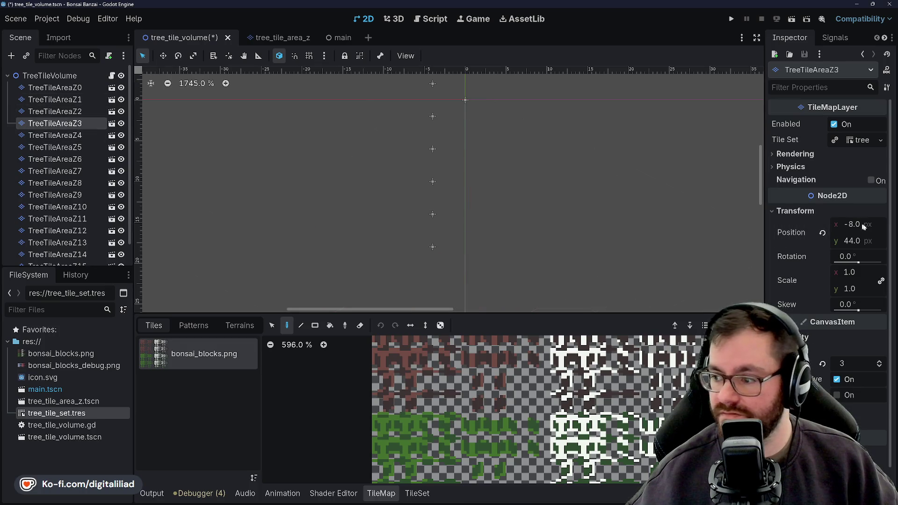
left_click(863, 224)
type("-4")
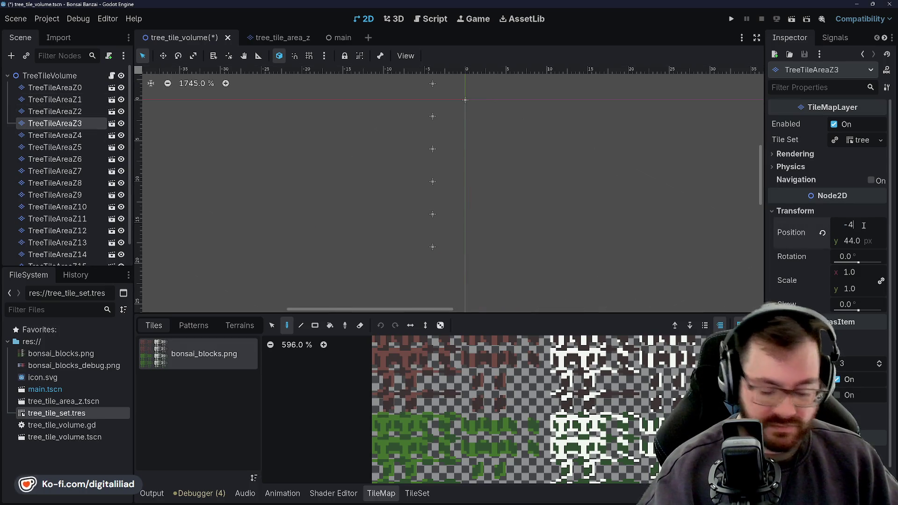
key("Tab")
type("22")
key("Return")
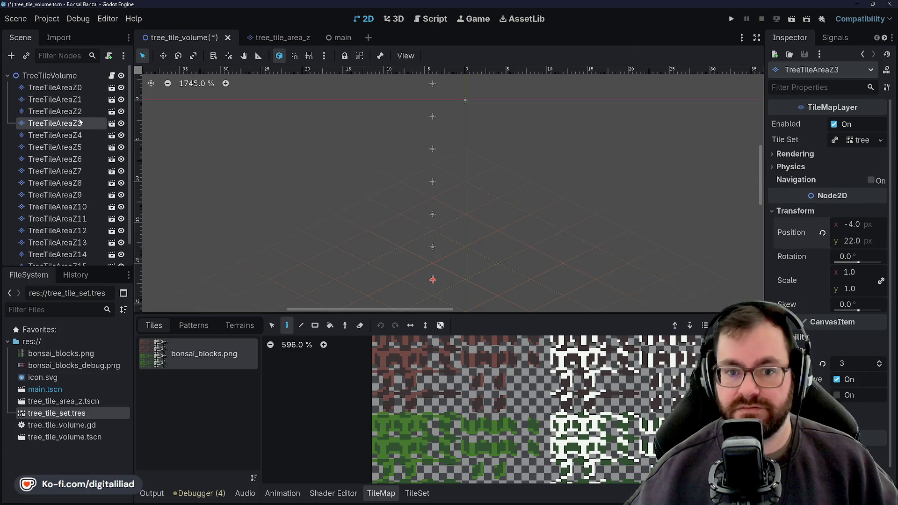
left_click(71, 112)
left_click(854, 226)
type("-4")
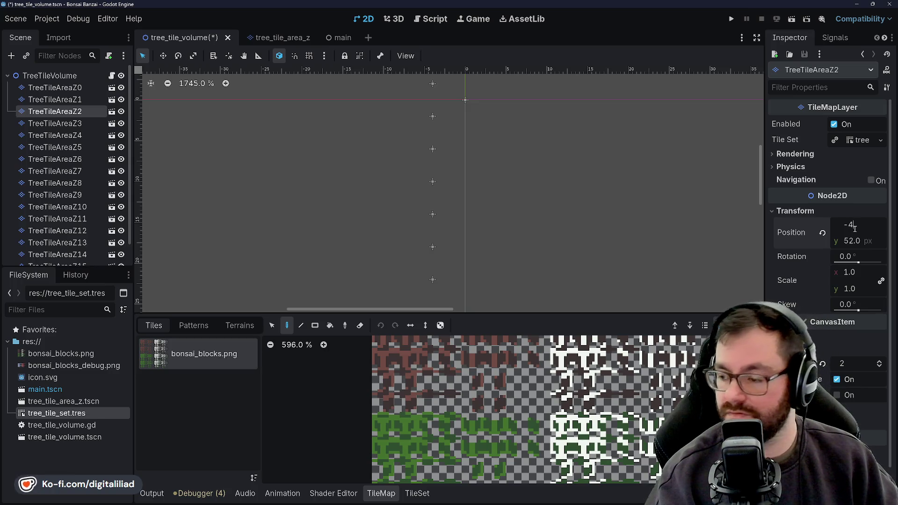
key("Tab")
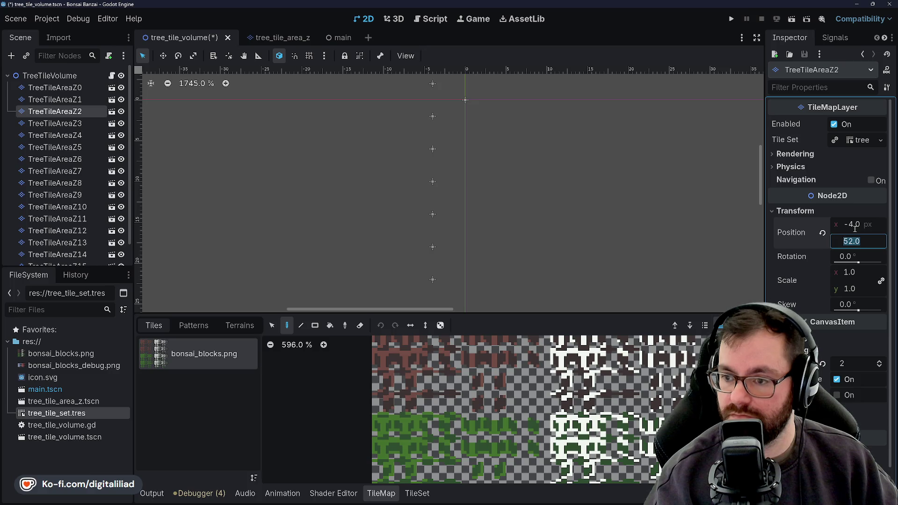
scroll(359, 225, "down", 5)
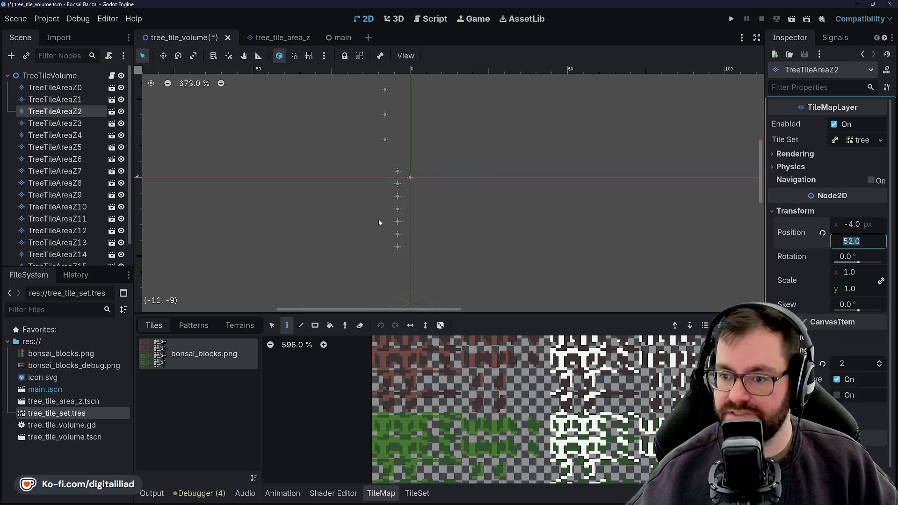
scroll(393, 203, "down", 5)
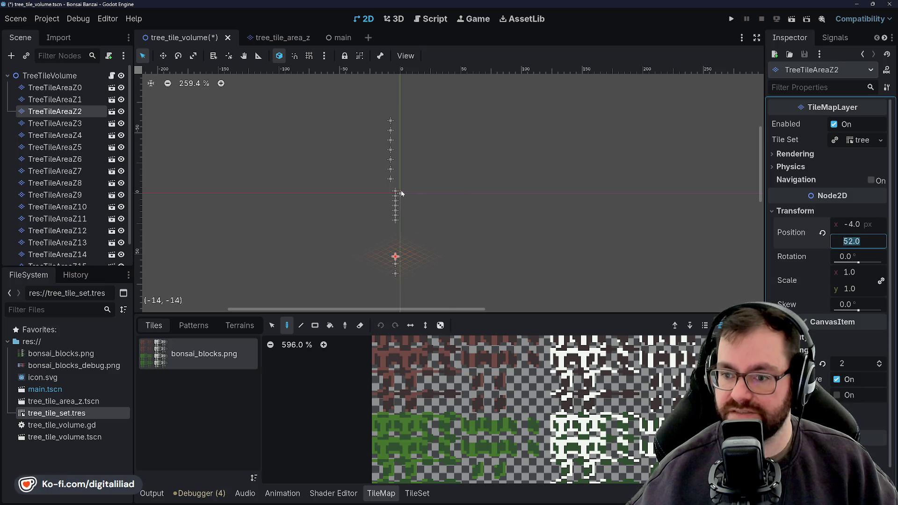
scroll(447, 254, "up", 1)
scroll(382, 255, "up", 2)
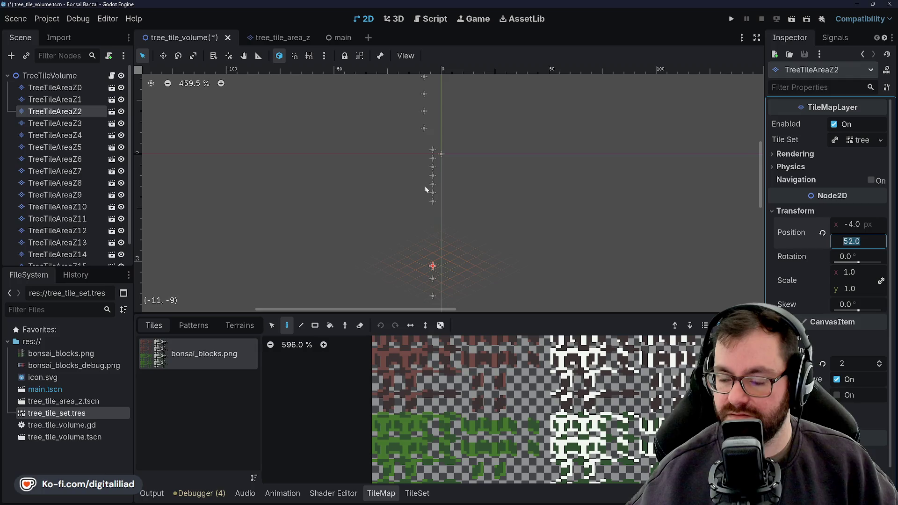
scroll(424, 189, "down", 2)
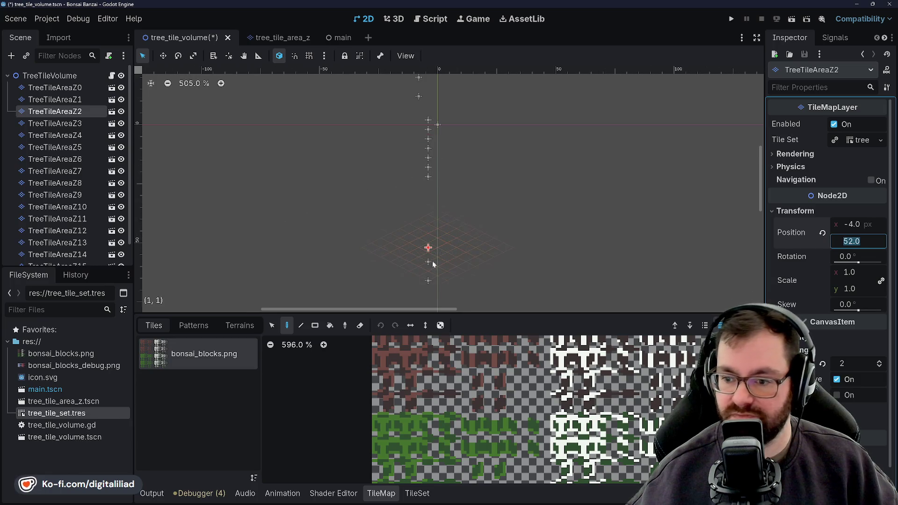
scroll(435, 263, "up", 3)
scroll(425, 233, "up", 2)
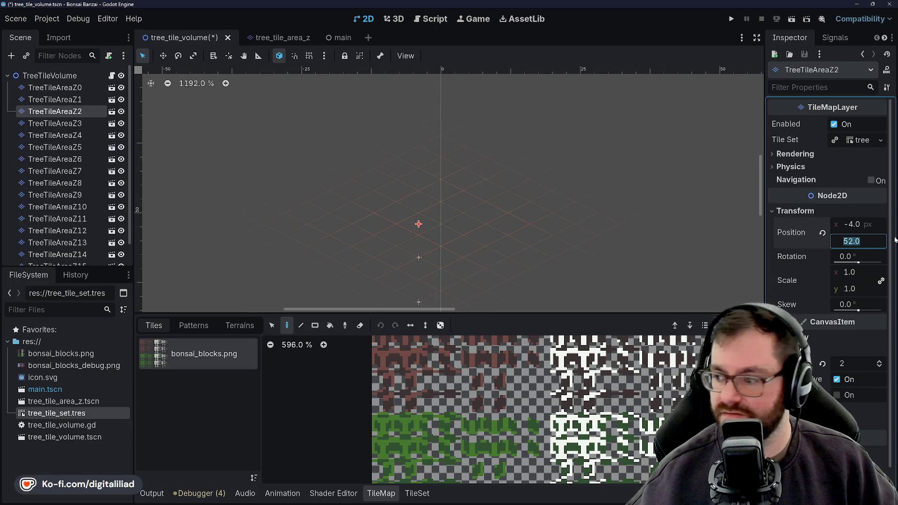
scroll(450, 151, "down", 2)
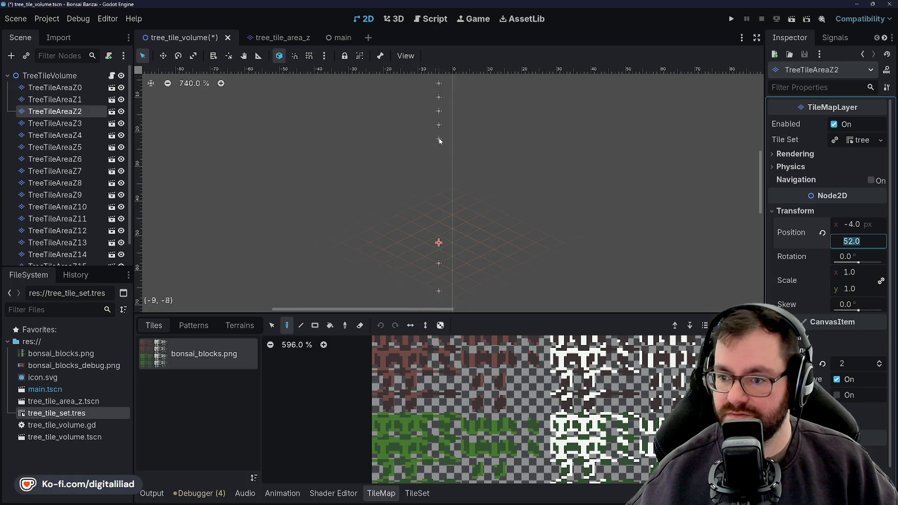
Set TreeTileAreaZ2's vertical position to 26 px after checking Z3.
left_click(33, 124)
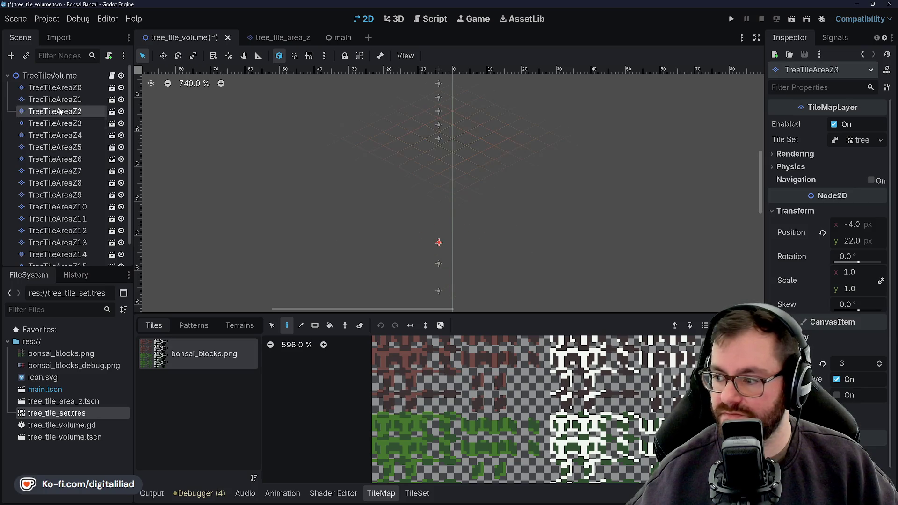
left_click(855, 240)
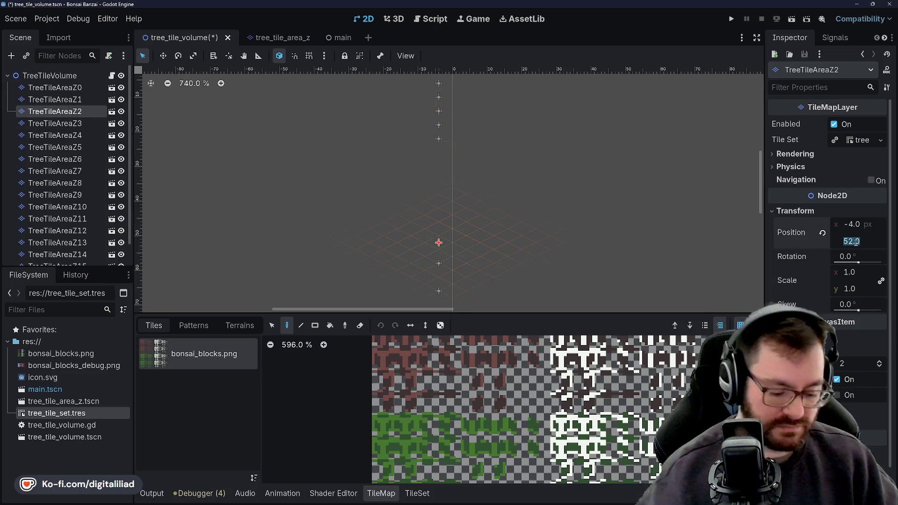
type("26")
key("Return")
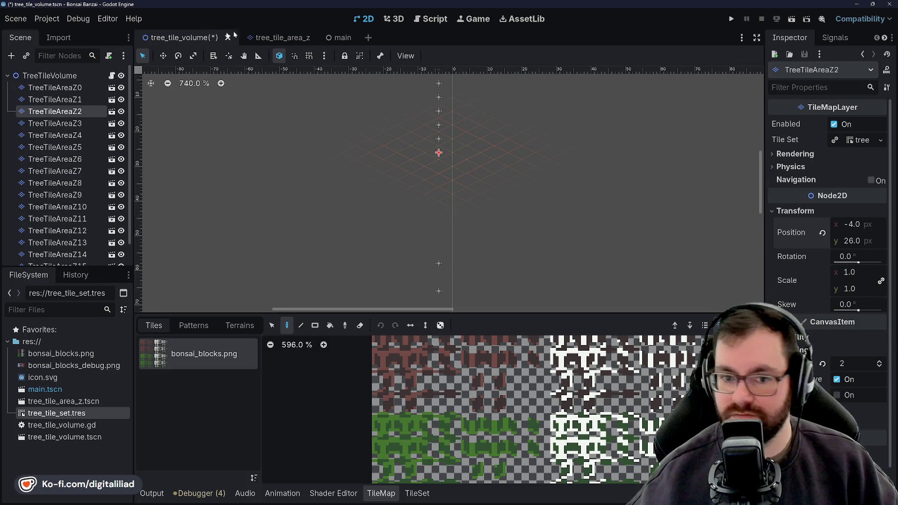
Set TreeTileAreaZ1's vertical position to 30 px, then check Z0 and Z9.
left_click(60, 102)
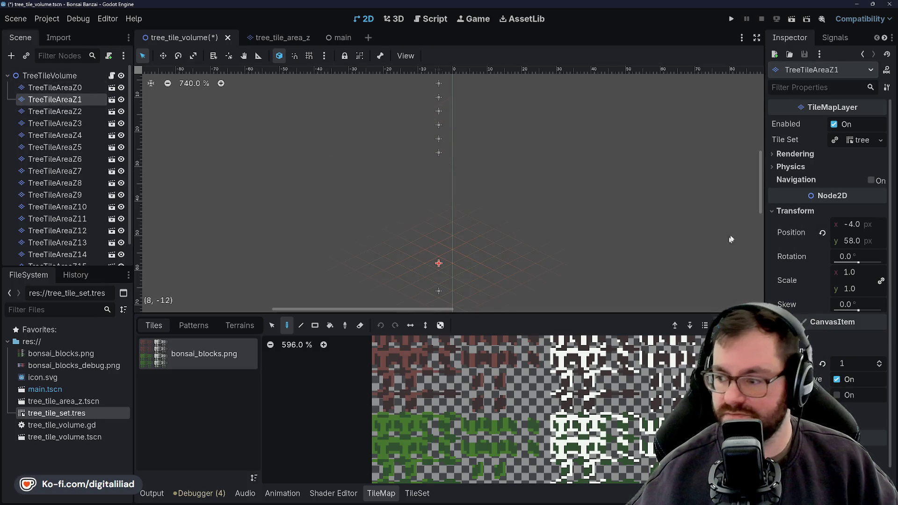
left_click(860, 226)
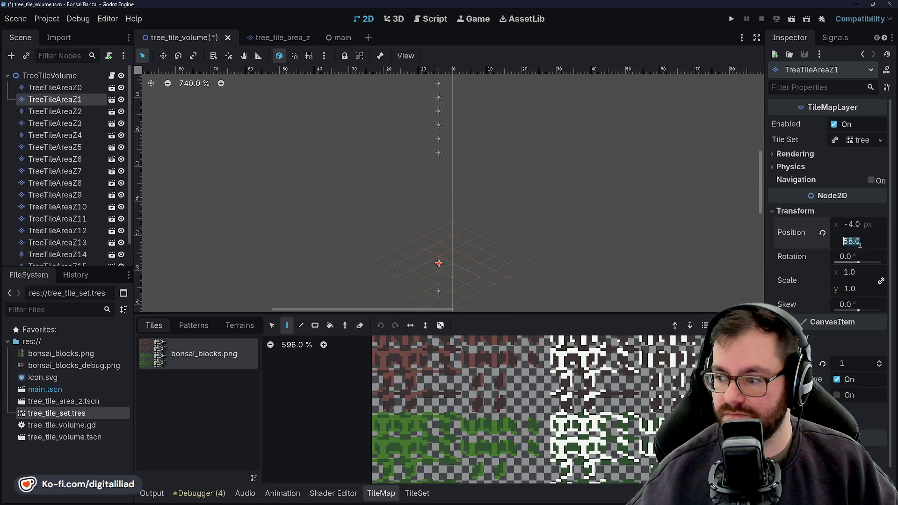
type("30")
key("Return")
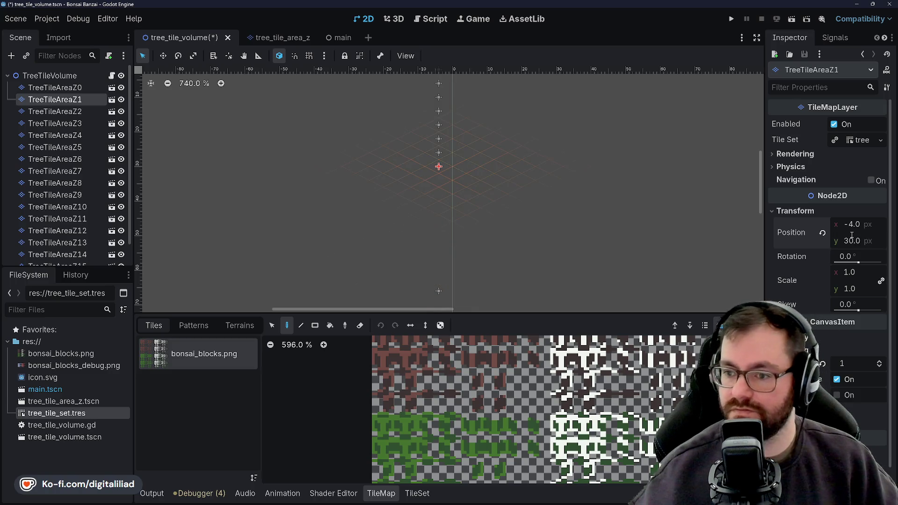
left_click(53, 88)
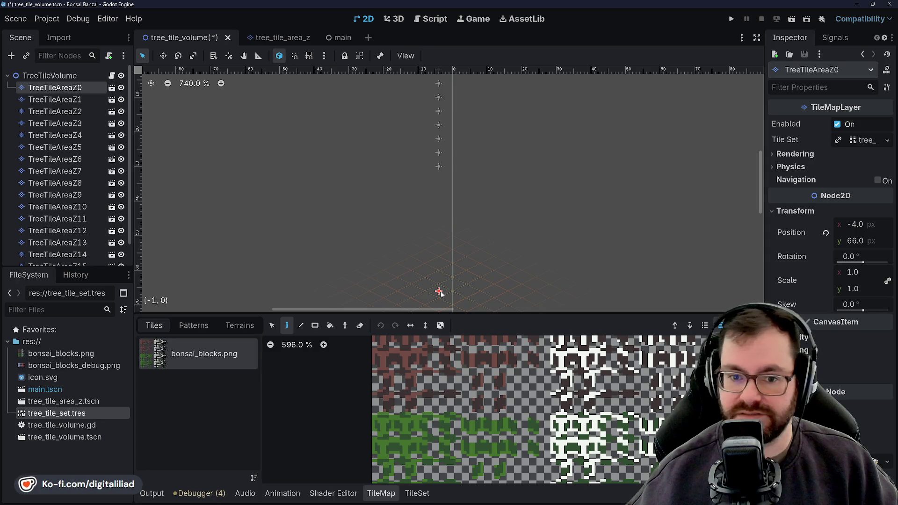
left_click(56, 194)
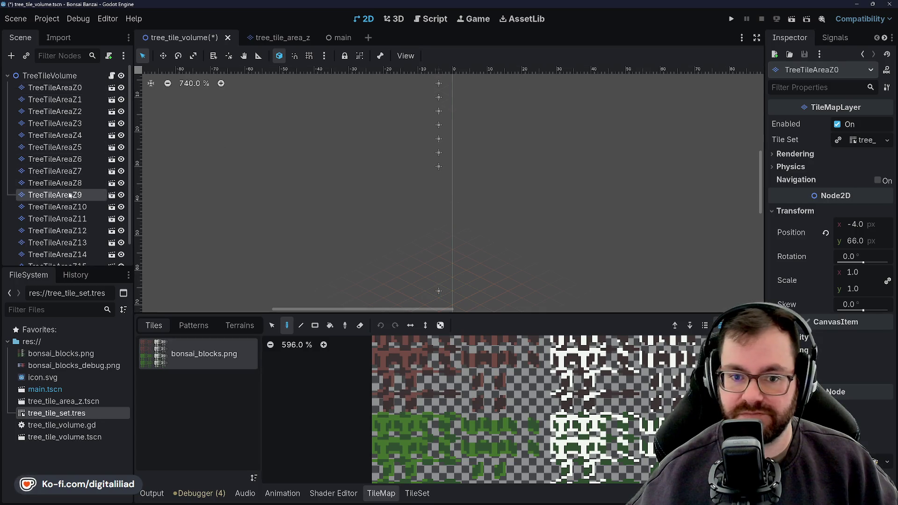
scroll(432, 266, "down", 2)
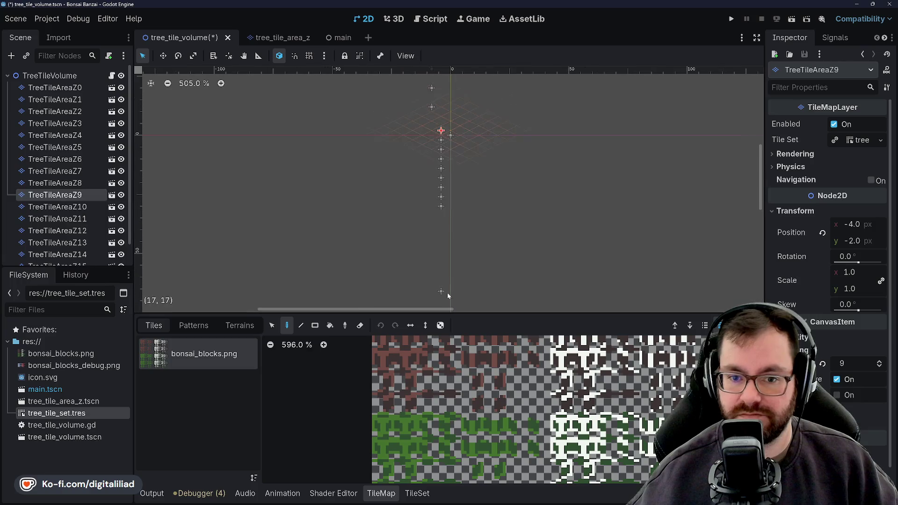
scroll(432, 267, "up", 1)
scroll(438, 281, "up", 1)
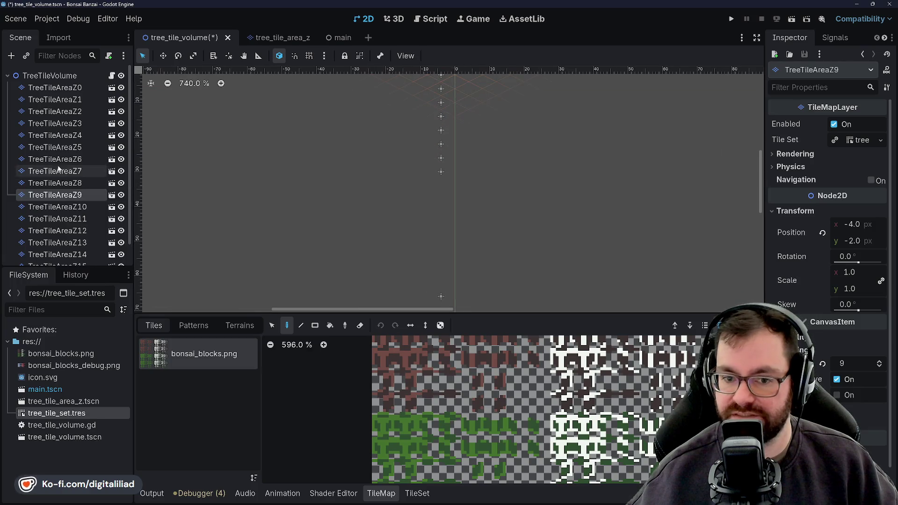
Abort renaming TreeTileAreaZ9, then rename TreeTileAreaZ8 to TreeTileAreaZ-1.
right_click(66, 195)
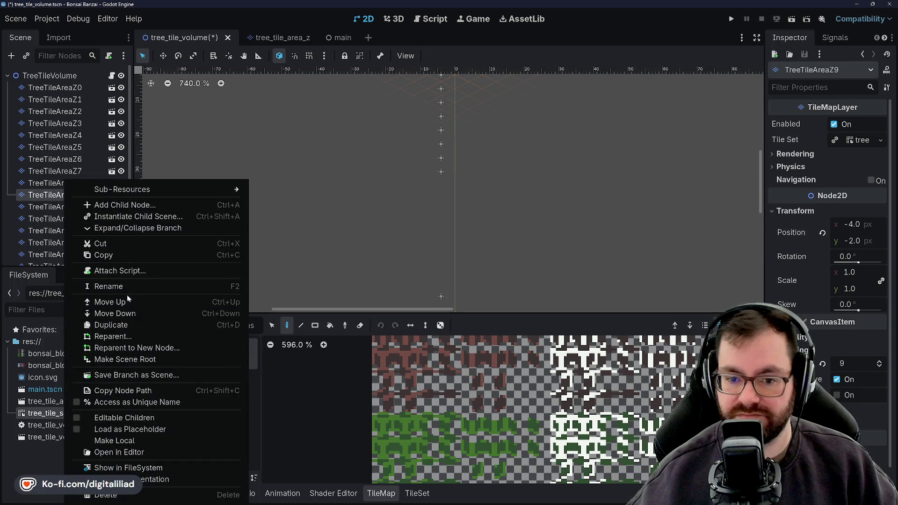
left_click(125, 287)
left_click(83, 197)
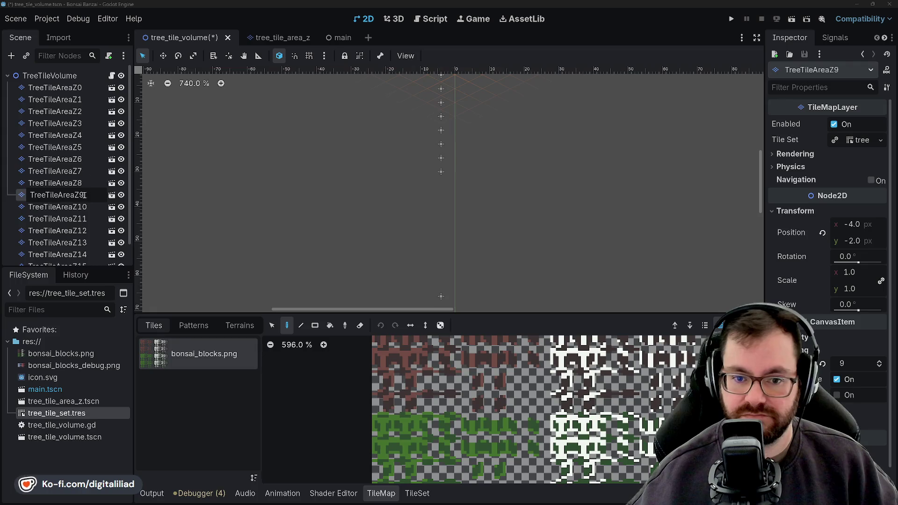
key("Return")
right_click(81, 183)
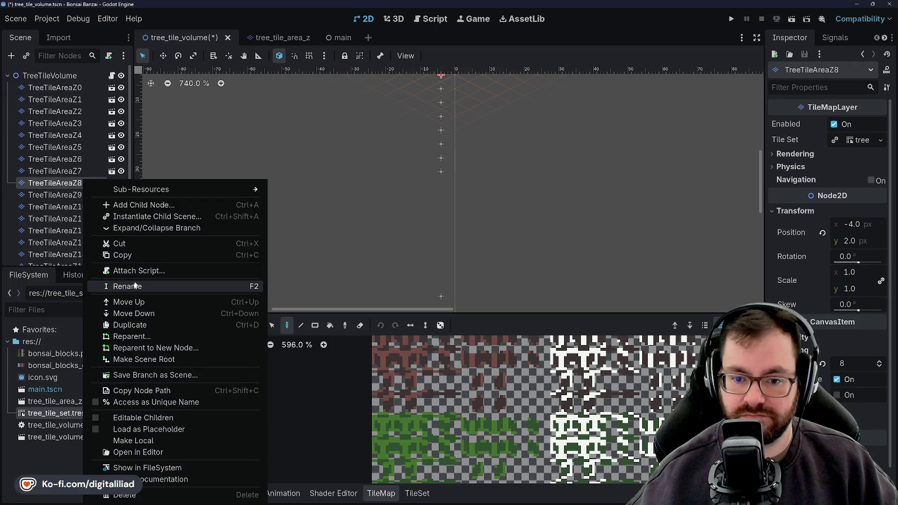
left_click(136, 285)
left_click(90, 187)
key("BackSpace")
type("-1")
key("Return")
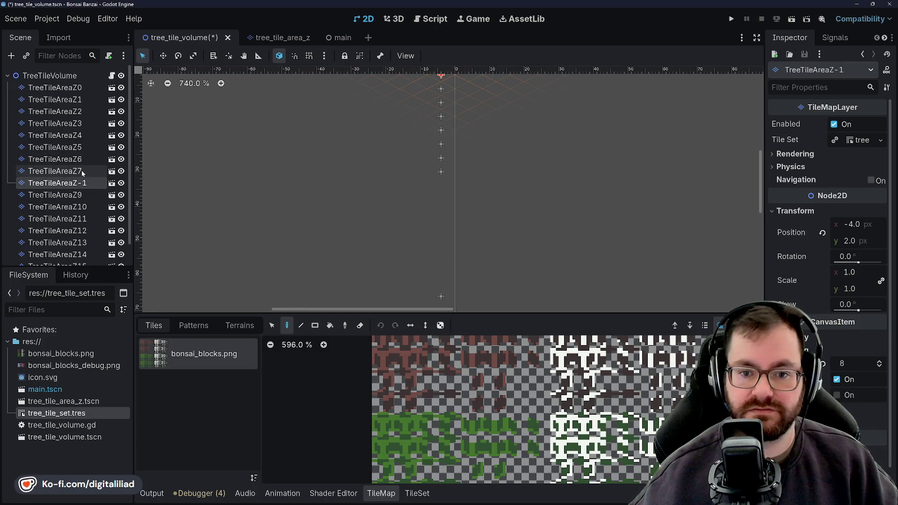
Rename Z7, Z6 and Z5 to TreeTileAreaZ-2, Z-3 and Z-4, correcting a mistyped Z-5.
left_click(81, 171)
key("BackSpace")
type("-2")
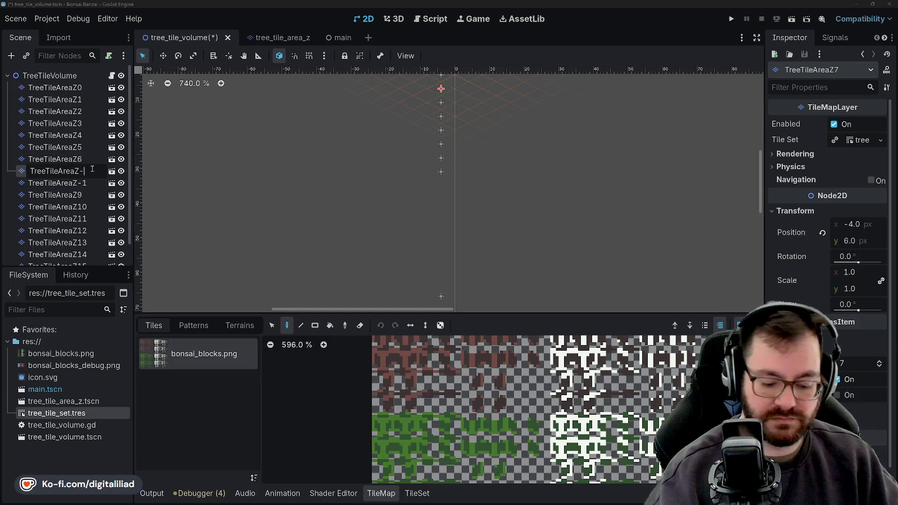
key("Return")
left_click(88, 157)
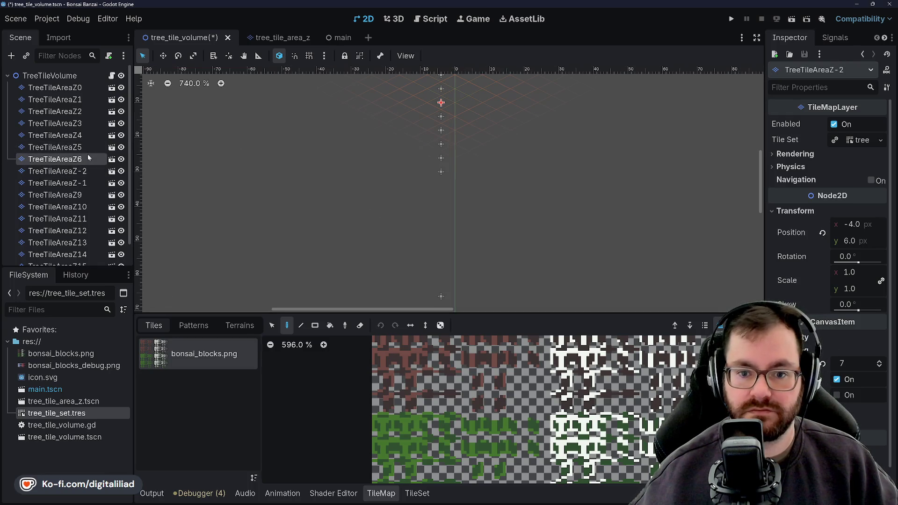
key("BackSpace")
type("-3")
key("Return")
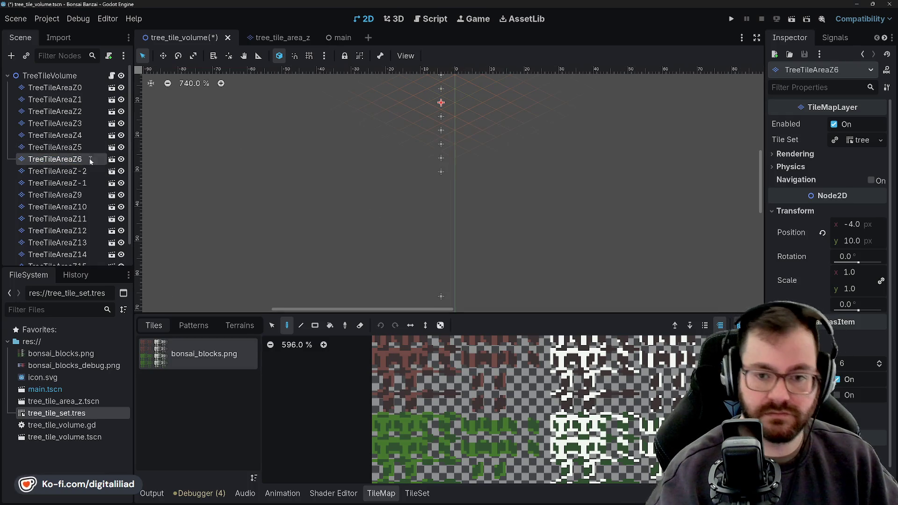
left_click(88, 148)
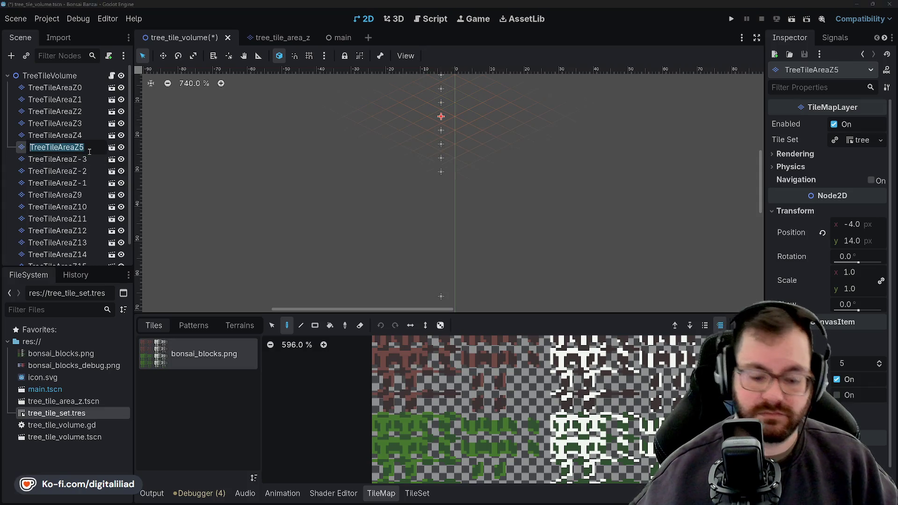
key("BackSpace")
type("-5")
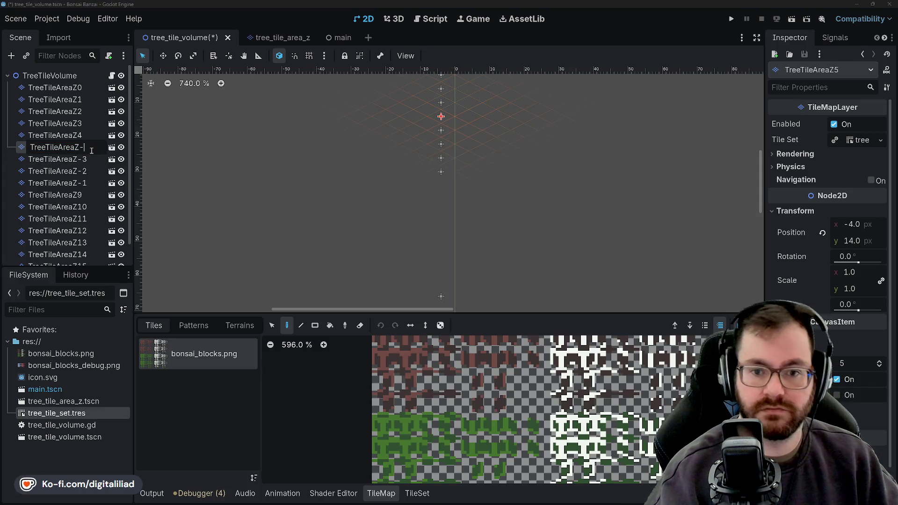
key("Return")
left_click(90, 149)
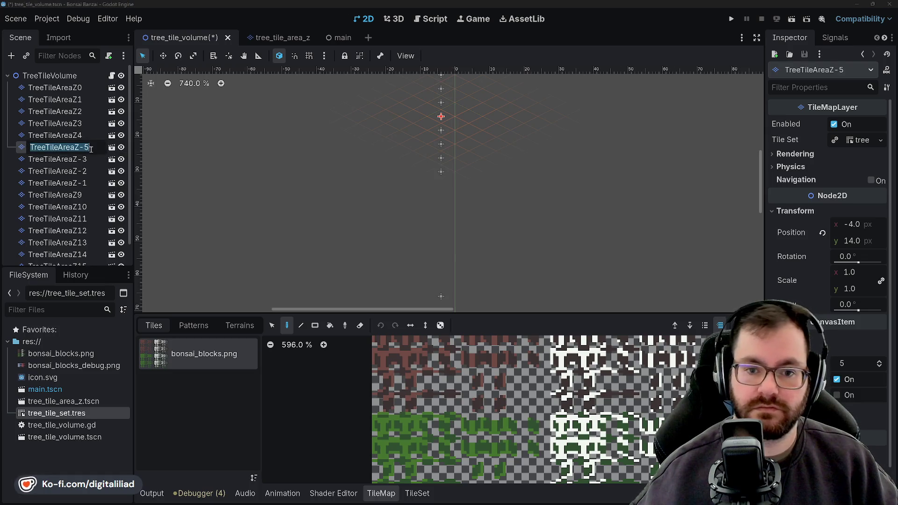
key("BackSpace")
type("4")
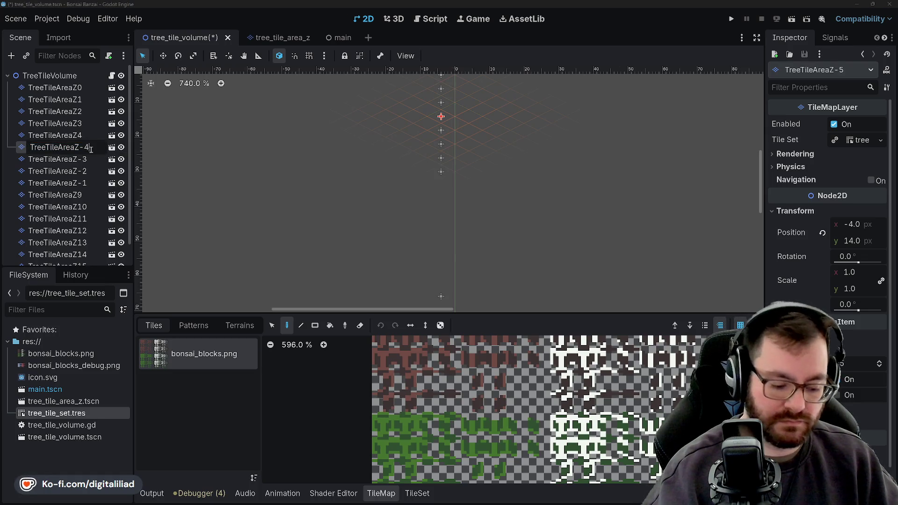
key("Return")
Rename Z4, Z3 and Z2 to TreeTileAreaZ-5, Z-6 and Z-7.
left_click(81, 134)
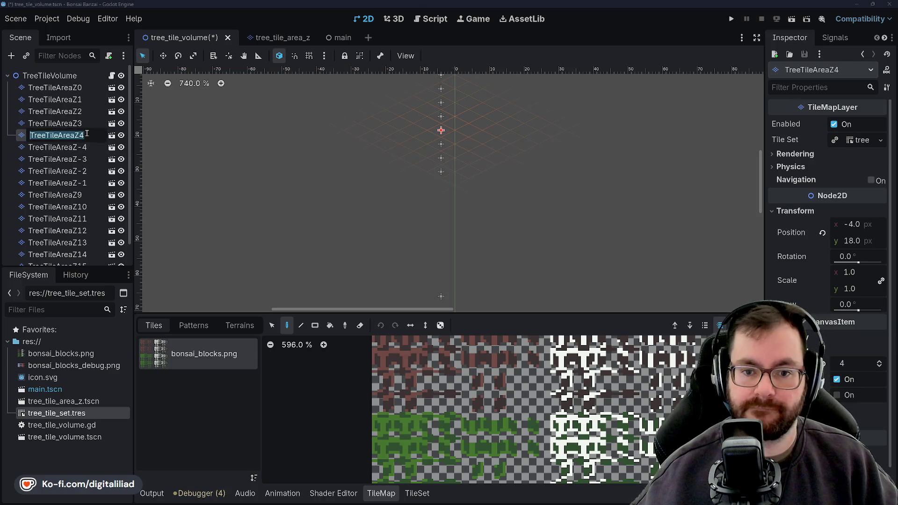
key("BackSpace")
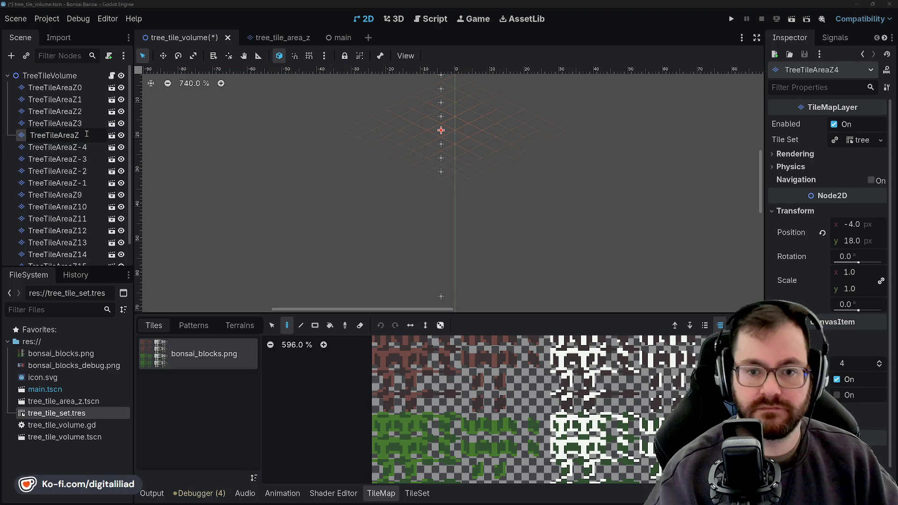
type("-5")
key("Return")
left_click(88, 123)
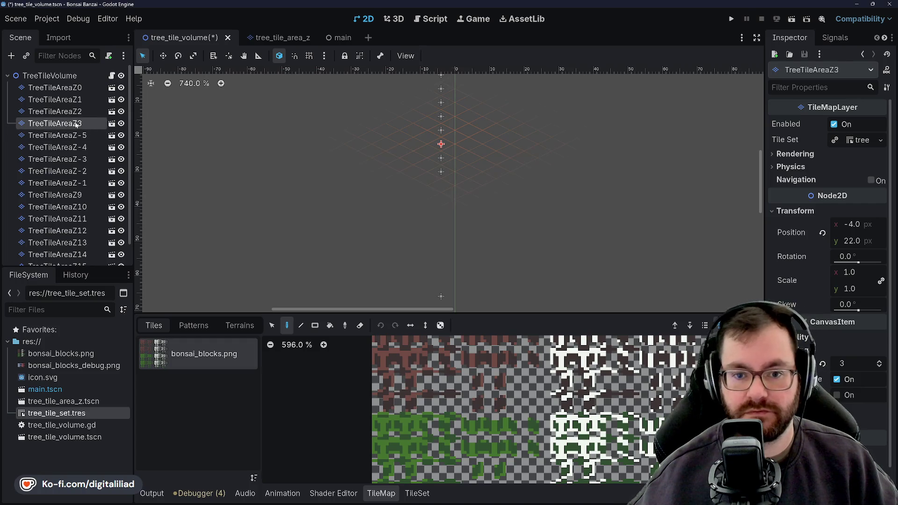
key("BackSpace")
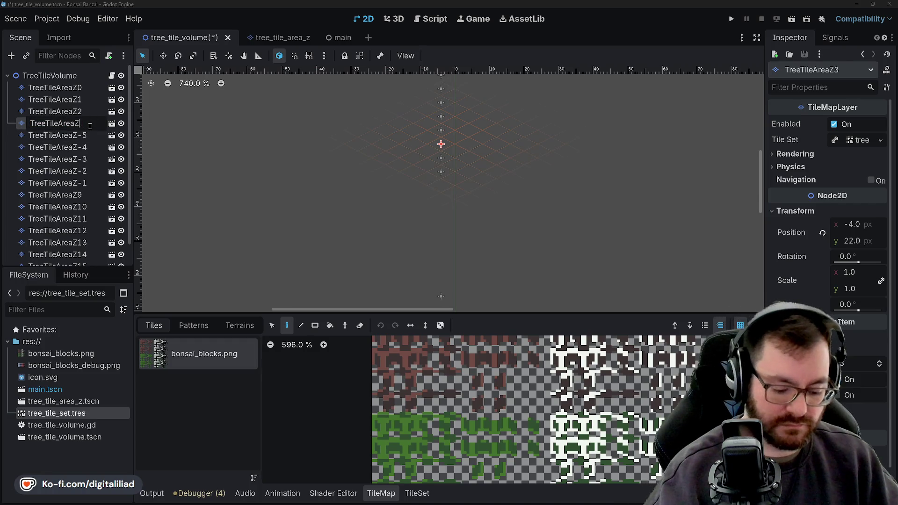
type("-6")
key("Return")
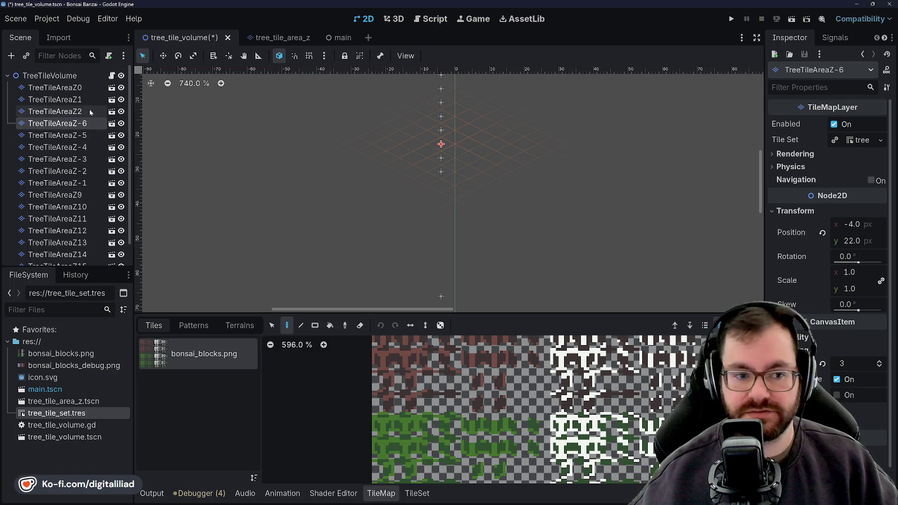
left_click(89, 110)
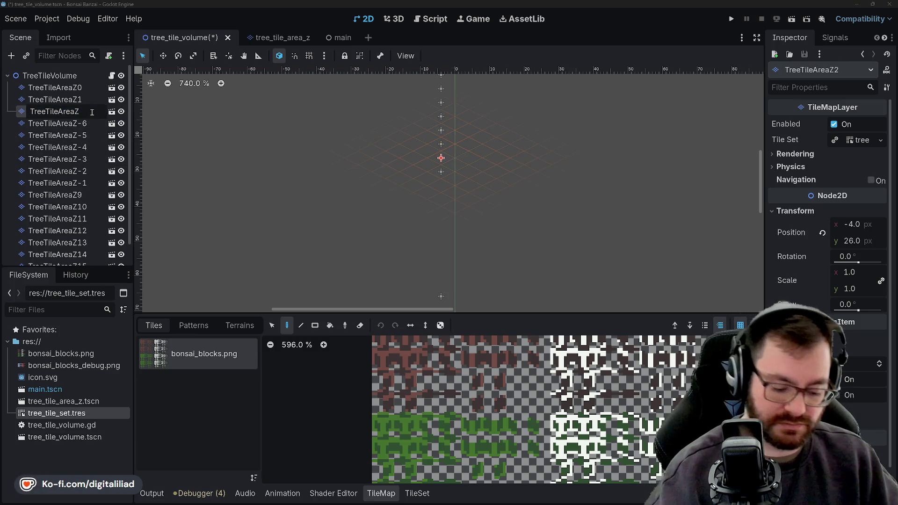
key("BackSpace")
type("-7")
key("Return")
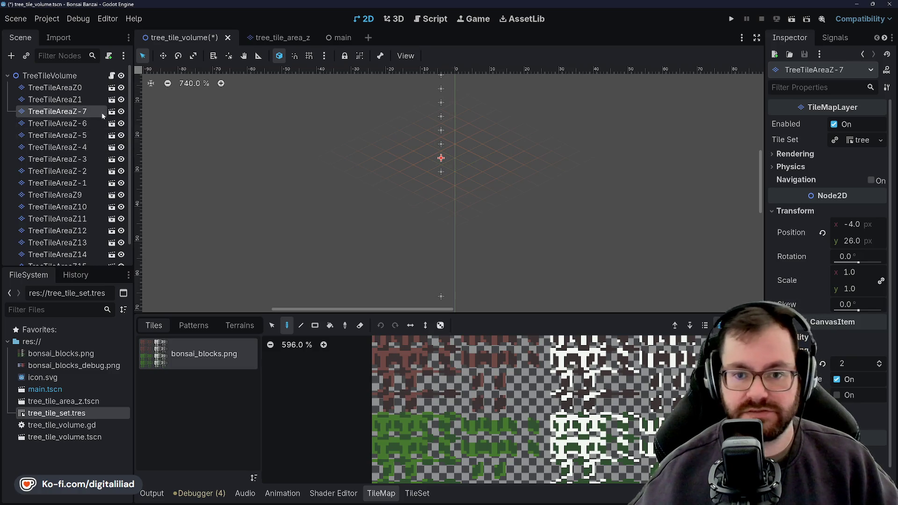
Rename Z1 and Z0 to TreeTileAreaZ-8 and TreeTileAreaZ-9.
left_click(88, 100)
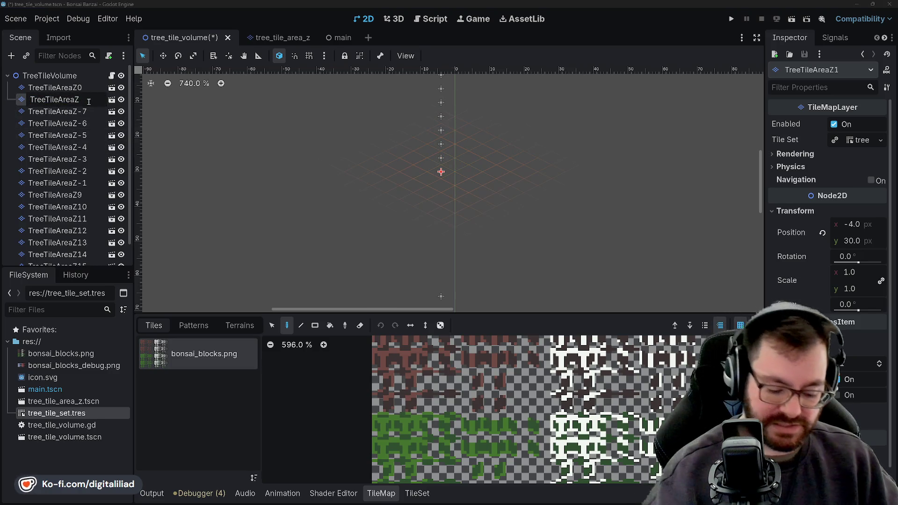
type("-")
key("BackSpace")
type("-8")
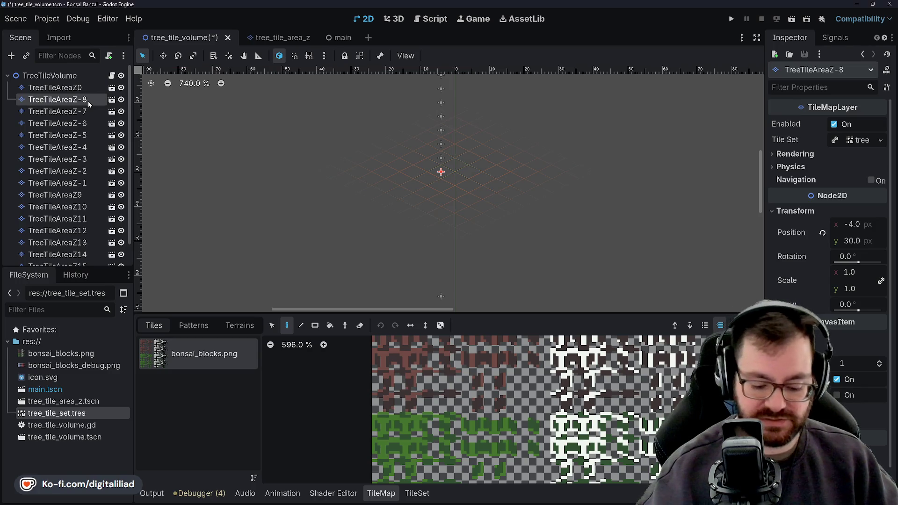
key("Return")
left_click(90, 87)
left_click(90, 87)
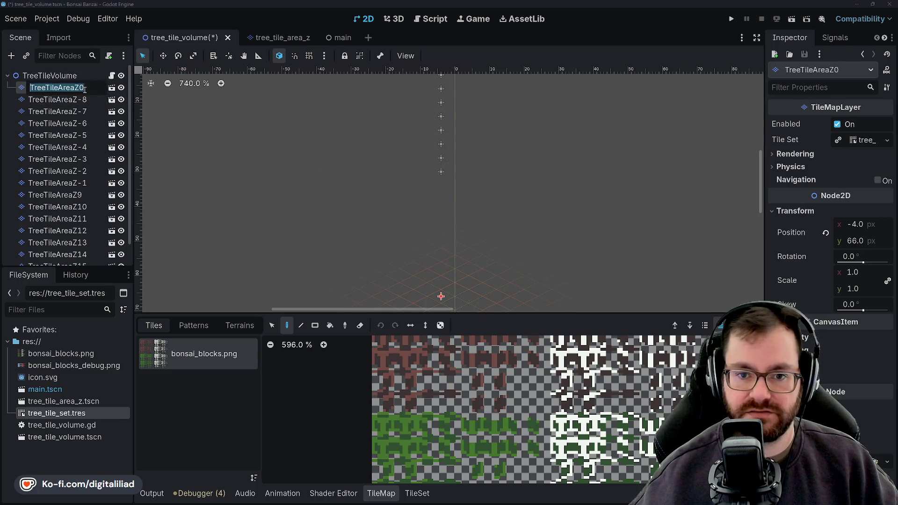
key("BackSpace")
type("-9")
key("Return")
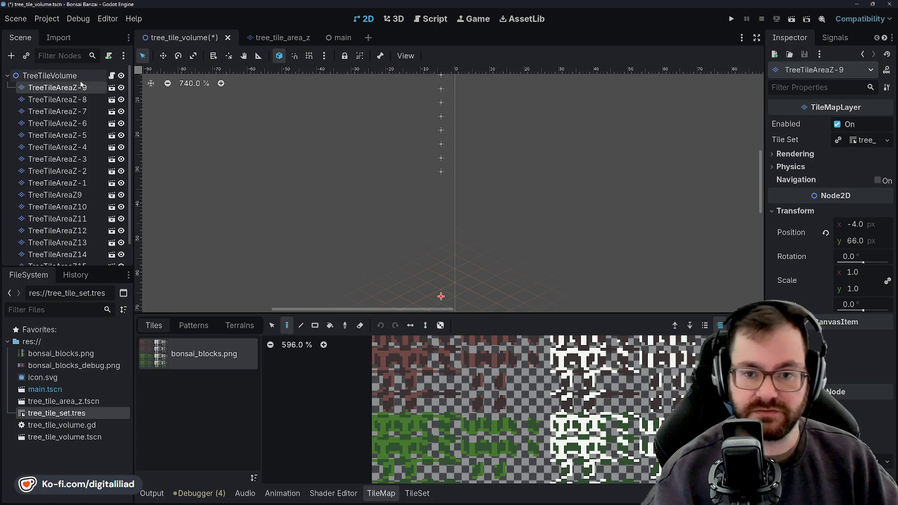
Rename TreeTileAreaZ9 and Z10 to TreeTileAreaZ0 and Z1.
left_click(55, 196)
double_click(81, 199)
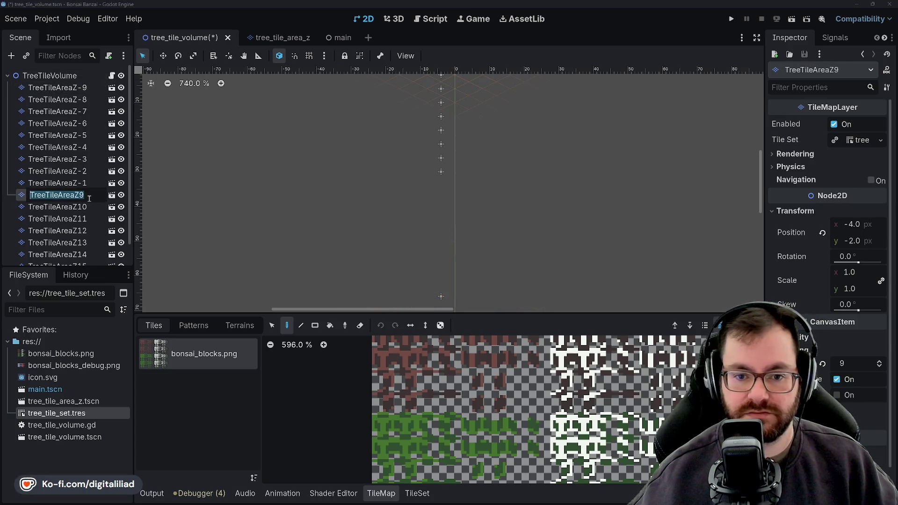
key("End")
key("BackSpace")
type("0")
key("Return")
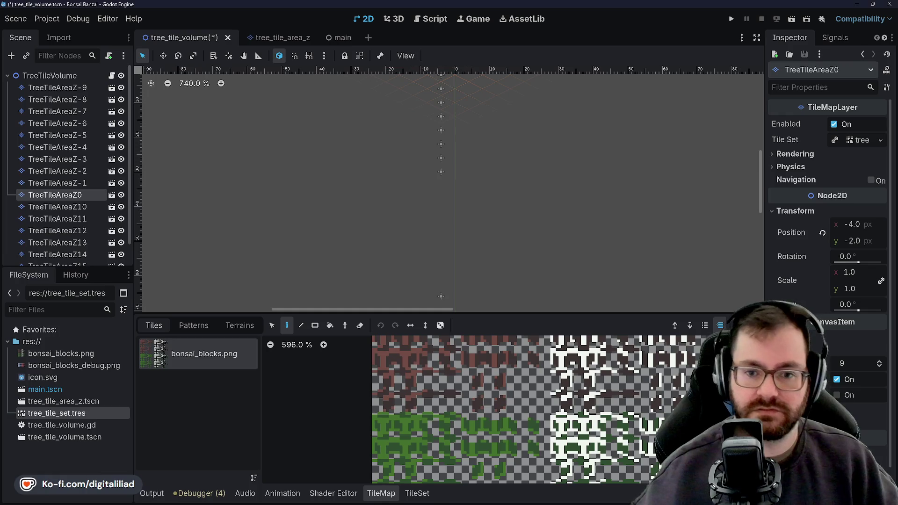
scroll(71, 179, "down", 1)
double_click(85, 183)
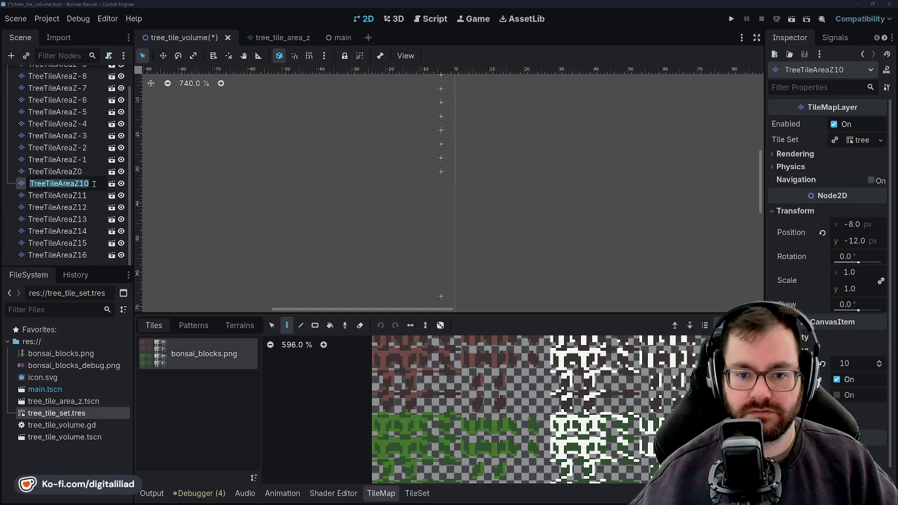
key("End")
key("BackSpace")
key("Return")
Rename TreeTileAreaZ11 and Z12 to TreeTileAreaZ2 and Z3.
double_click(84, 196)
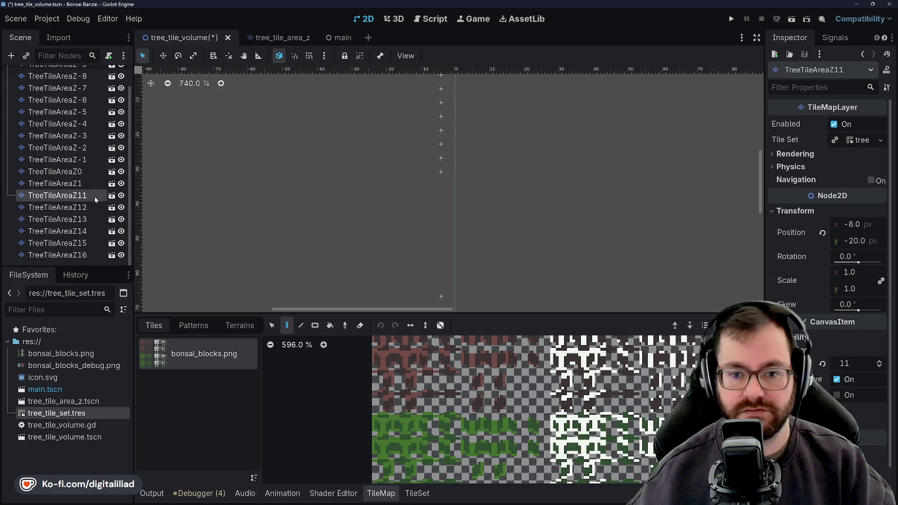
key("End")
key("BackSpace")
key("BackSpace")
type("2")
key("Return")
double_click(85, 207)
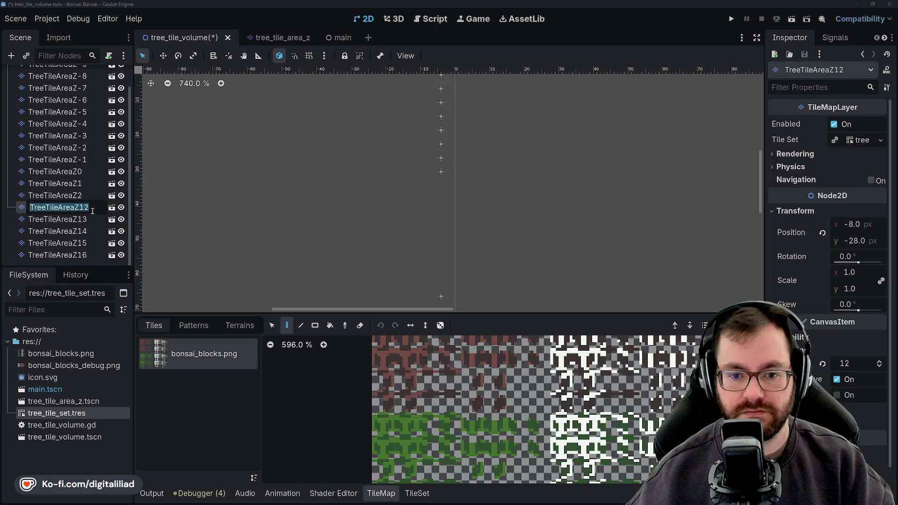
key("End")
key("BackSpace")
key("BackSpace")
type("3")
key("Return")
Rename TreeTileAreaZ13 and Z14 to TreeTileAreaZ4 and Z5.
left_click(87, 219)
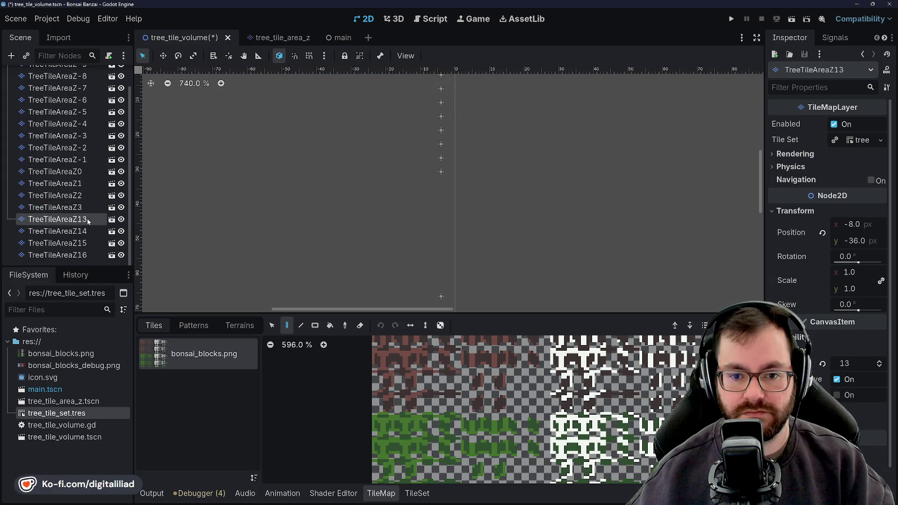
key("Delete")
type("4")
key("Return")
left_click(89, 231)
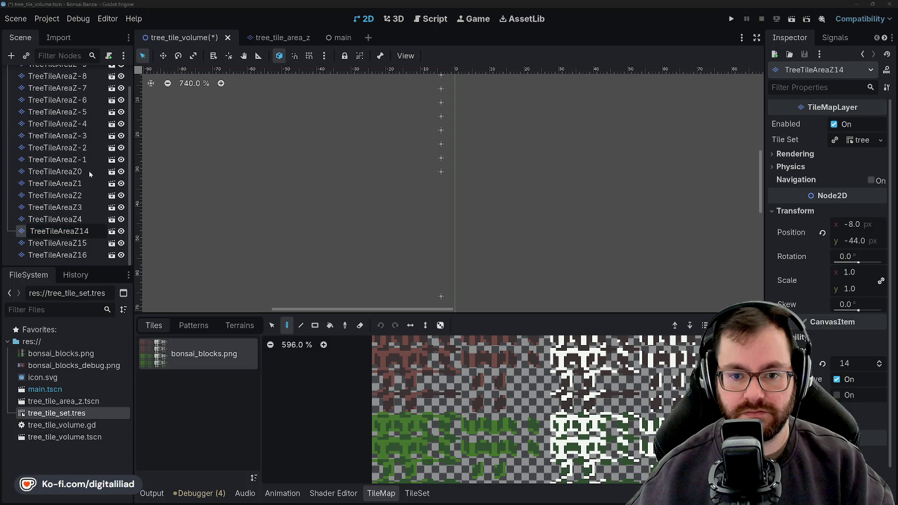
key("Left")
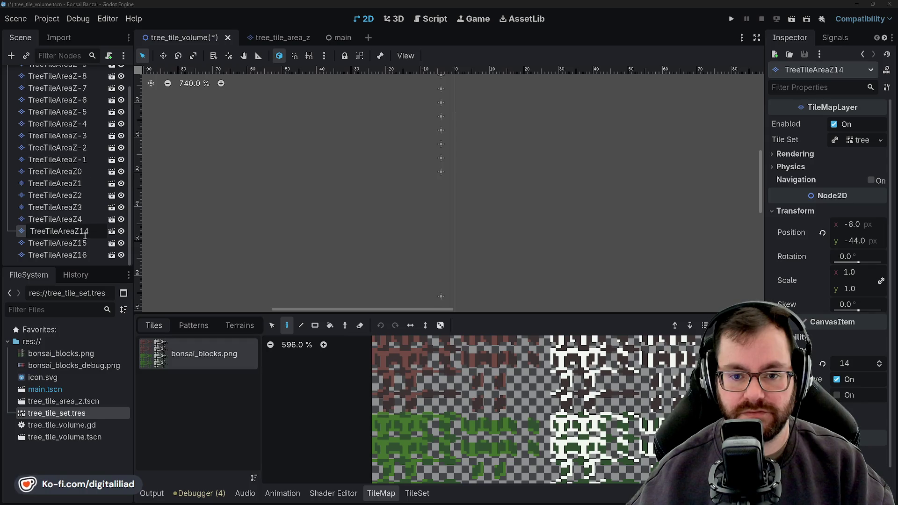
key("BackSpace")
key("Delete")
type("5")
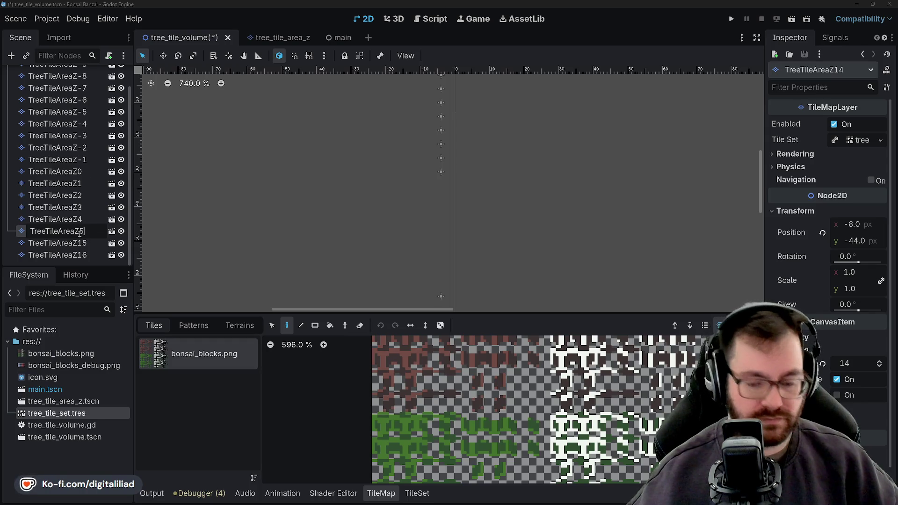
key("Return")
left_click(87, 243)
Rename TreeTileAreaZ15 and Z16 to TreeTileAreaZ6 and Z7.
left_click(94, 243)
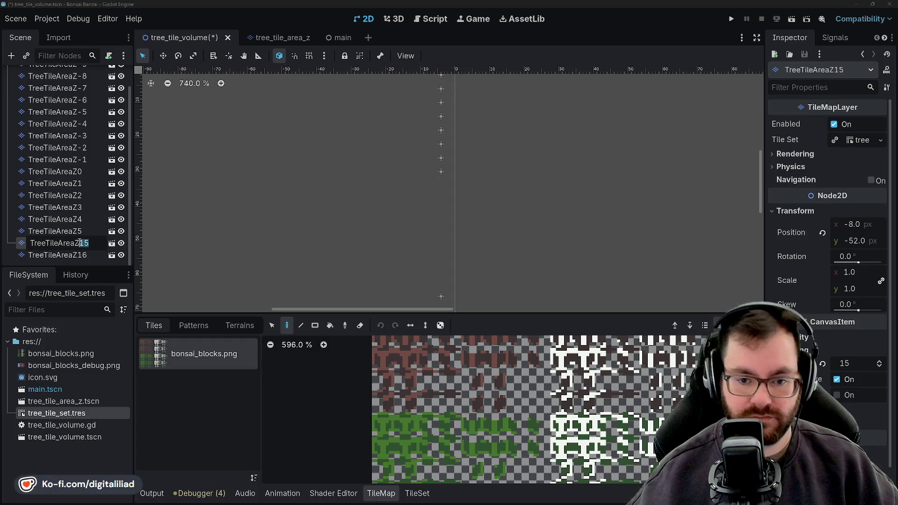
type("6")
key("Return")
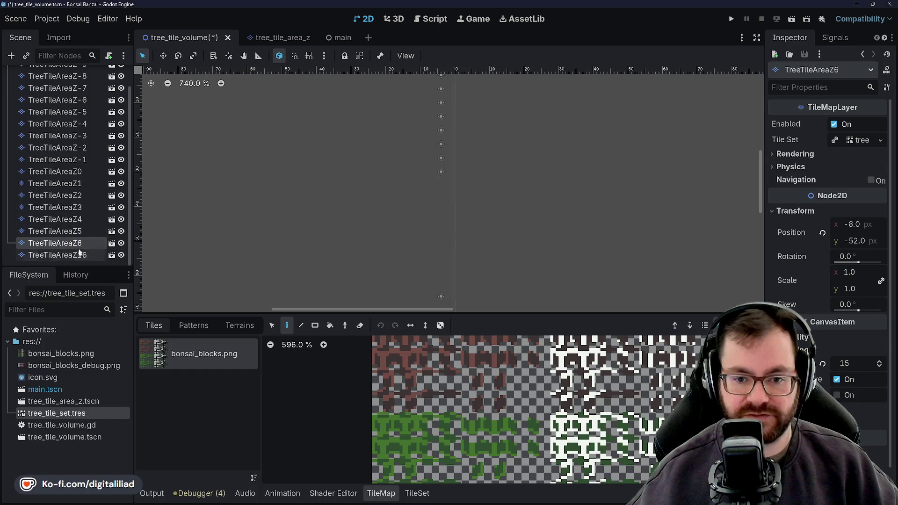
left_click(81, 256)
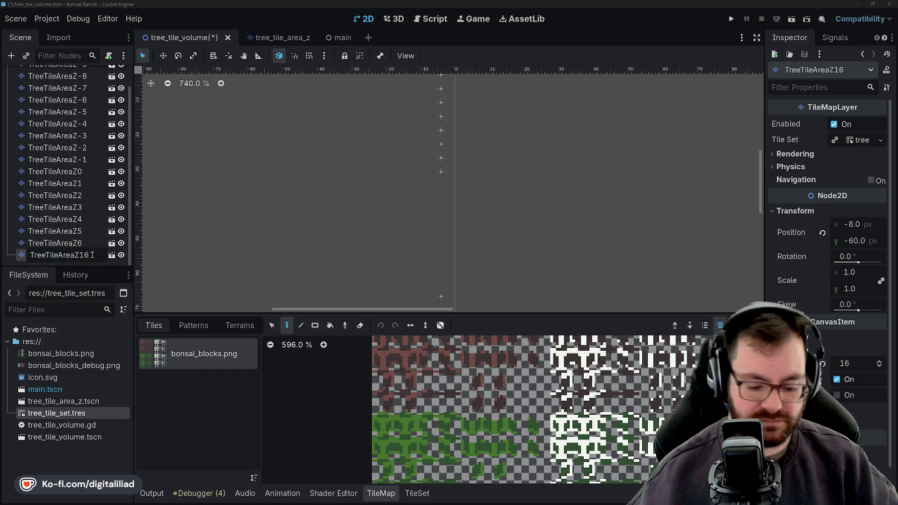
key("BackSpace")
key("BackSpace")
type("7")
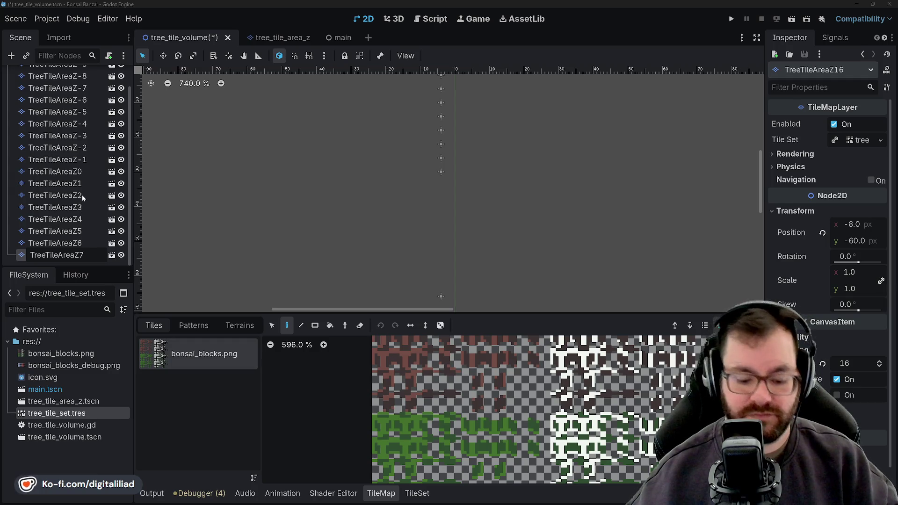
key("Return")
scroll(83, 184, "up", 1)
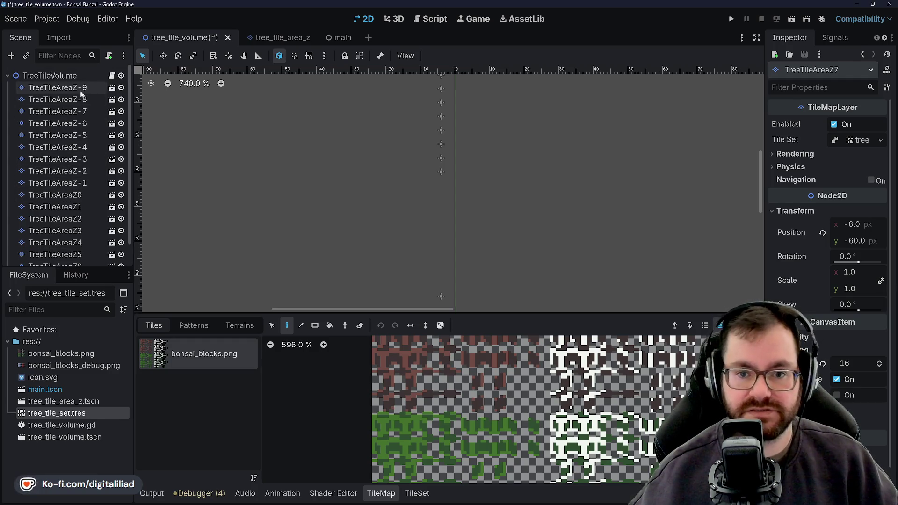
scroll(80, 176, "down", 1)
left_click(68, 173)
scroll(450, 254, "down", 1)
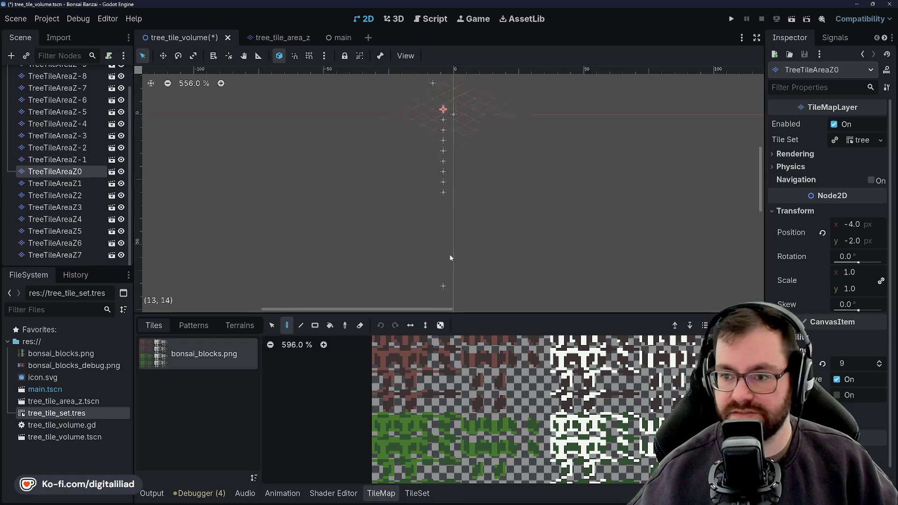
scroll(472, 93, "up", 2)
scroll(445, 135, "up", 1)
scroll(438, 186, "up", 2)
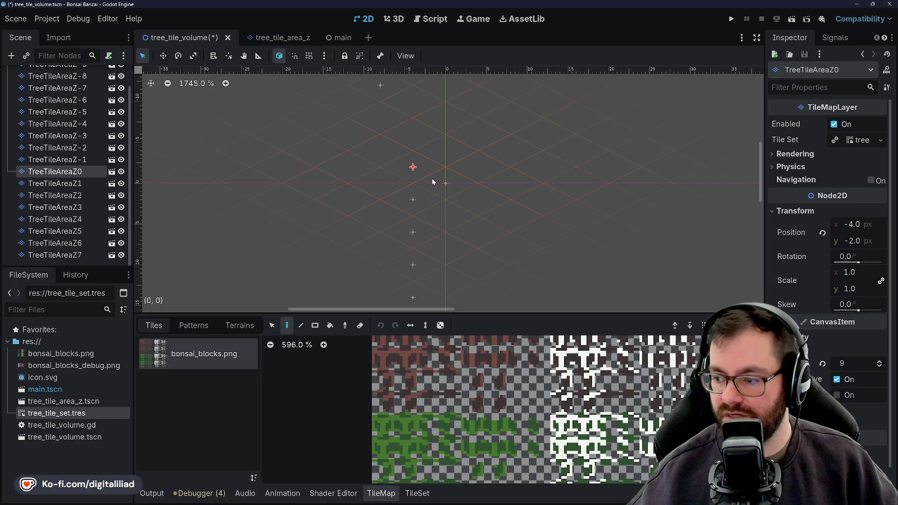
scroll(415, 143, "down", 2)
scroll(414, 143, "down", 2)
scroll(59, 101, "up", 1)
scroll(60, 102, "up", 1)
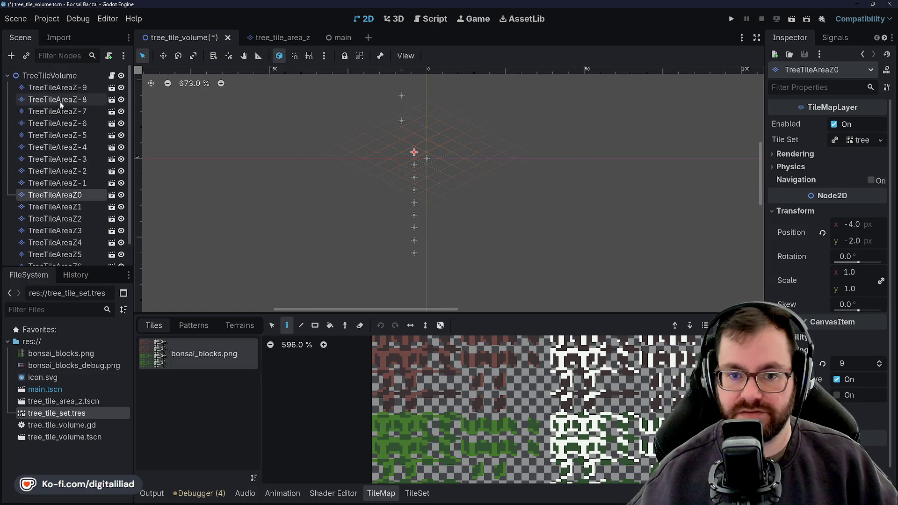
scroll(62, 90, "down", 1)
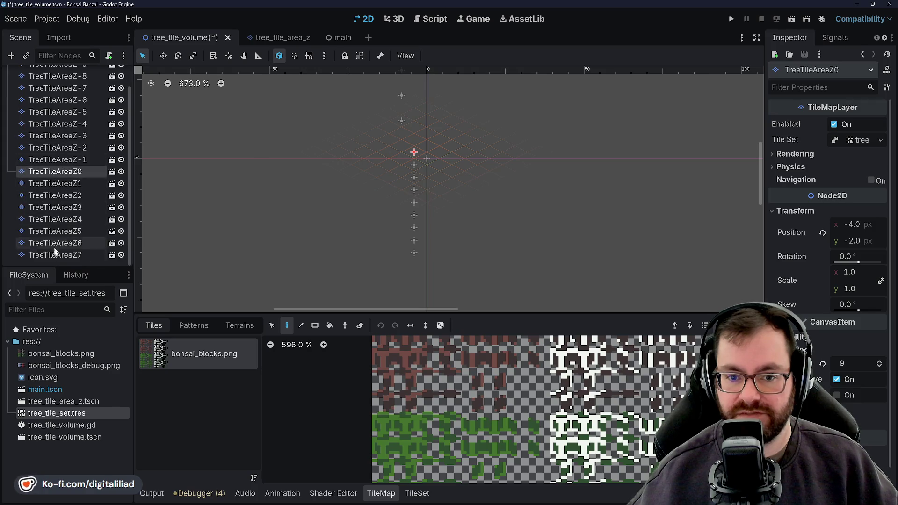
scroll(63, 207, "up", 1)
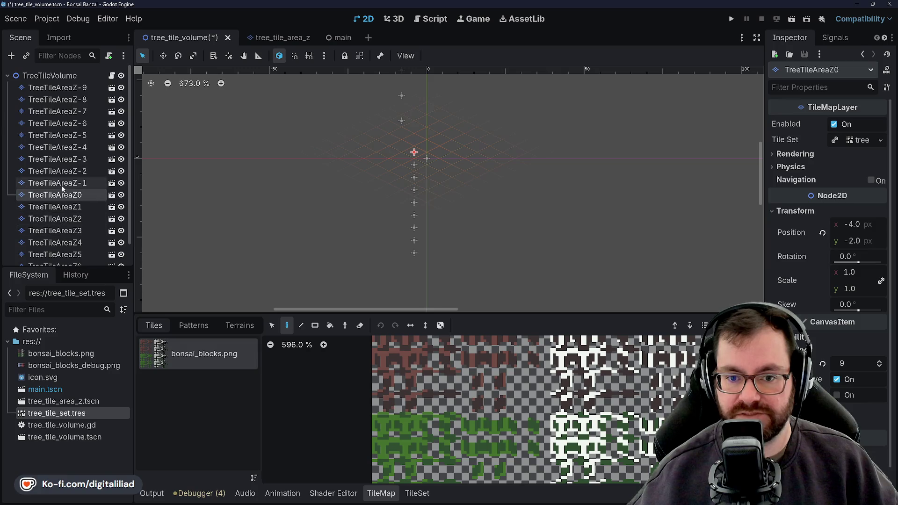
scroll(62, 120, "down", 1)
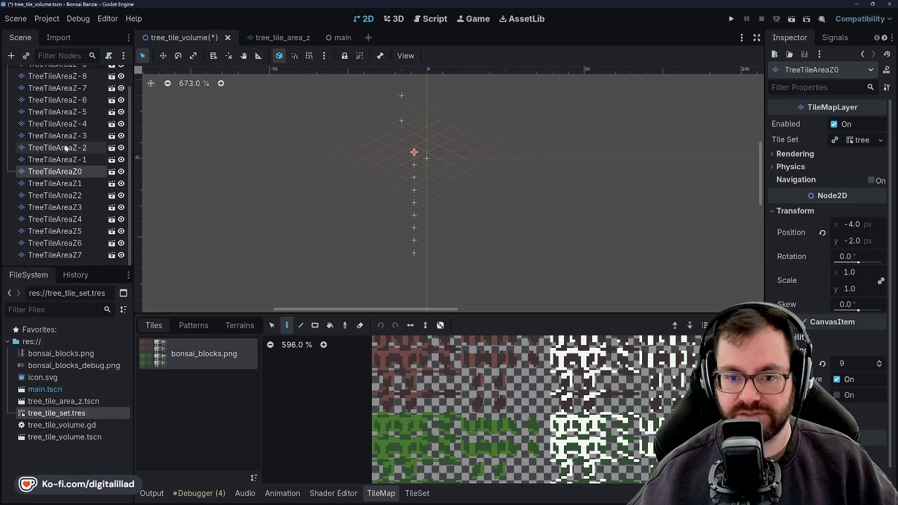
left_click(56, 255)
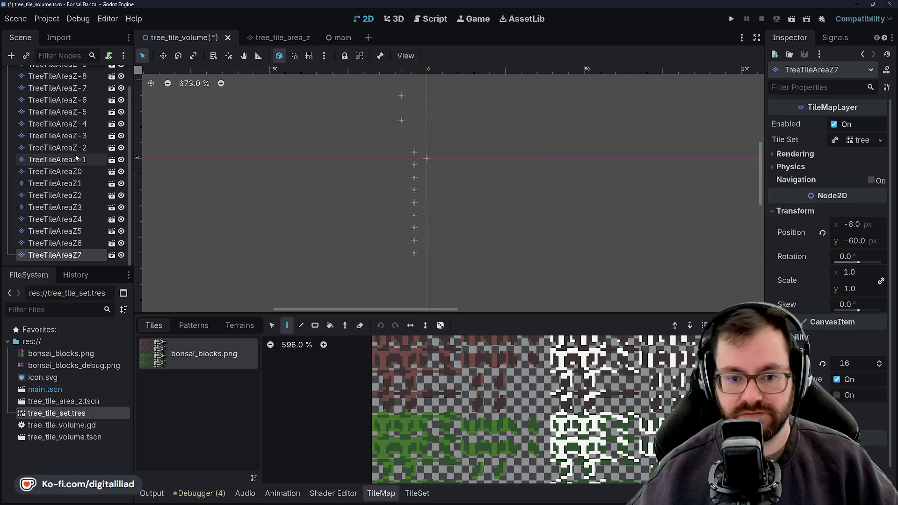
scroll(386, 188, "down", 3)
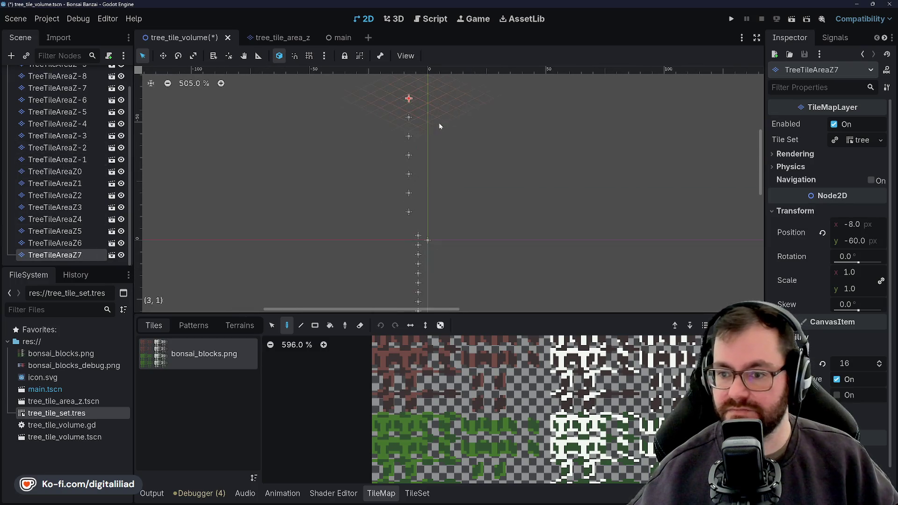
scroll(408, 290, "up", 2)
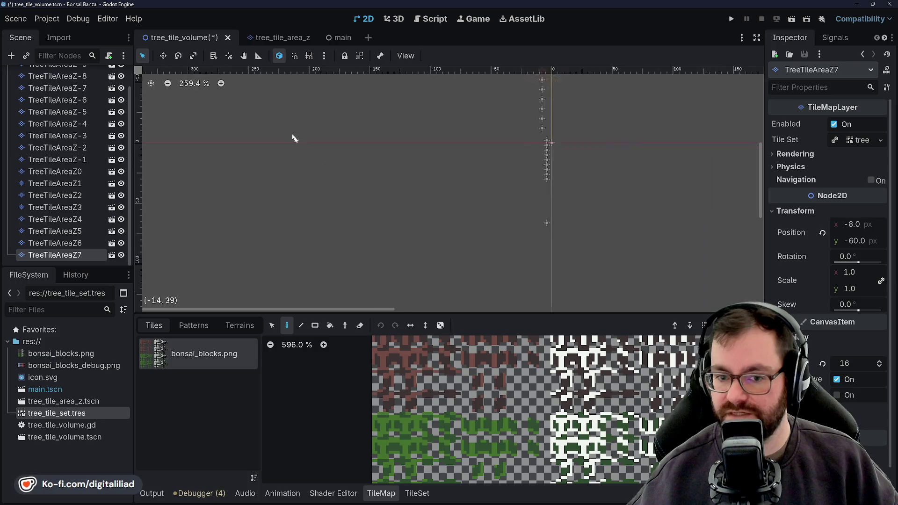
scroll(569, 188, "up", 3)
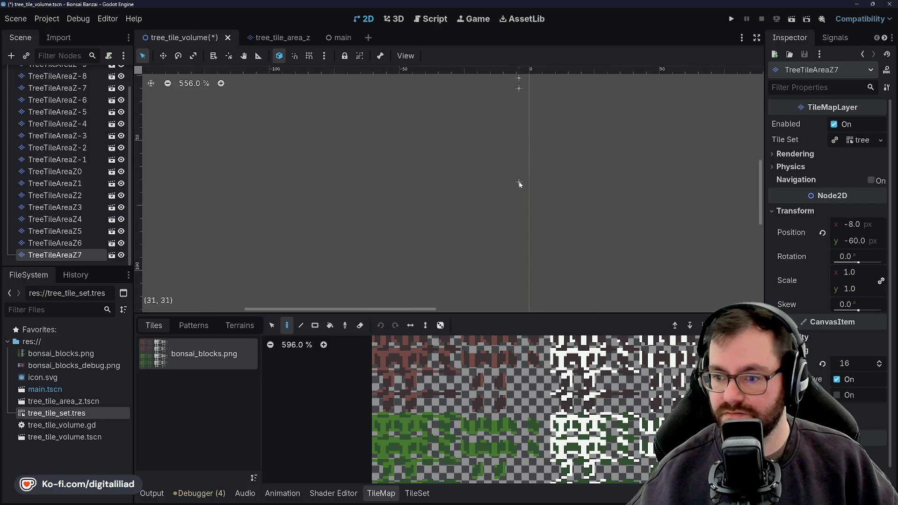
scroll(89, 175, "up", 2)
left_click(76, 90)
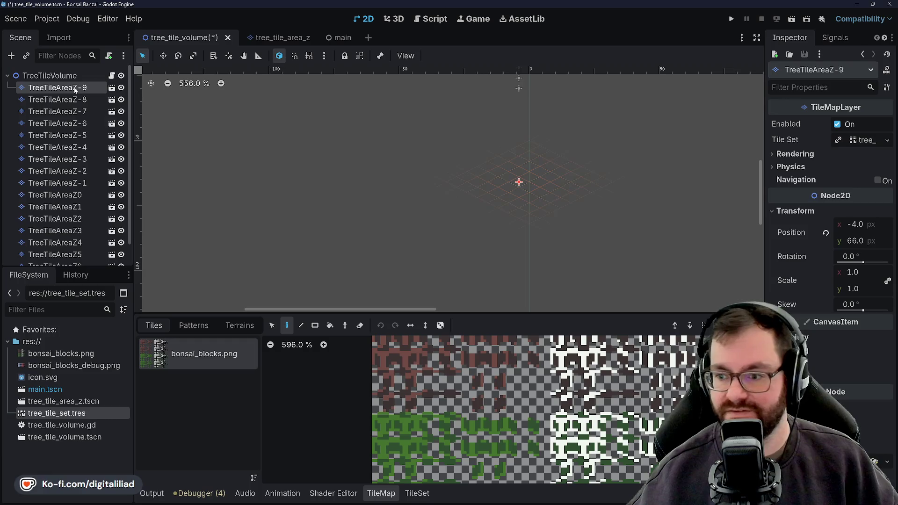
scroll(396, 196, "up", 3)
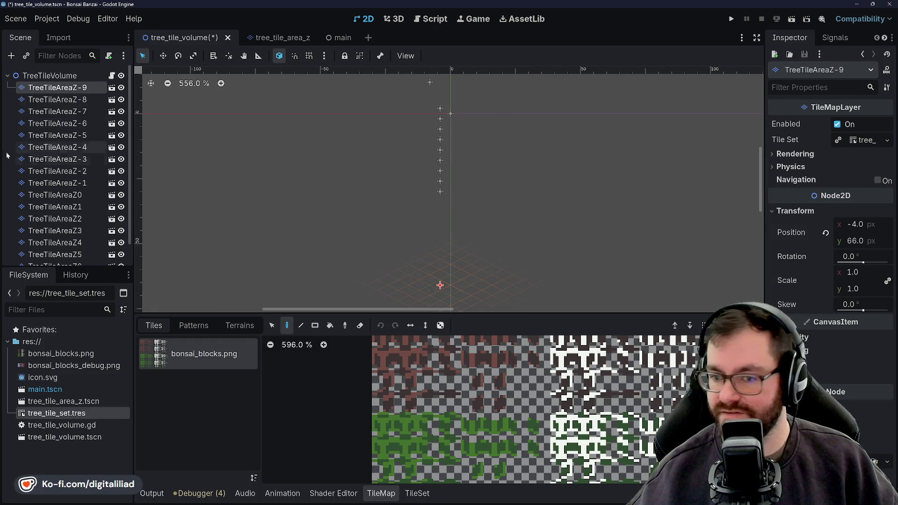
Set TreeTileAreaZ-9's y to 34 px and lower its Z Index in the Ordering section.
left_click(80, 102)
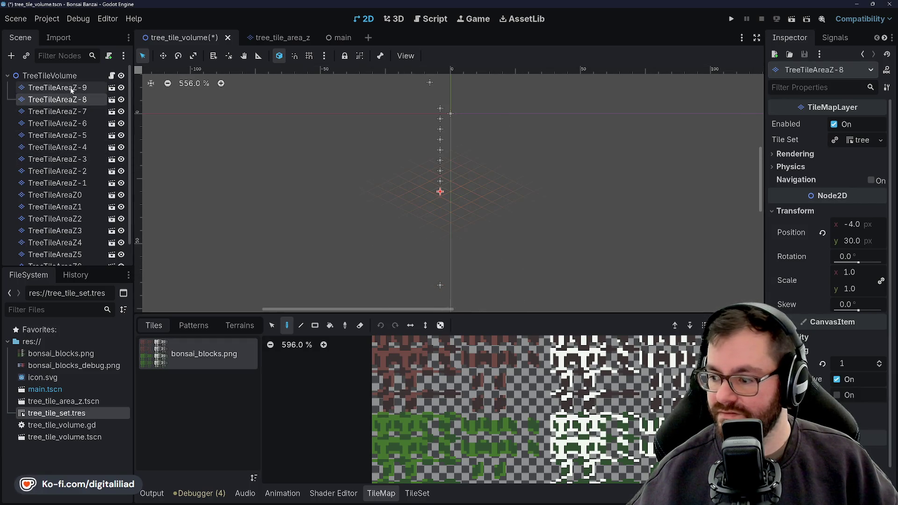
left_click(53, 89)
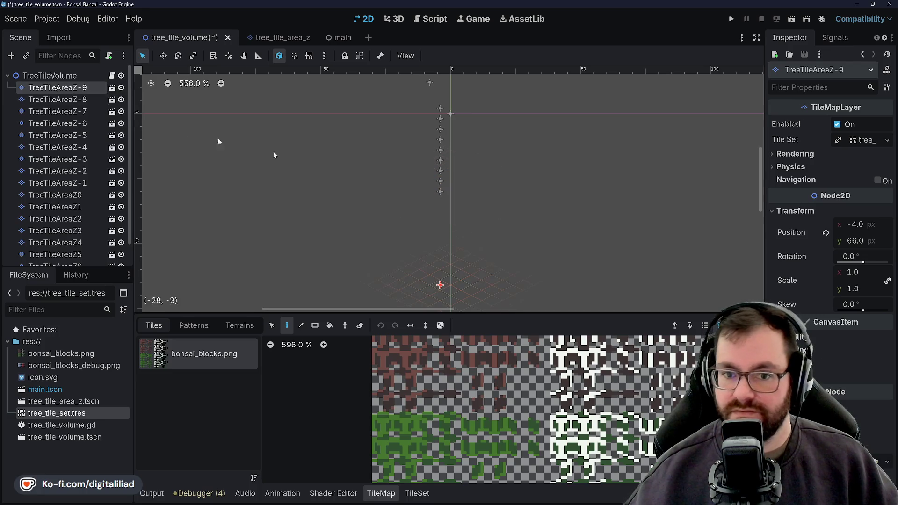
left_click(864, 243)
type("34")
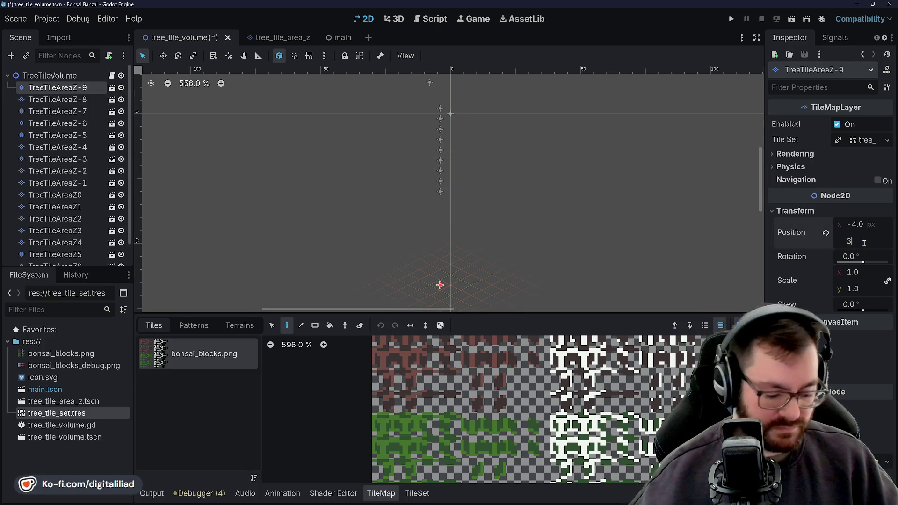
key("Return")
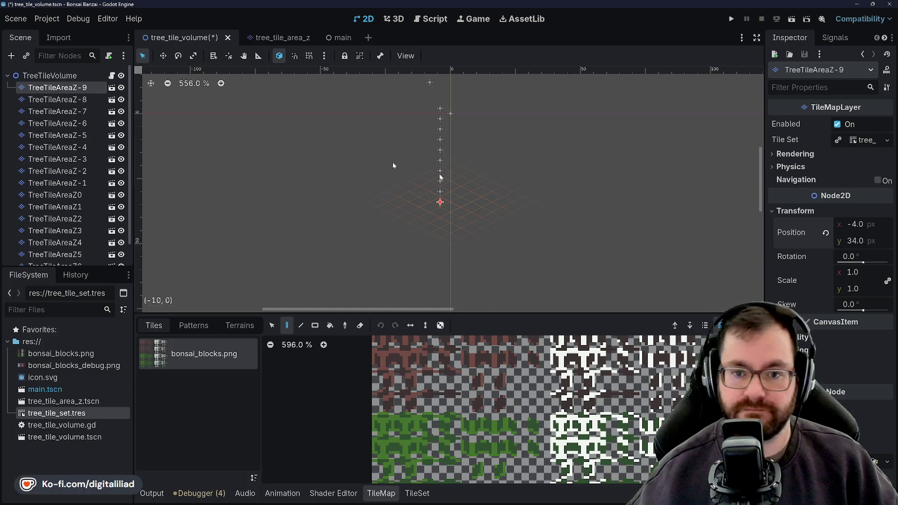
left_click(866, 350)
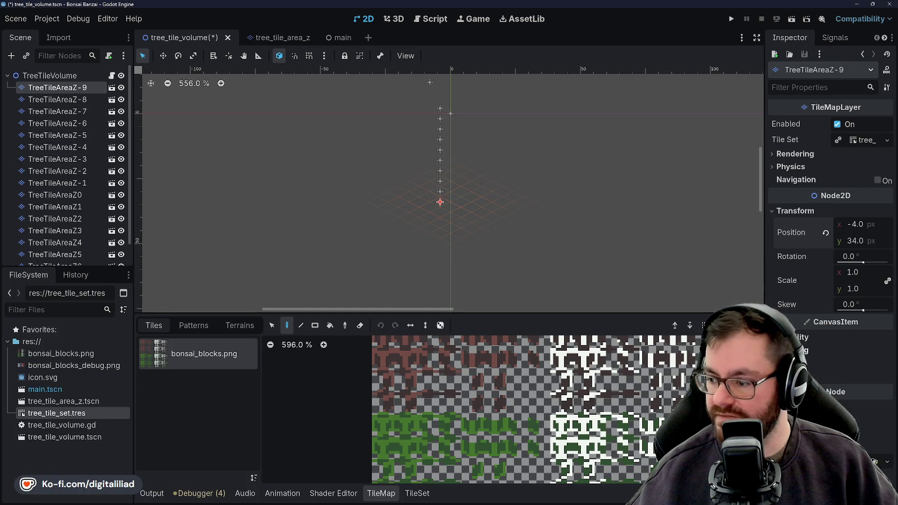
left_click(867, 349)
left_click(879, 366)
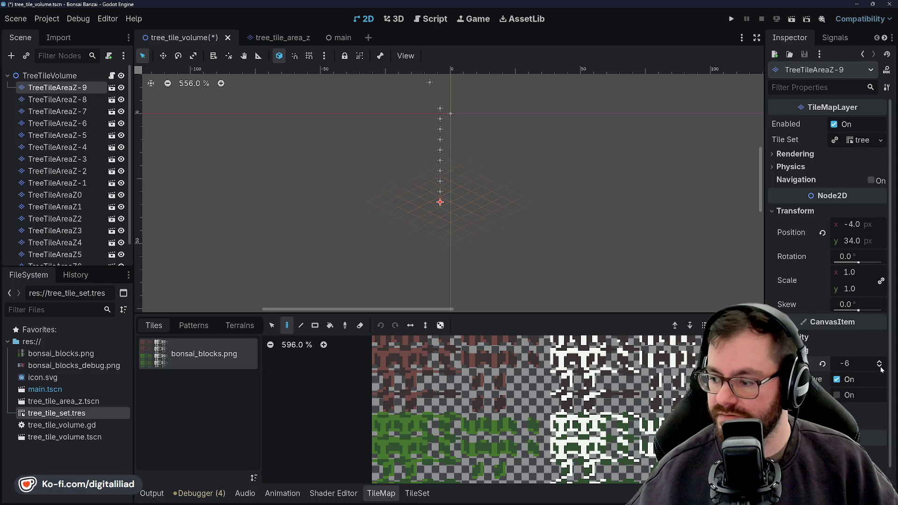
Lower the Z Index of TreeTileAreaZ-8, Z-7 and Z-6 to negative values.
left_click(57, 99)
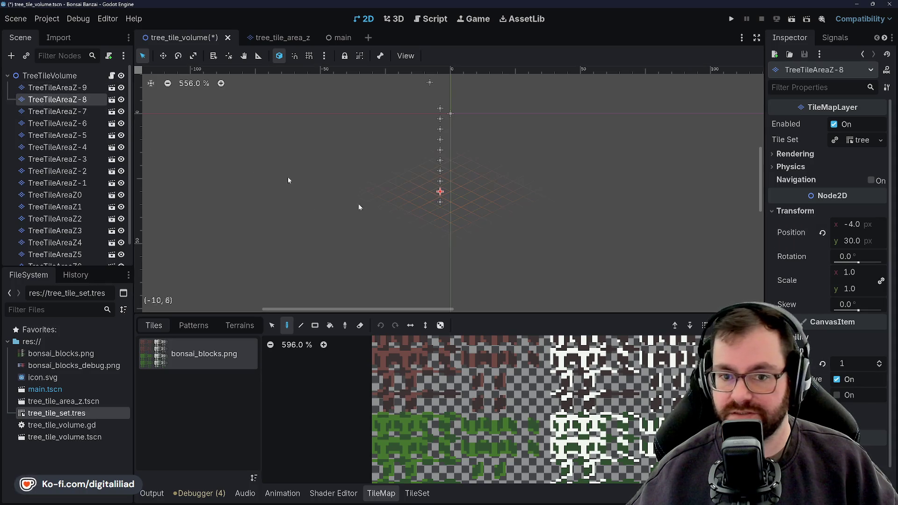
left_click(880, 366)
left_click(879, 366)
left_click(879, 366)
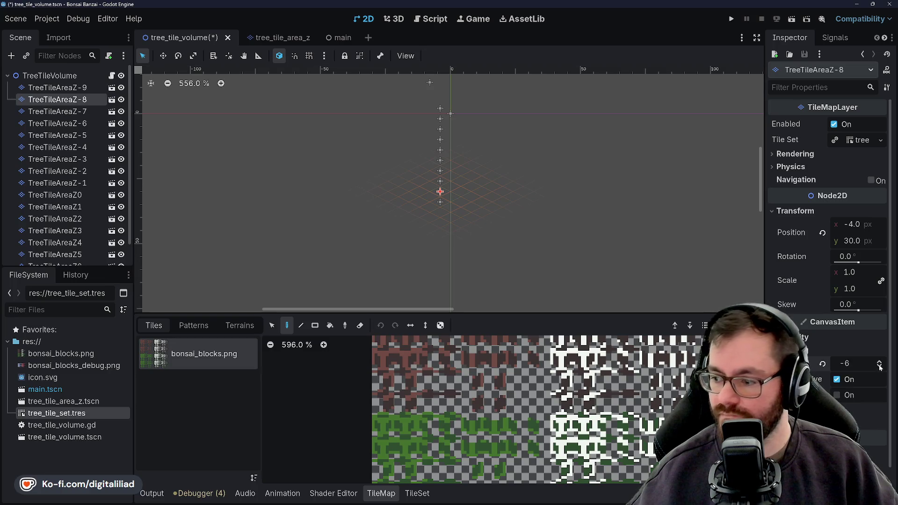
left_click(58, 111)
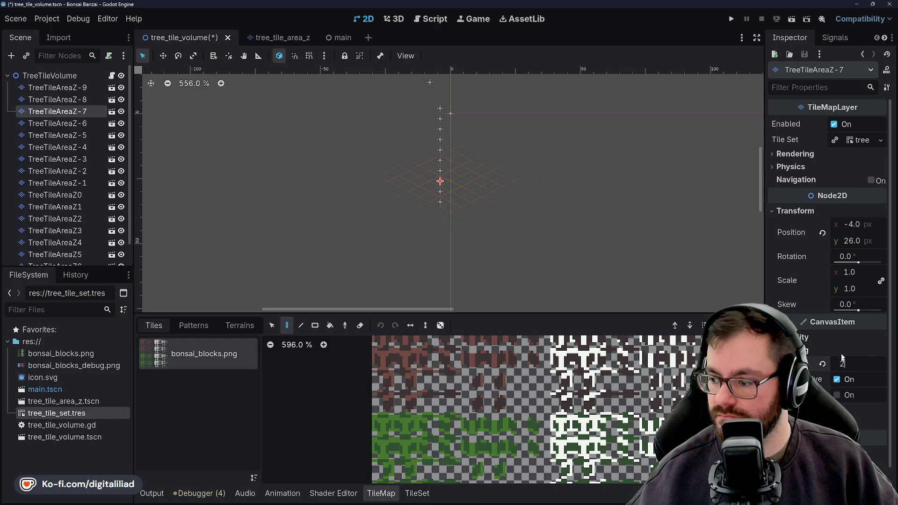
double_click(879, 368)
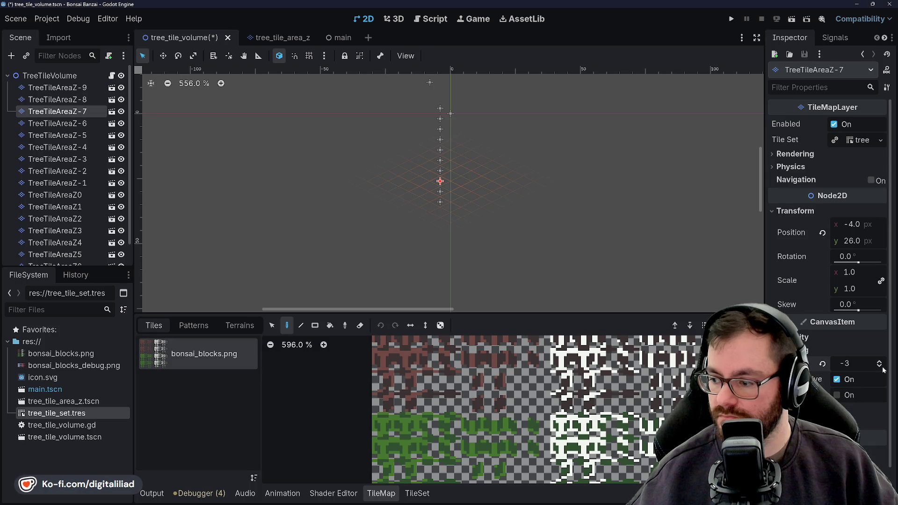
left_click(879, 367)
left_click(879, 366)
left_click(879, 366)
left_click(879, 366)
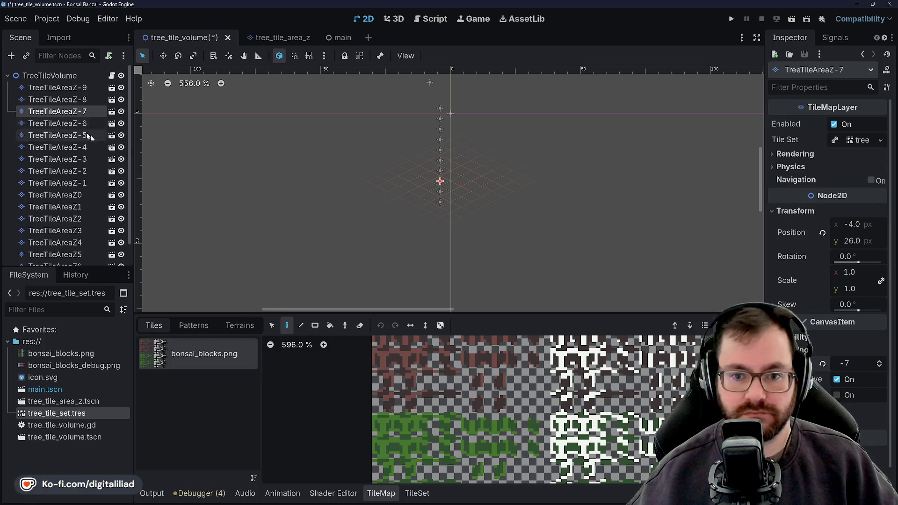
left_click(60, 124)
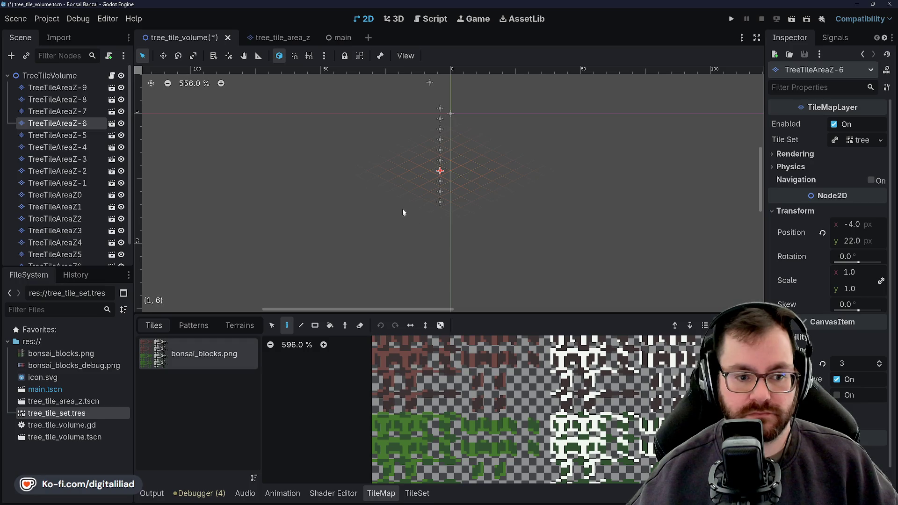
left_click(879, 366)
left_click(879, 366)
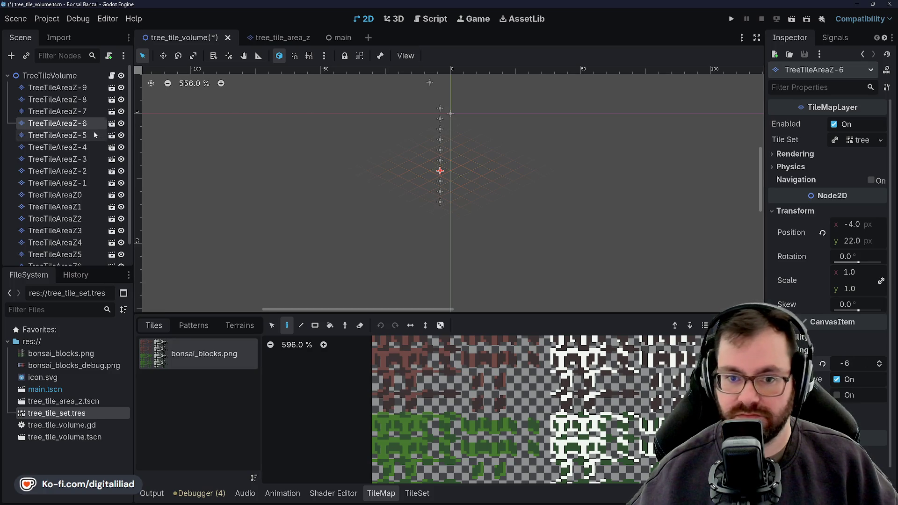
Lower the Z Index of Z-5, Z-4 (to -4) and Z-2, ending on TreeTileAreaZ-1.
left_click(56, 135)
left_click(879, 366)
left_click(879, 366)
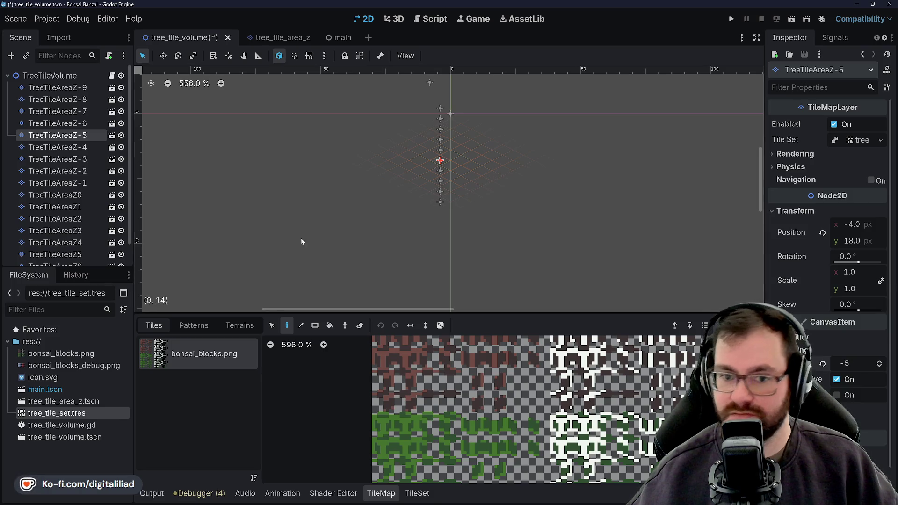
left_click(90, 148)
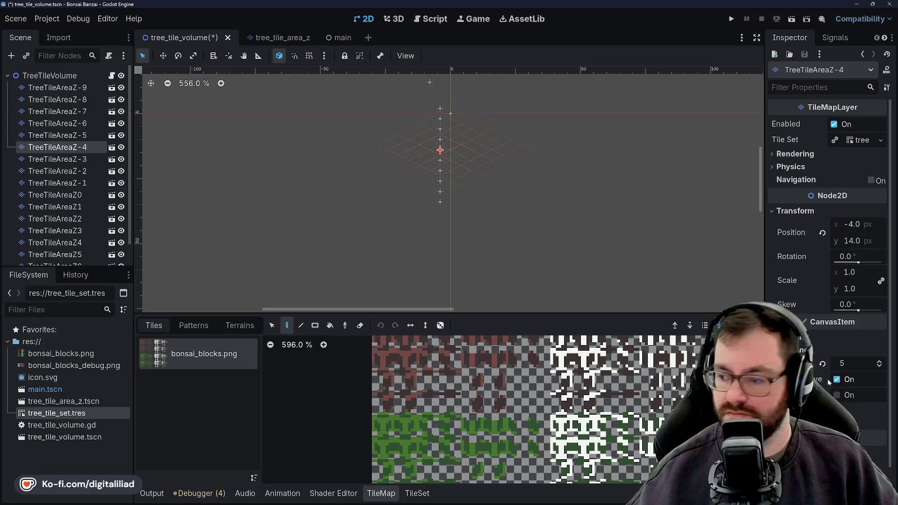
left_click(880, 366)
left_click(879, 367)
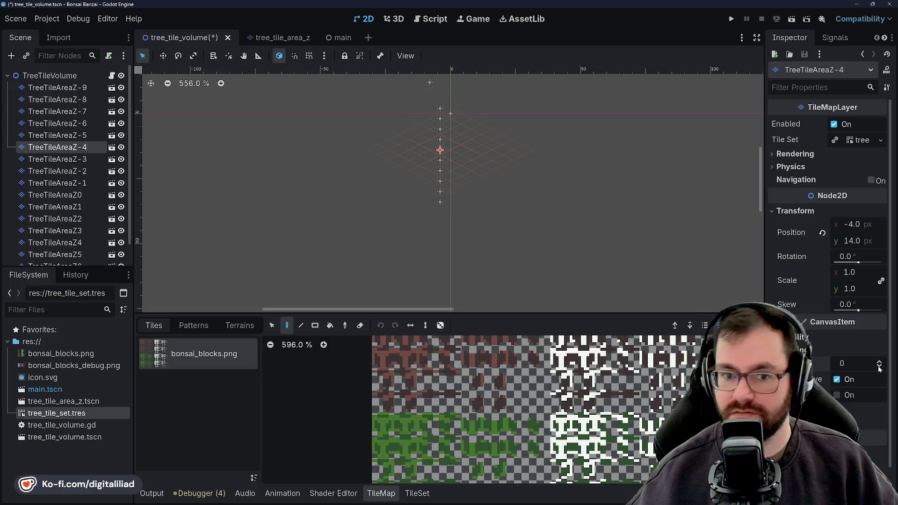
left_click(91, 159)
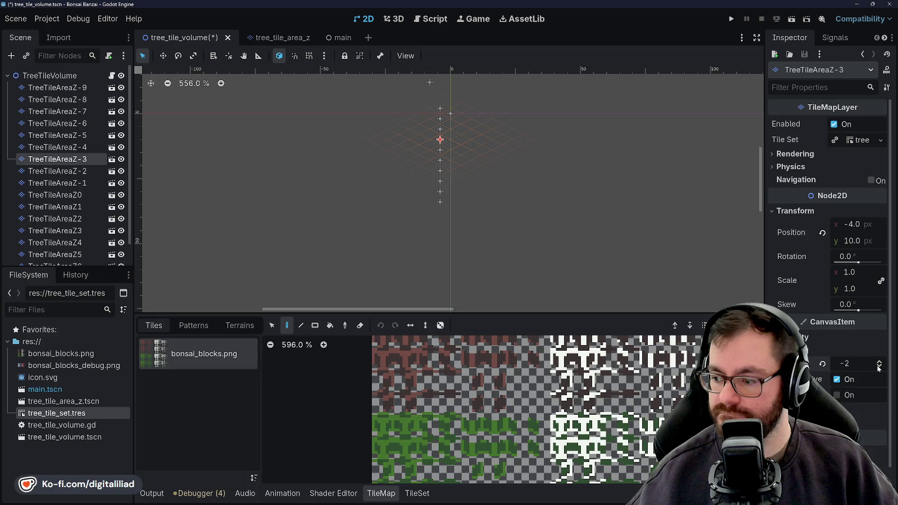
left_click(58, 171)
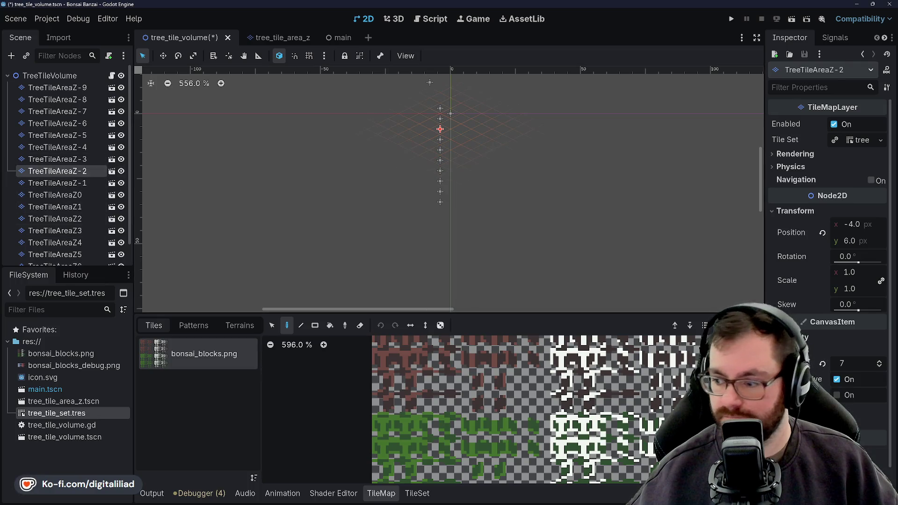
left_click(880, 366)
left_click(879, 367)
left_click(879, 366)
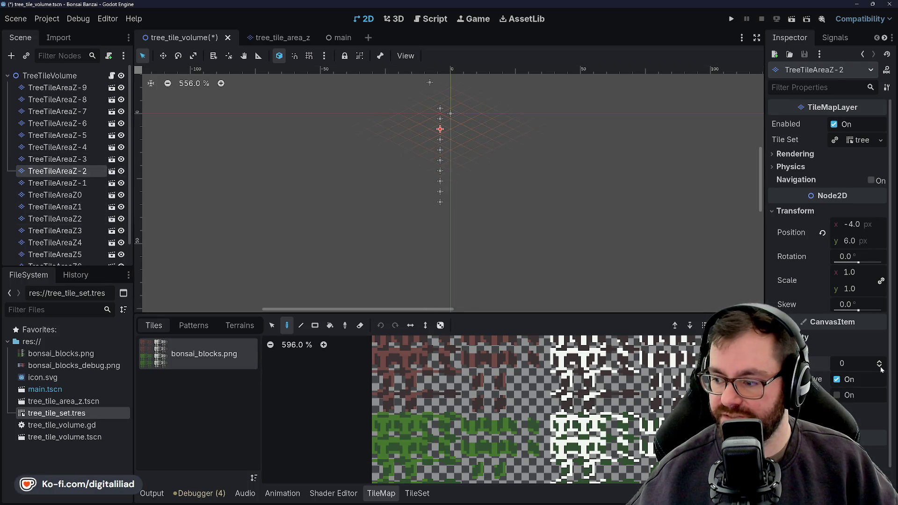
left_click(58, 182)
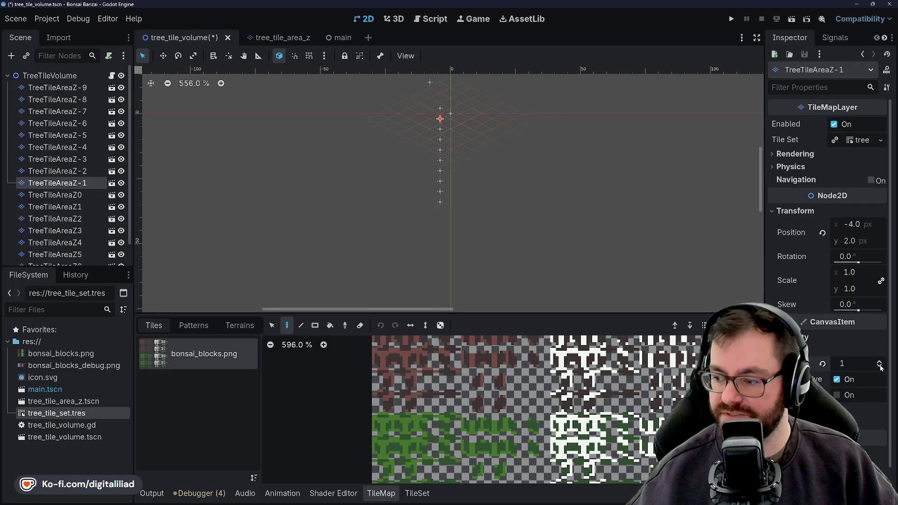
scroll(53, 175, "down", 1)
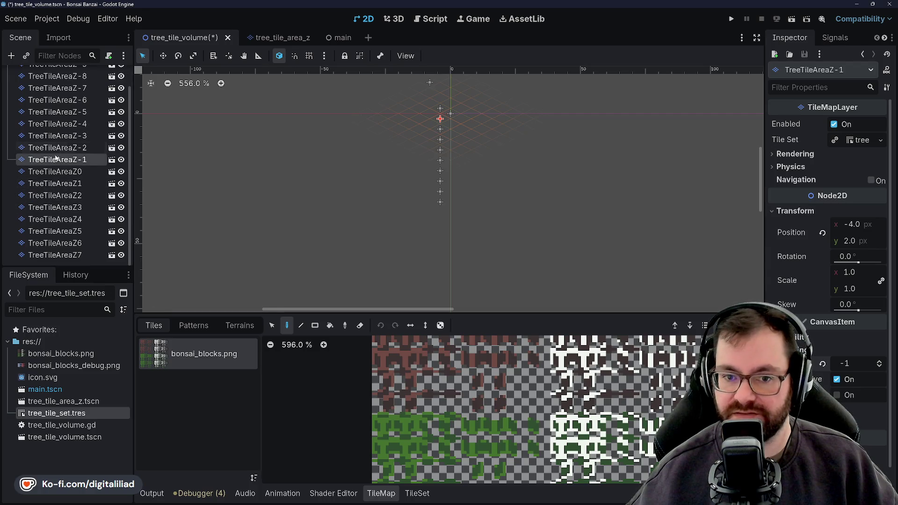
Step through TreeTileAreaZ0–Z2 and commit TreeTileAreaZ2's Z index of 2.
left_click(53, 173)
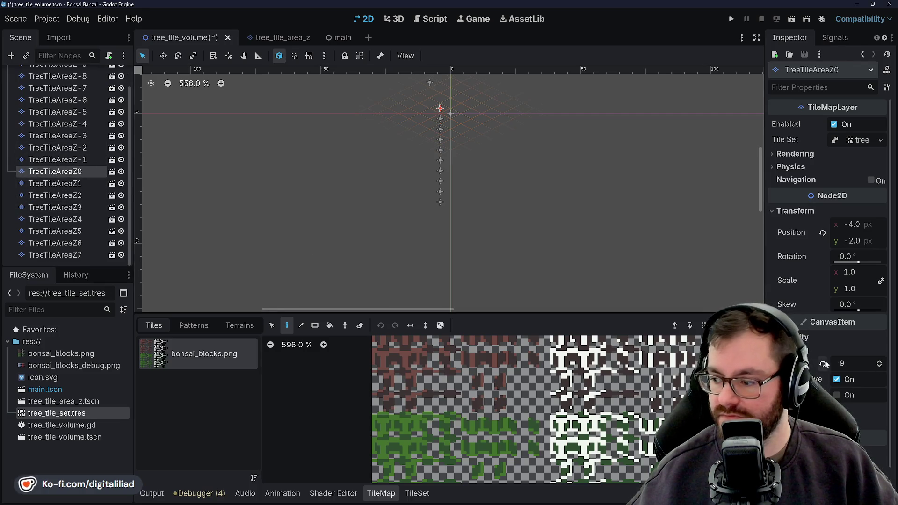
key("Down")
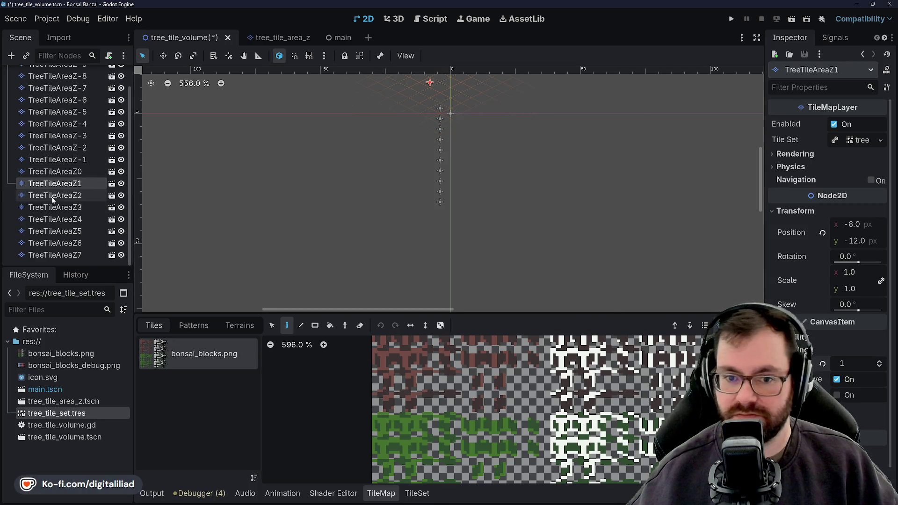
key("Down")
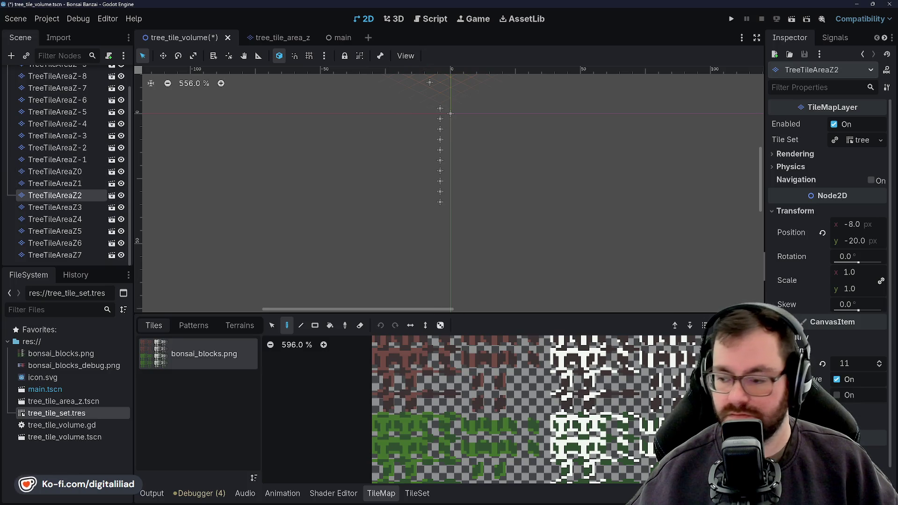
type("2")
key("Return")
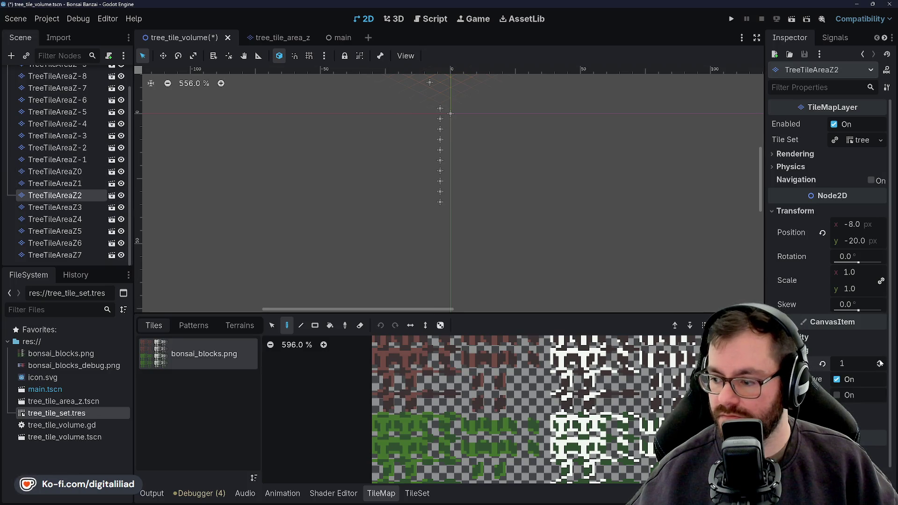
Review Z3–Z4 and bump the Z indices of TreeTileAreaZ5, Z6 and Z7 to 5, 6 and 7, returning to Z2.
left_click(55, 207)
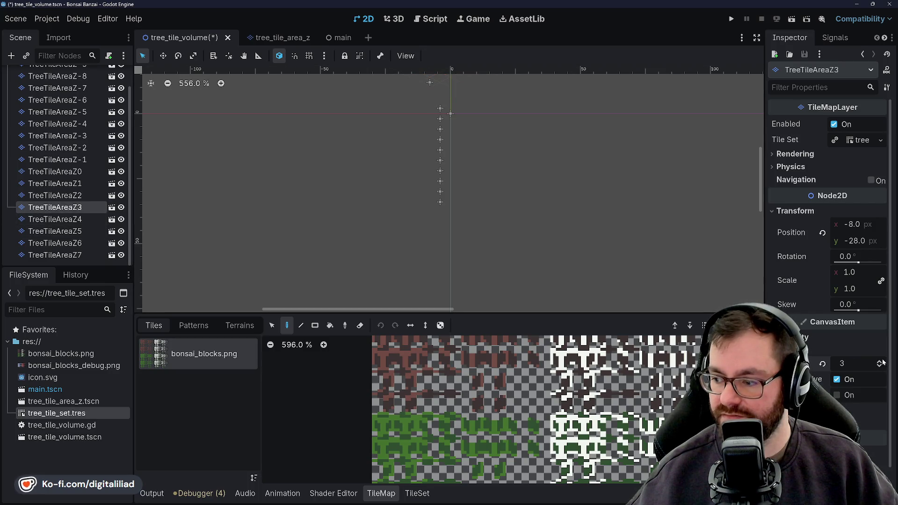
left_click(55, 219)
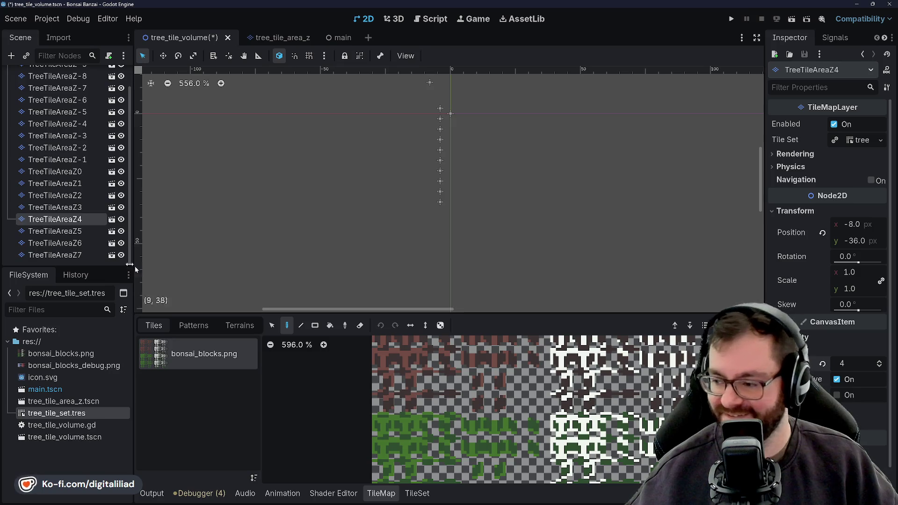
left_click(54, 231)
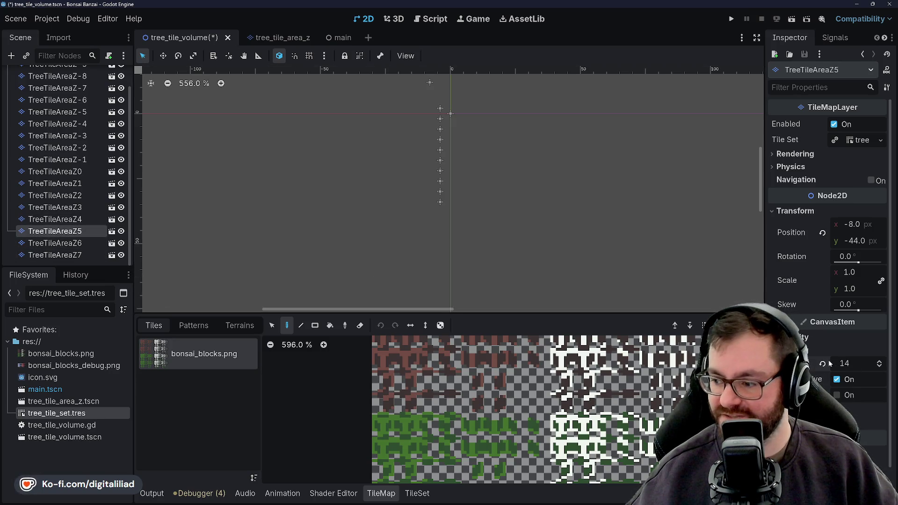
left_click(881, 360)
left_click(880, 360)
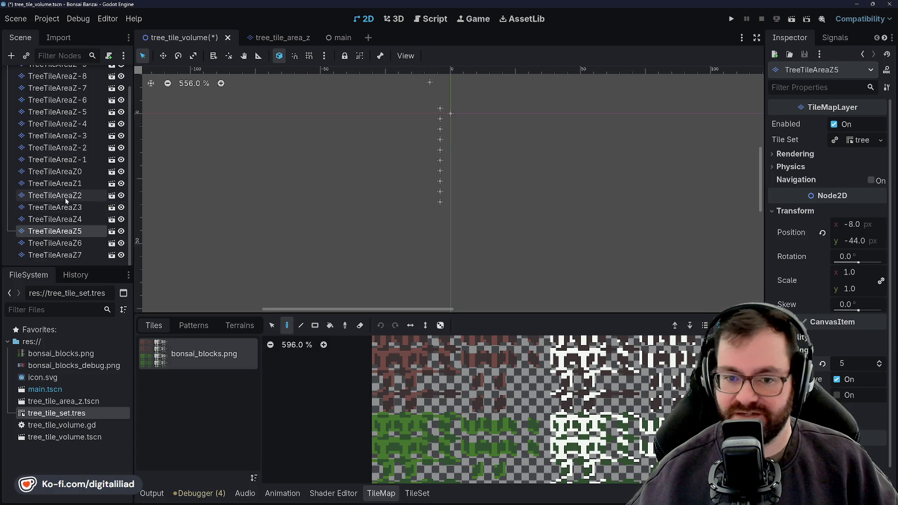
left_click(56, 242)
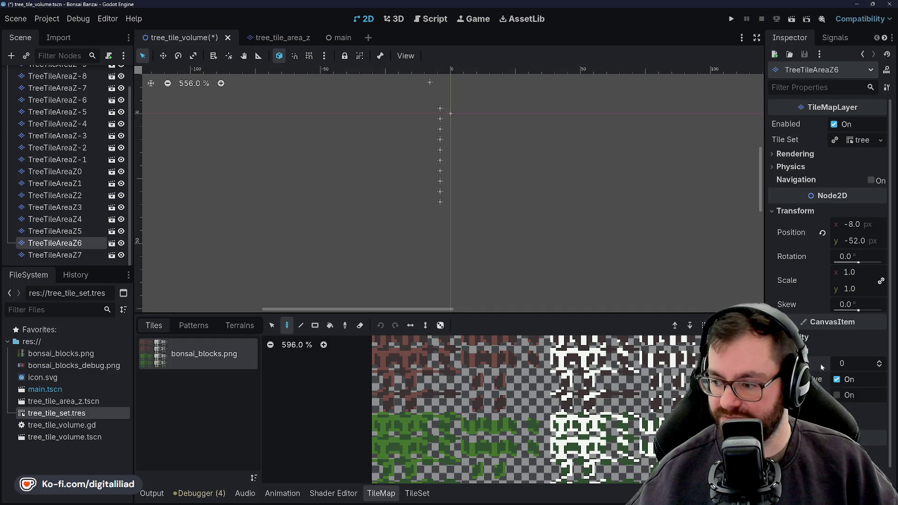
left_click(880, 360)
left_click(879, 360)
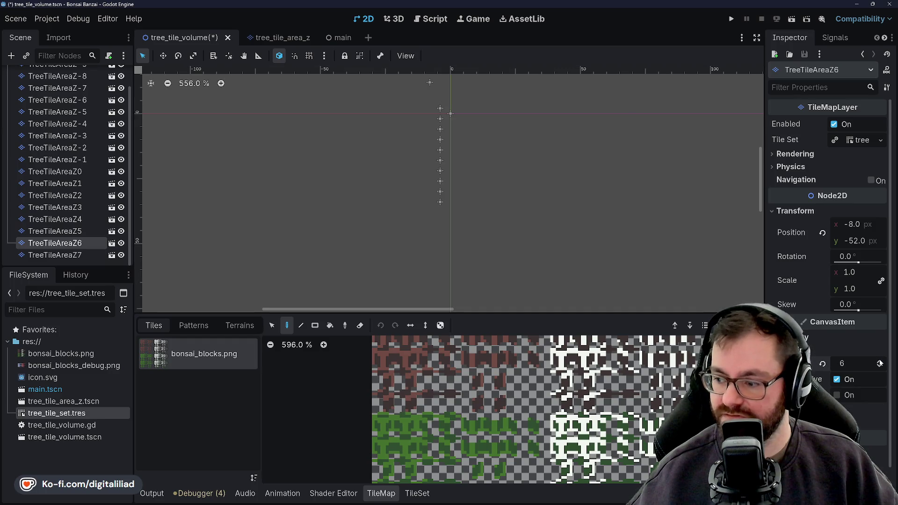
left_click(56, 254)
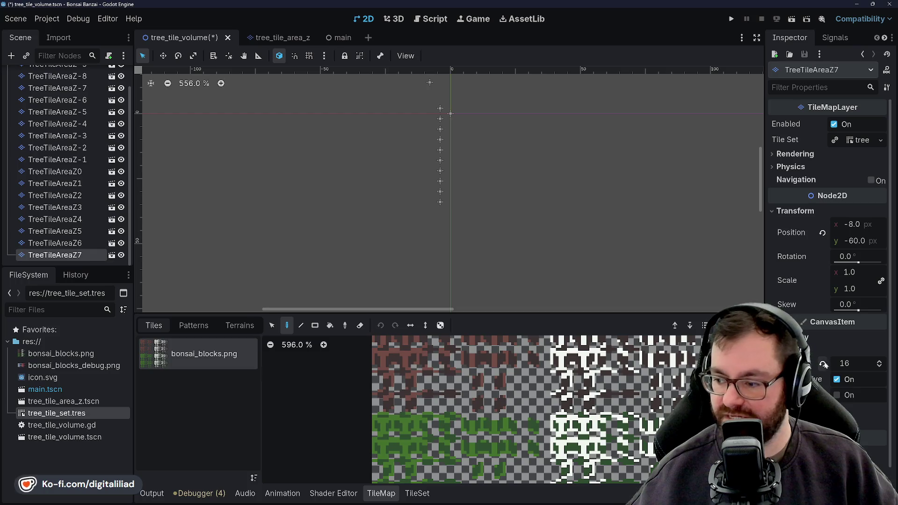
left_click(882, 362)
left_click(81, 195)
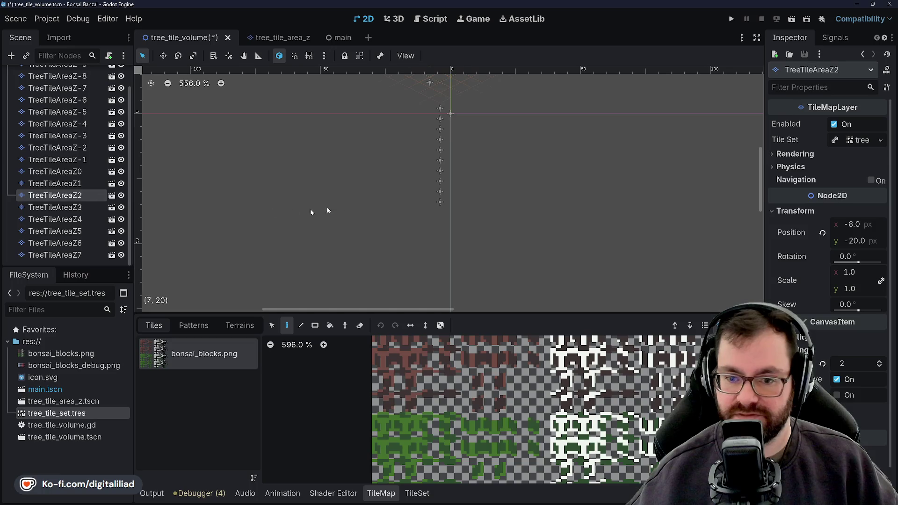
Compare with Z0's position and set TreeTileAreaZ1's y position to -6.
left_click(56, 171)
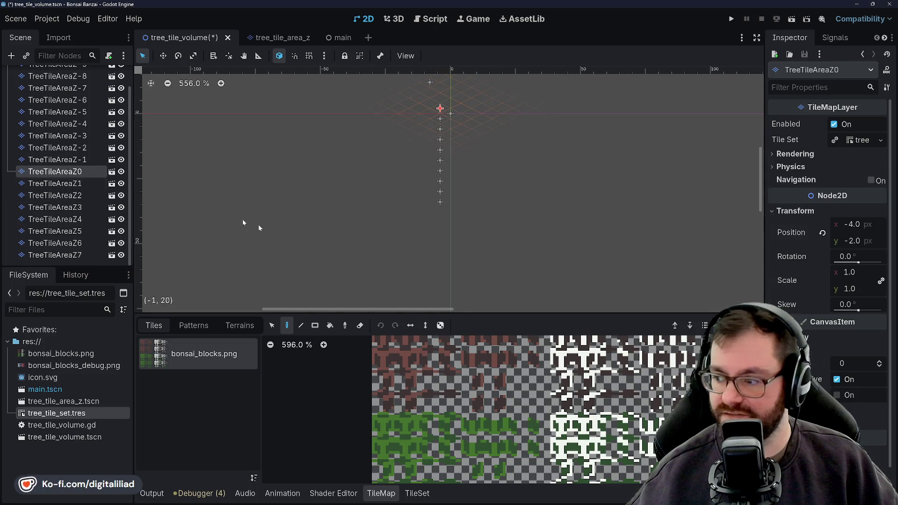
scroll(395, 126, "up", 2)
scroll(411, 121, "down", 2)
scroll(397, 221, "down", 2)
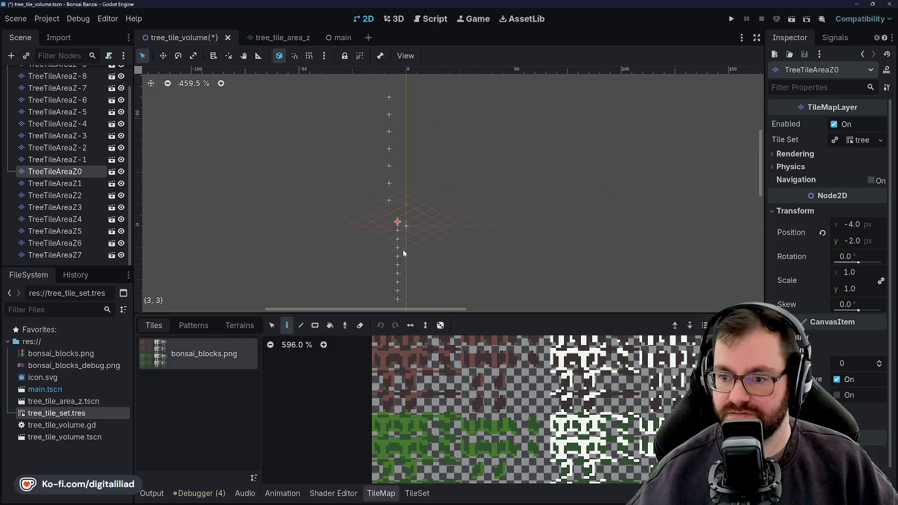
scroll(413, 186, "up", 1)
left_click(55, 183)
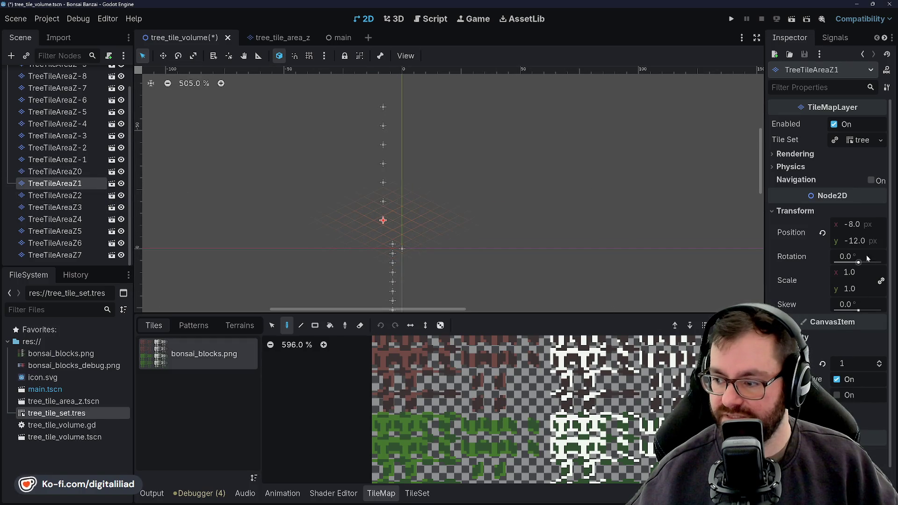
left_click(58, 172)
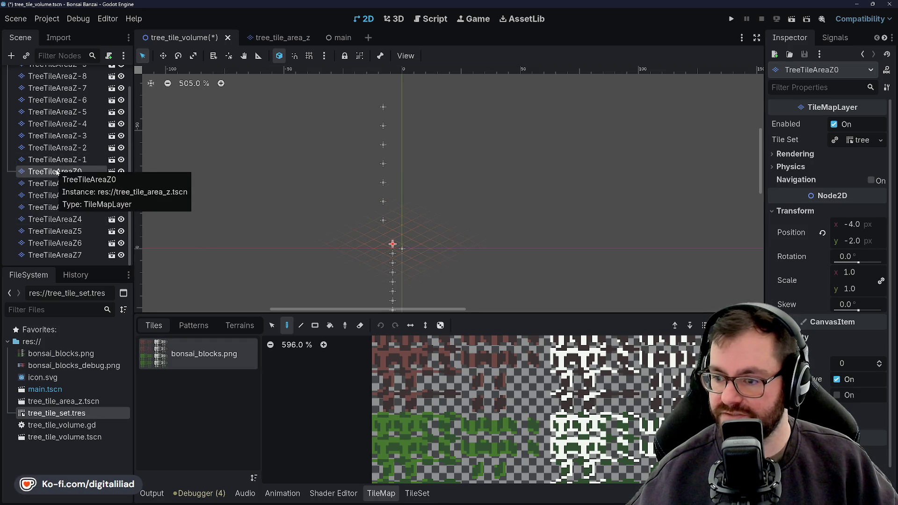
left_click(57, 183)
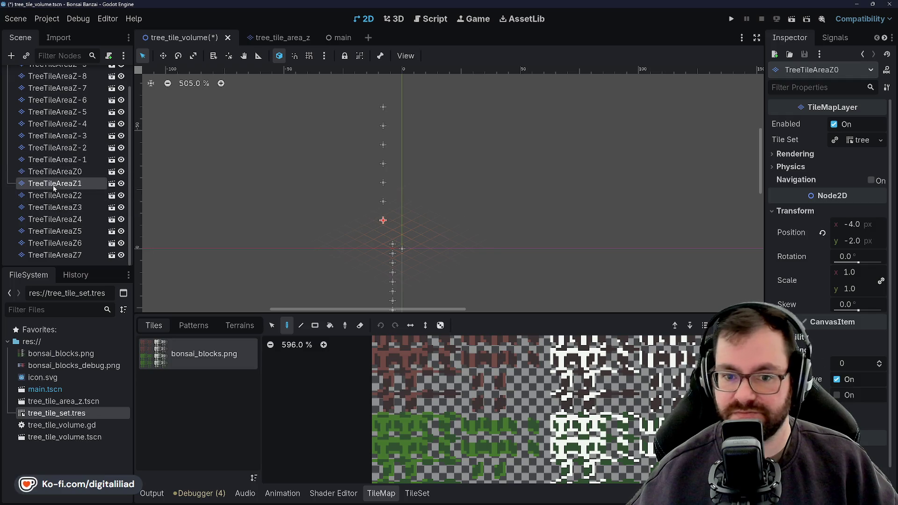
left_click(861, 241)
type("-6")
key("Return")
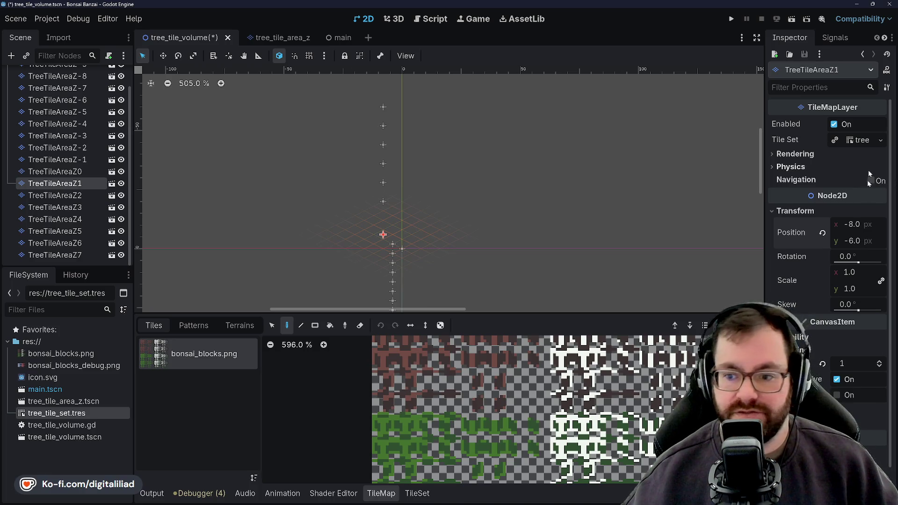
left_click(866, 223)
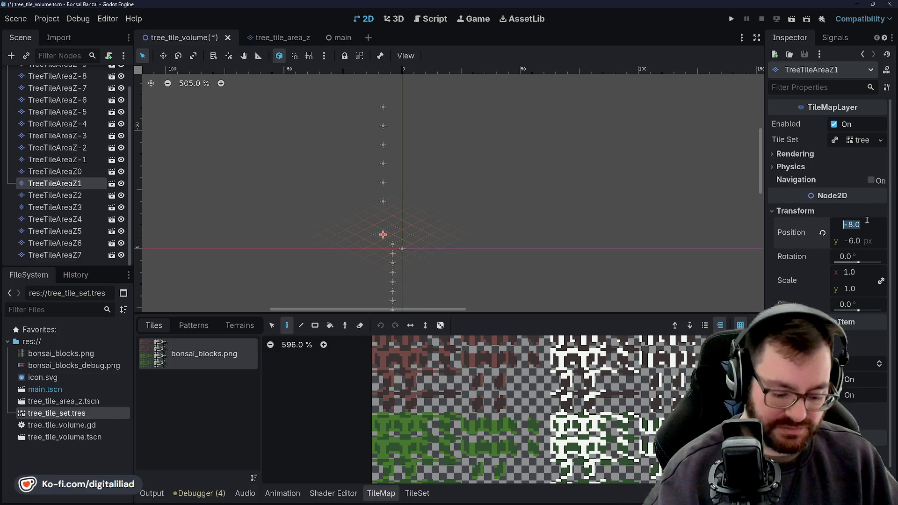
type("-4")
Commit TreeTileAreaZ1's x of -4, then position TreeTileAreaZ2 at (-4, -10).
key("Return")
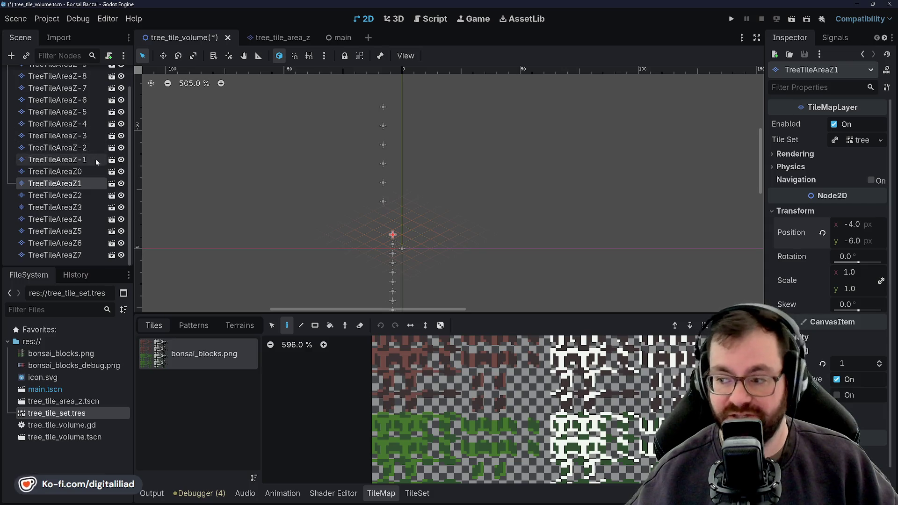
left_click(56, 196)
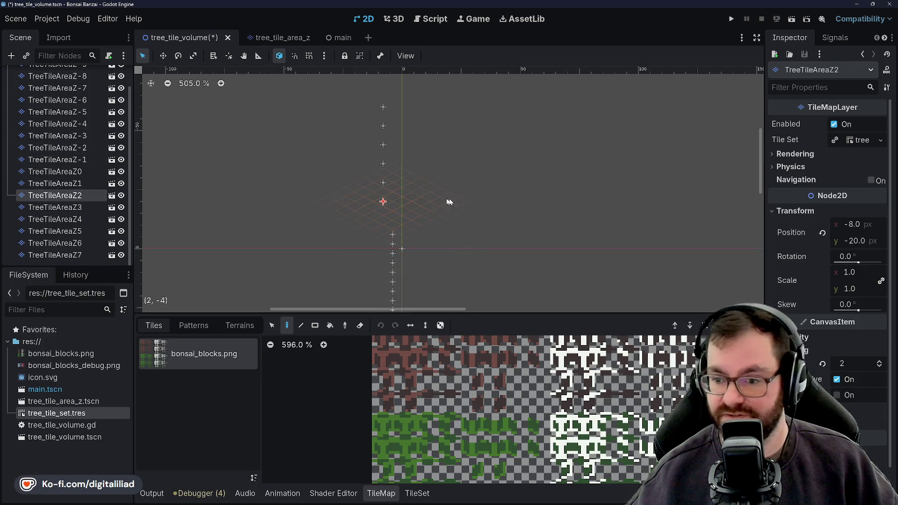
left_click(81, 183)
left_click(81, 195)
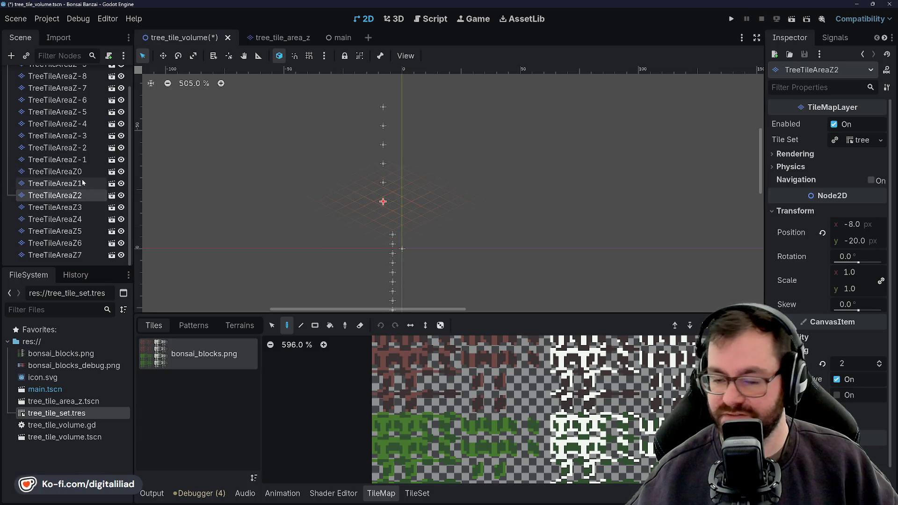
left_click(83, 183)
left_click(82, 183)
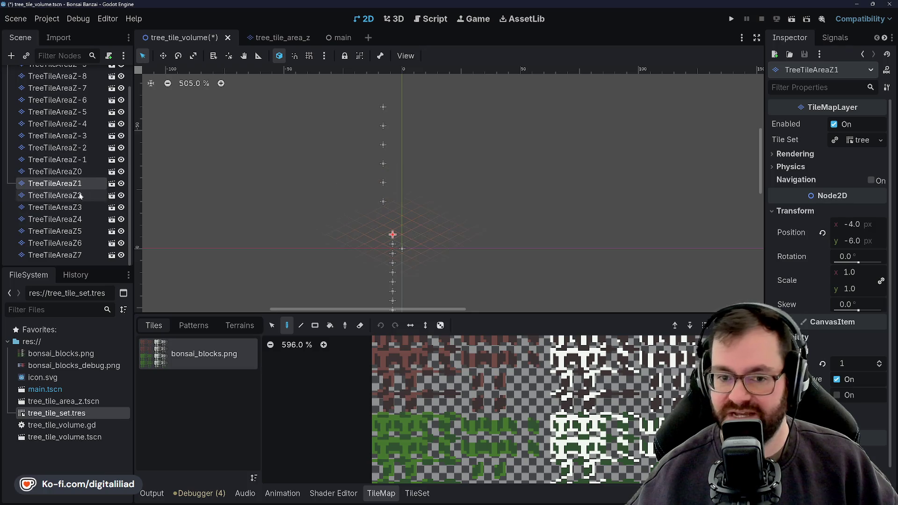
left_click(102, 197)
left_click(855, 241)
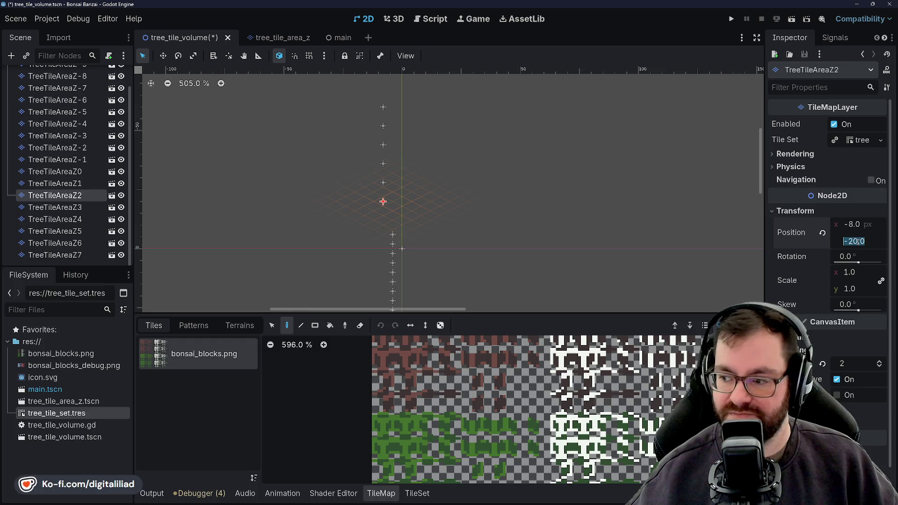
type("-10")
key("Return")
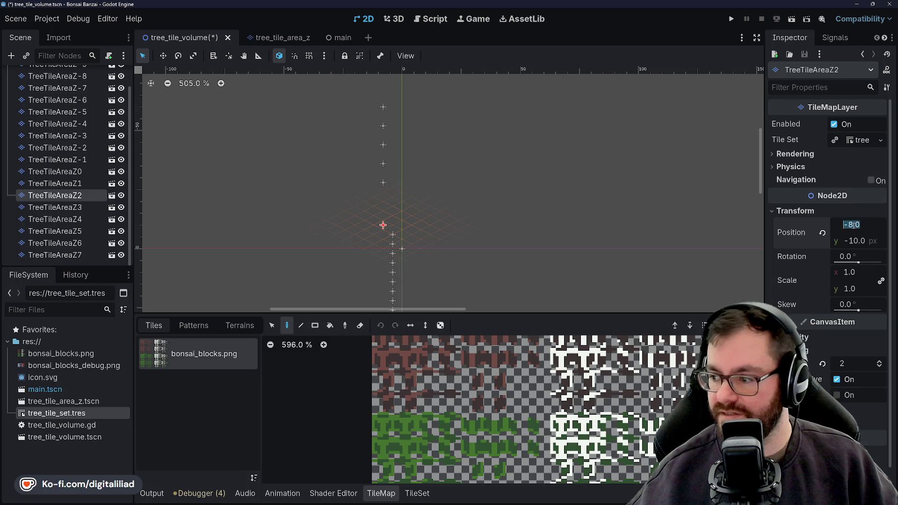
type("-4")
key("Return")
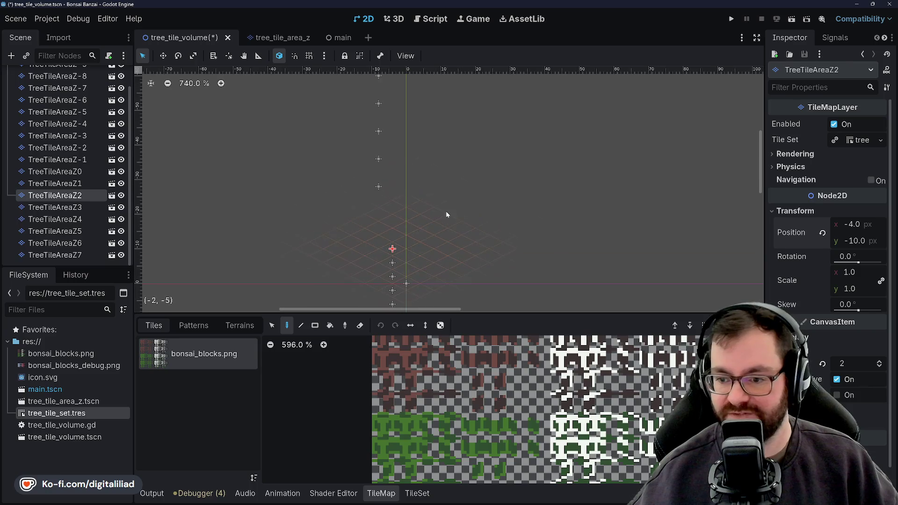
Position TreeTileAreaZ3 at (-4, -14) and TreeTileAreaZ4 at (-4, -18).
left_click_drag(412, 157, 401, 202)
scroll(401, 203, "down", 1)
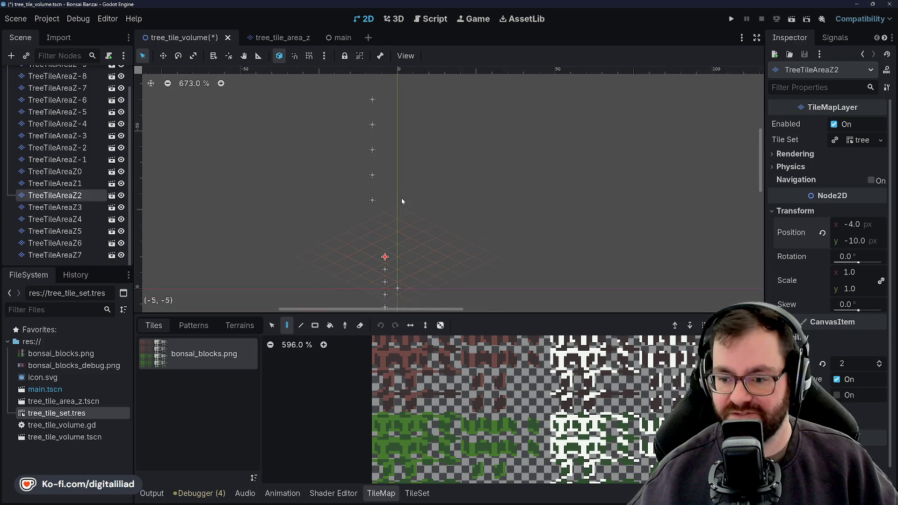
left_click(79, 209)
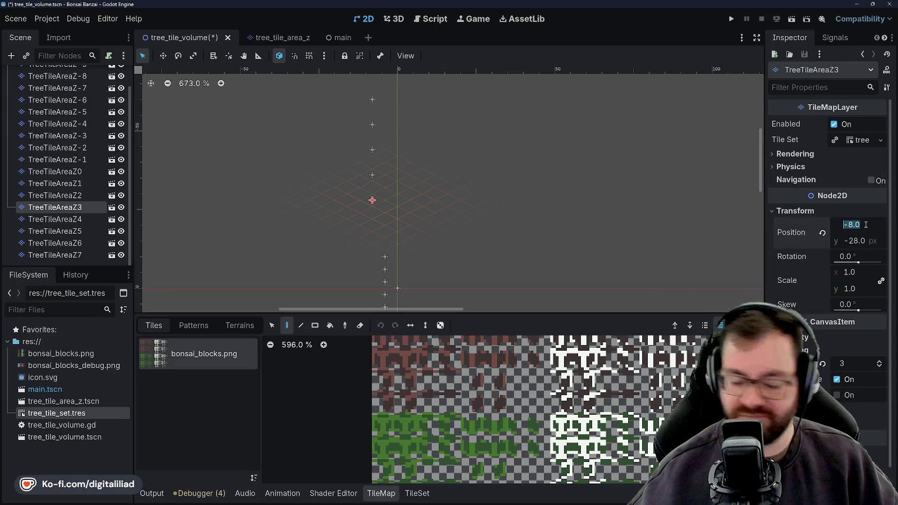
type("-4")
key("Tab")
type("14")
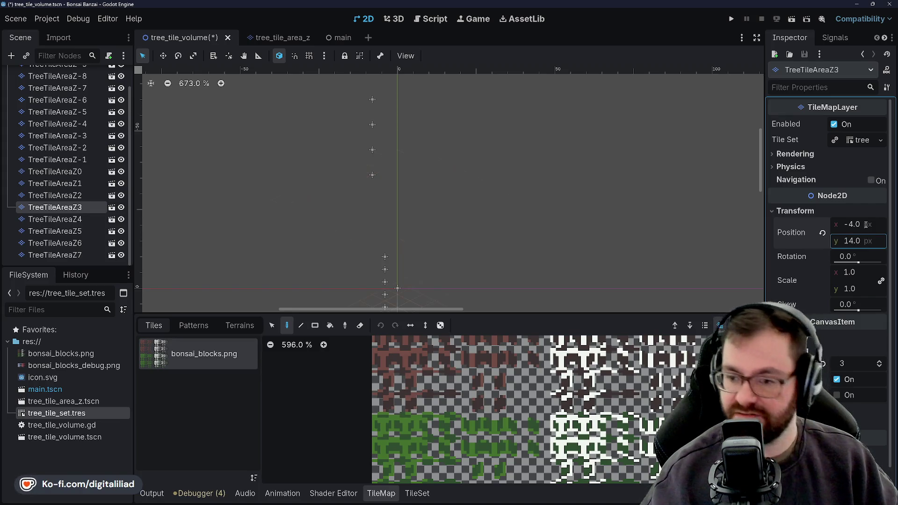
type("-14")
key("Return")
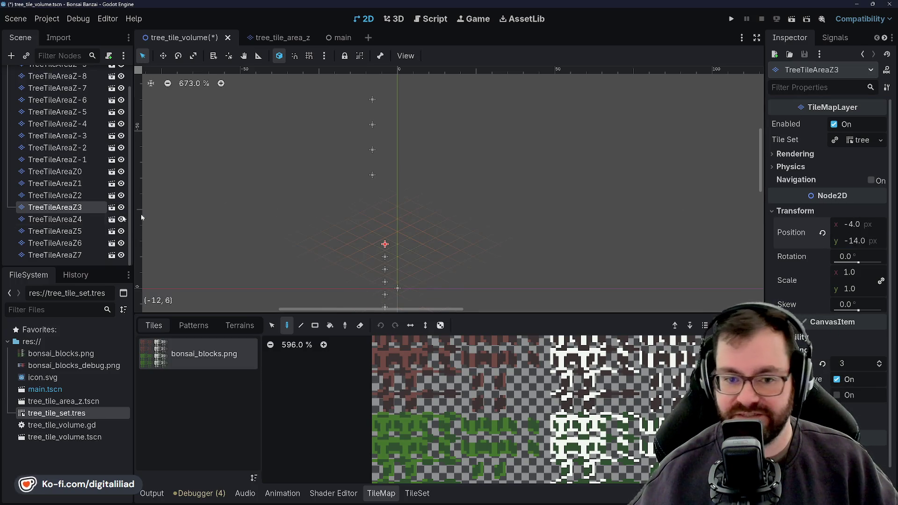
left_click(78, 219)
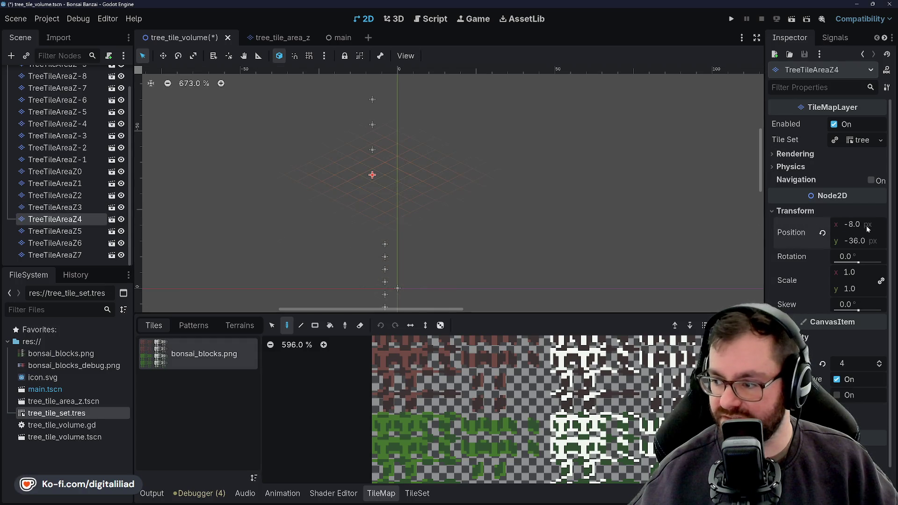
type("-4")
key("Return")
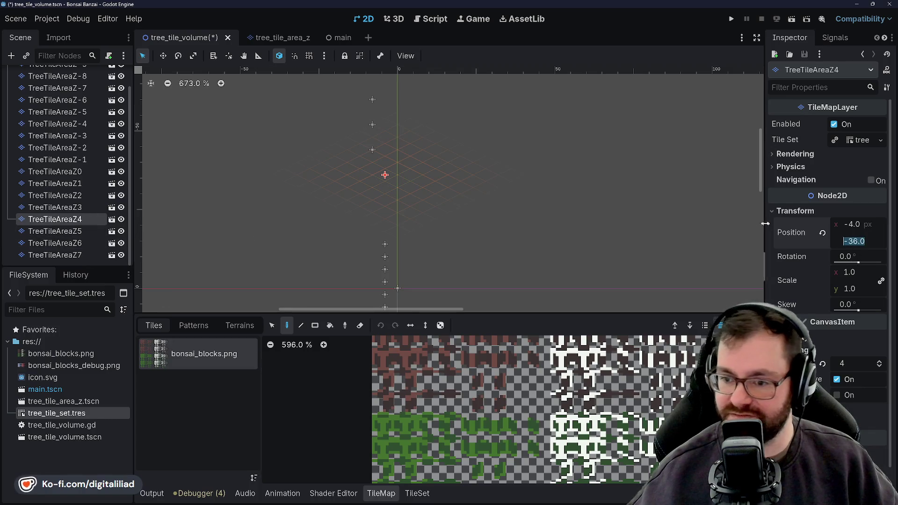
key("Return")
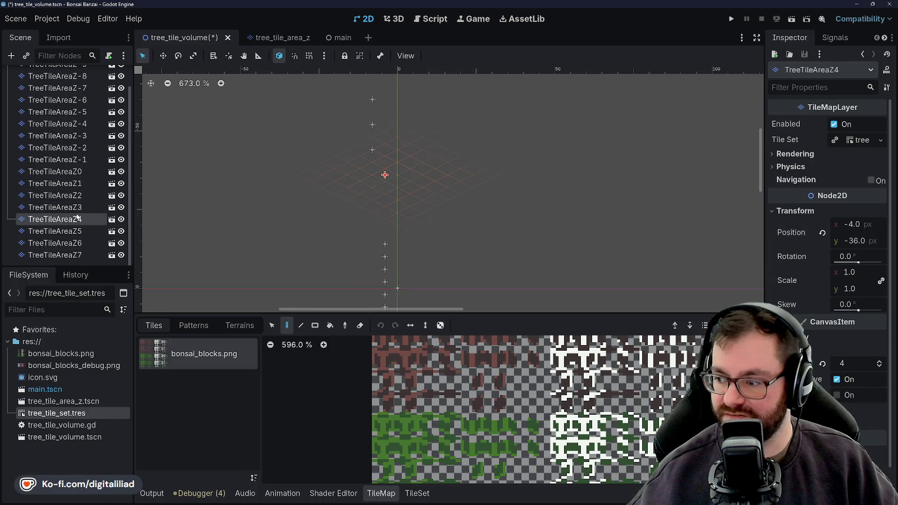
left_click(868, 241)
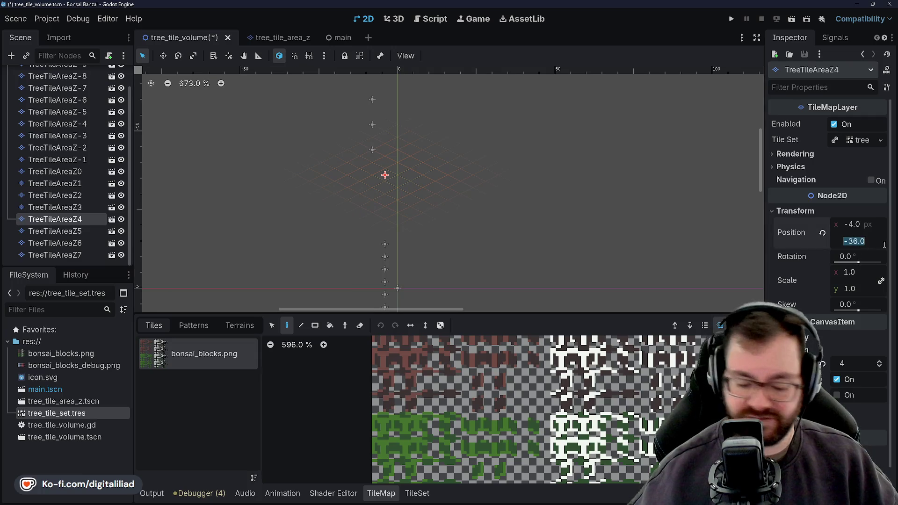
type("-18")
key("Return")
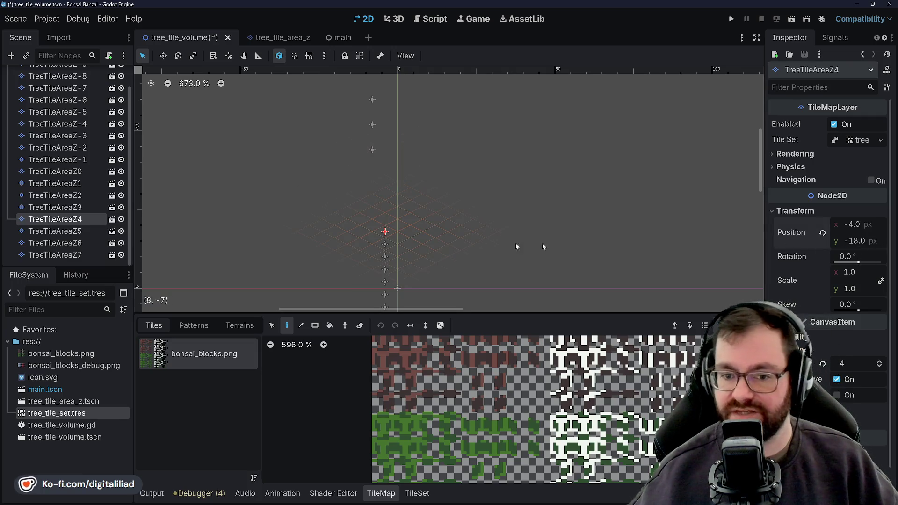
Position TreeTileAreaZ5 at (-4, -22), checking against Z4.
left_click(49, 231)
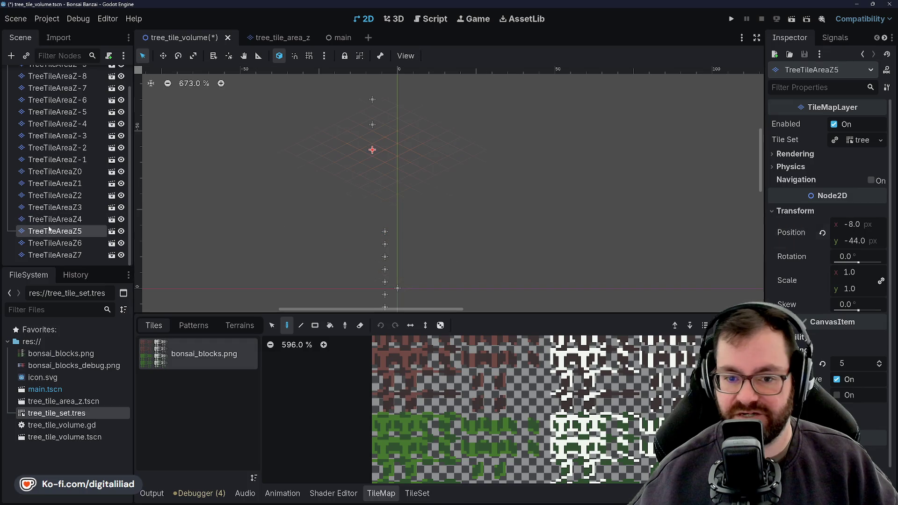
left_click(865, 224)
type("-4")
key("Return")
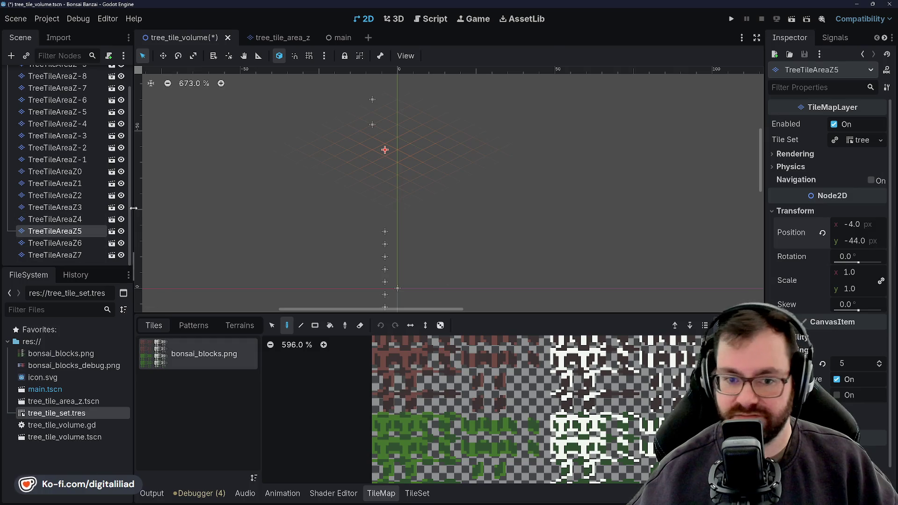
left_click(59, 219)
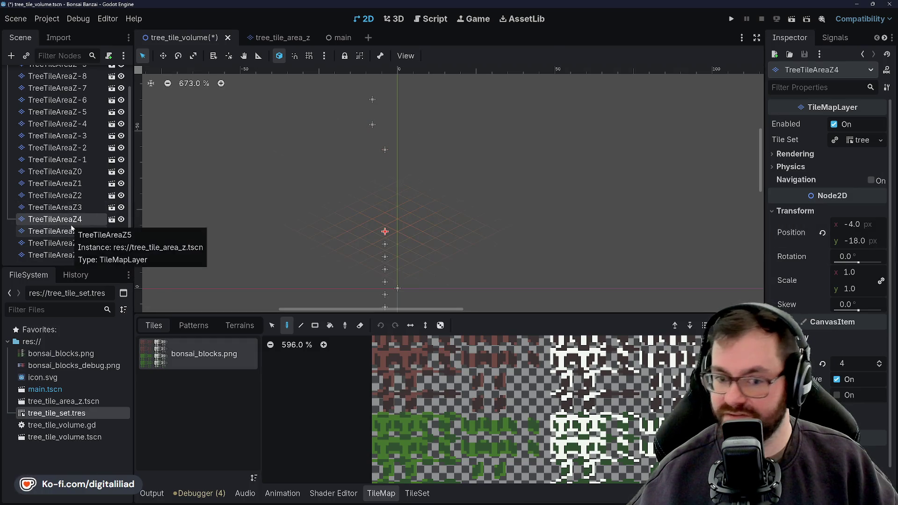
left_click(72, 229)
left_click(855, 241)
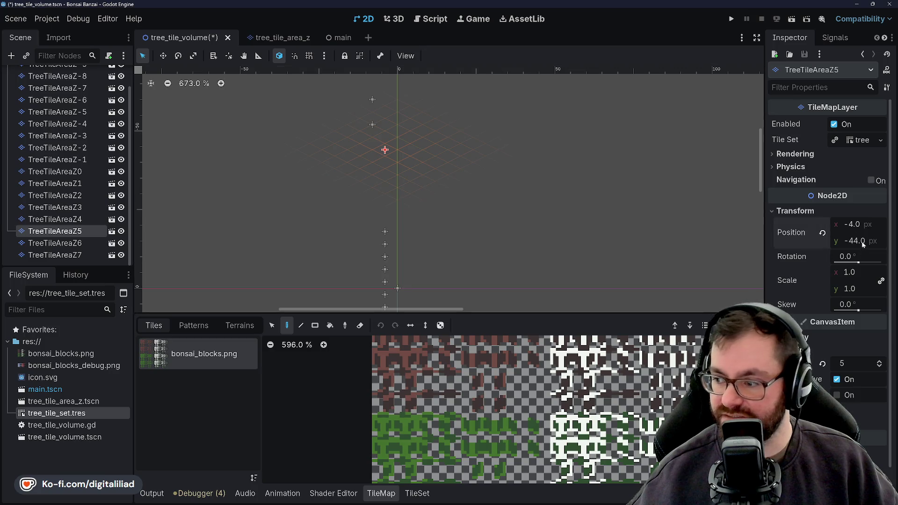
type("-22")
key("Return")
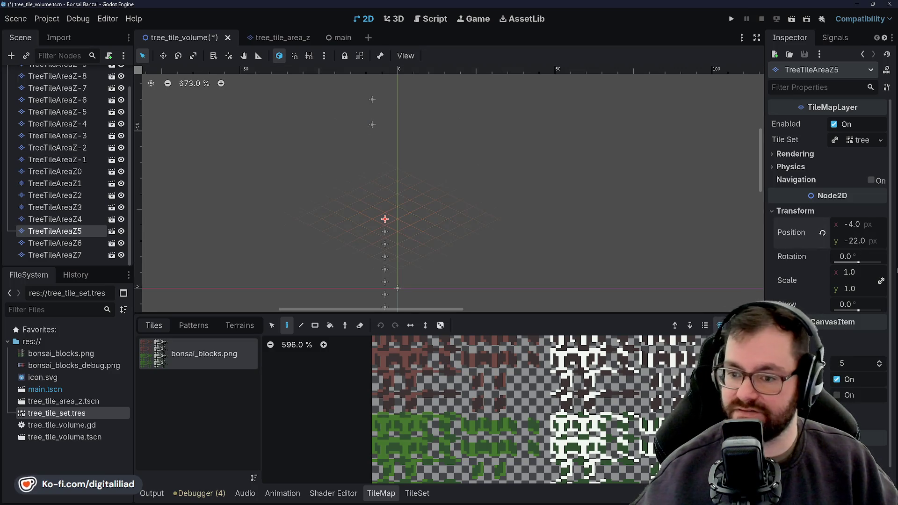
Position TreeTileAreaZ6 at (-4, -26), checking against Z5.
left_click(56, 243)
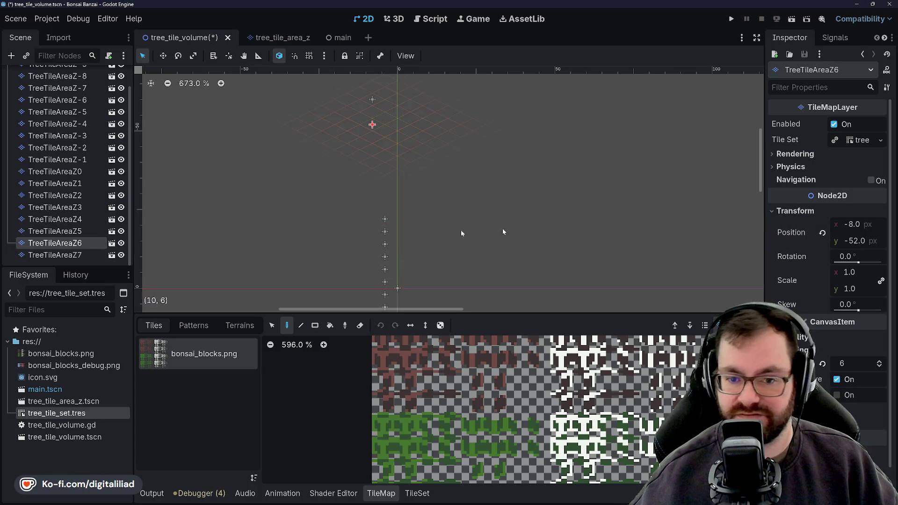
left_click(873, 225)
type("-4")
key("Return")
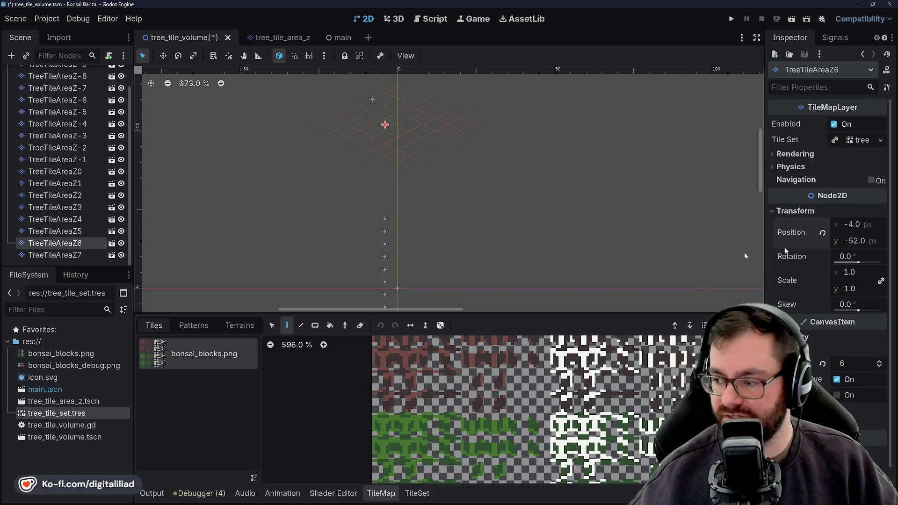
left_click(69, 230)
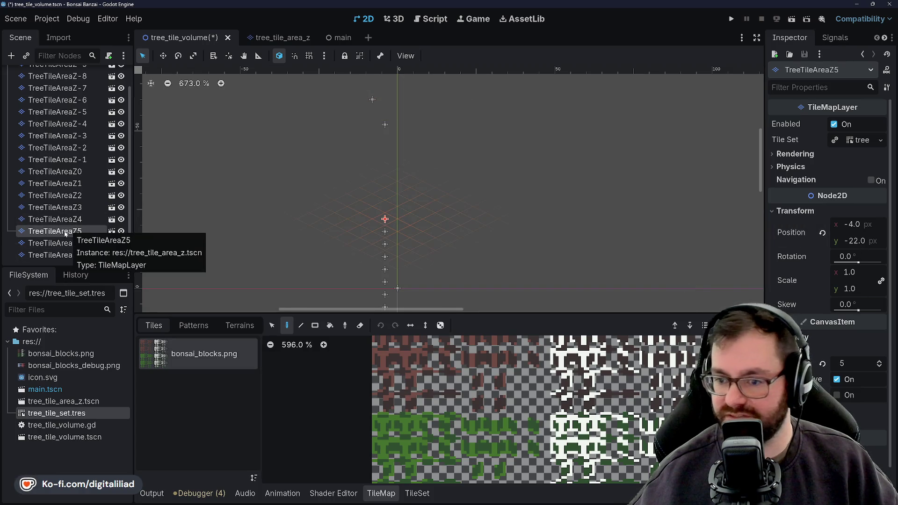
key("Down")
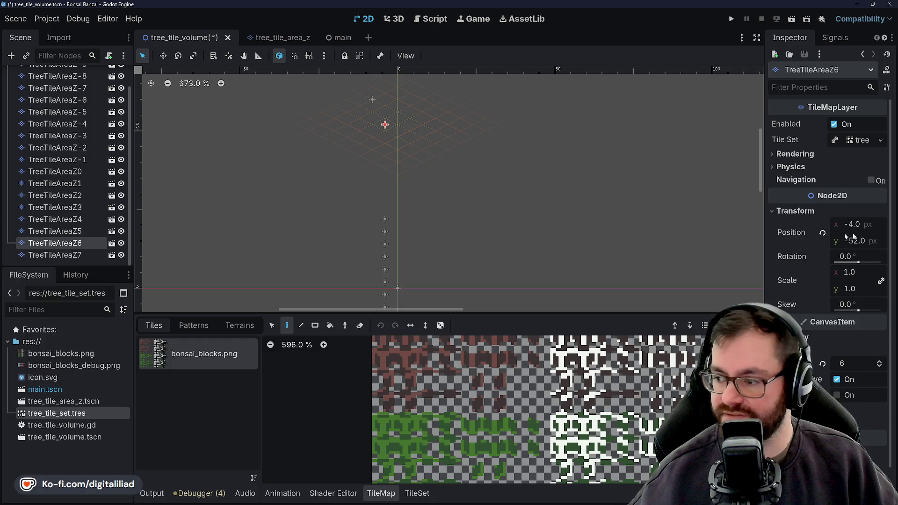
left_click(864, 241)
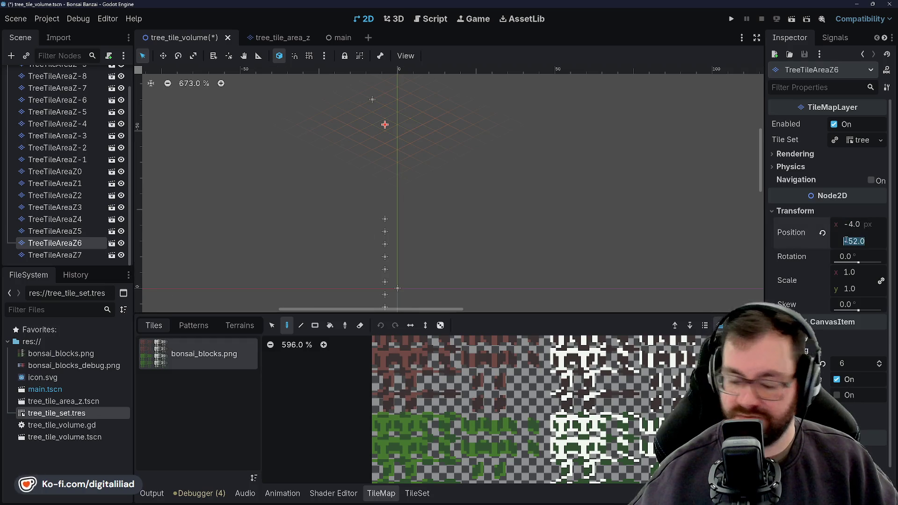
type("-26")
key("Return")
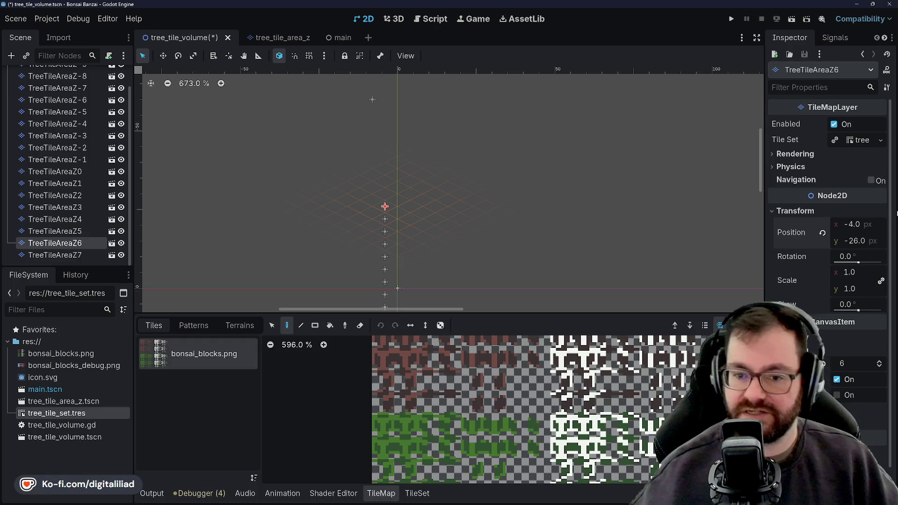
Position TreeTileAreaZ7 at (-4, -30), checking against Z6.
left_click(55, 255)
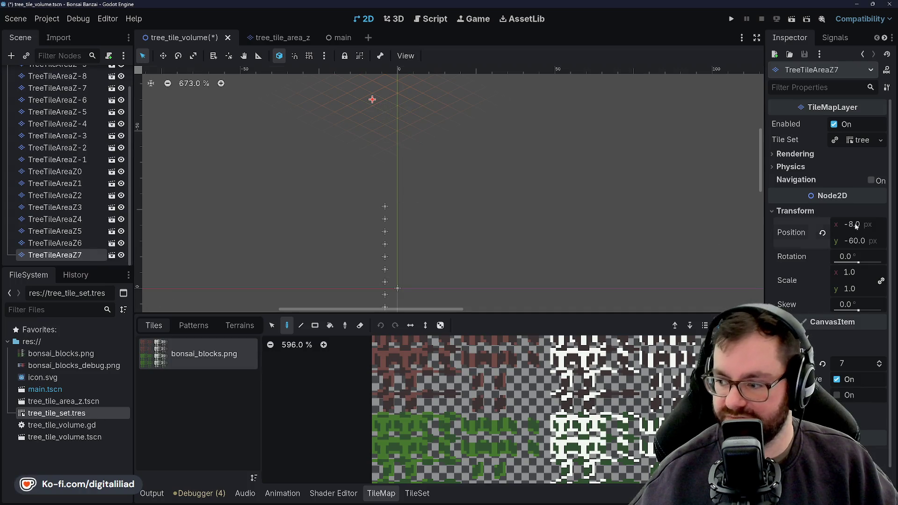
type("-4")
key("Tab")
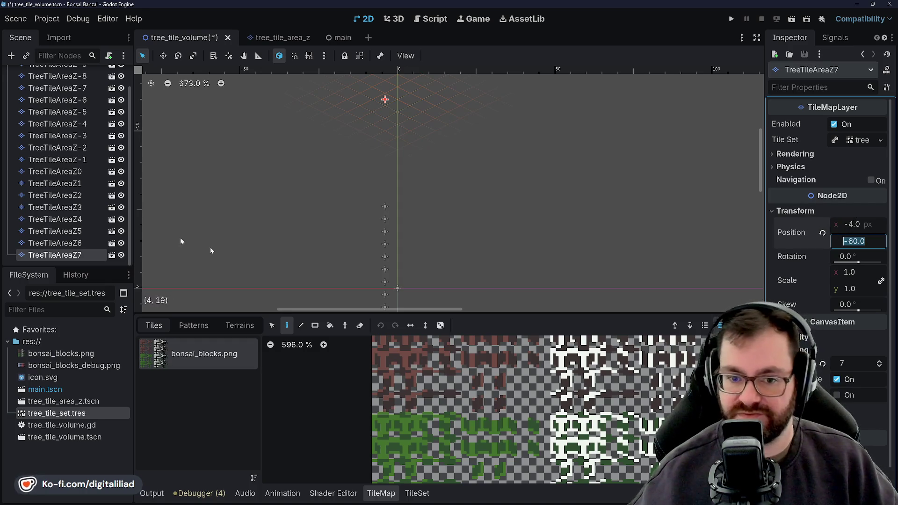
left_click(49, 242)
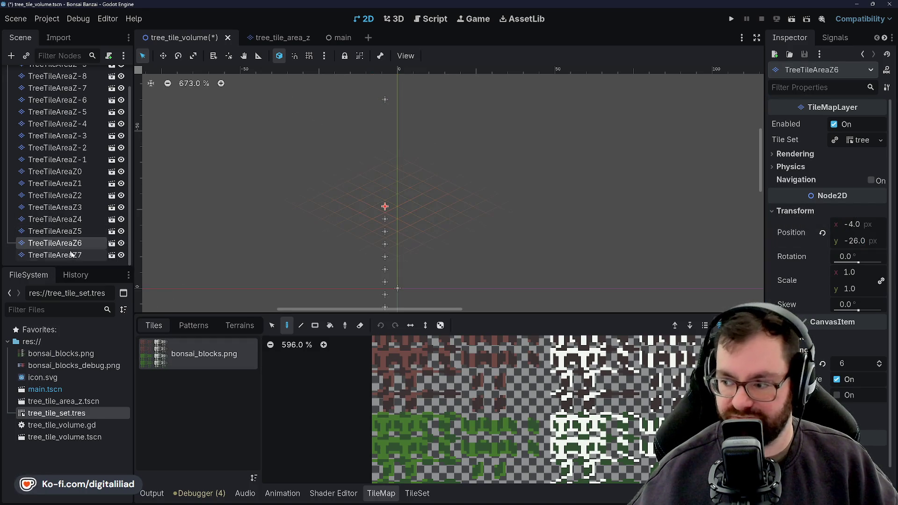
left_click(56, 255)
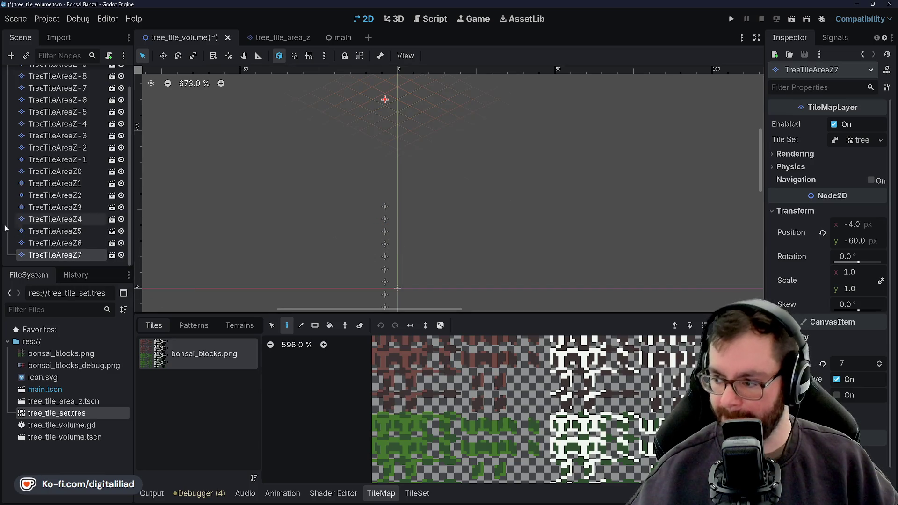
left_click(67, 243)
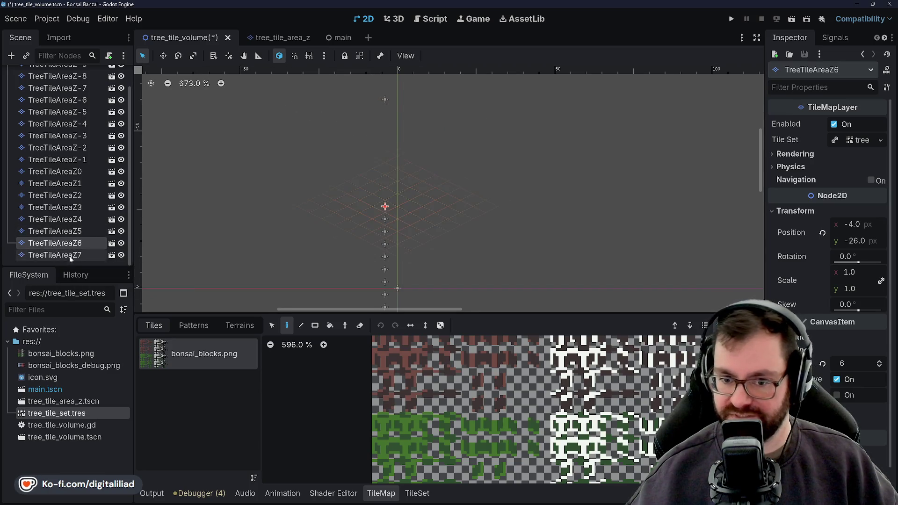
left_click(860, 242)
type("-30")
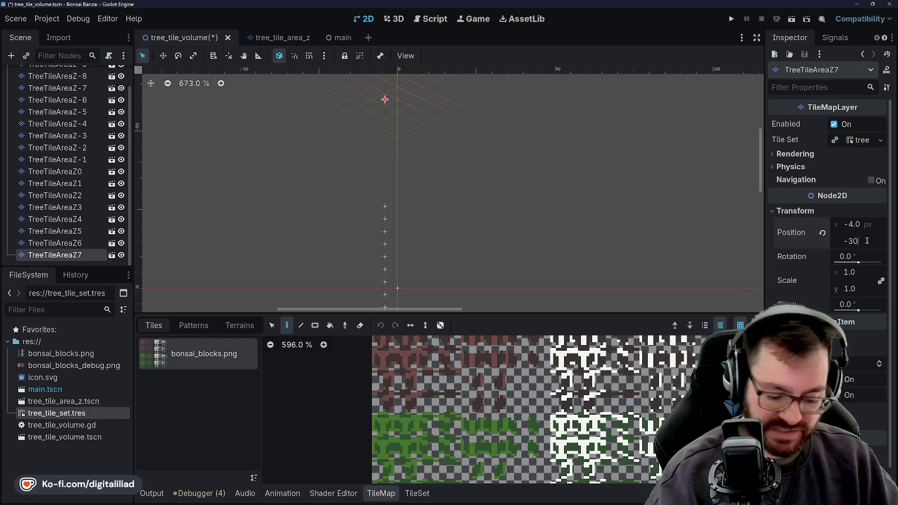
key("Return")
scroll(509, 158, "down", 2)
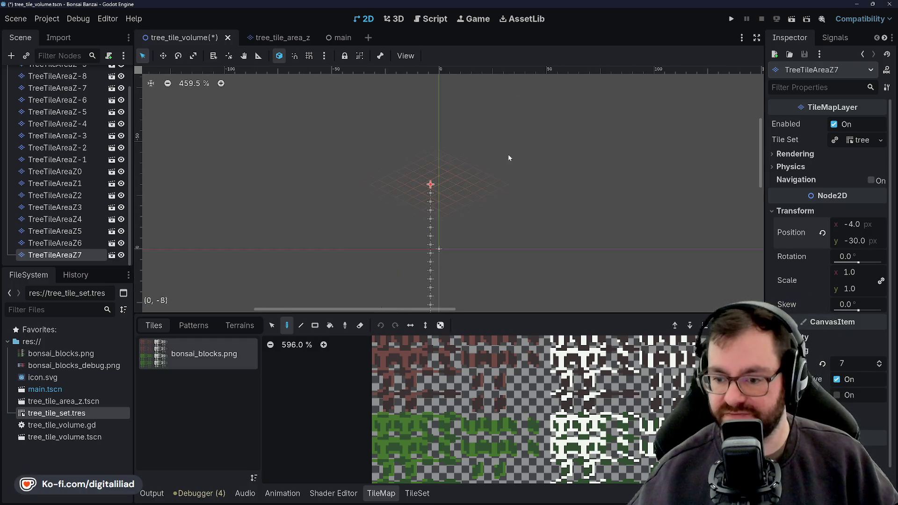
scroll(484, 163, "down", 2)
scroll(467, 197, "down", 2)
scroll(478, 228, "down", 1)
Save the scene and select the TreeTileAreaZ-9 layer.
key("ctrl+s")
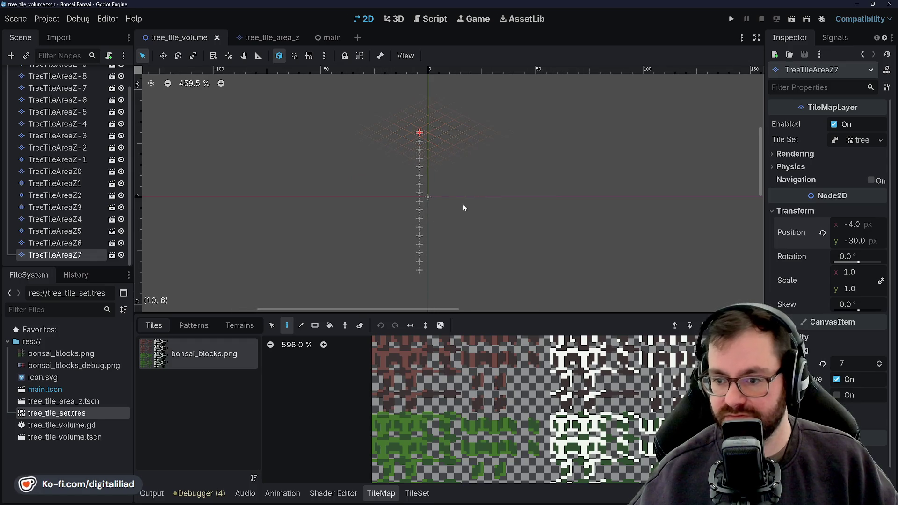
scroll(418, 196, "up", 2)
scroll(490, 151, "down", 2)
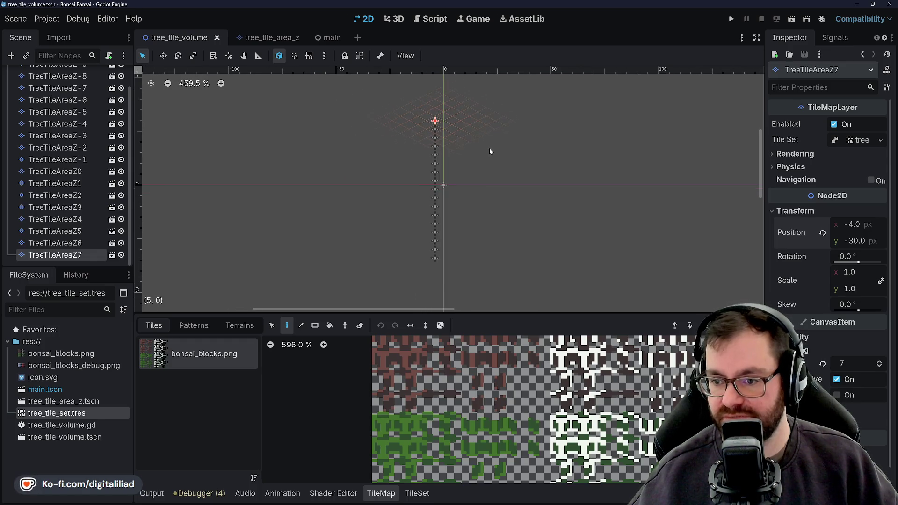
scroll(94, 175, "up", 1)
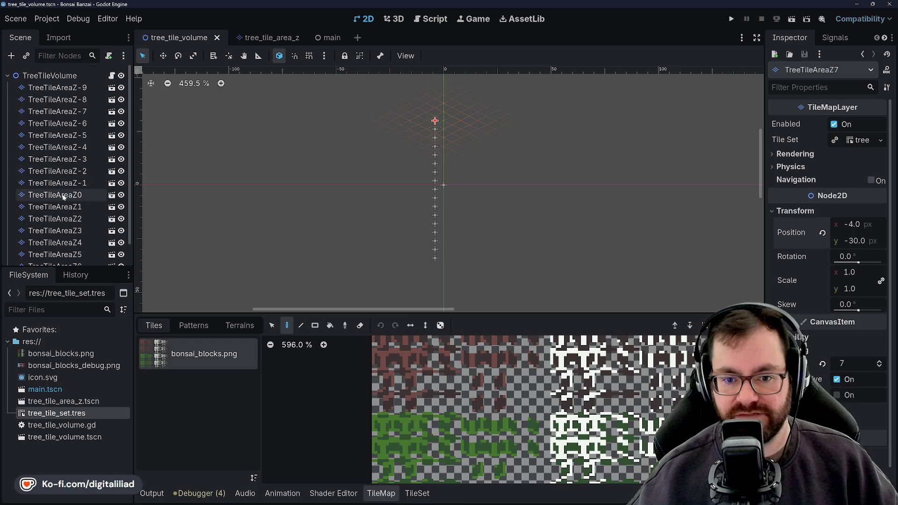
scroll(62, 181, "down", 1)
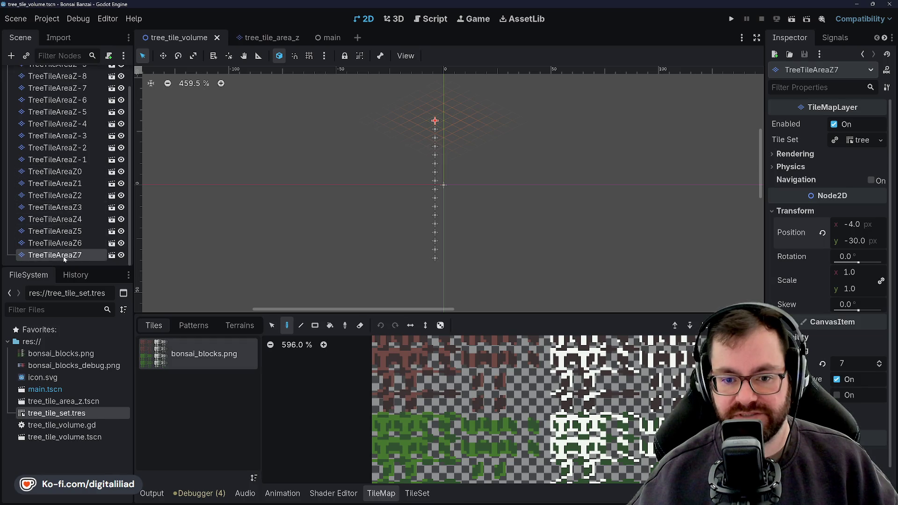
scroll(78, 141, "up", 1)
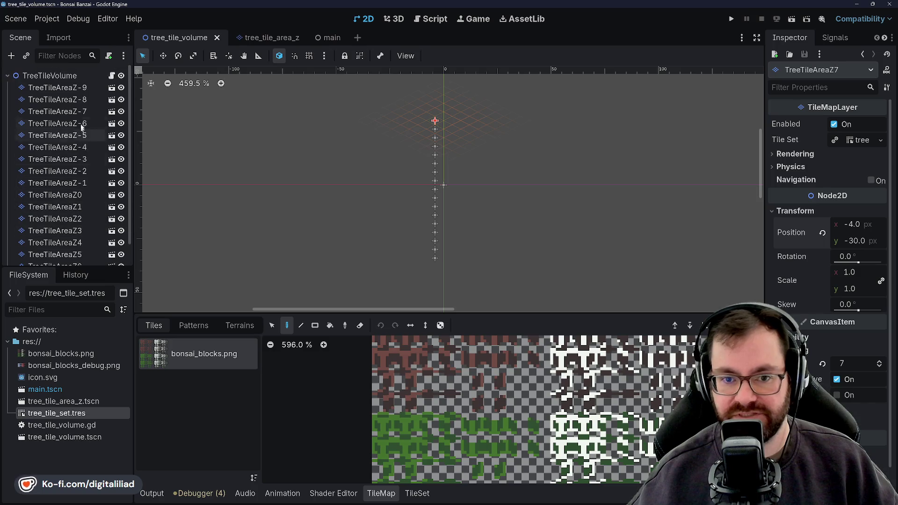
left_click(58, 87)
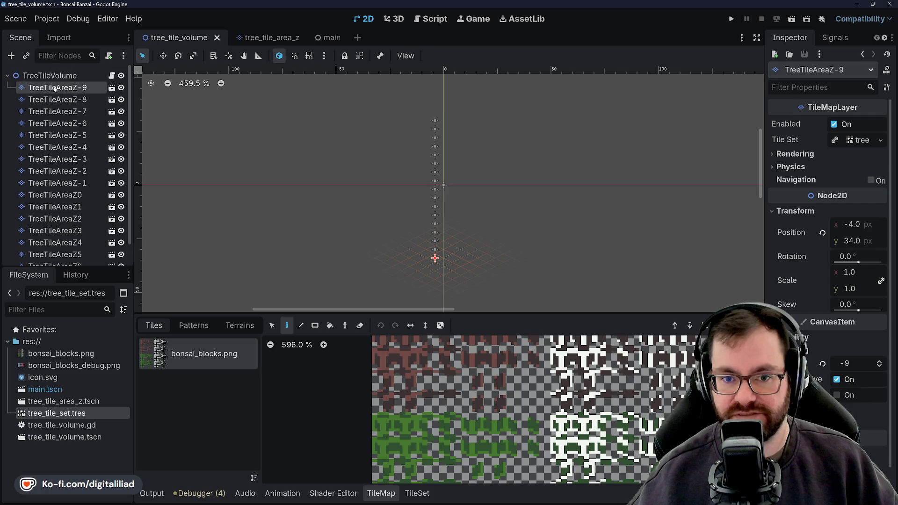
Move TreeTileAreaZ-9 to the end of the layer list and rename it TreeTileAreaZ8.
mouse_move(56, 88)
left_mouse_down()
mouse_move(60, 265)
mouse_move(59, 257)
left_mouse_up()
right_click(74, 255)
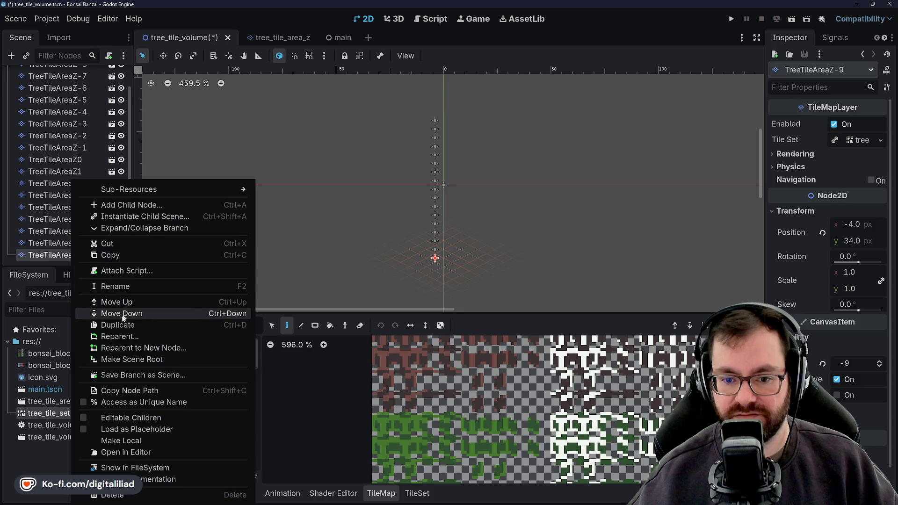
left_click(132, 287)
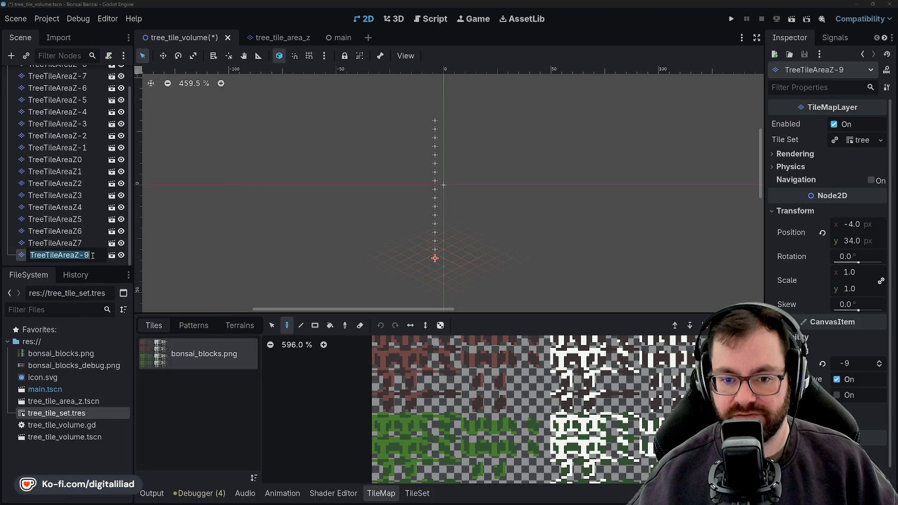
key("Right")
key("BackSpace")
key("BackSpace")
type("8")
key("Return")
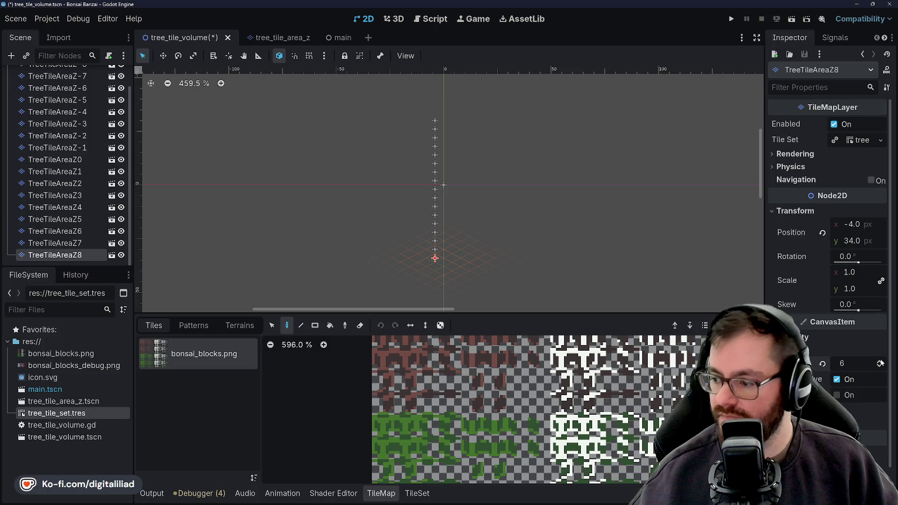
Set TreeTileAreaZ8's position to x -4, settling its y on -34 after trying -31 and -36.
left_click(861, 225)
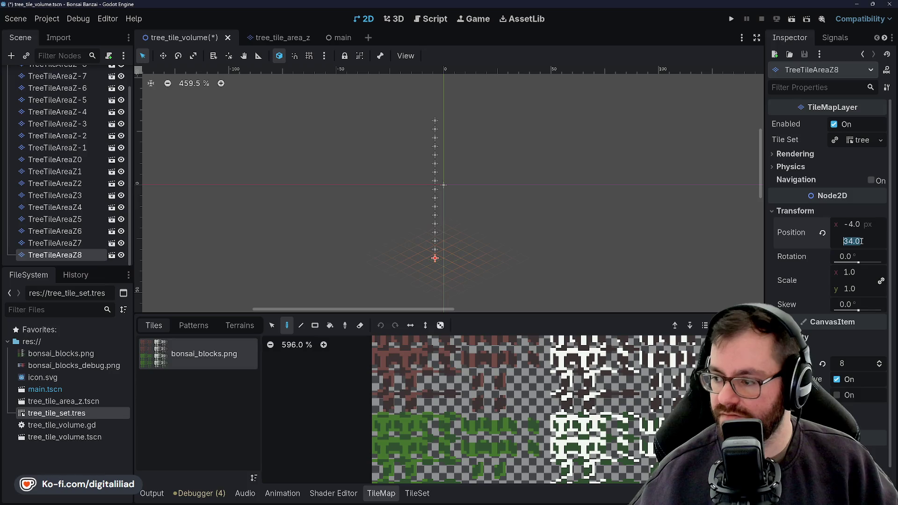
left_click(89, 243)
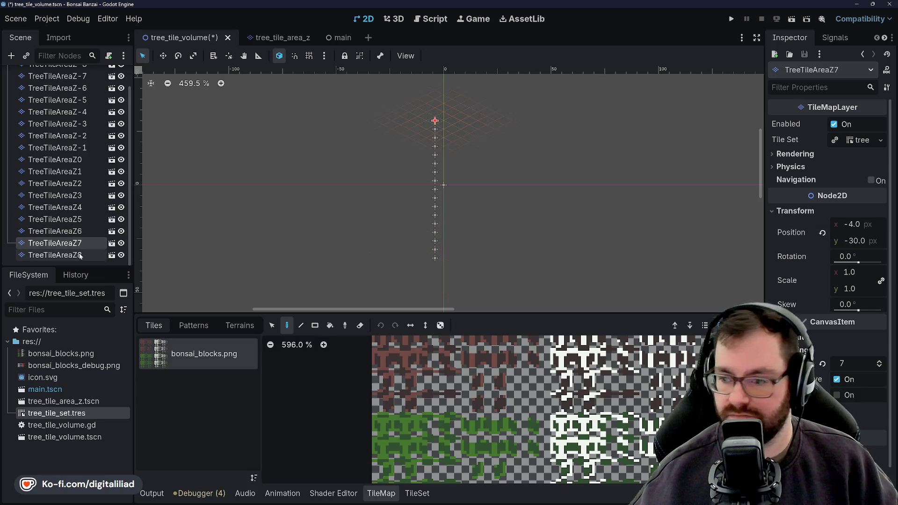
left_click(79, 255)
left_click(839, 241)
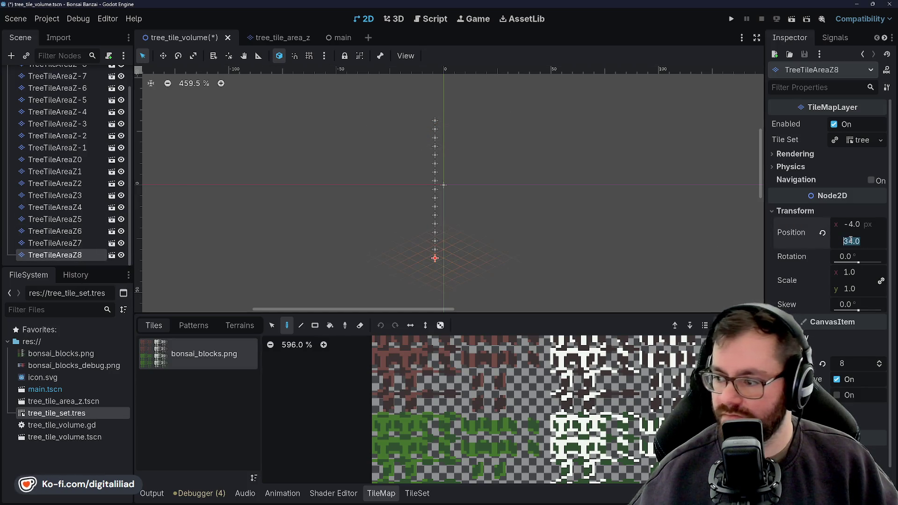
type("-40")
key("BackSpace")
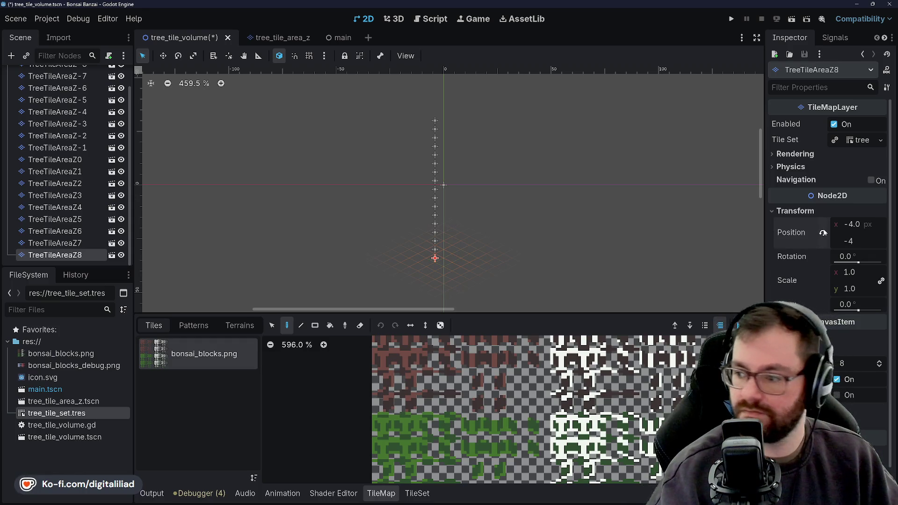
key("Return")
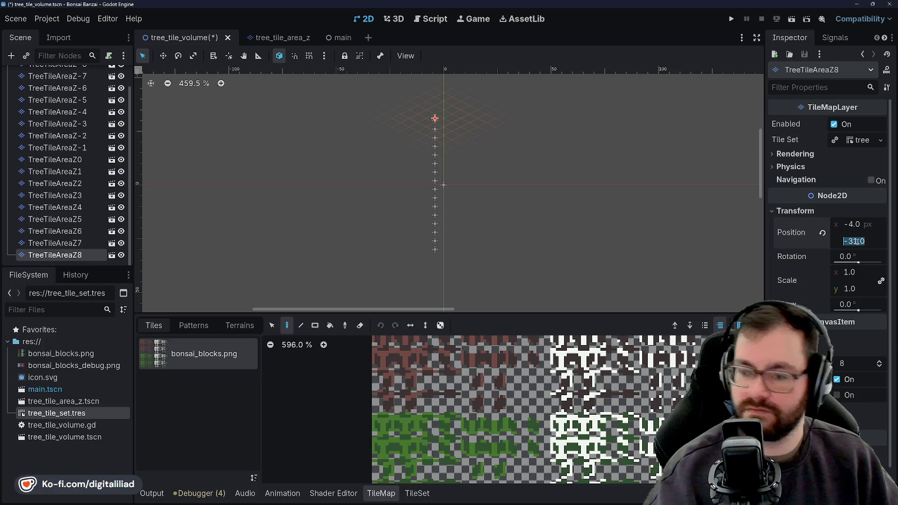
type("-3")
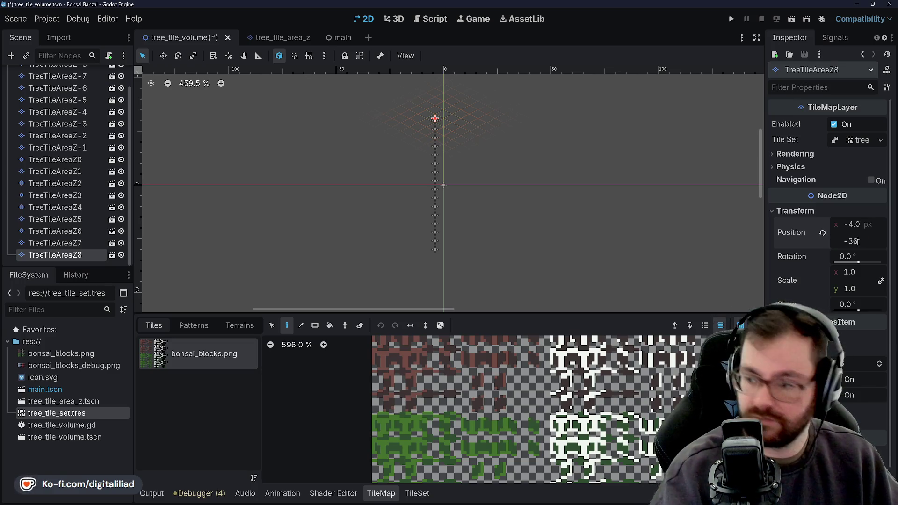
type("6")
key("Return")
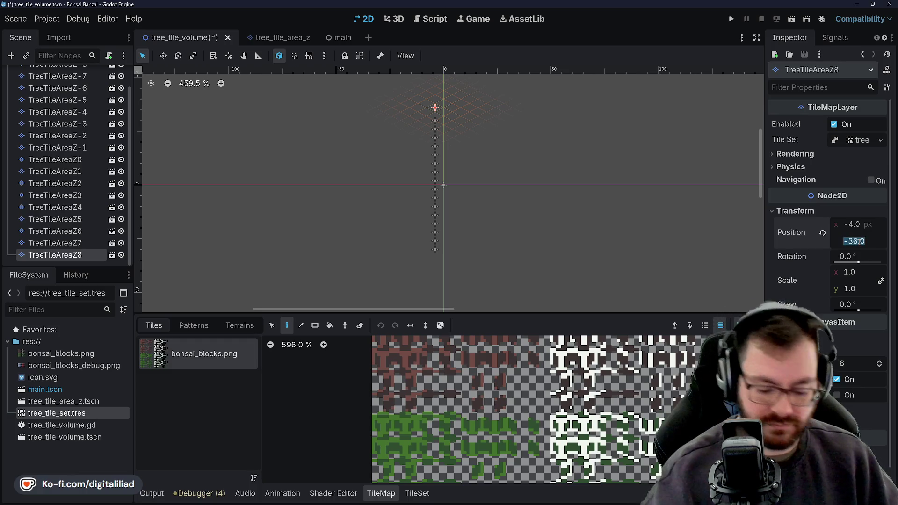
type("-34")
key("Return")
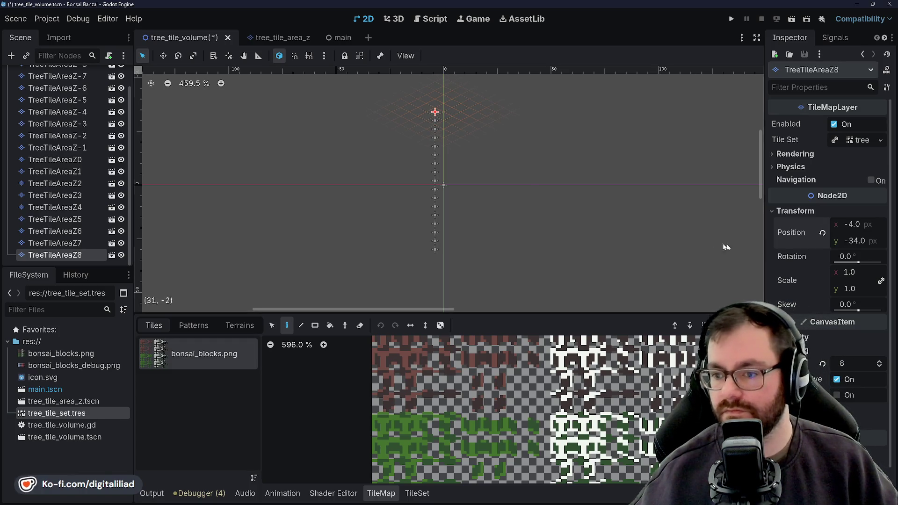
scroll(513, 126, "up", 3)
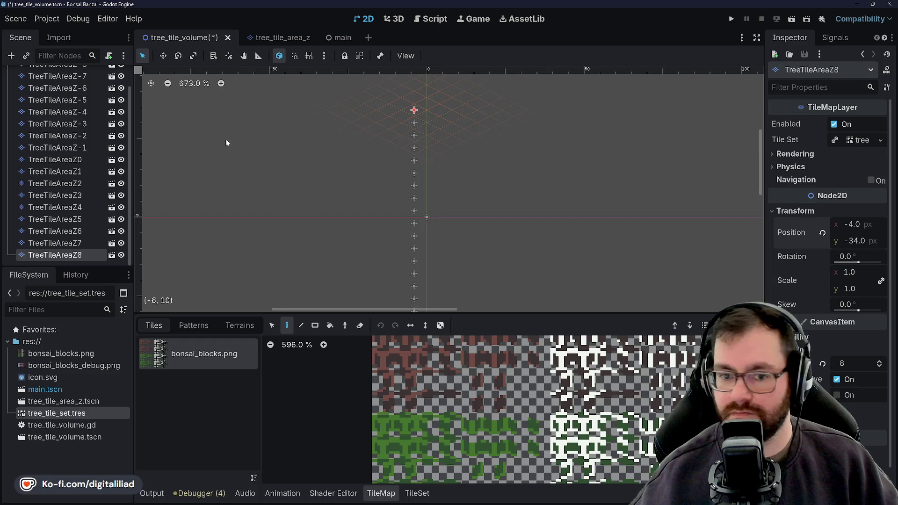
Save the scene, recentre on the layer markers and collapse the TileMap bottom panel.
key("ctrl+s")
scroll(275, 151, "down", 2)
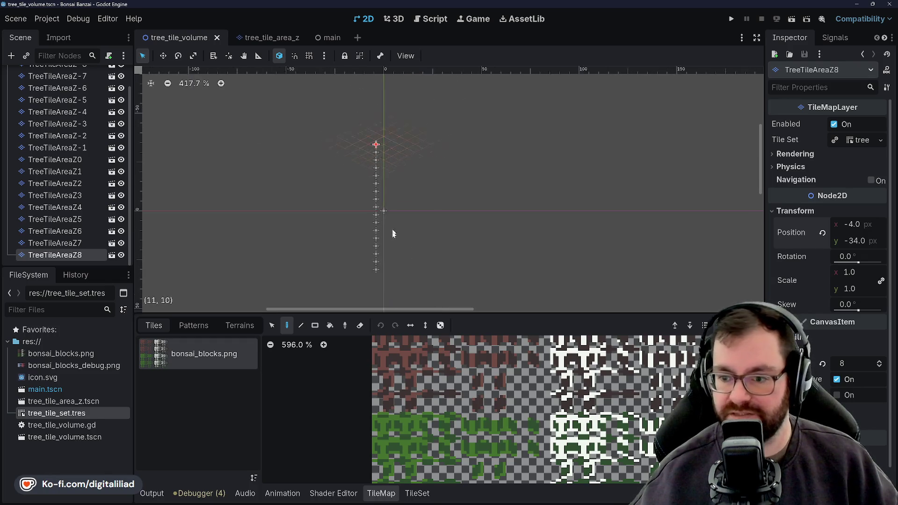
left_click_drag(417, 222, 445, 223)
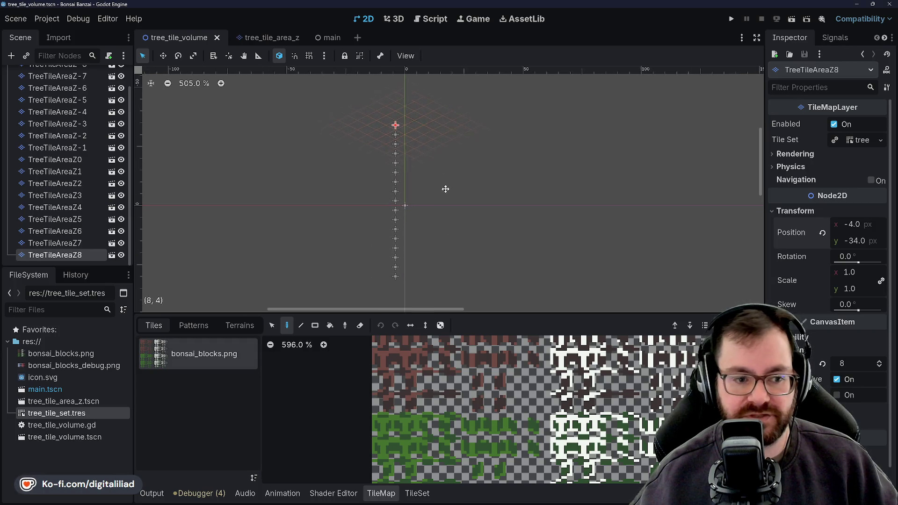
left_click_drag(444, 189, 460, 181)
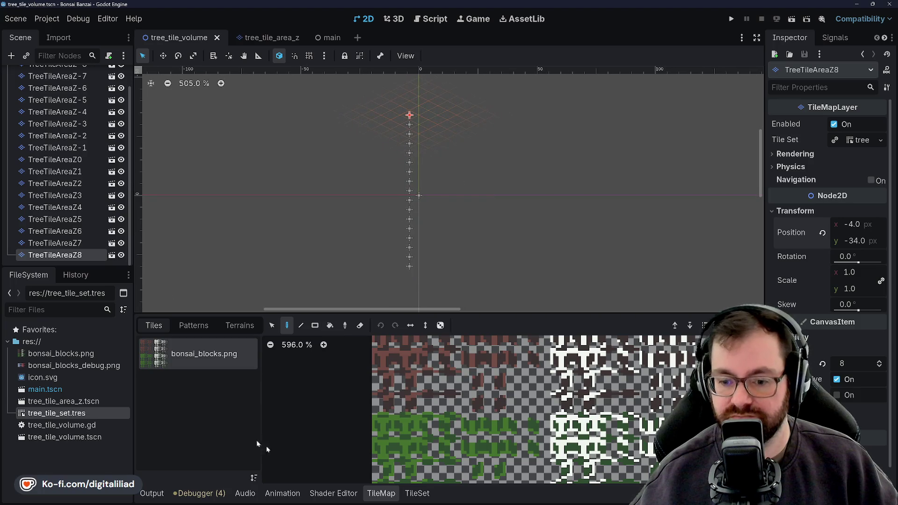
left_click(381, 493)
scroll(426, 211, "up", 3)
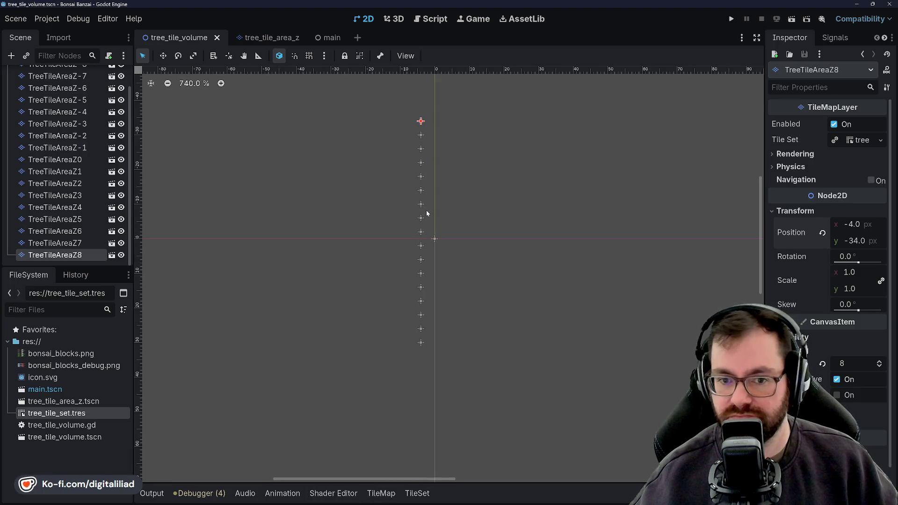
scroll(426, 207, "up", 2)
mouse_move(430, 191)
left_mouse_down()
mouse_move(427, 236)
mouse_move(443, 231)
left_mouse_up()
scroll(64, 176, "up", 2)
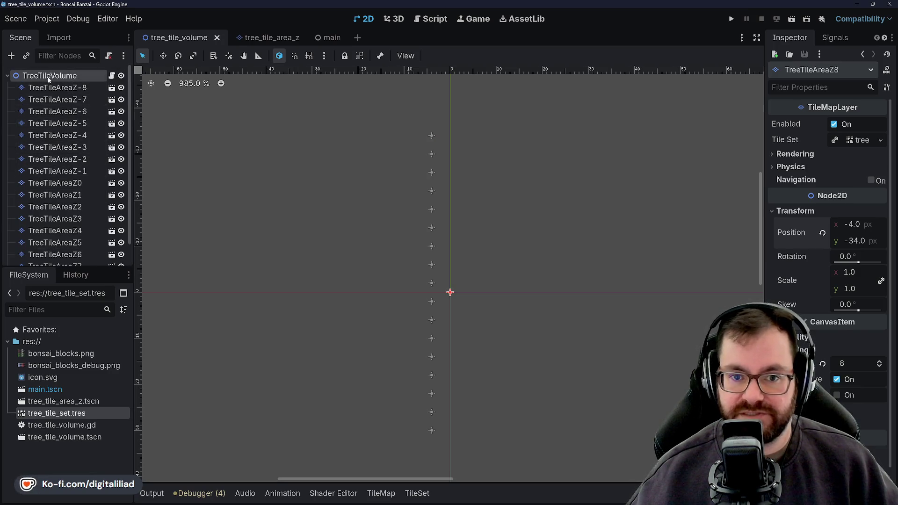
Select TreeTileAreaZ0 for tile painting with the bonsai_blocks atlas in view, then save.
left_click(48, 77)
left_click(44, 134)
left_click(67, 183)
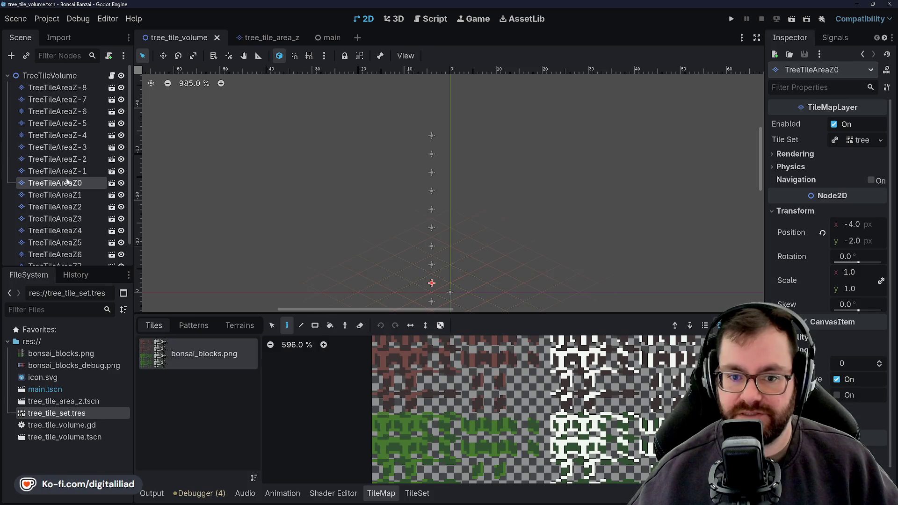
scroll(67, 181, "down", 1)
scroll(67, 182, "up", 1)
scroll(67, 184, "down", 1)
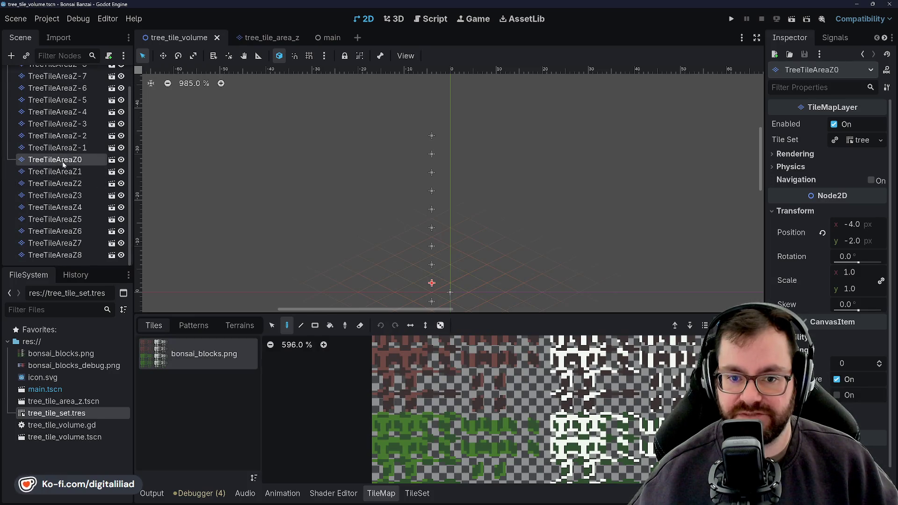
scroll(63, 163, "up", 1)
scroll(65, 161, "down", 1)
scroll(66, 144, "up", 1)
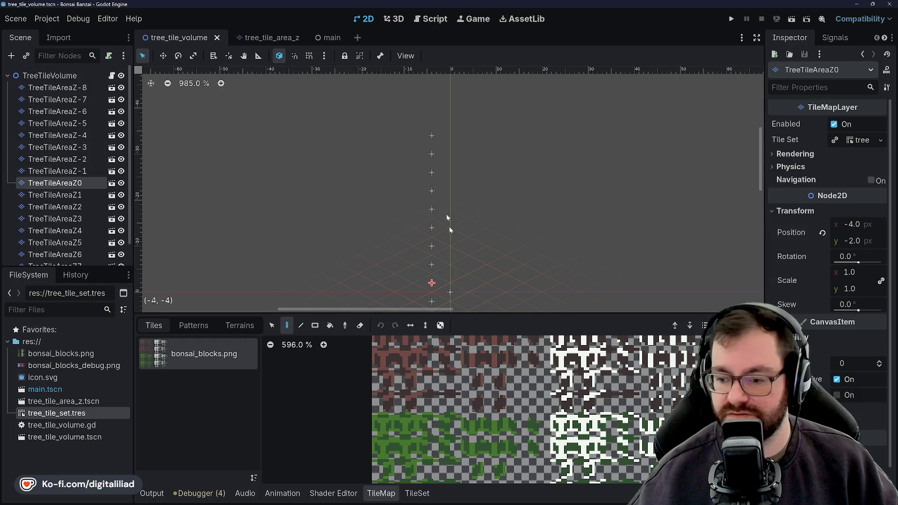
scroll(439, 384, "down", 2)
scroll(491, 421, "down", 2)
scroll(533, 449, "down", 2)
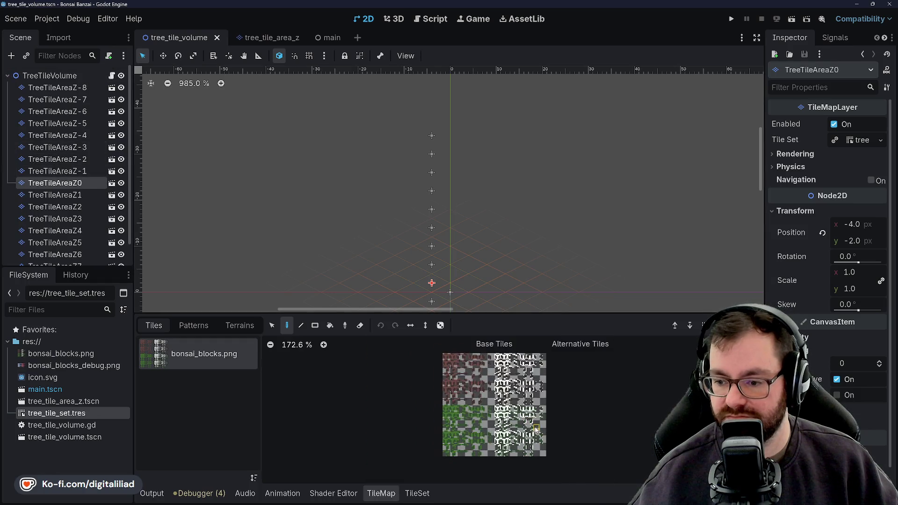
scroll(538, 455, "up", 2)
scroll(585, 419, "down", 1)
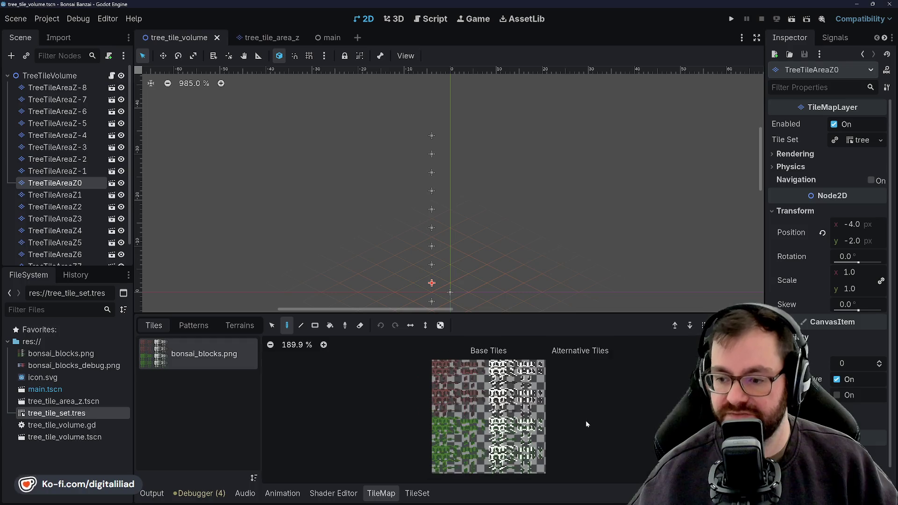
scroll(586, 420, "up", 1)
scroll(584, 431, "down", 1)
scroll(589, 435, "up", 1)
scroll(524, 403, "down", 2)
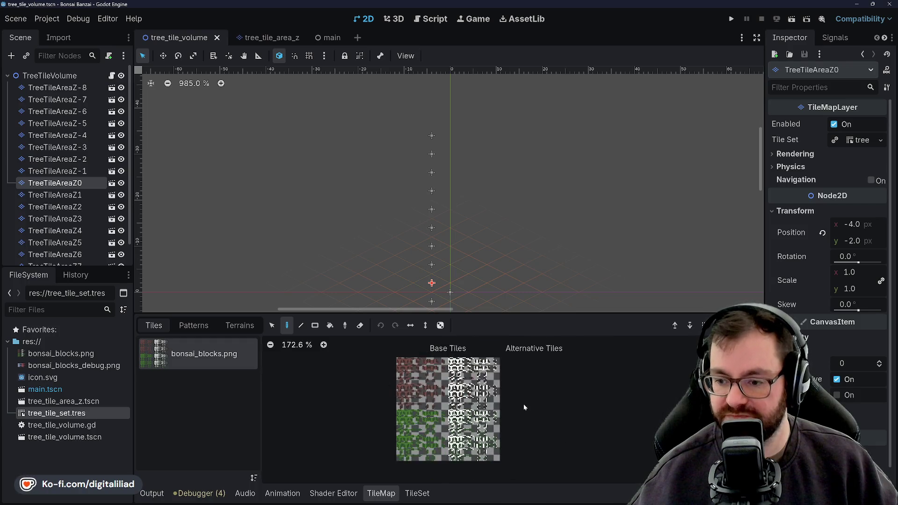
scroll(535, 408, "up", 2)
scroll(539, 361, "down", 2)
scroll(546, 358, "up", 1)
scroll(546, 393, "down", 1)
scroll(546, 402, "up", 1)
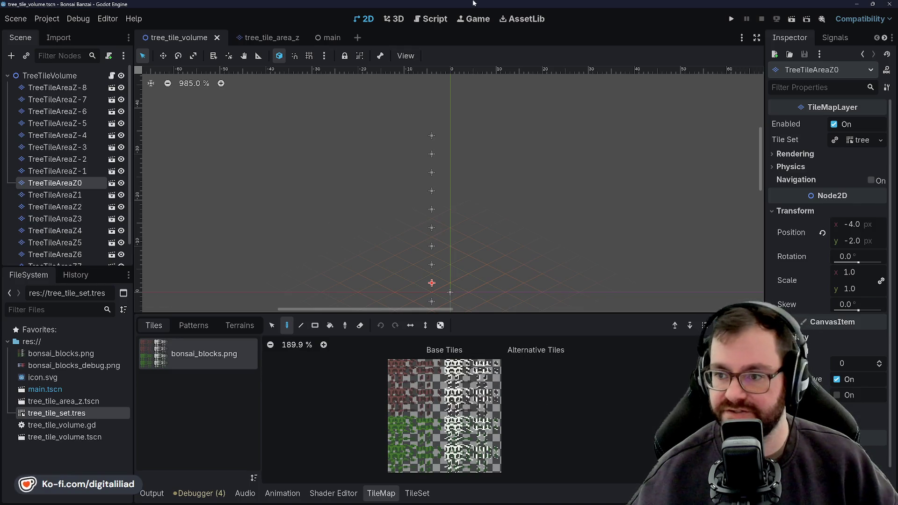
scroll(491, 183, "down", 2)
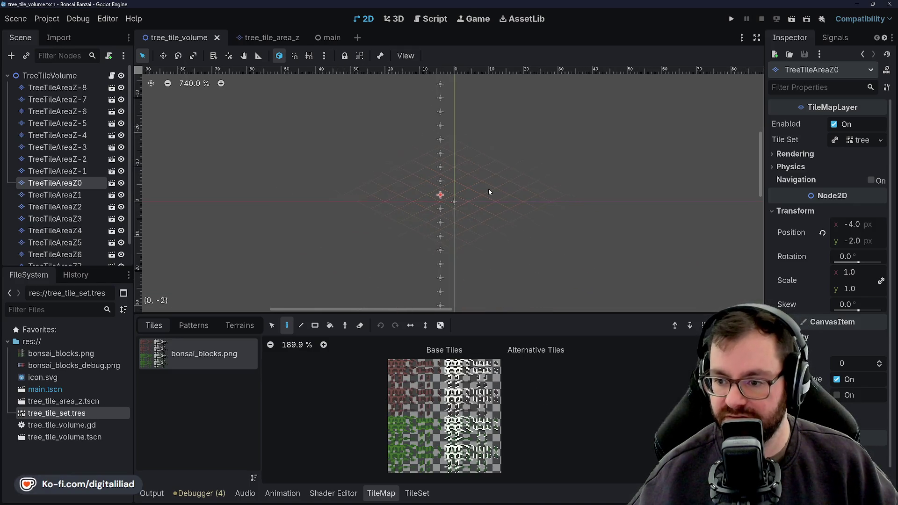
scroll(488, 189, "down", 1)
scroll(516, 232, "up", 1)
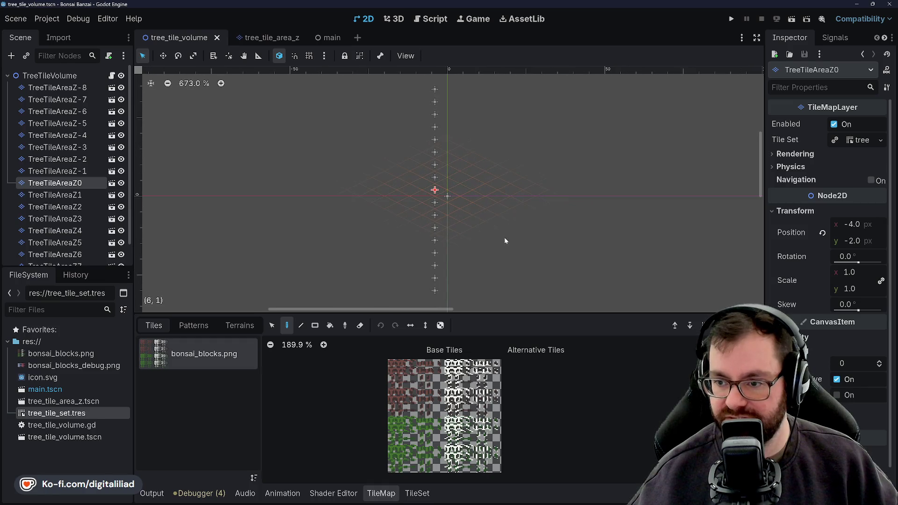
left_click_drag(505, 239, 501, 239)
key("ctrl+s")
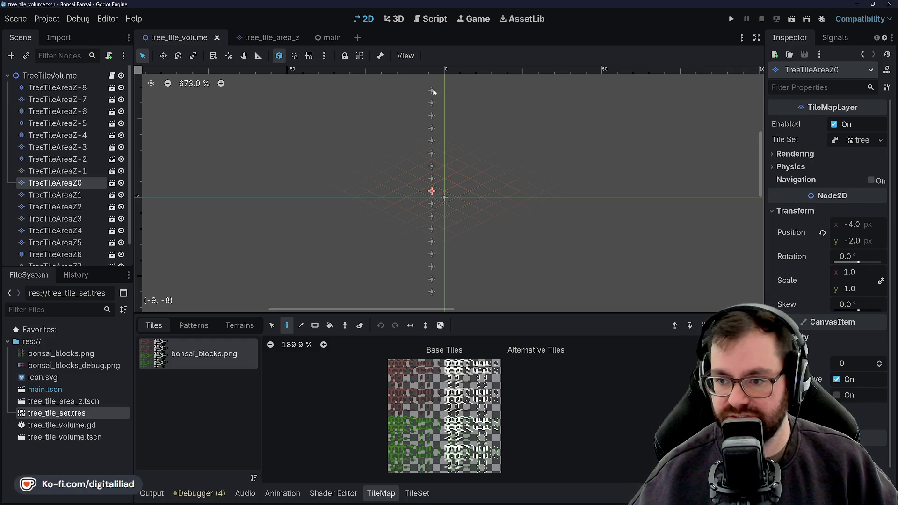
left_click(94, 170)
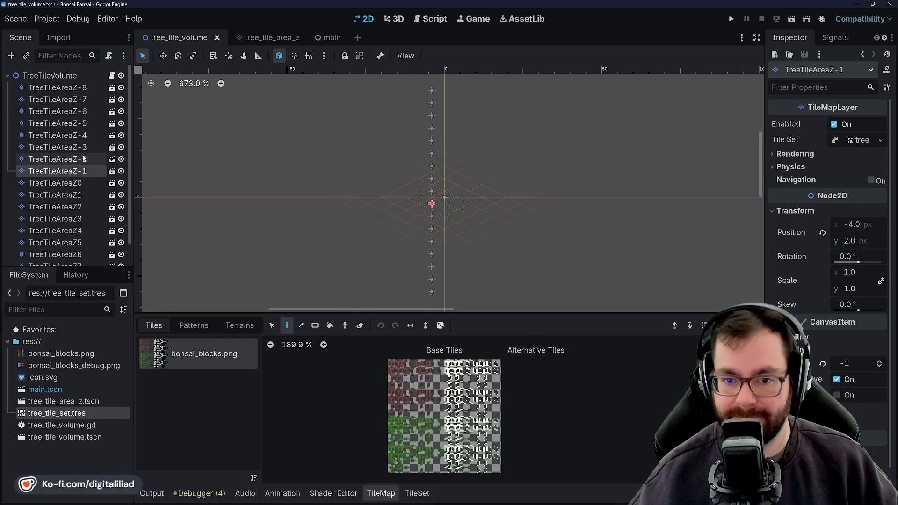
left_click(83, 159)
left_click(83, 123)
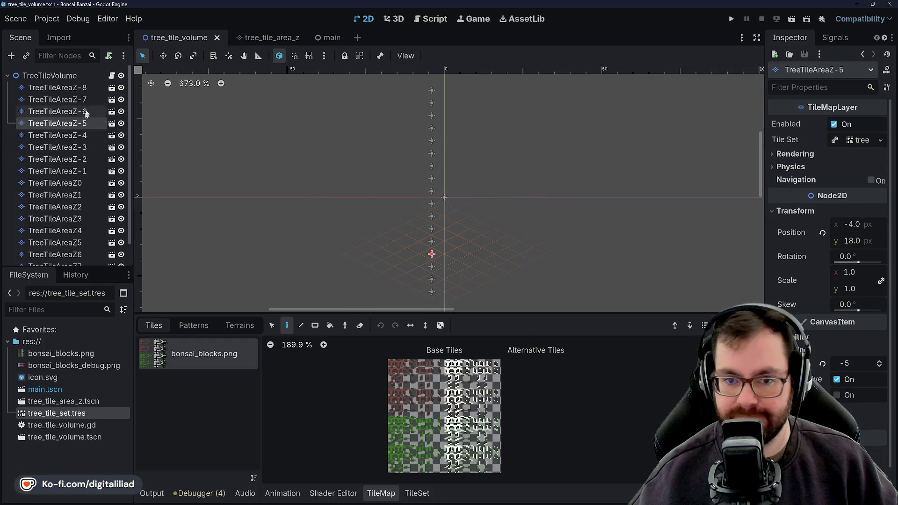
left_click(88, 99)
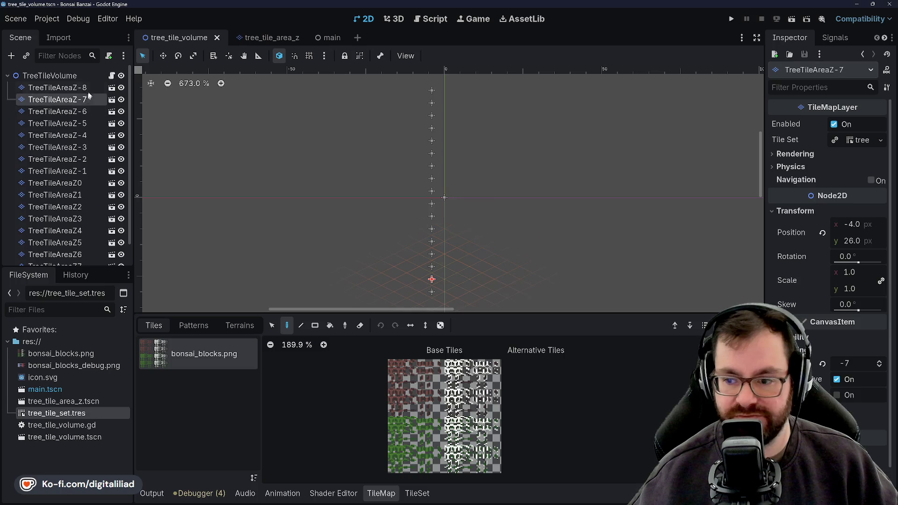
left_click(88, 183)
left_click(88, 194)
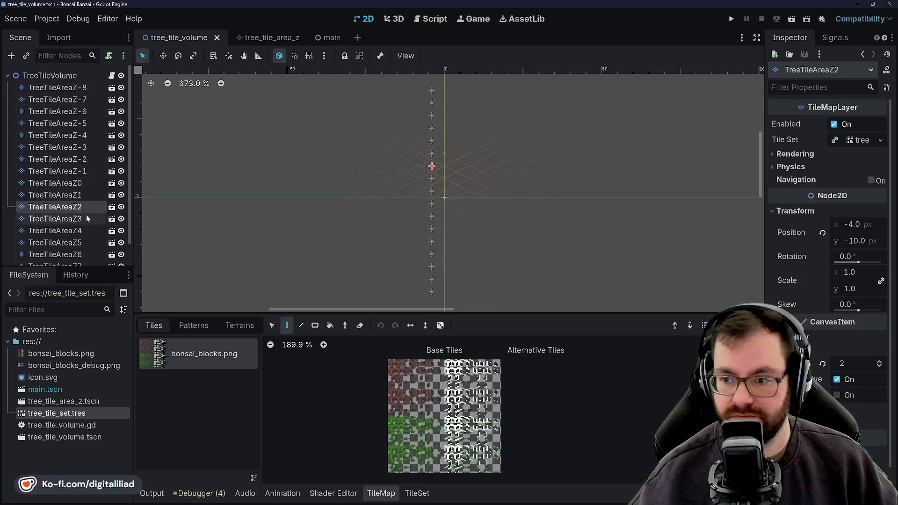
left_click(87, 218)
left_click(88, 241)
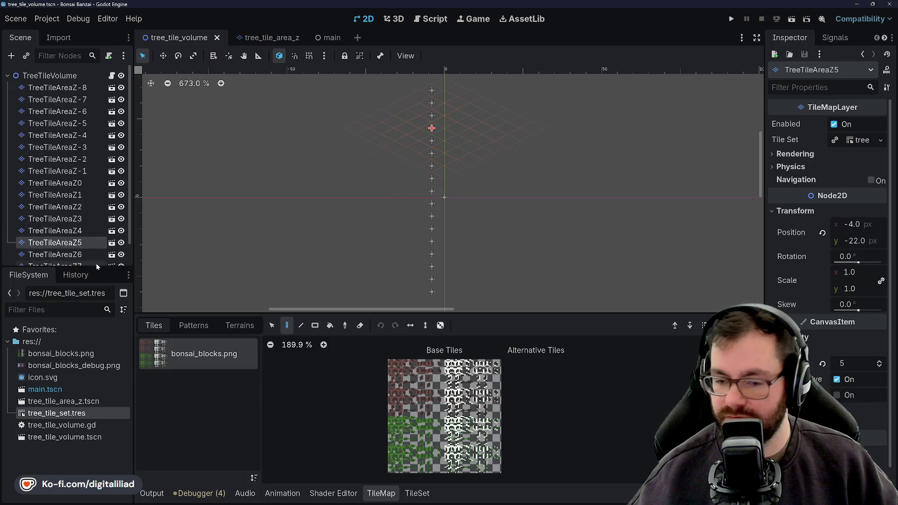
left_click(96, 260)
left_click(82, 263)
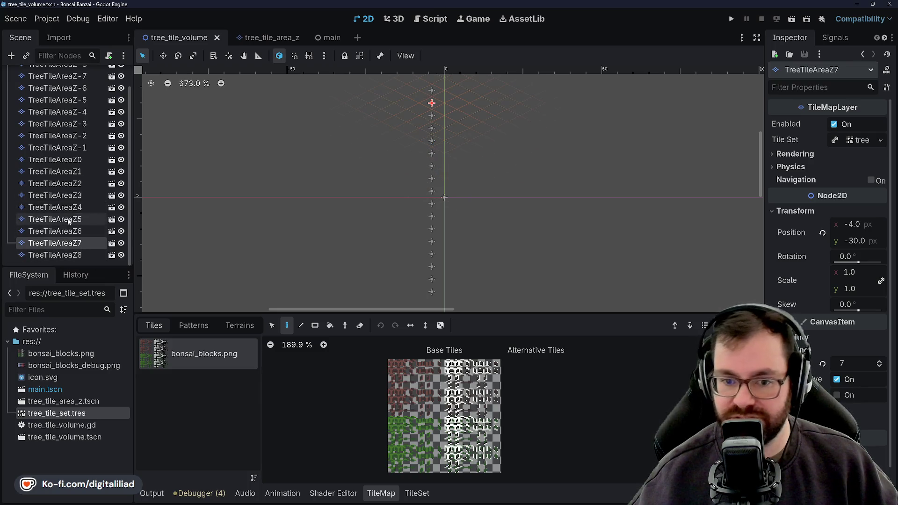
left_click(83, 255)
scroll(83, 239, "up", 2)
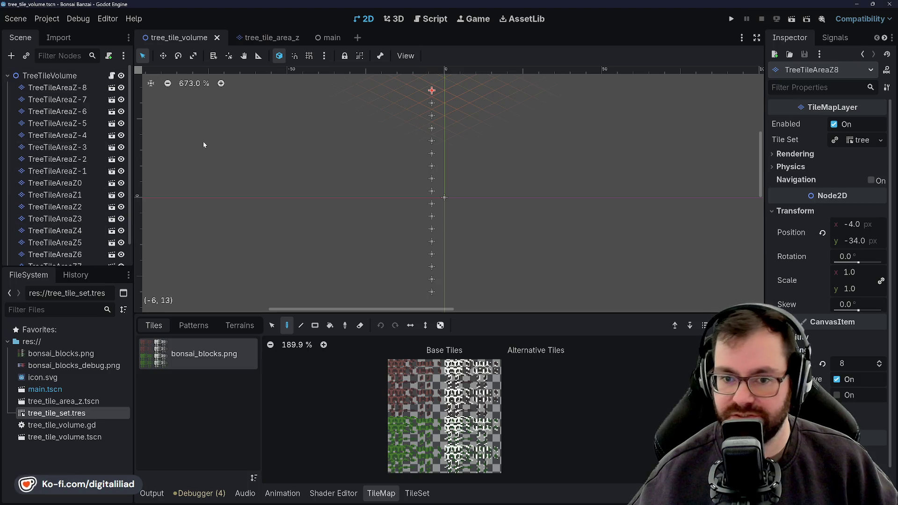
scroll(369, 201, "down", 2)
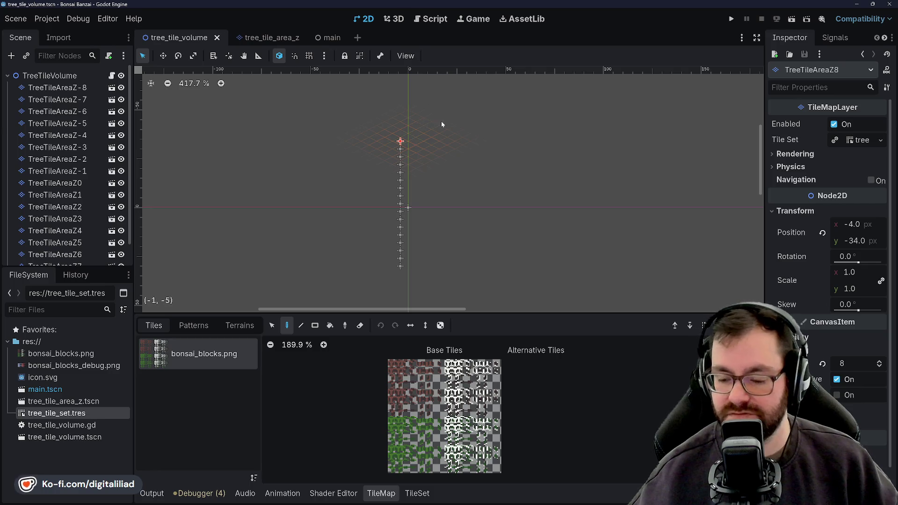
Run the project to see the tile cube and click a tile on its edge.
left_click(733, 19)
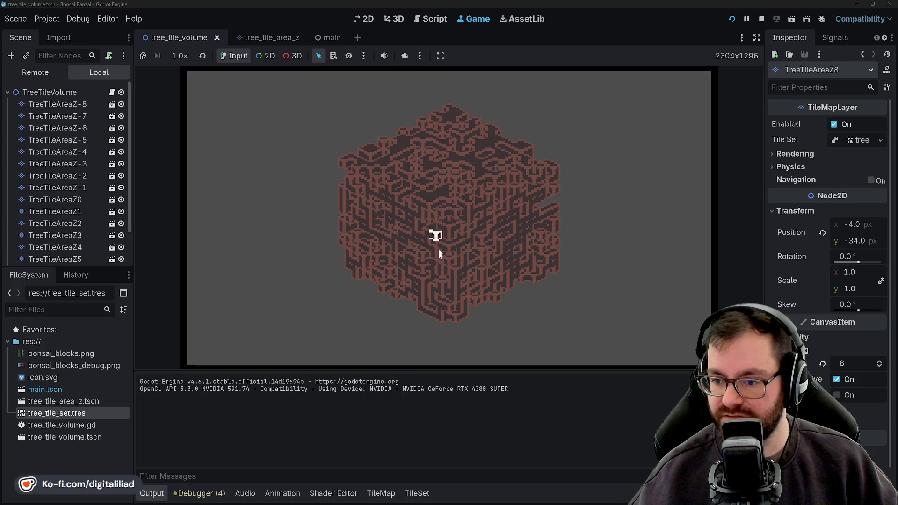
left_click(557, 207)
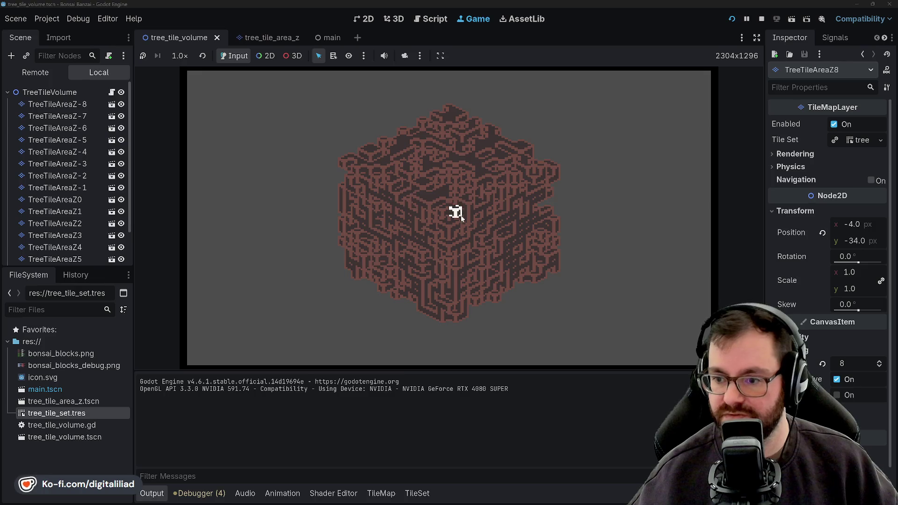
Regenerate the cube's block pattern several times in the game window, then stop the run.
left_click(429, 207)
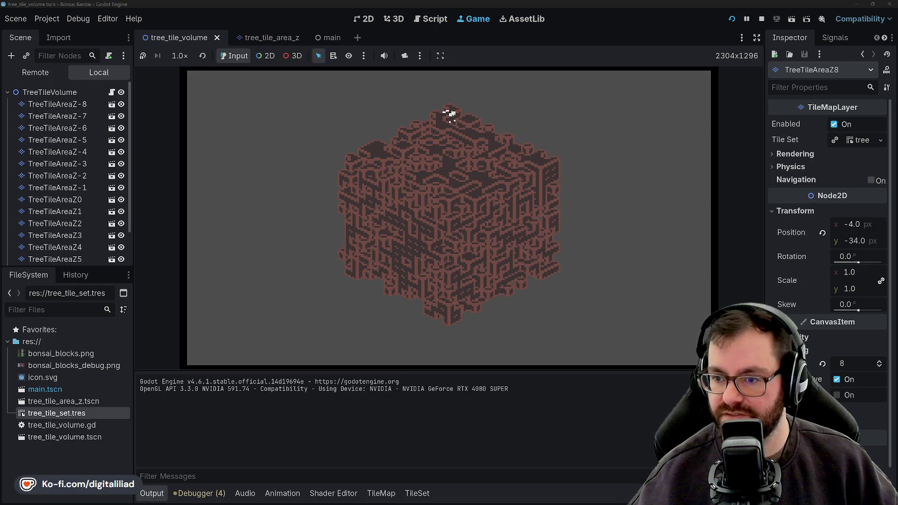
left_click(465, 235)
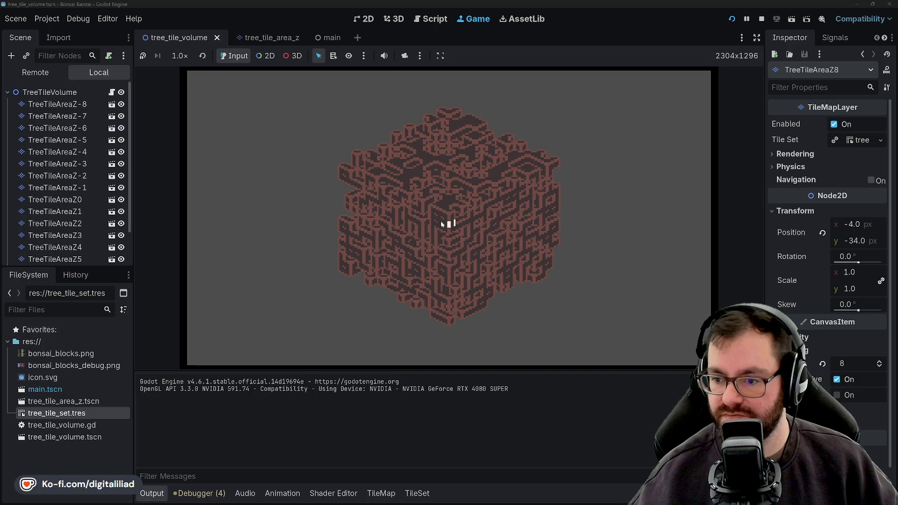
left_click(486, 252)
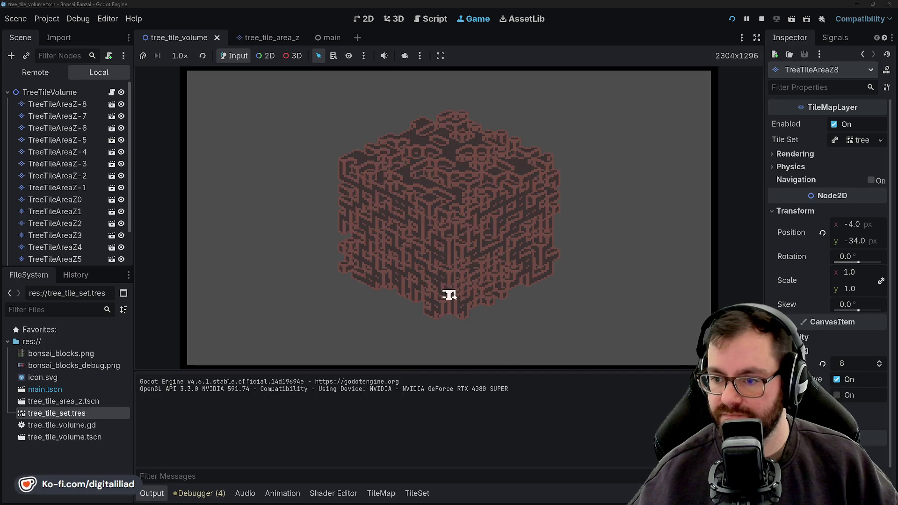
left_click(454, 212)
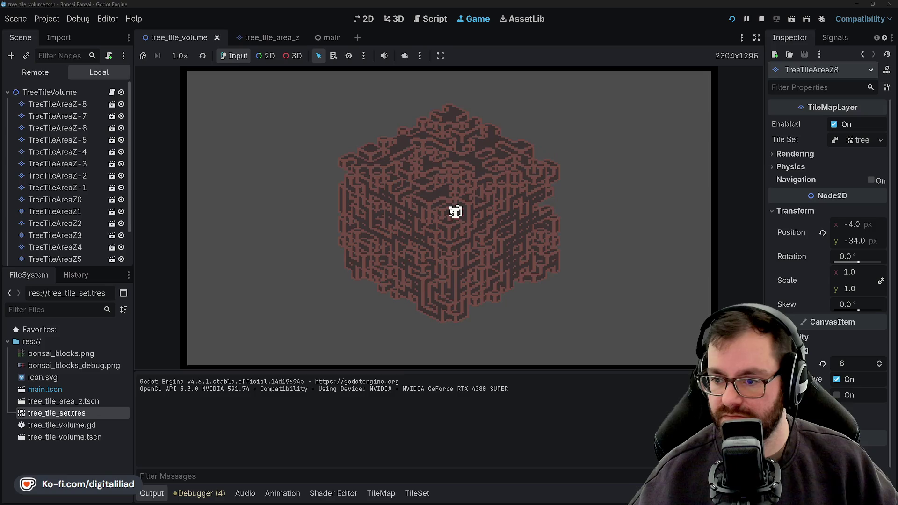
left_click(455, 211)
left_click(391, 186)
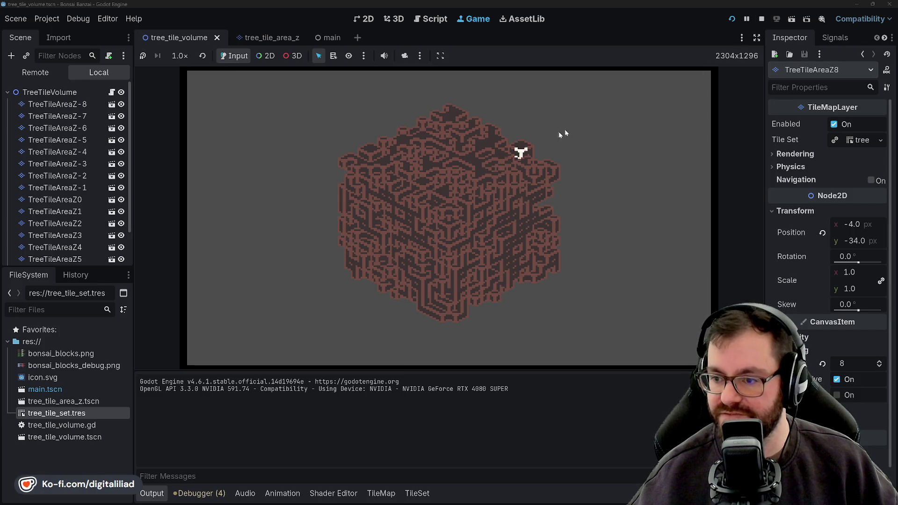
left_click(763, 18)
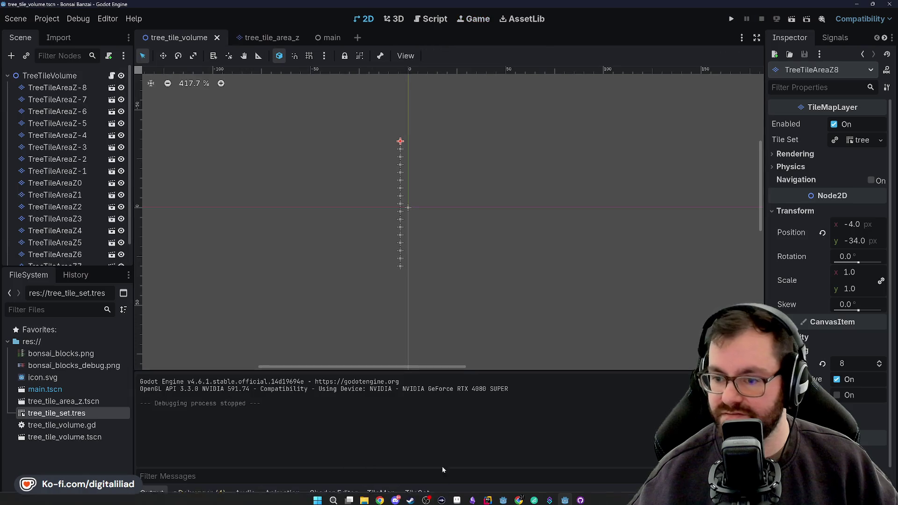
Switch to the bonsai_blocks atlas in Aseprite and compare brown, redder and purplish palette swatches.
left_click(456, 497)
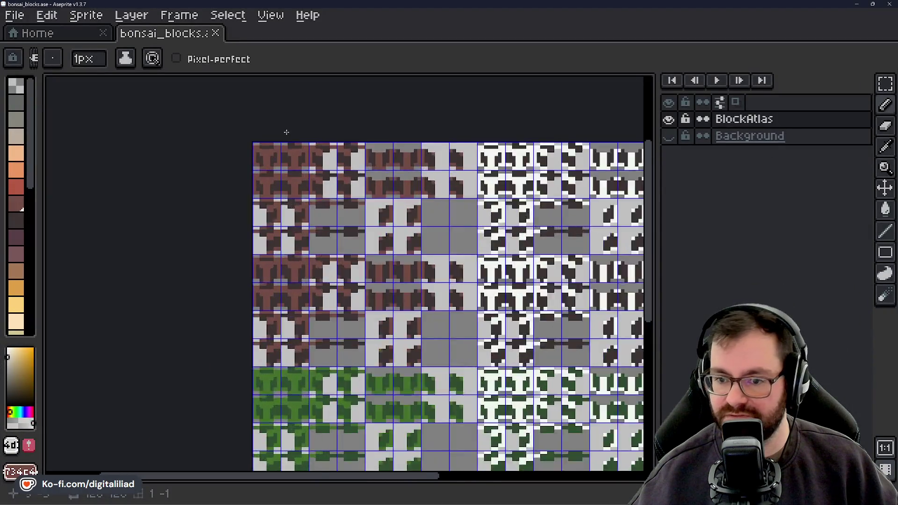
scroll(281, 169, "up", 2)
scroll(295, 211, "up", 1)
scroll(315, 261, "down", 1)
scroll(349, 245, "down", 1)
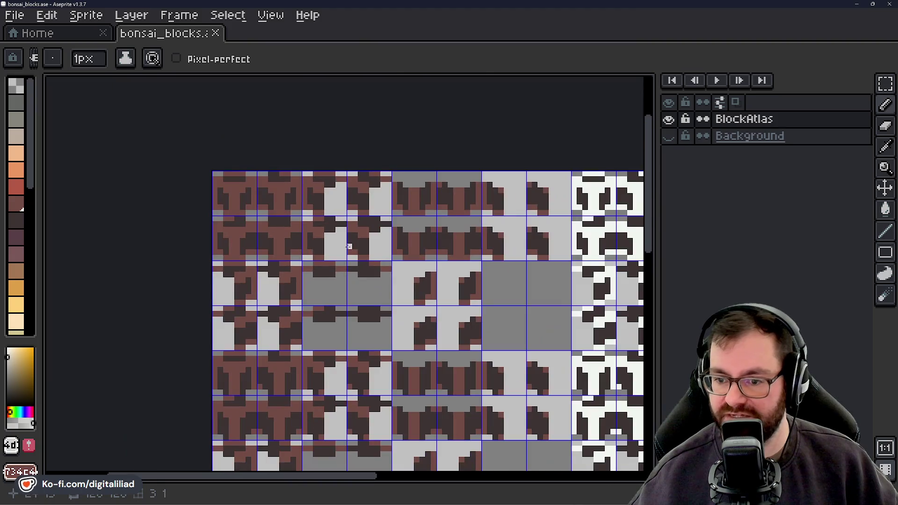
scroll(349, 245, "right", 3)
scroll(261, 211, "right", 5)
scroll(327, 225, "right", 2)
scroll(382, 251, "left", 2)
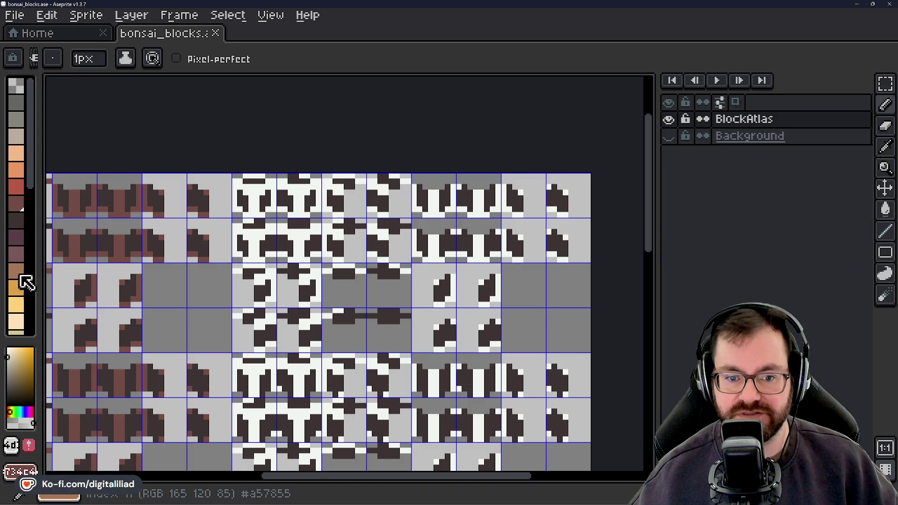
left_click(21, 254)
left_click(20, 276)
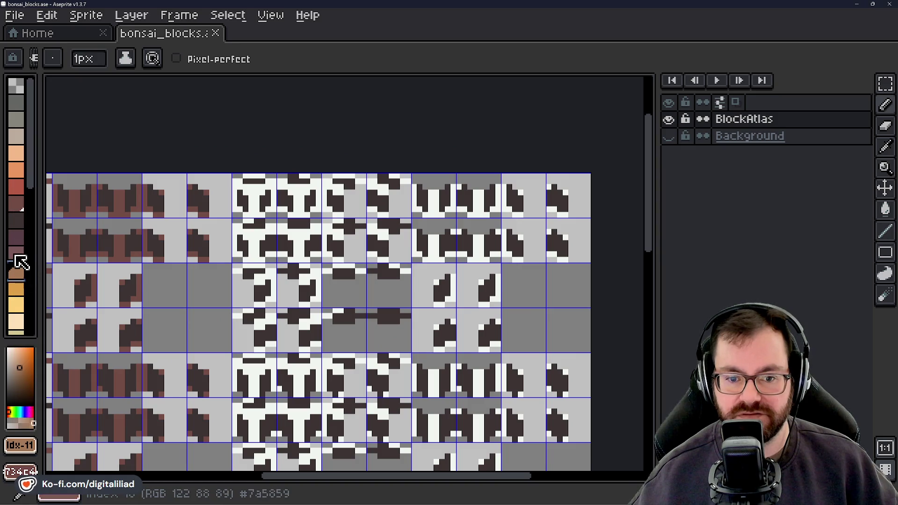
left_click(19, 251)
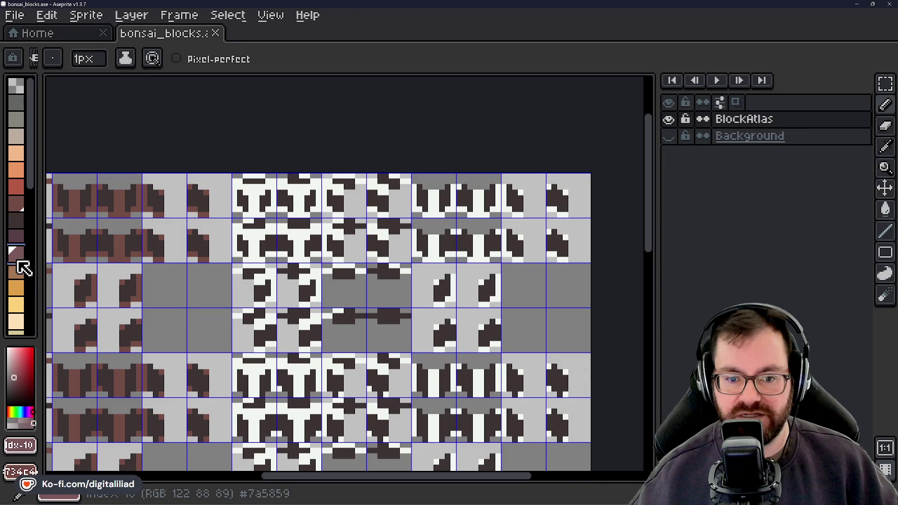
left_click(20, 271)
left_click(21, 238)
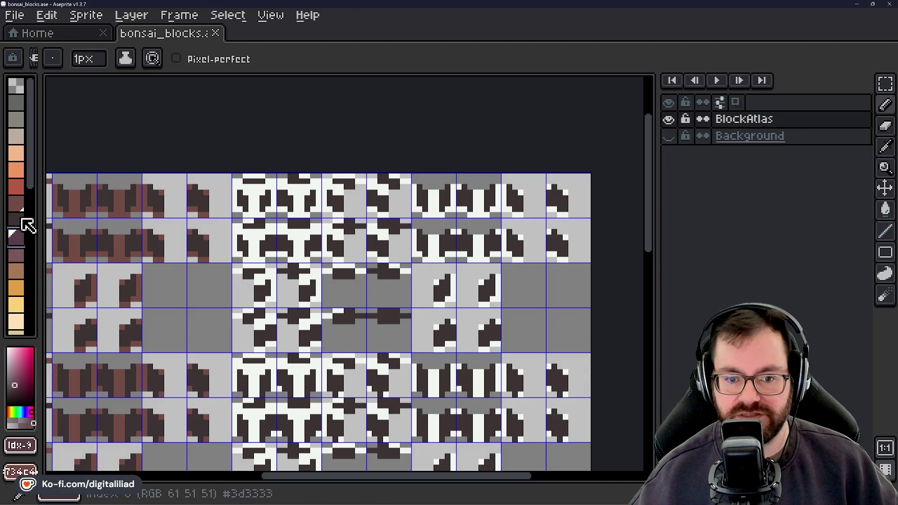
left_click(21, 256)
left_click(24, 274)
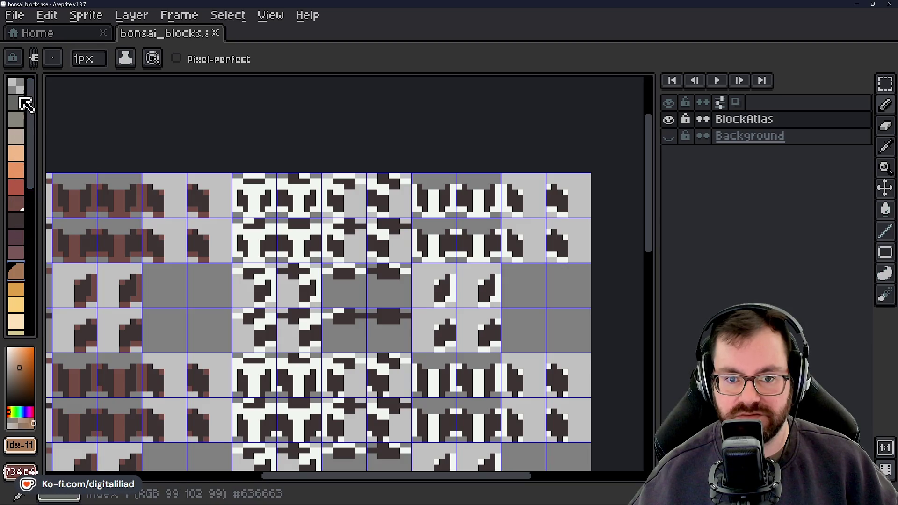
scroll(18, 176, "down", 5)
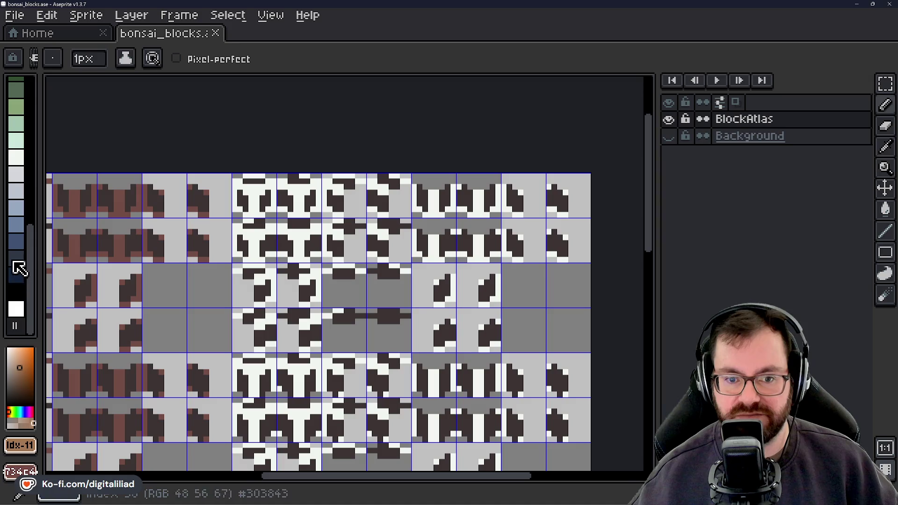
scroll(17, 211, "up", 2)
scroll(16, 225, "up", 3)
Pick the beige and grey swatches, then marquee-select the white and grey tile columns.
left_click(20, 143)
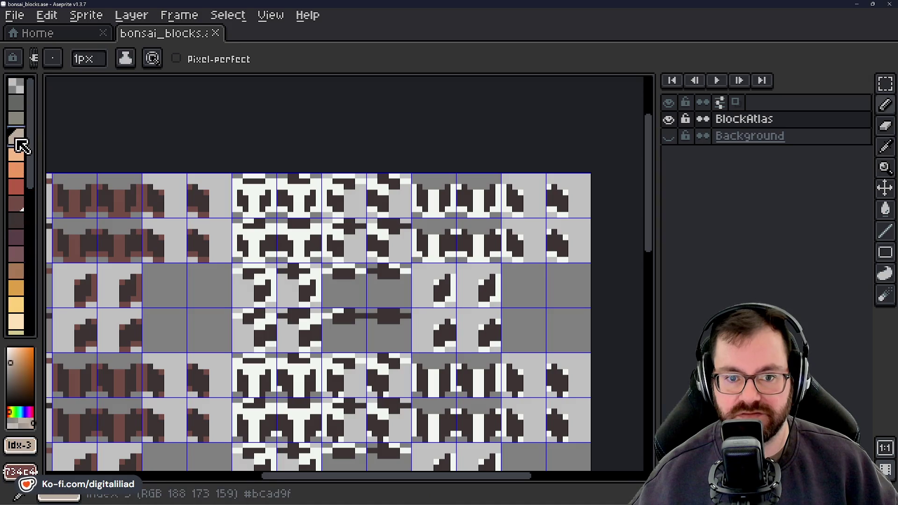
left_click(17, 104)
left_click_drag(250, 186, 319, 195)
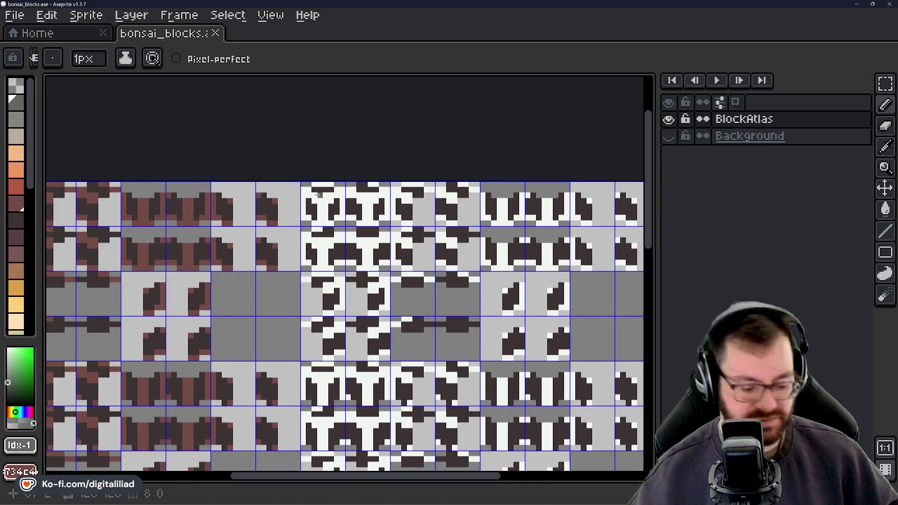
scroll(317, 197, "up", 3)
scroll(315, 201, "down", 5)
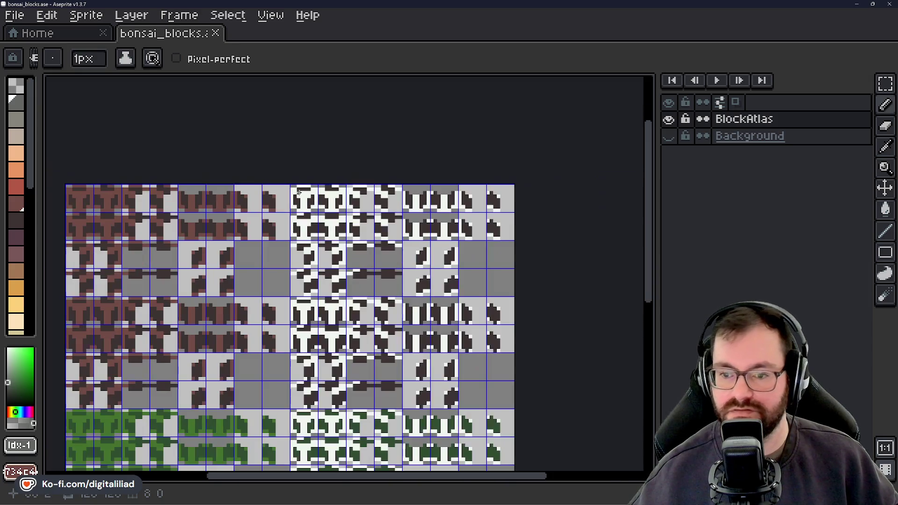
scroll(300, 191, "up", 5)
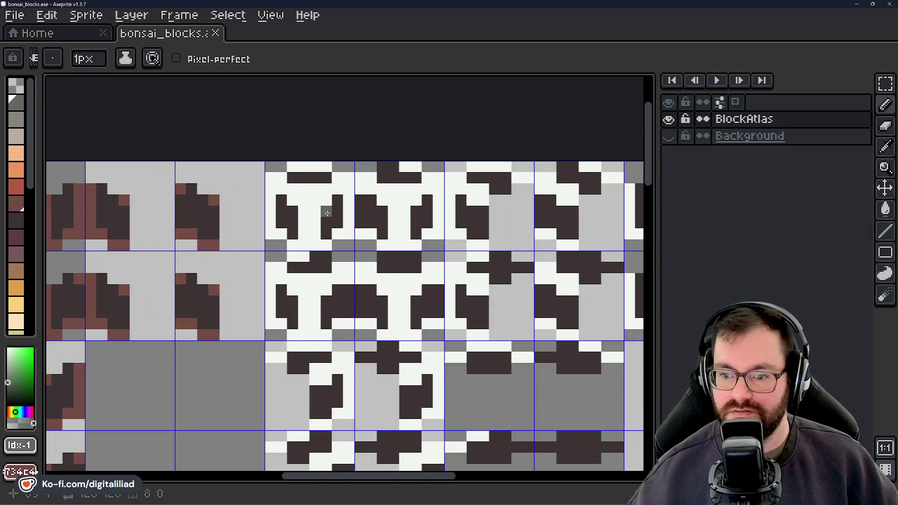
scroll(326, 212, "down", 5)
left_click(886, 84)
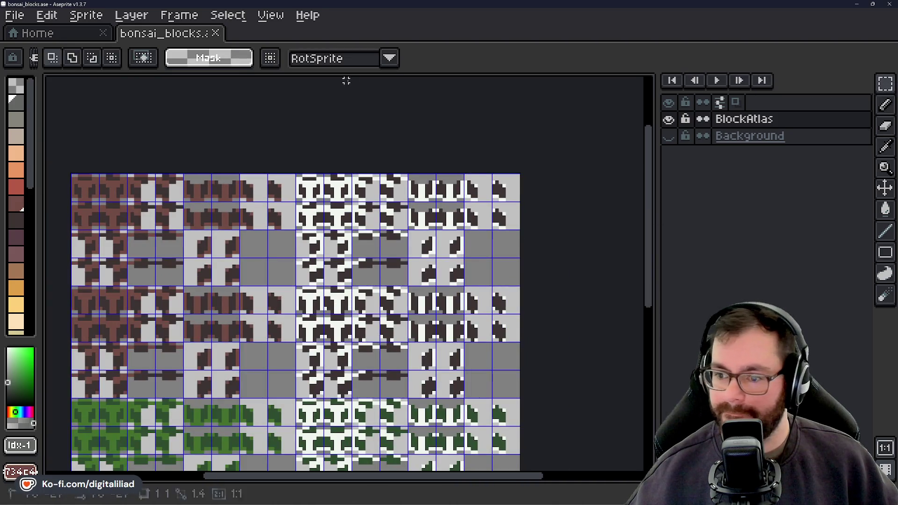
left_click_drag(296, 175, 520, 401)
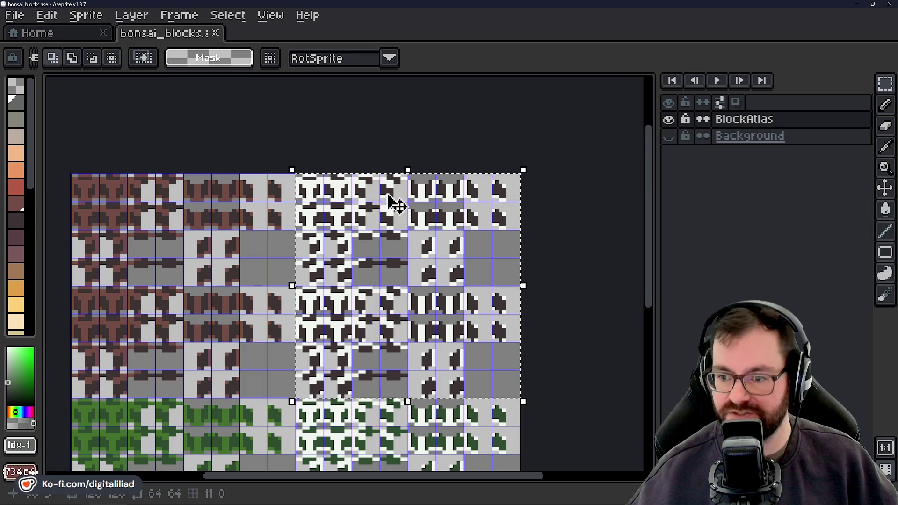
scroll(437, 300, "down", 3)
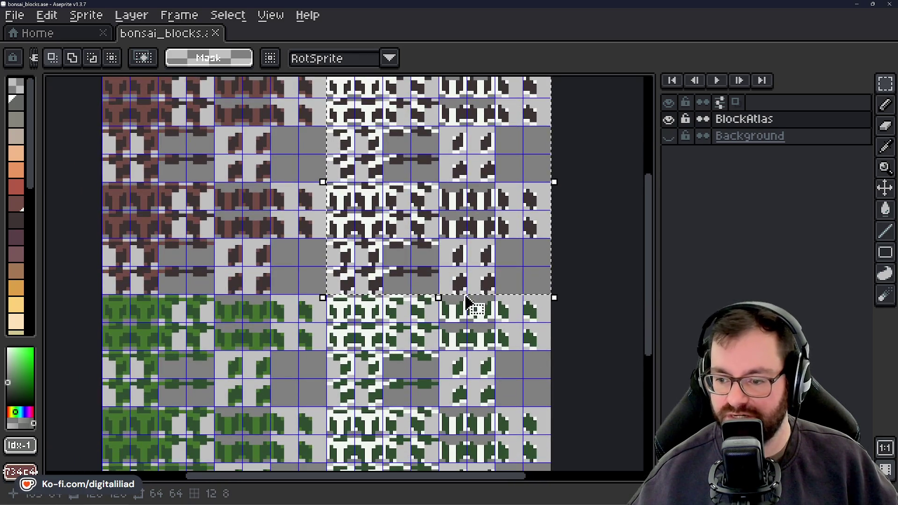
scroll(433, 315, "up", 3)
scroll(427, 295, "up", 1)
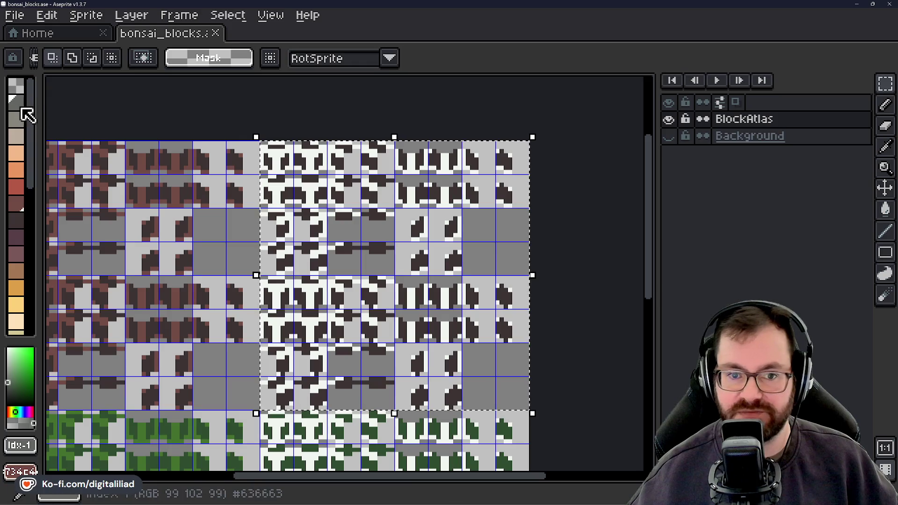
scroll(308, 208, "up", 2)
Switch to the Paint Bucket tool (G) for filling the selected tile columns.
key("g")
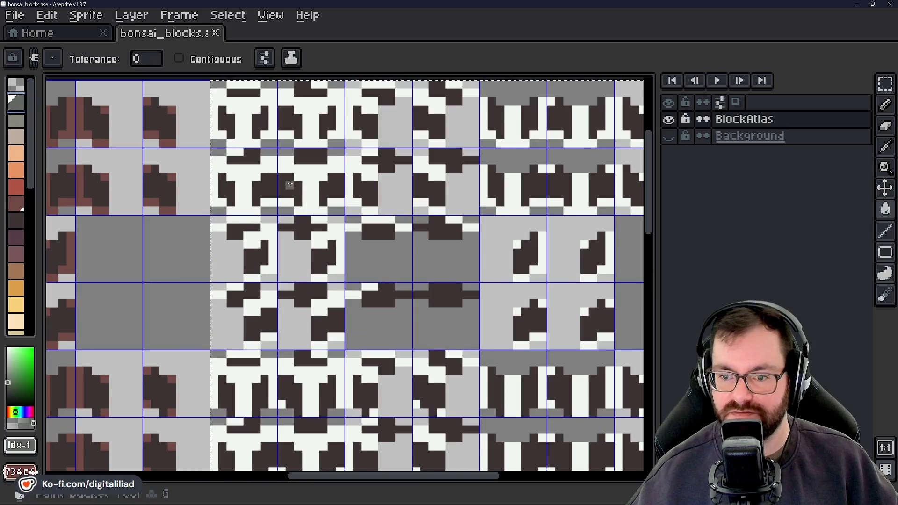
Fill the selected tiles' dark pixels grey and white pixels beige, then save the bonsai_blocks atlas.
left_click(314, 206)
scroll(313, 213, "down", 3)
scroll(373, 271, "down", 1)
scroll(373, 271, "left", 1)
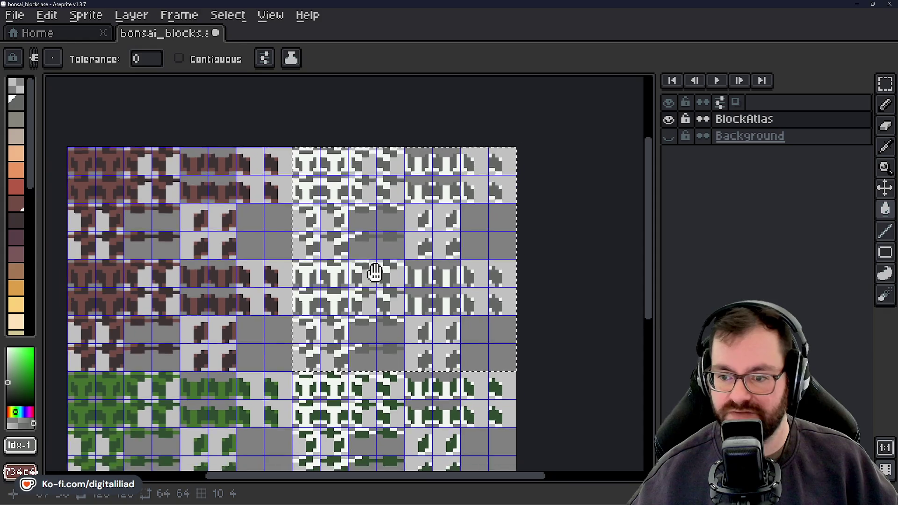
left_click(17, 134)
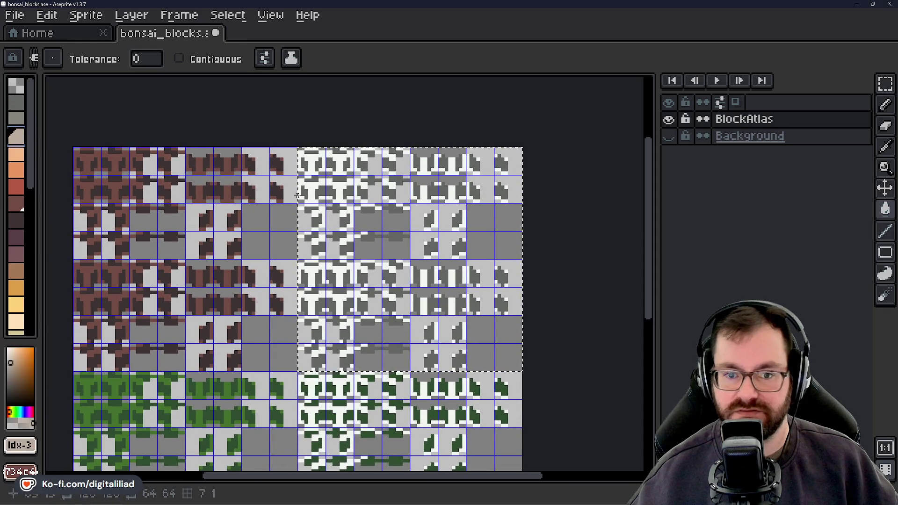
scroll(327, 170, "up", 2)
scroll(328, 170, "down", 2)
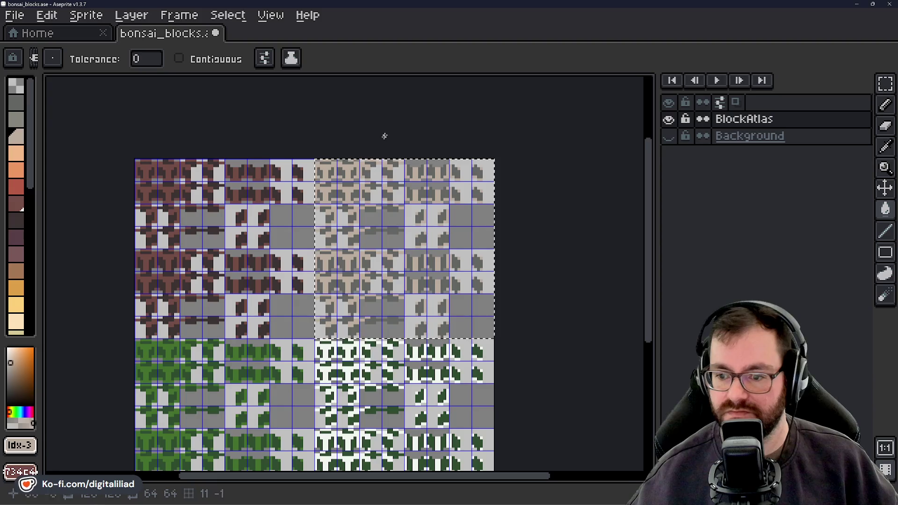
left_click_drag(387, 299, 400, 289)
key("ctrl+s")
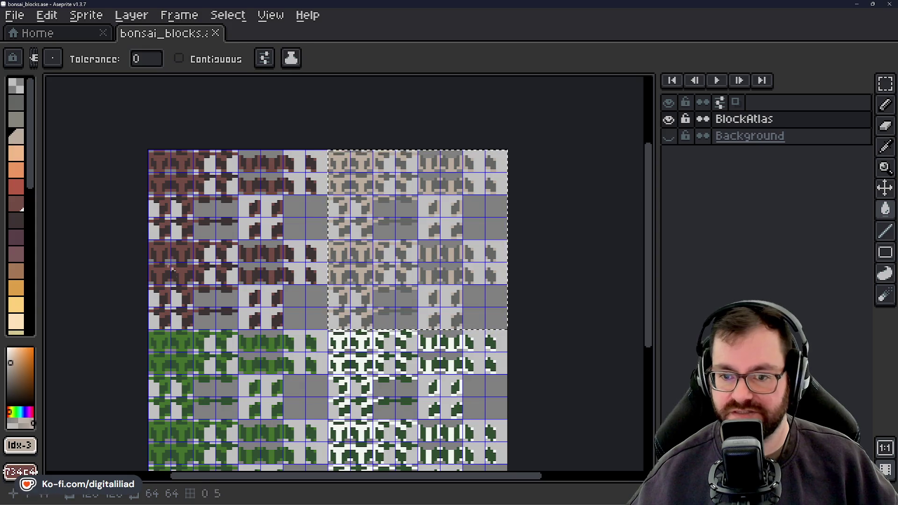
scroll(191, 209, "down", 3)
scroll(214, 238, "down", 1)
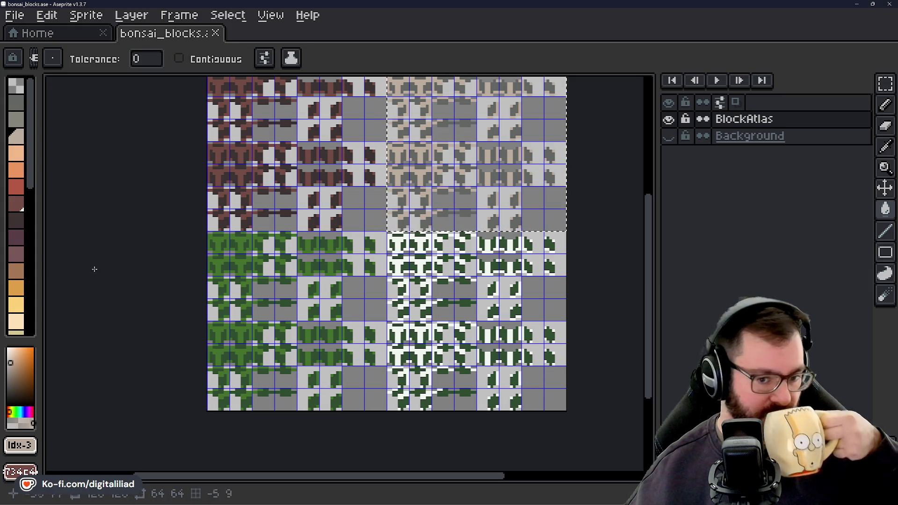
scroll(16, 244, "down", 3)
scroll(16, 244, "down", 3)
scroll(16, 257, "down", 2)
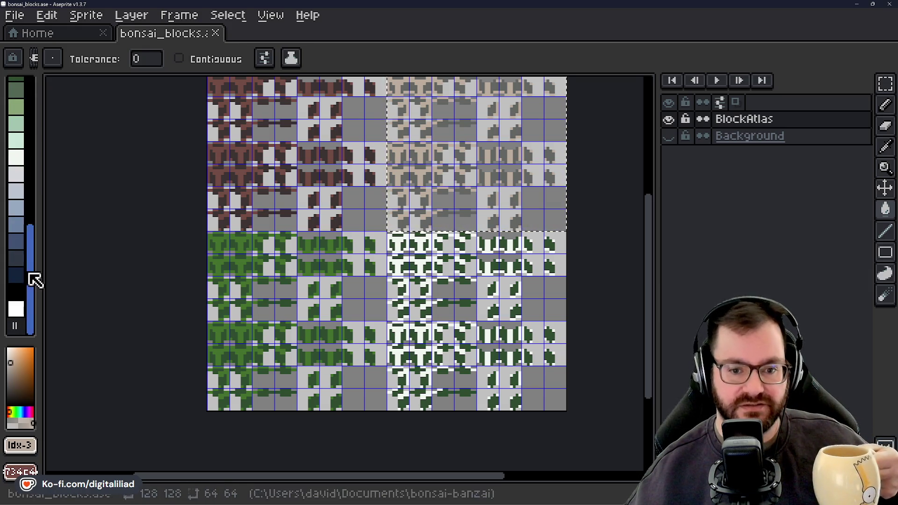
scroll(24, 283, "up", 2)
scroll(24, 259, "up", 3)
scroll(24, 231, "up", 3)
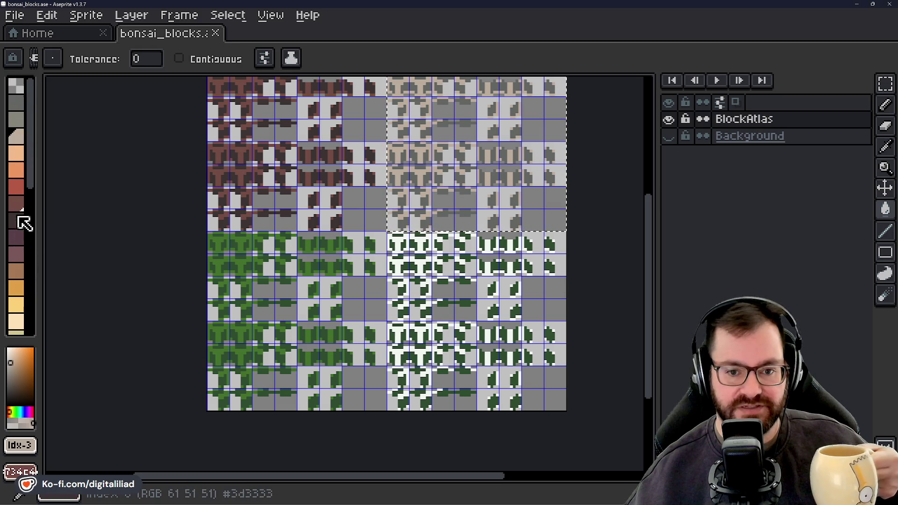
scroll(18, 246, "down", 3)
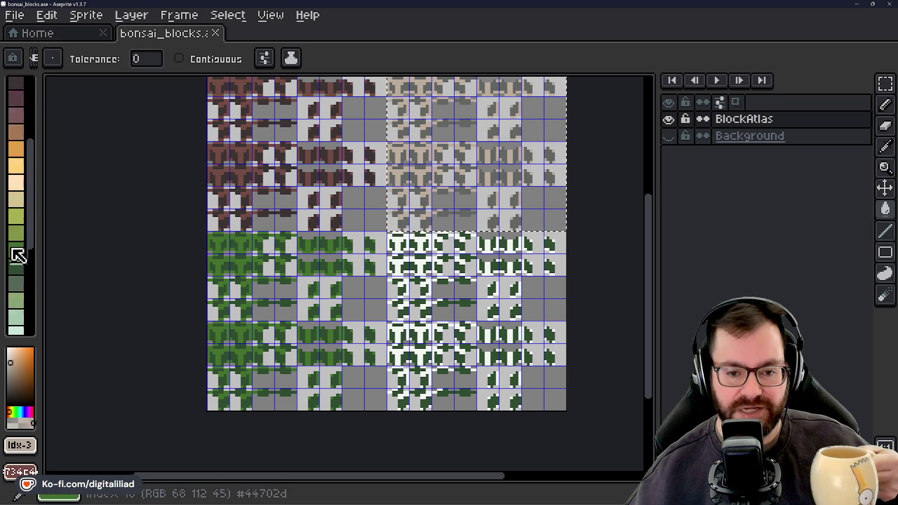
scroll(18, 255, "down", 3)
scroll(21, 261, "up", 6)
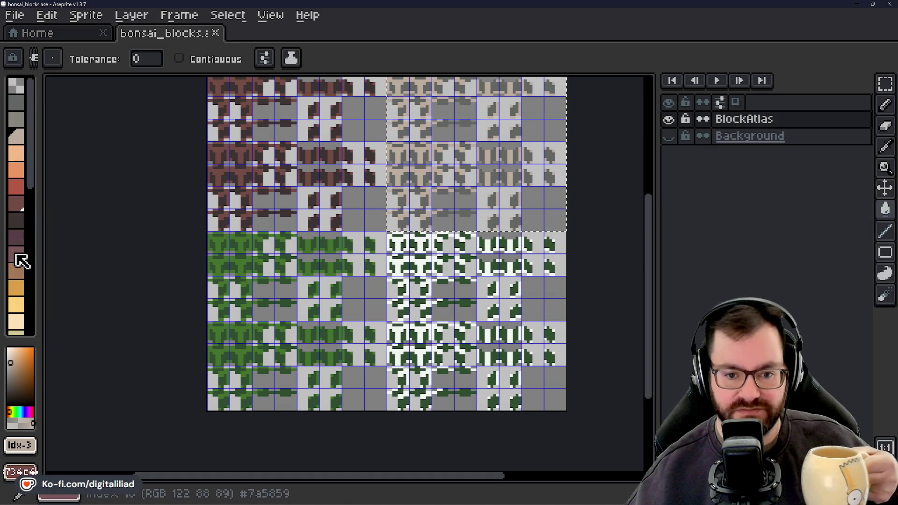
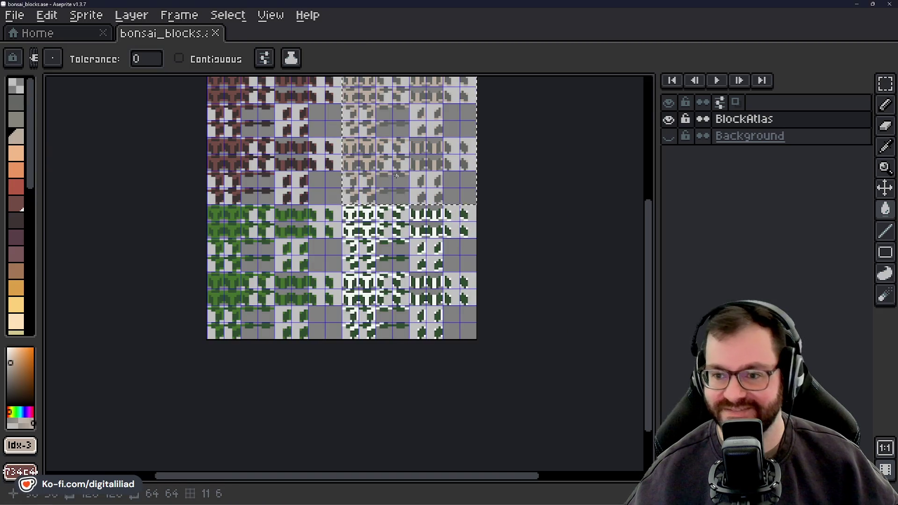
scroll(444, 196, "down", 1)
scroll(443, 197, "down", 2)
scroll(428, 317, "up", 4)
scroll(428, 317, "down", 1)
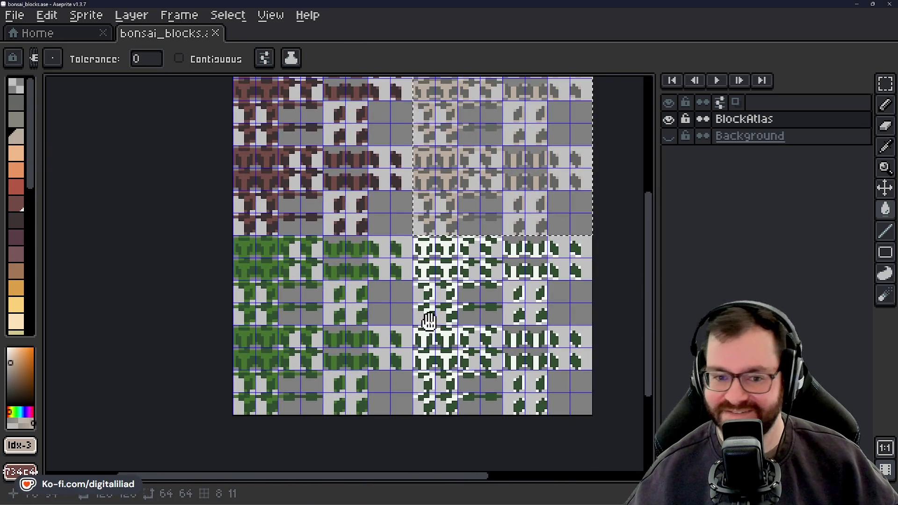
scroll(28, 245, "down", 3)
scroll(24, 251, "down", 2)
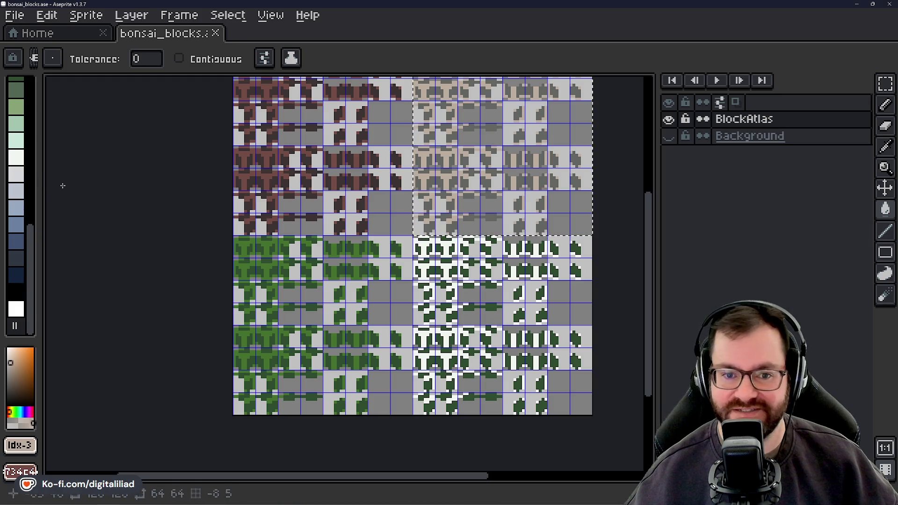
Save the atlas, export it as bonsai_blocks.png, and switch to the Godot editor.
key("ctrl+s")
left_click_drag(159, 162, 164, 208)
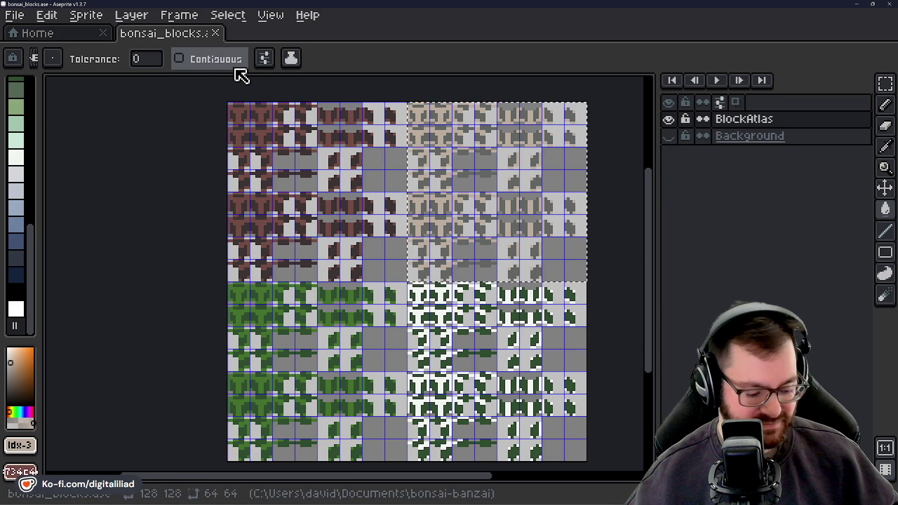
key("ctrl+alt+shift+s")
left_click(362, 280)
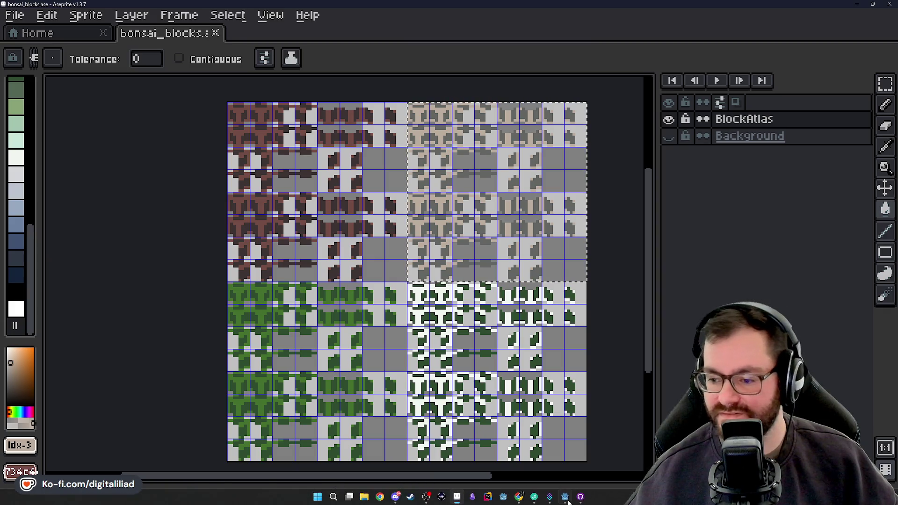
left_click(565, 497)
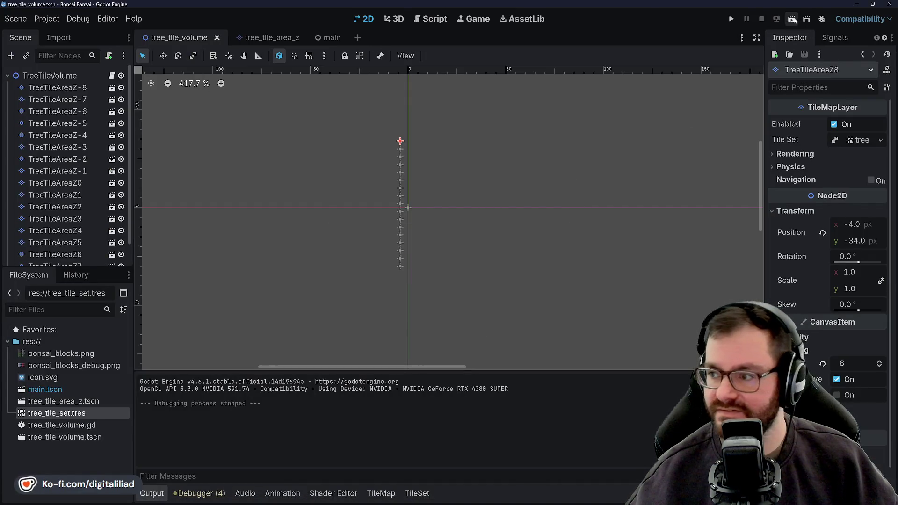
Run the scene, regenerate the brown-block cube once, then stop the game with F8.
left_click(732, 18)
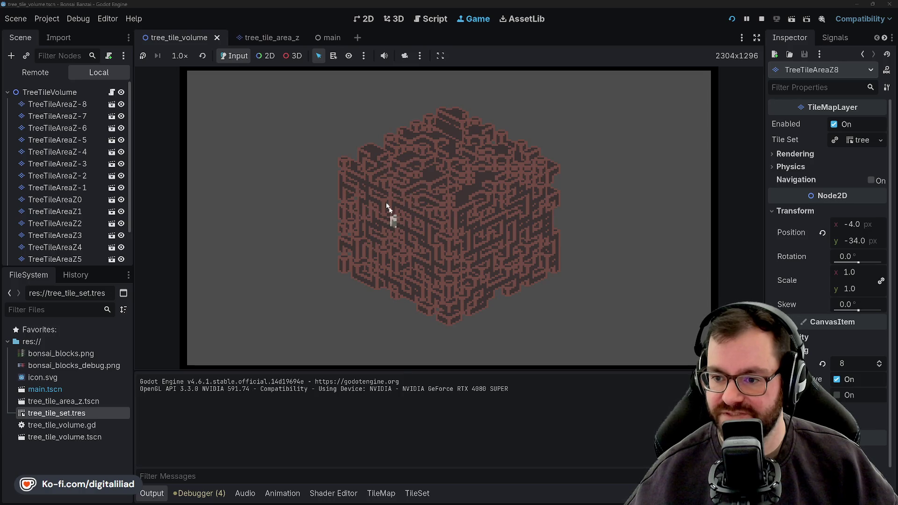
left_click(413, 189)
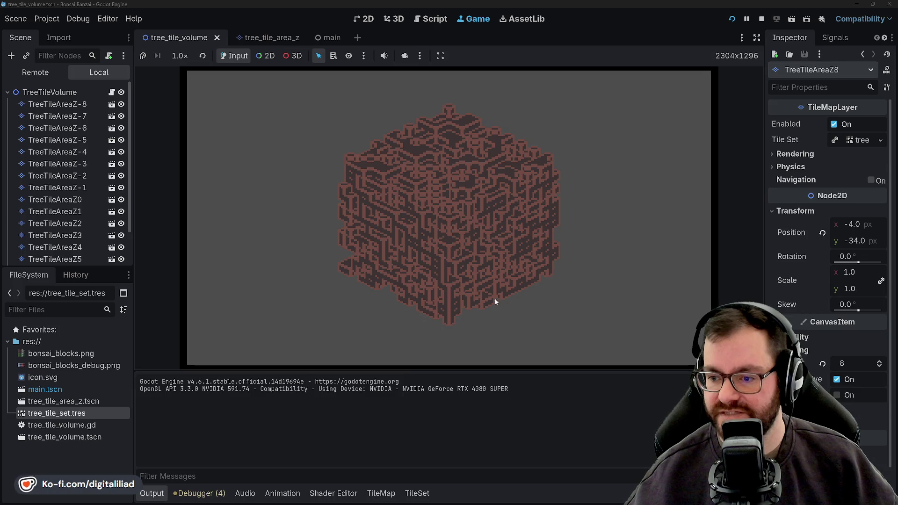
key("F8")
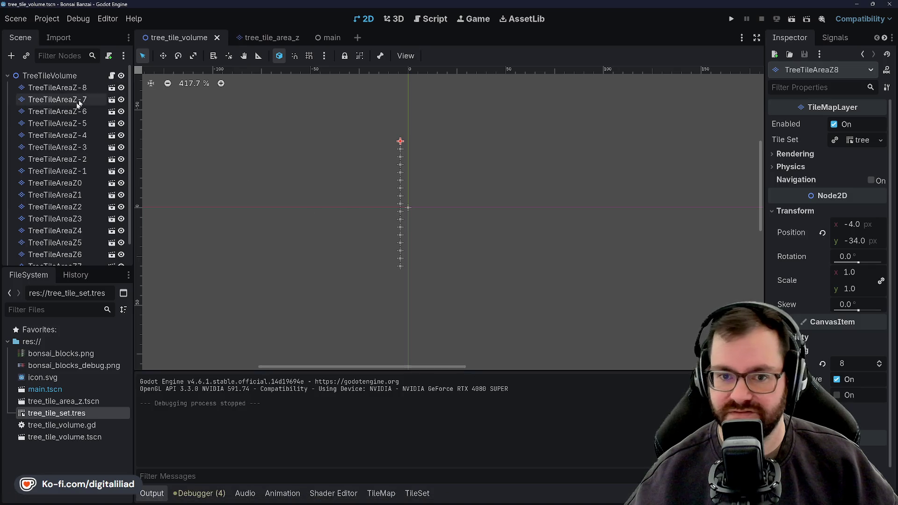
scroll(60, 182, "down", 2)
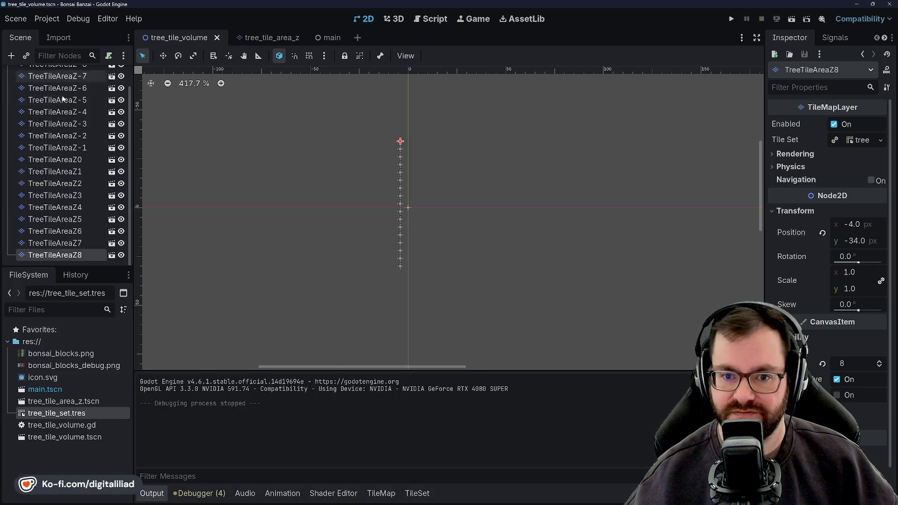
scroll(60, 189, "up", 2)
Duplicate TreeTileAreaZ-8 into TreeTileAreaZ-9 above it, set its y position to 34, and save.
left_click(57, 88)
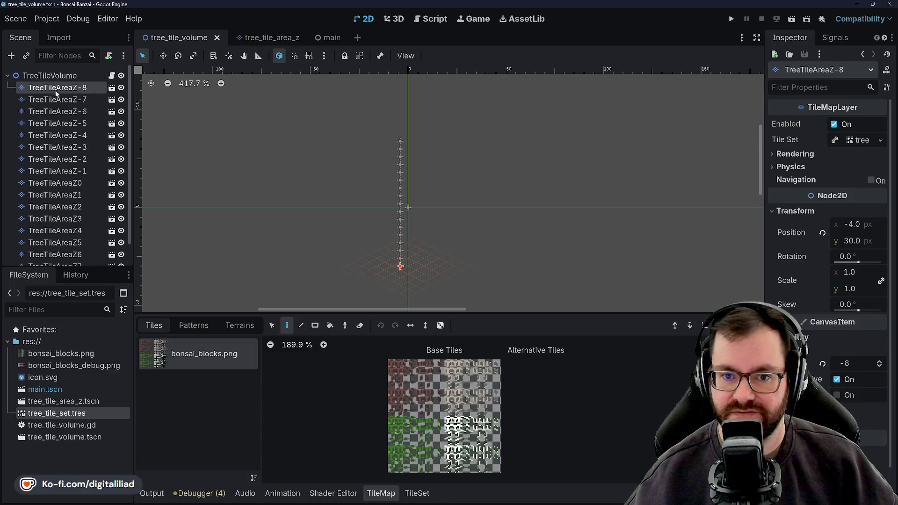
key("ctrl+d")
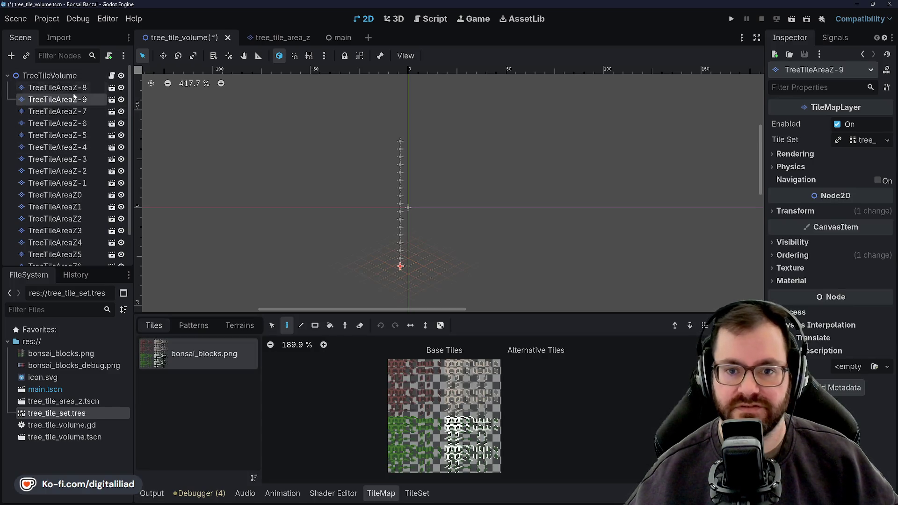
left_click_drag(76, 104, 74, 84)
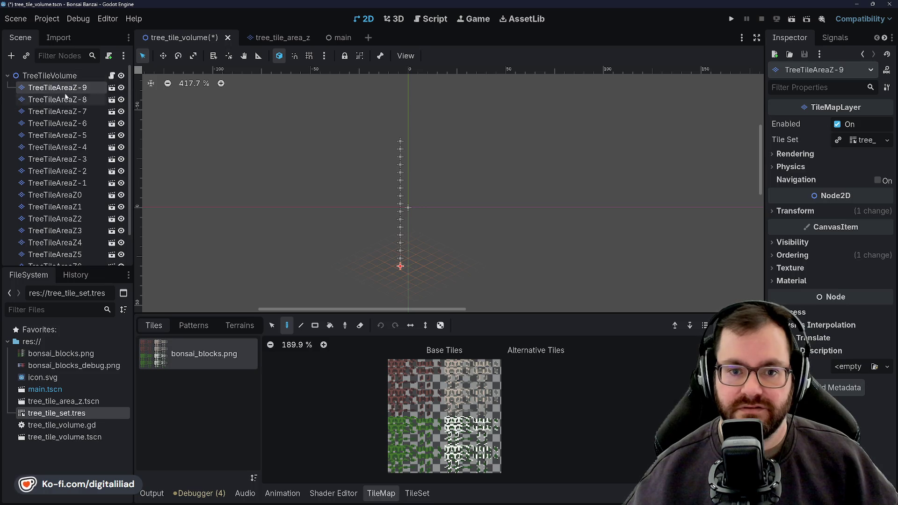
left_click(789, 211)
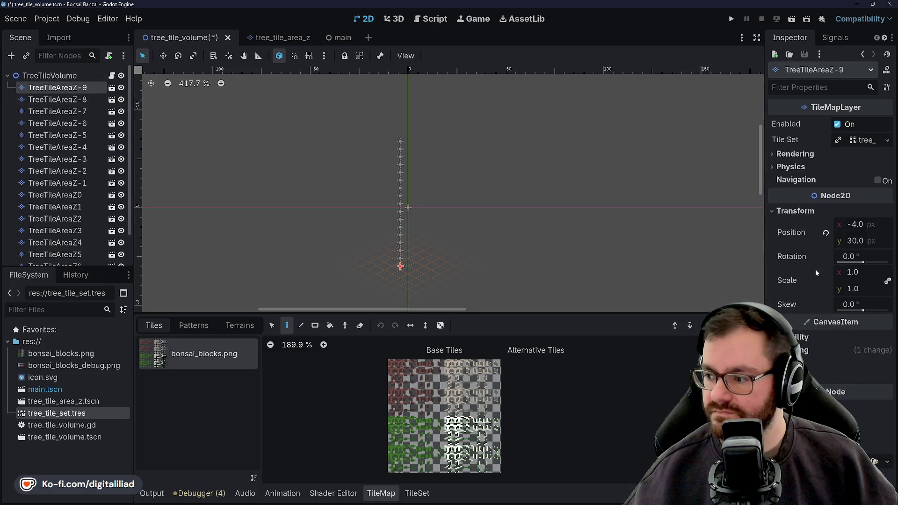
key("End")
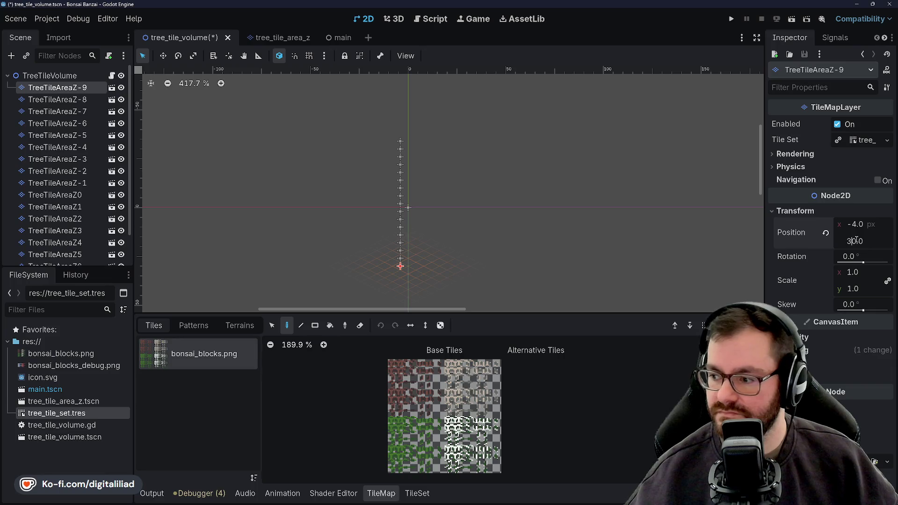
key("BackSpace")
key("BackSpace")
key("BackSpace")
type("4")
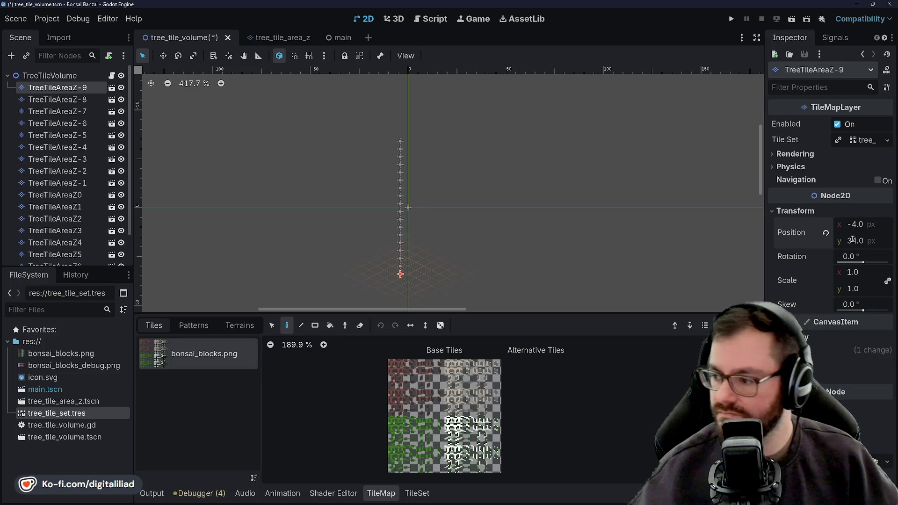
key("Return")
left_click(793, 350)
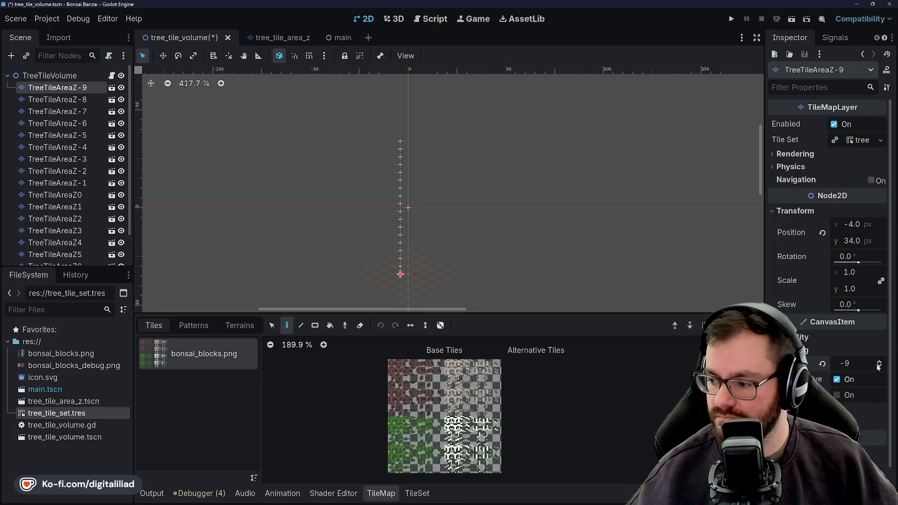
key("ctrl+s")
scroll(72, 188, "down", 1)
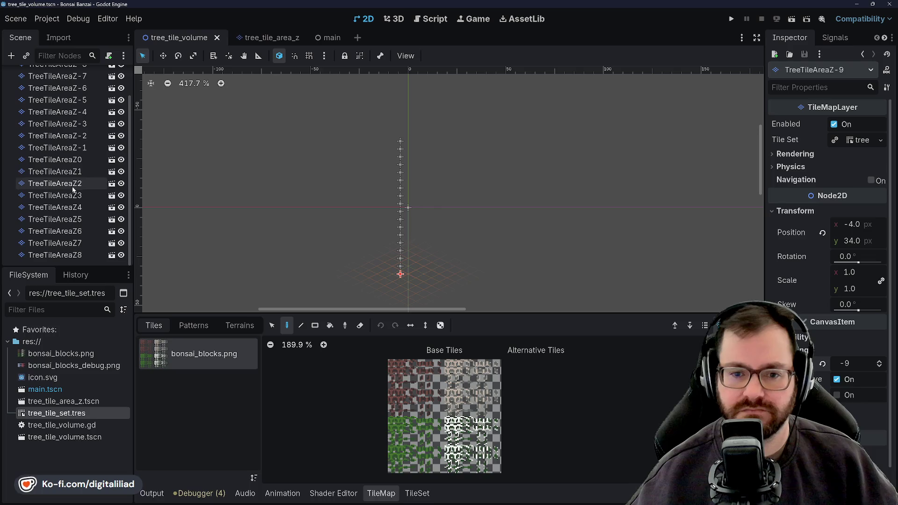
scroll(62, 253, "down", 1)
Set TreeTileAreaZ9's y position to -38, save, and compare offsets on Z-9 and Z0.
left_click(61, 255)
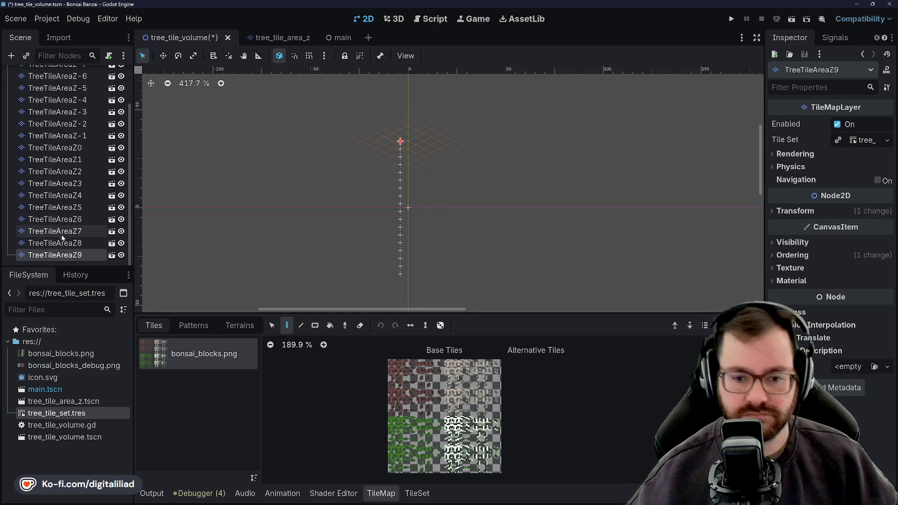
left_click(795, 211)
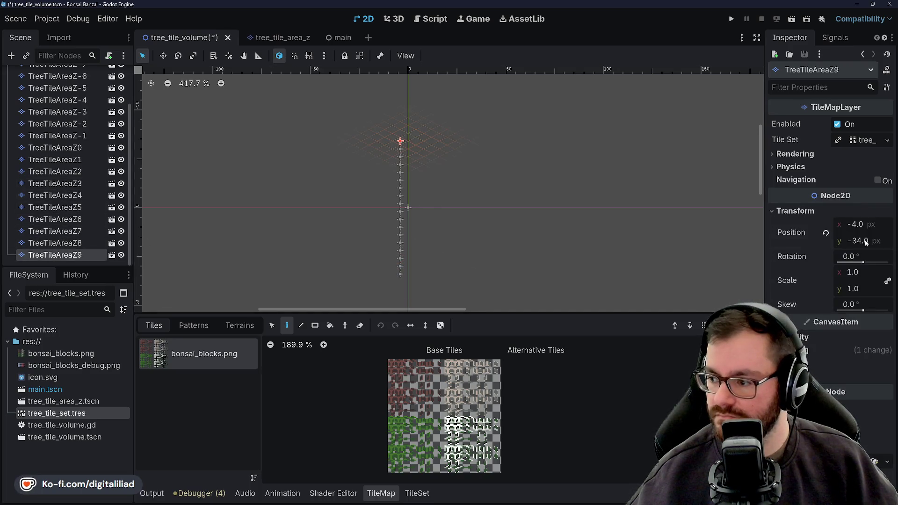
left_click(866, 241)
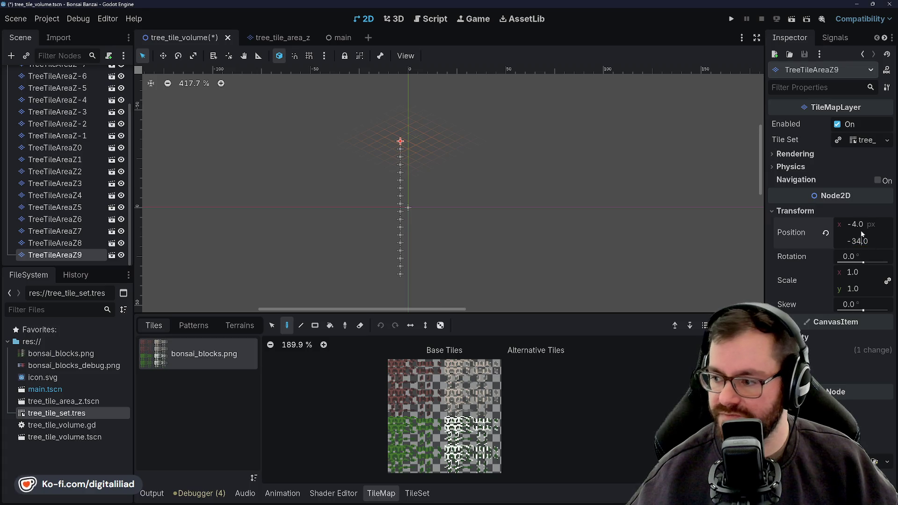
type("-38")
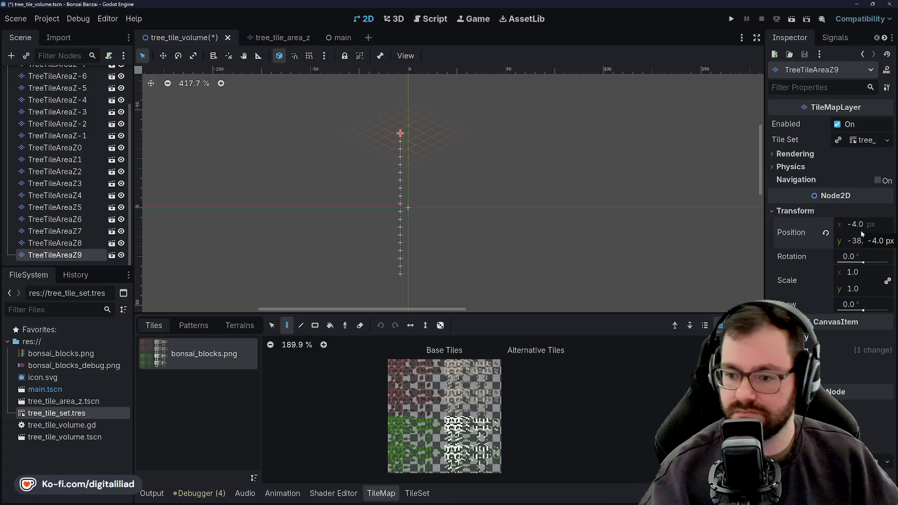
key("Return")
key("ctrl+s")
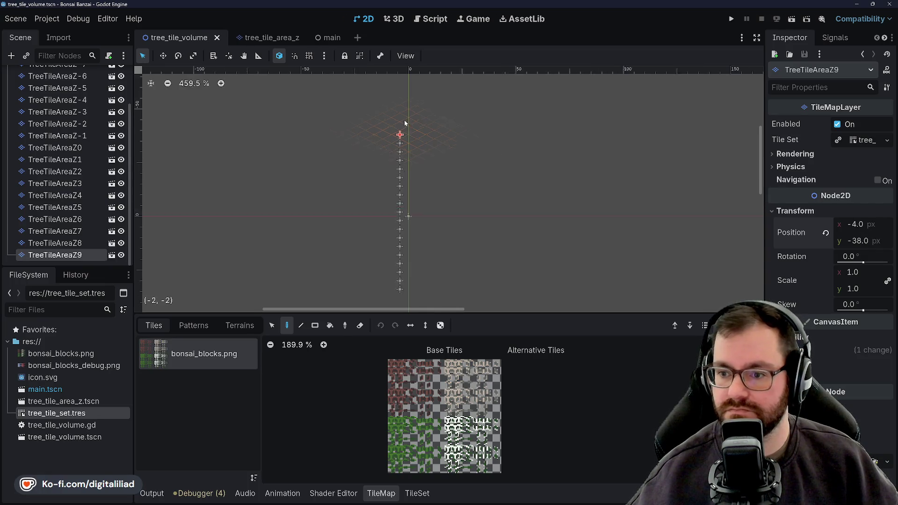
scroll(404, 121, "up", 6)
scroll(393, 164, "down", 2)
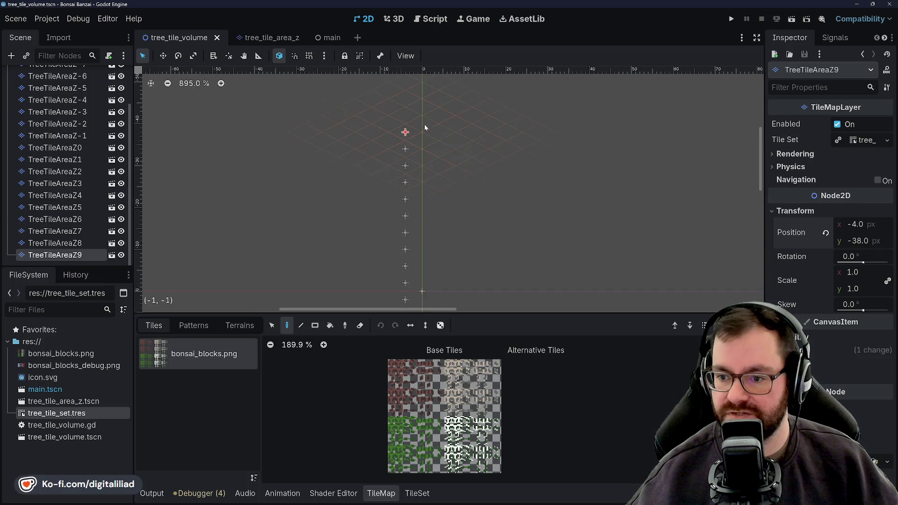
scroll(432, 154, "down", 2)
scroll(220, 148, "down", 1)
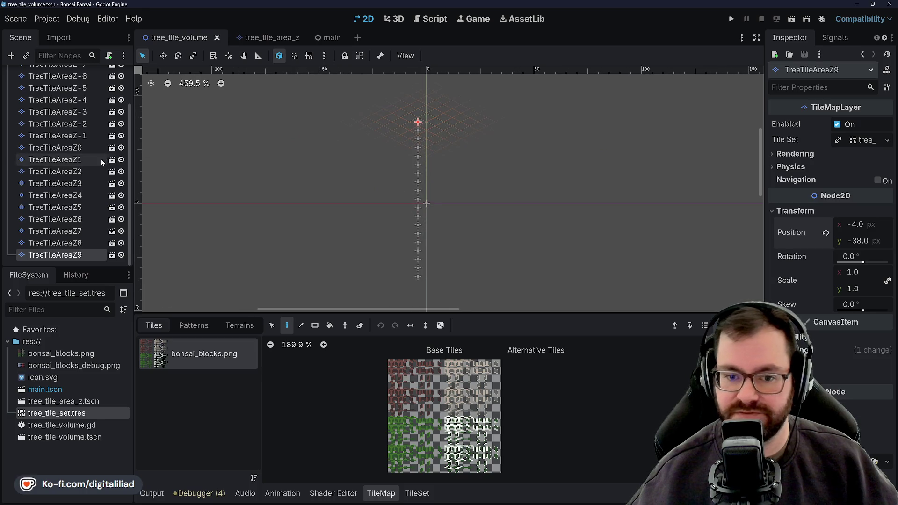
scroll(101, 159, "up", 2)
left_click(69, 89)
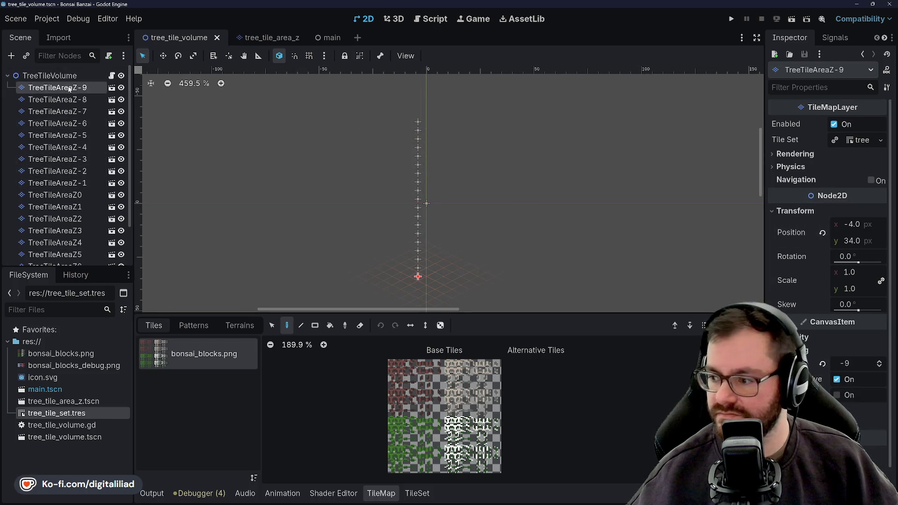
scroll(70, 138, "down", 2)
left_click(67, 150)
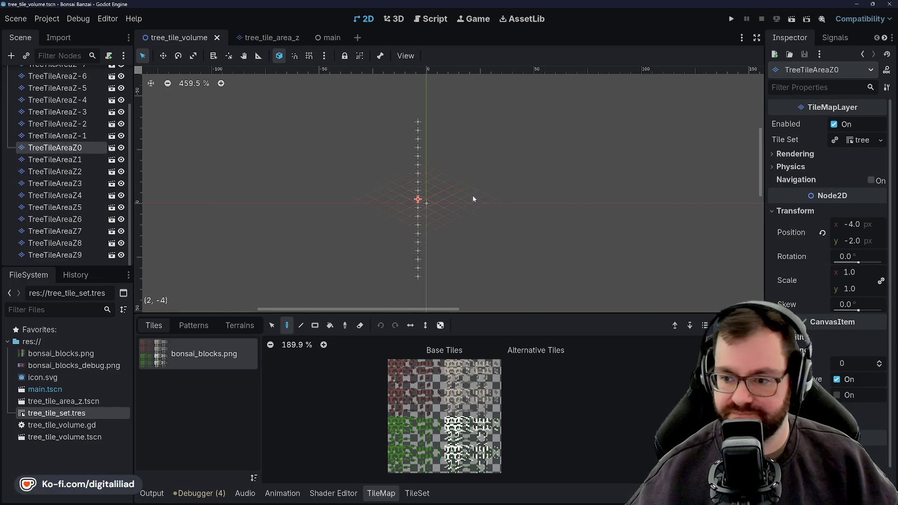
scroll(472, 195, "up", 1)
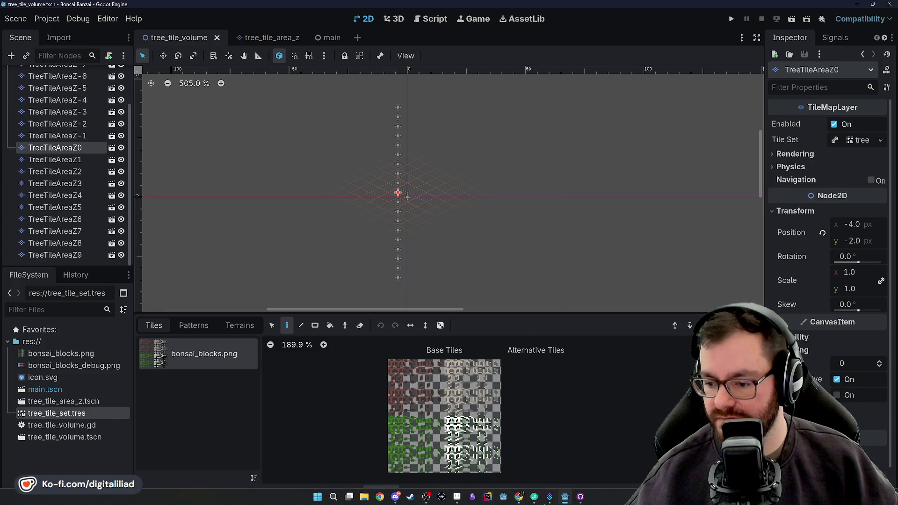
Set the LENGTH constant in tree_tile_volume.gd to 19 and save the scene and script.
left_click(430, 19)
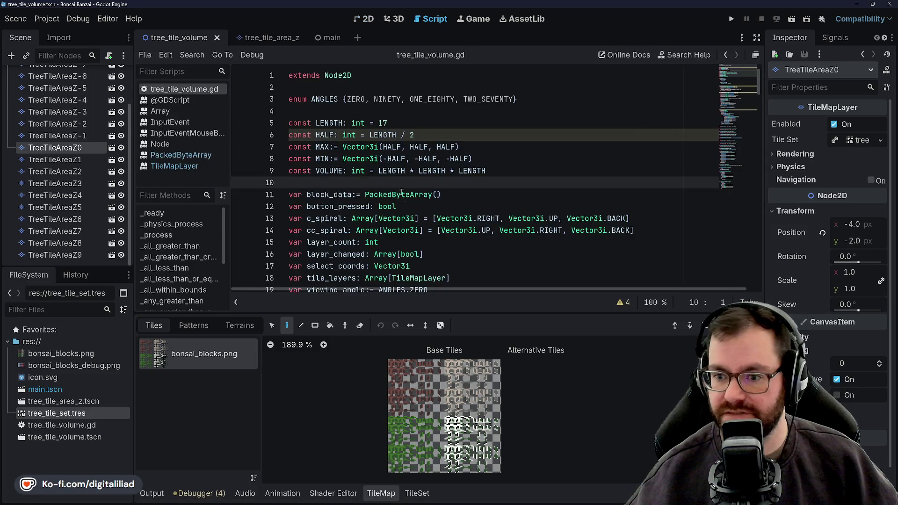
double_click(376, 122)
type("19")
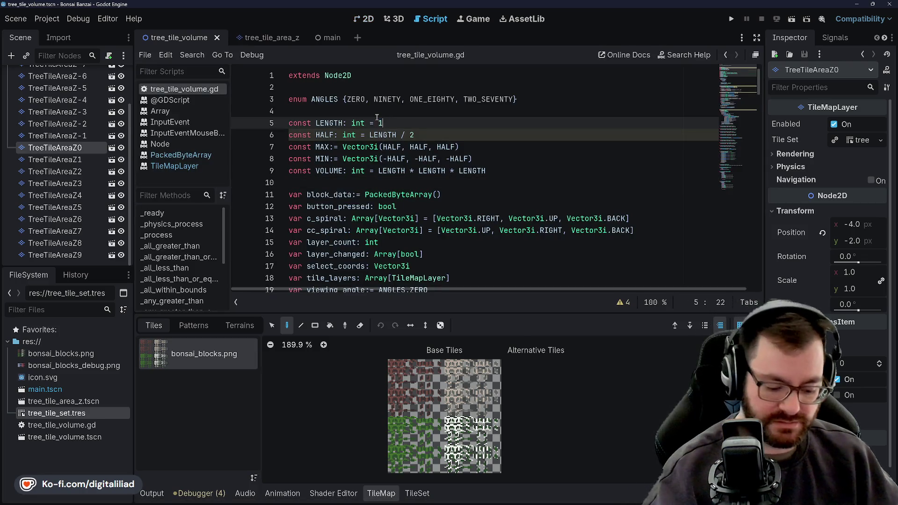
key("ctrl+s")
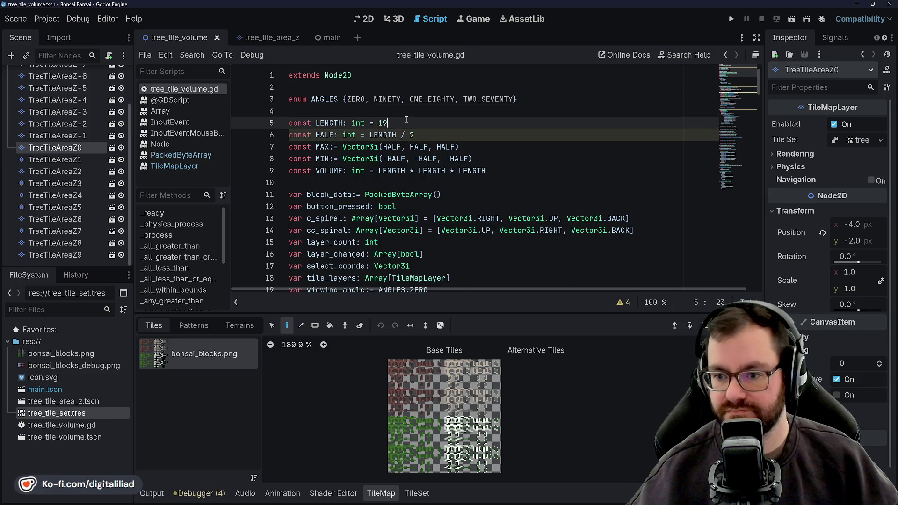
left_click(363, 113)
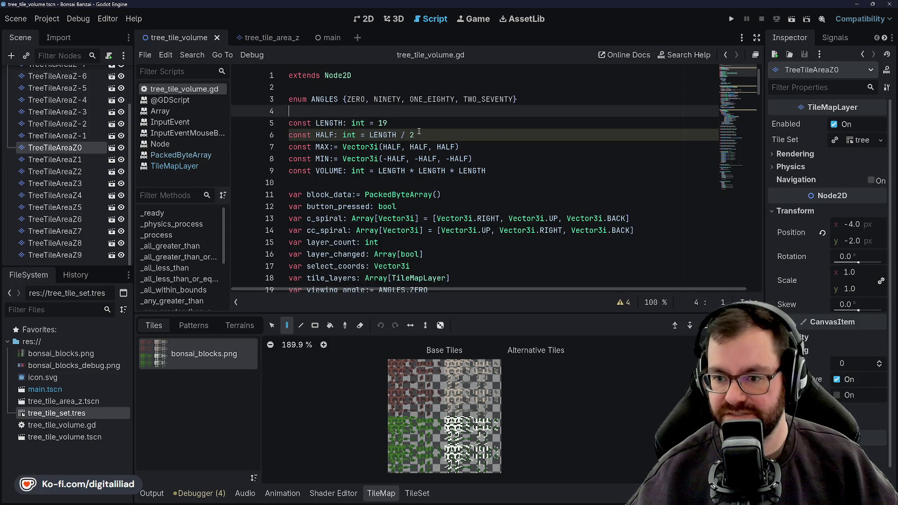
key("Down")
key("Down")
key("Down")
key("Down")
key("Down")
key("Down")
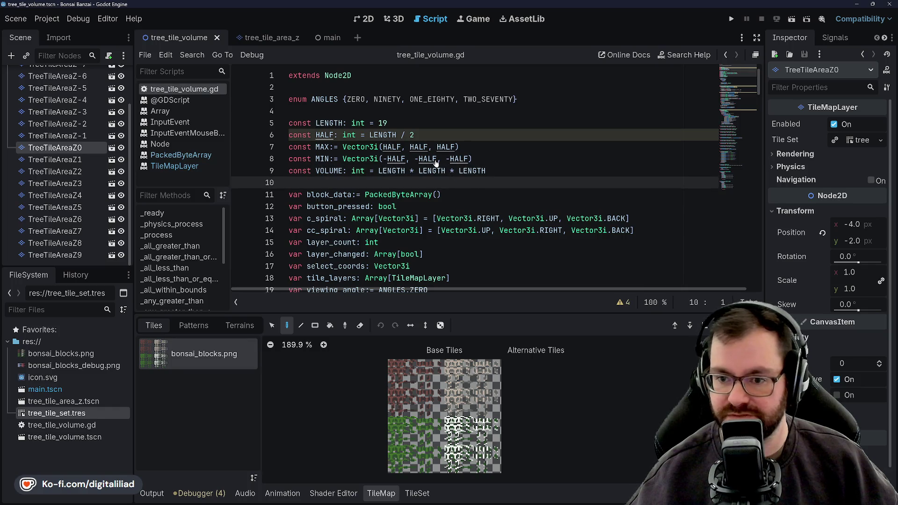
scroll(381, 223, "down", 3)
scroll(383, 222, "down", 2)
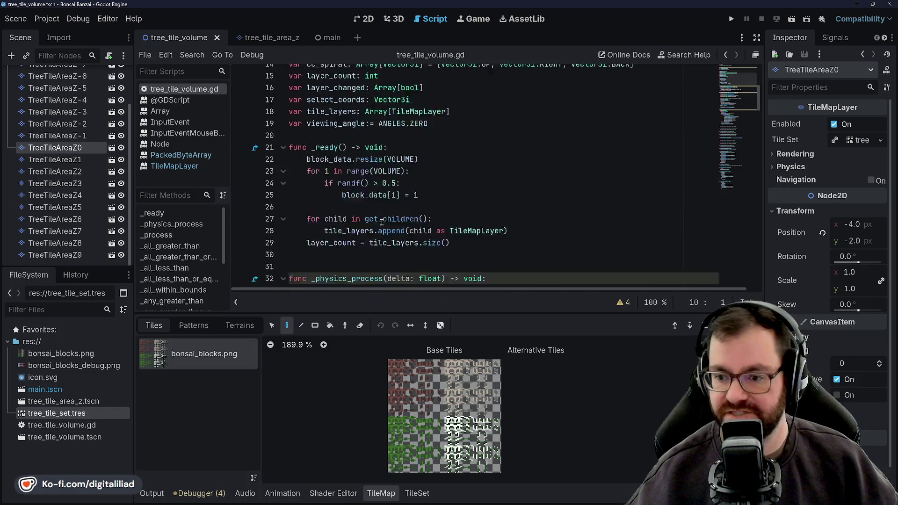
scroll(382, 222, "down", 4)
scroll(382, 222, "down", 3)
scroll(340, 131, "down", 3)
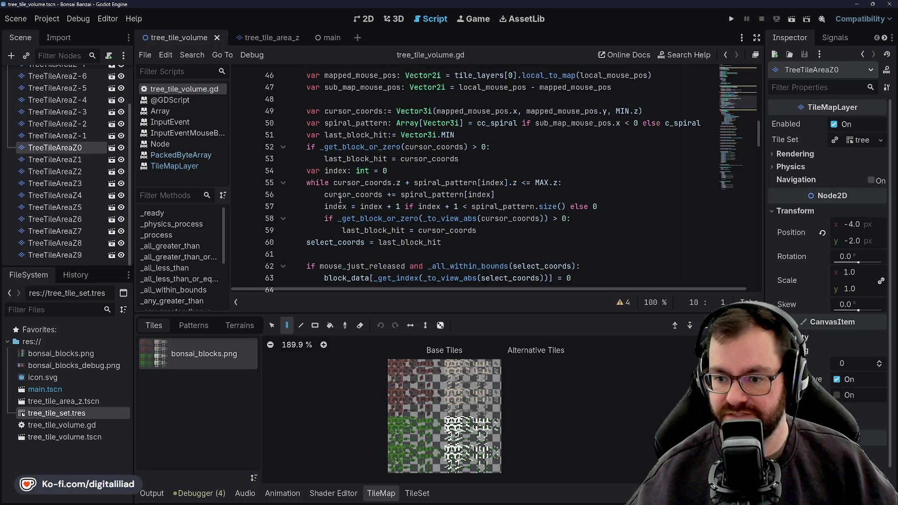
Collapse the tile set panel and read down through the script to line 88.
left_click(384, 494)
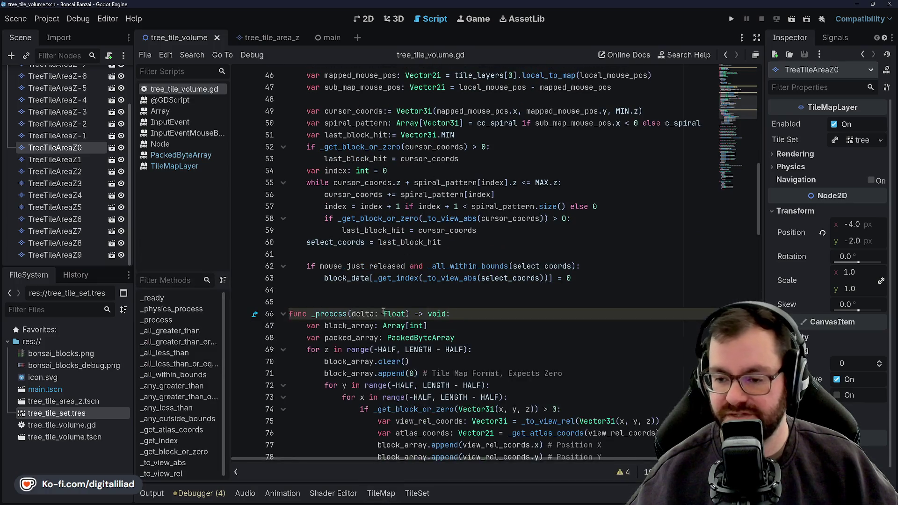
left_click(351, 254)
key("Down")
key("Down")
key("Down")
key("Down")
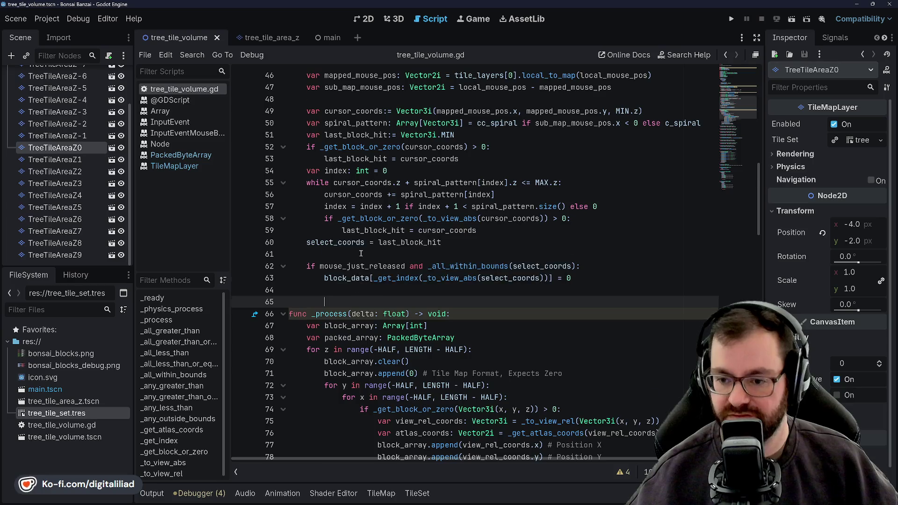
scroll(357, 293, "down", 8)
scroll(347, 173, "down", 3)
left_click(347, 183)
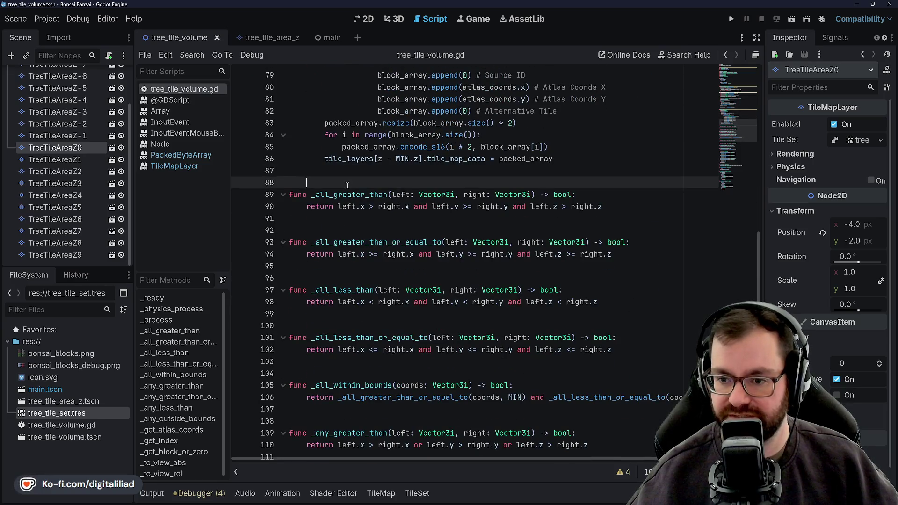
Run the 19-block cube, remove edge blocks, regenerate the pattern, then stop the game.
left_click(731, 19)
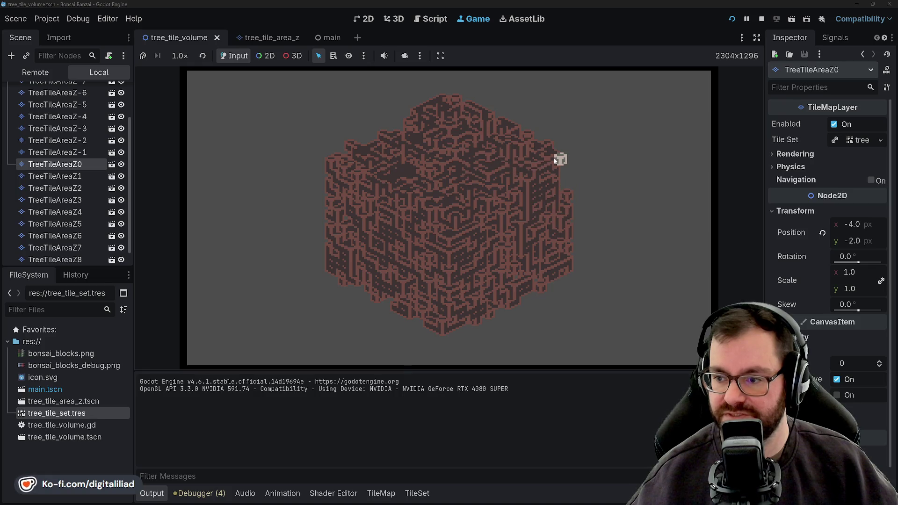
left_click(558, 159)
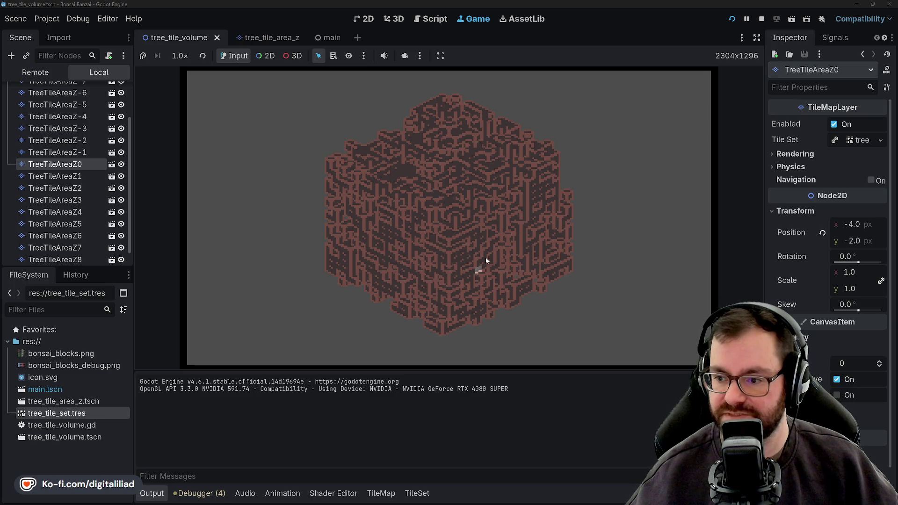
key("space")
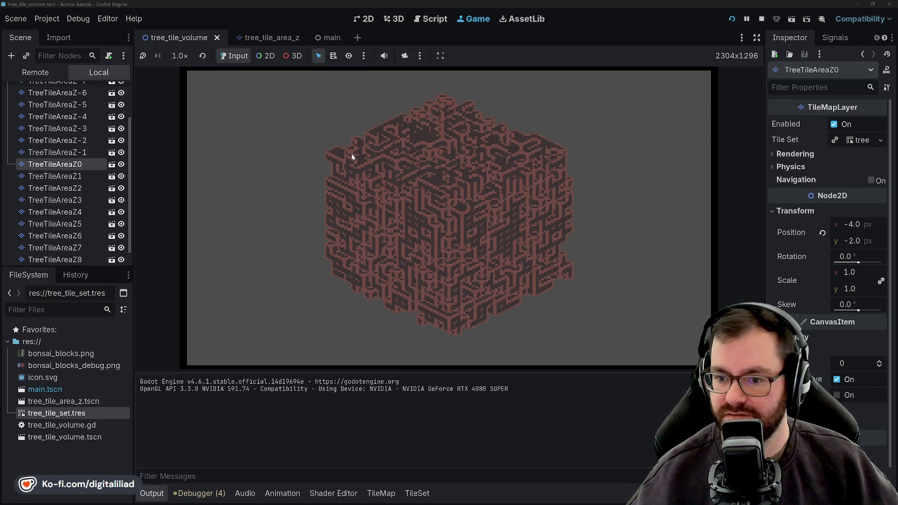
left_click(762, 18)
scroll(354, 219, "up", 10)
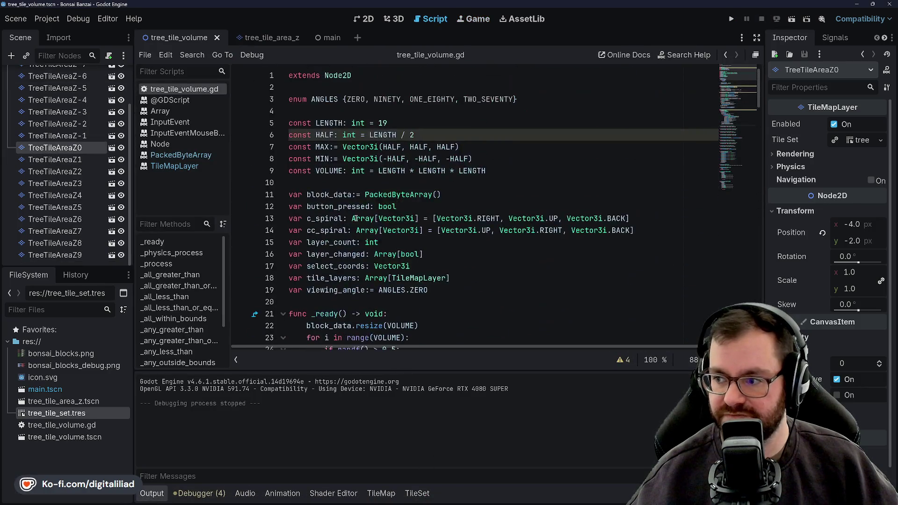
scroll(354, 220, "down", 1)
scroll(354, 219, "down", 3)
scroll(355, 219, "down", 2)
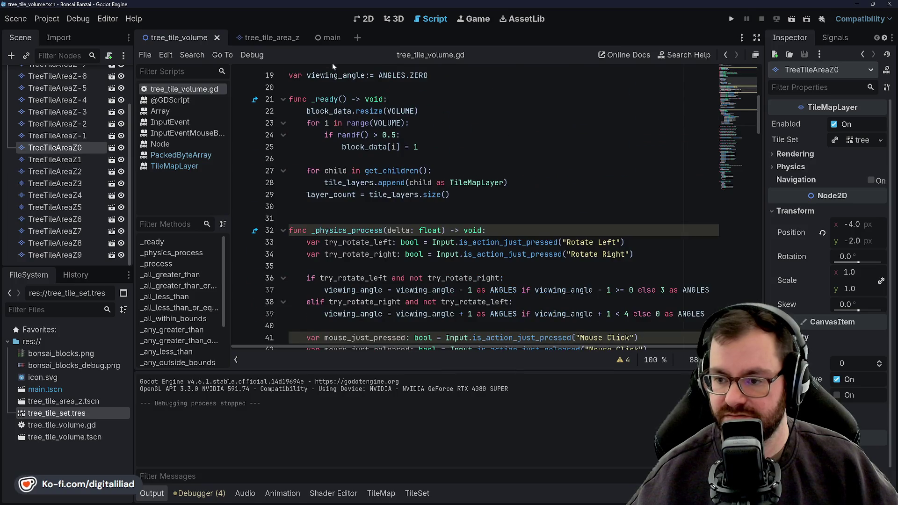
Change the _ready block threshold on line 24 from 0.5 to 0.66 and save the script.
left_click(396, 135)
key("BackSpace")
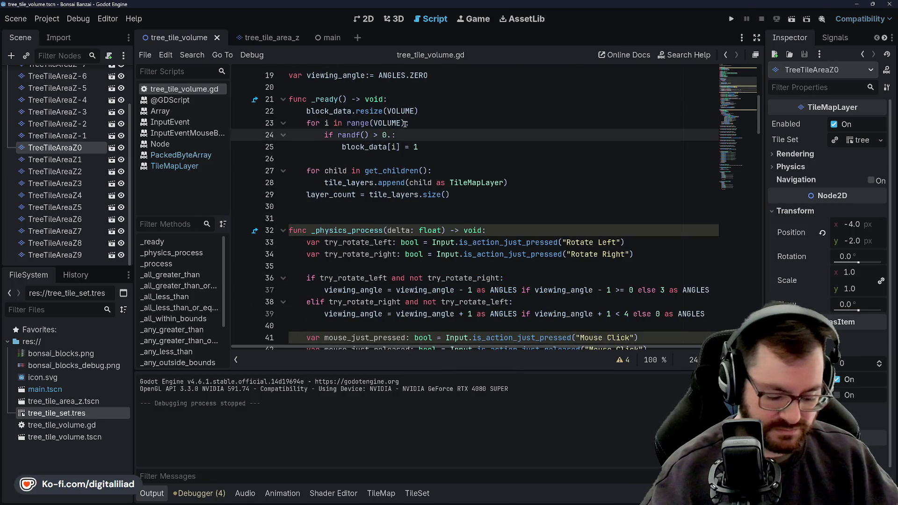
type("6")
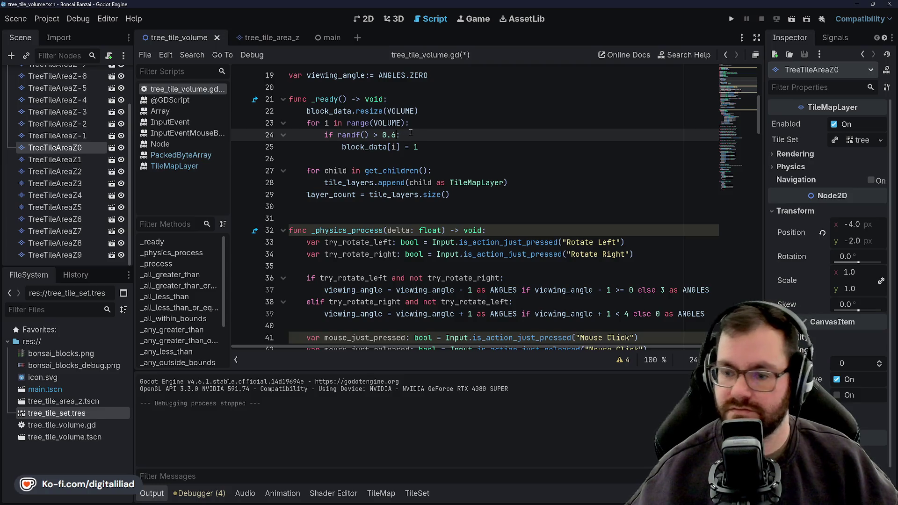
type("6")
key("ctrl+s")
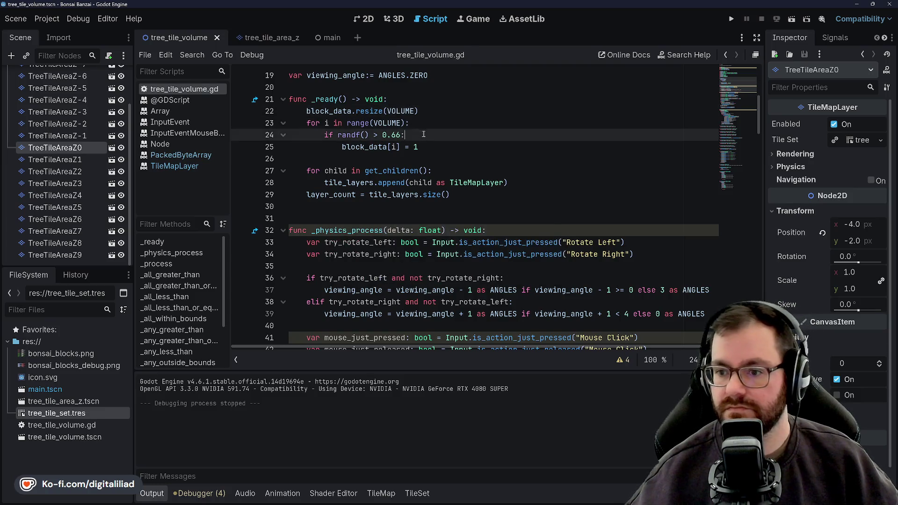
key("Down")
key("Down")
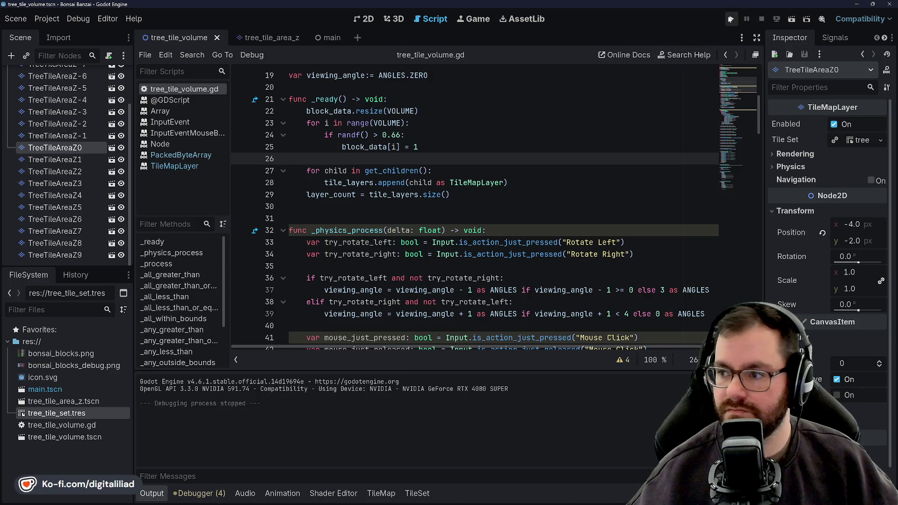
Run the project with the 0.66 threshold, regenerate the cube once, then stop it.
left_click(731, 19)
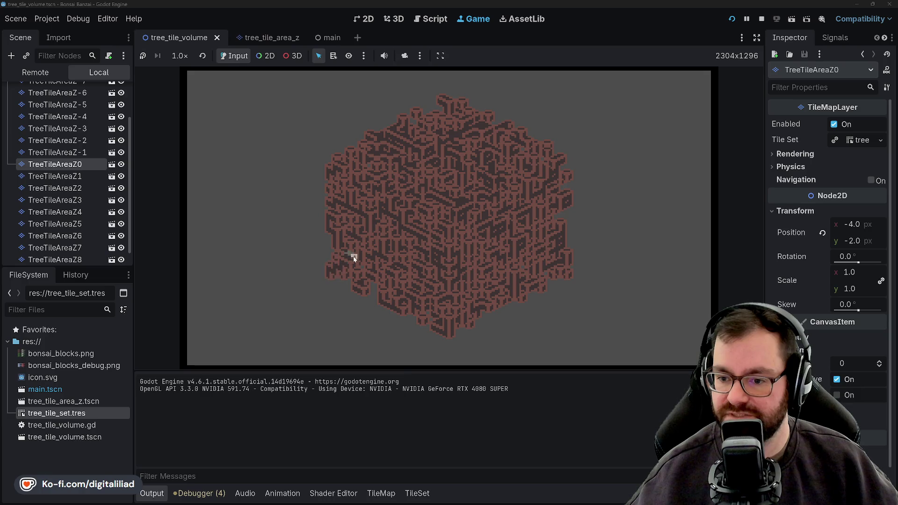
left_click(459, 205)
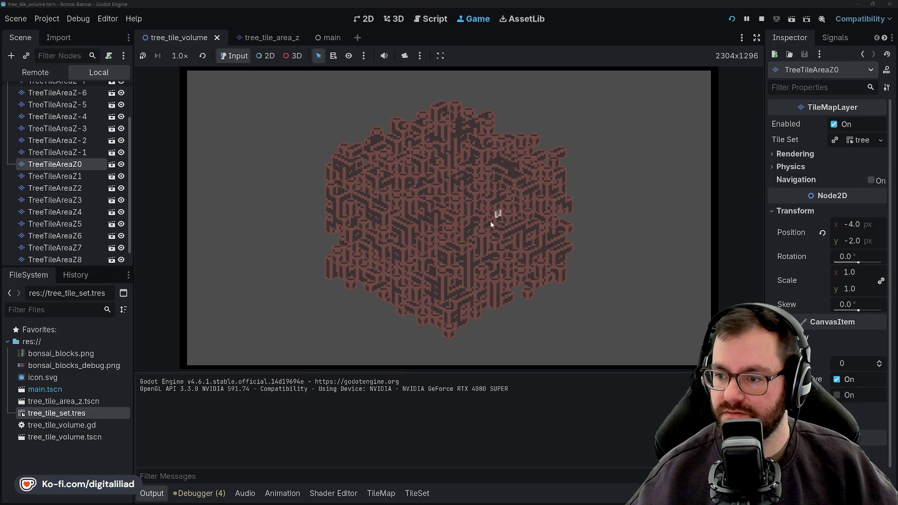
key("F8")
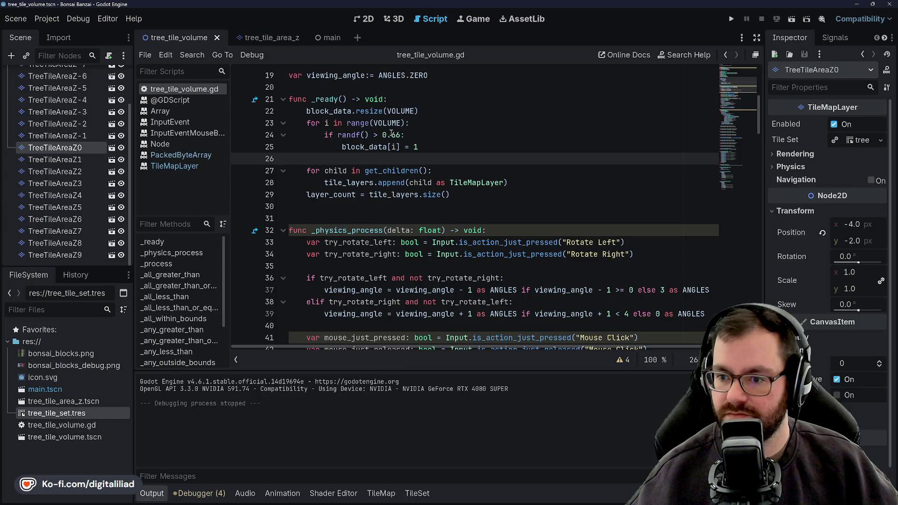
Change the threshold to 0.9, run the sparser cube with F5, then stop the game.
double_click(391, 134)
type("9")
key("Down")
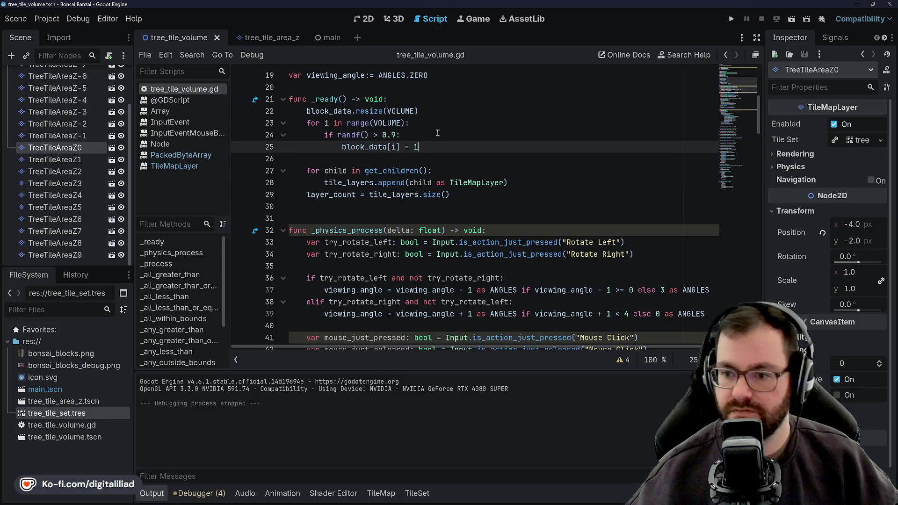
key("F5")
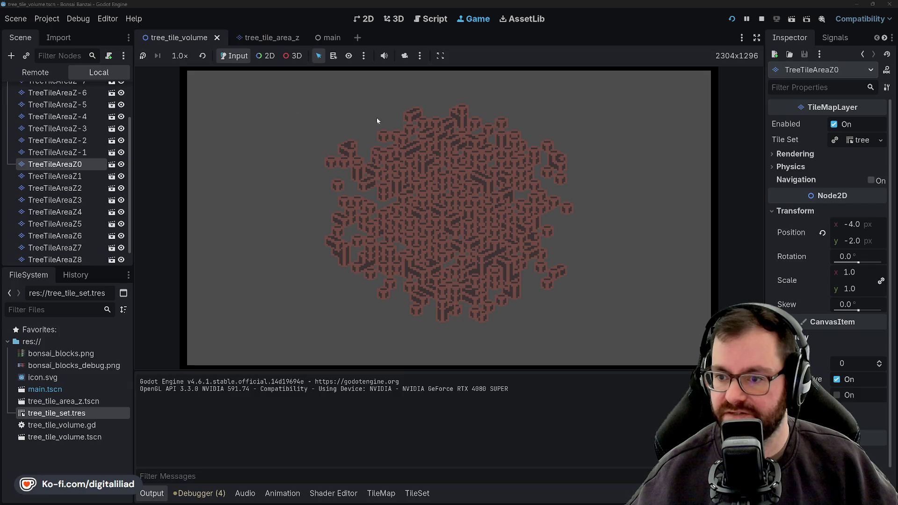
left_click(763, 19)
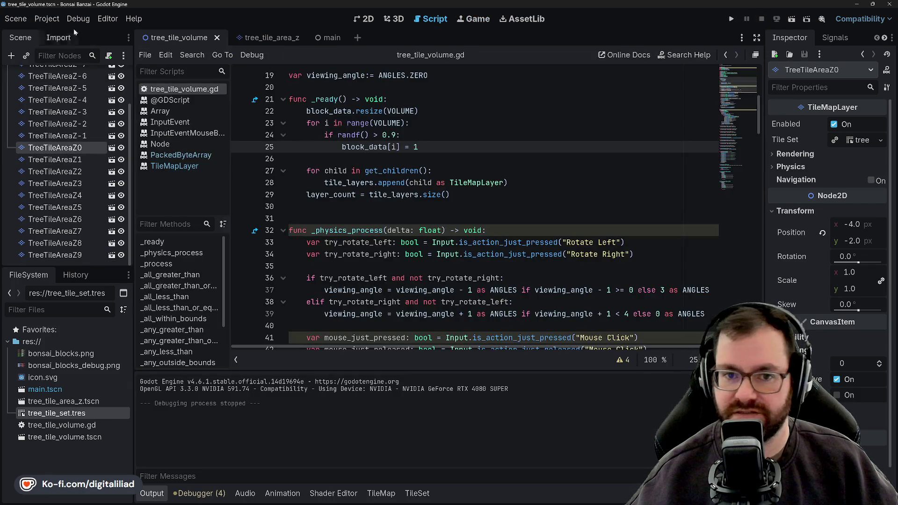
Open Project Settings at Display > Window showing the 320 × 180 viewport, then switch to Aseprite.
left_click(46, 19)
left_click(61, 33)
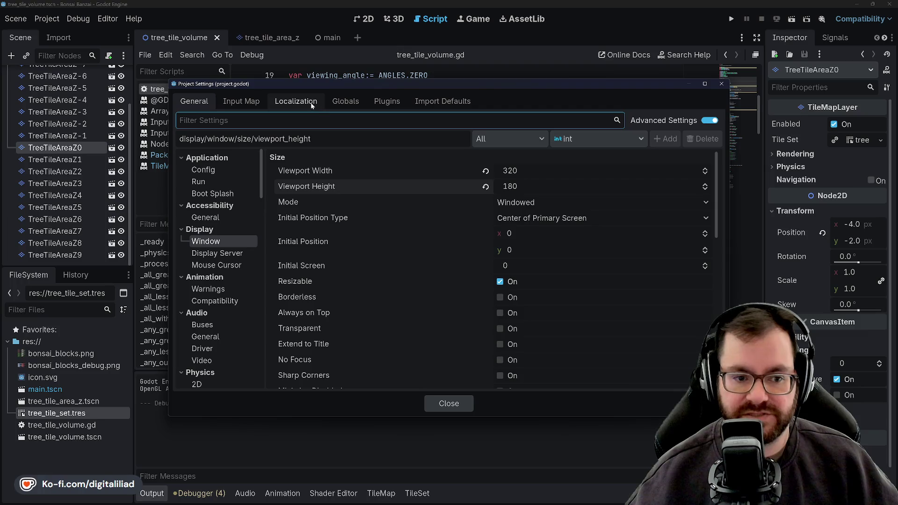
left_click_drag(304, 84, 305, 71)
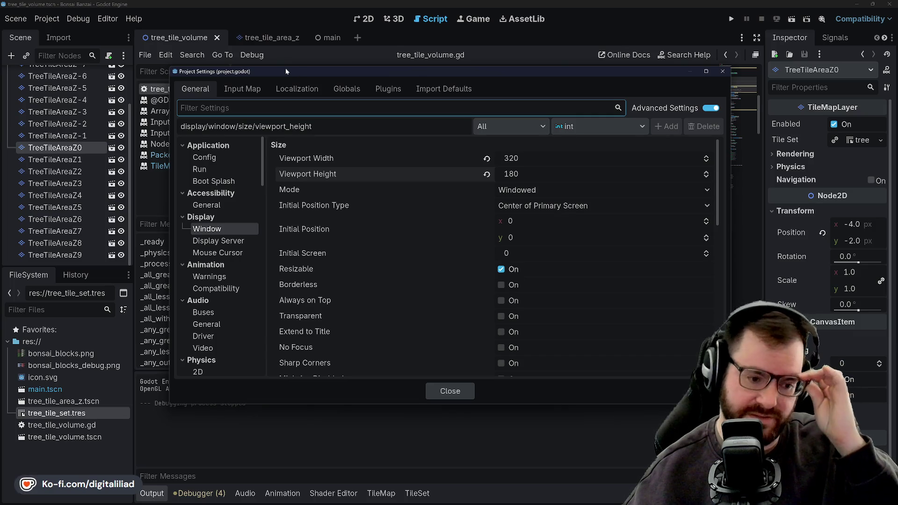
left_click_drag(303, 71, 305, 70)
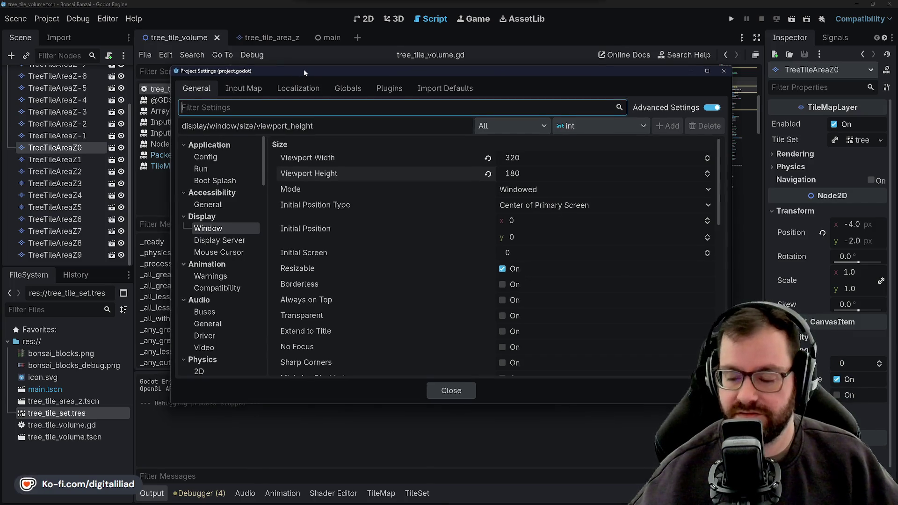
scroll(407, 211, "down", 5)
scroll(401, 235, "up", 5)
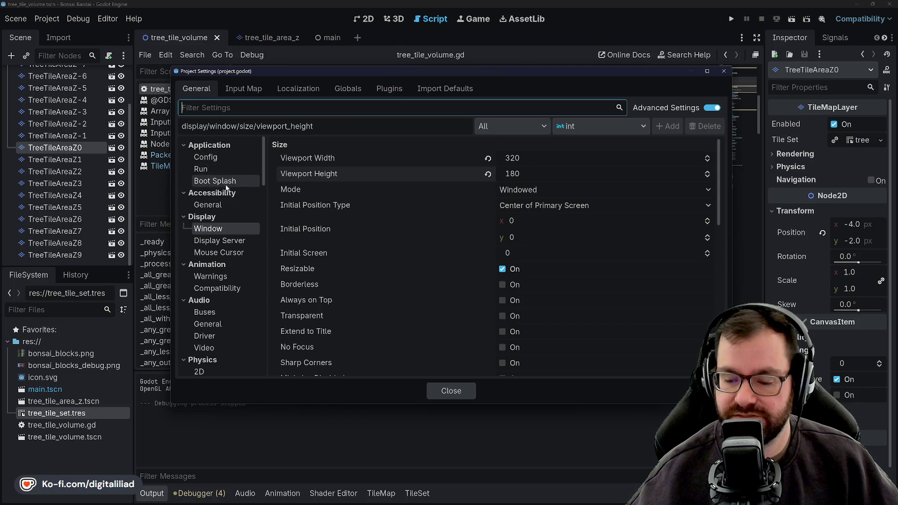
left_click(442, 497)
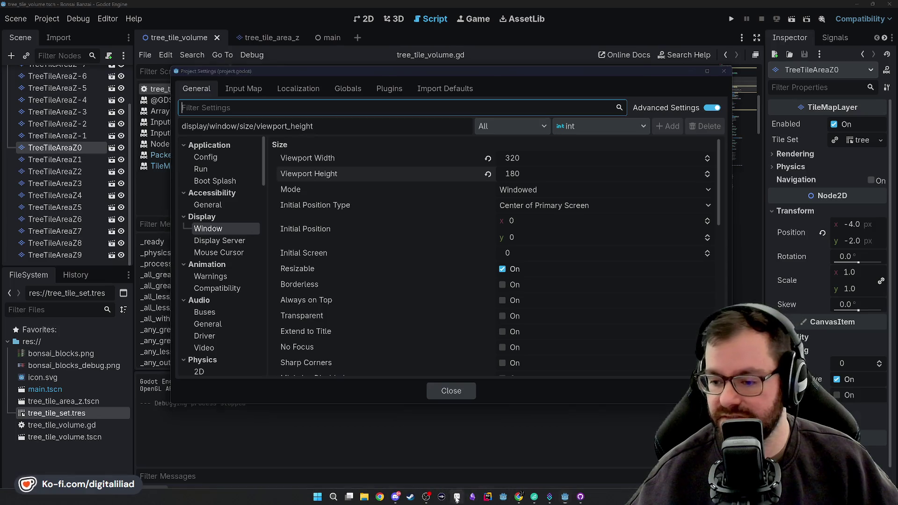
Select the Pencil and eyedropper the brick tiles' reddish brown as the drawing colour.
key("shift+q")
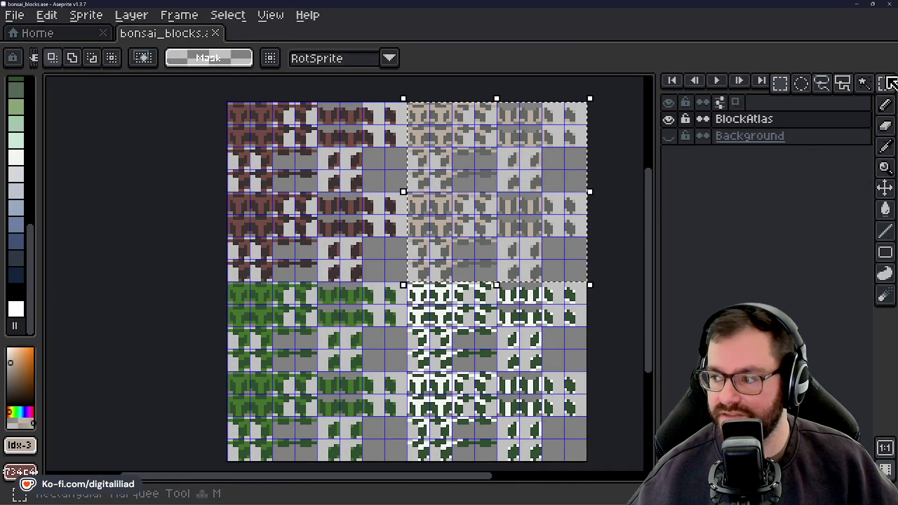
scroll(227, 98, "up", 3)
scroll(525, 315, "up", 3)
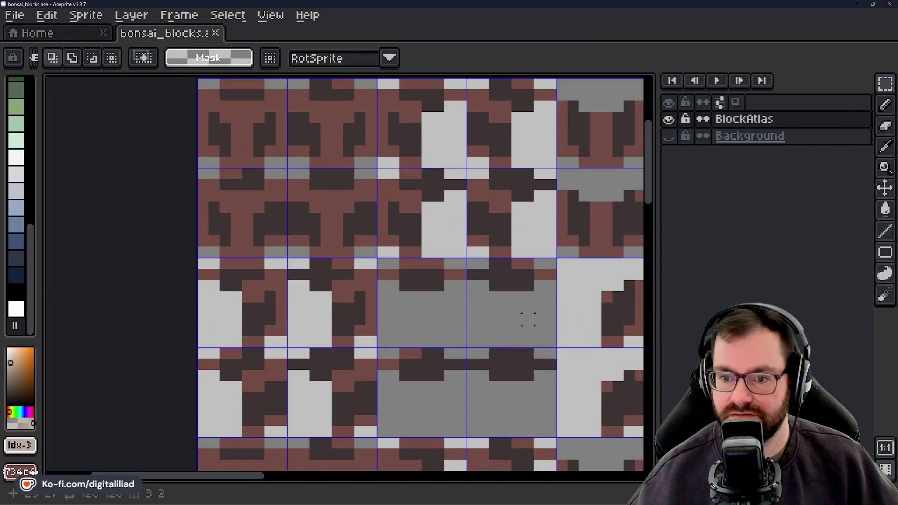
scroll(550, 413, "down", 5)
scroll(550, 414, "up", 2)
scroll(550, 414, "up", 2)
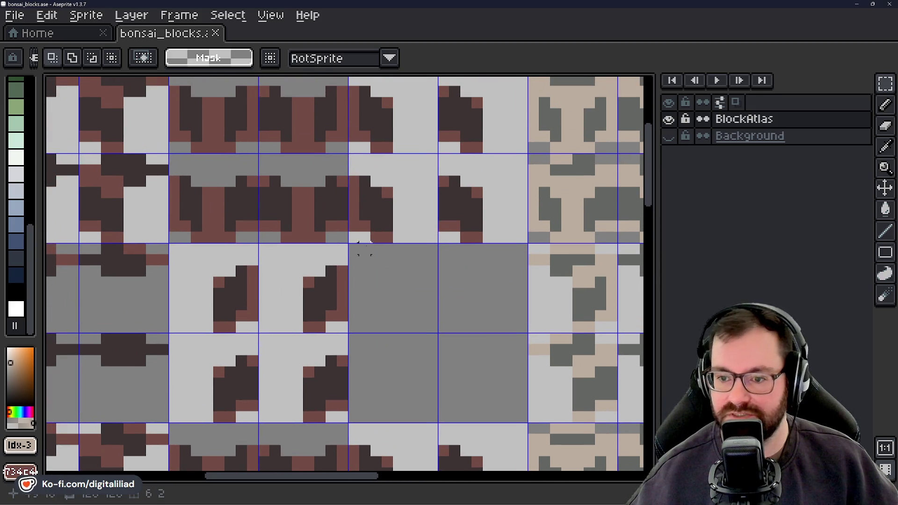
left_click(381, 206, "alt")
scroll(387, 281, "down", 2)
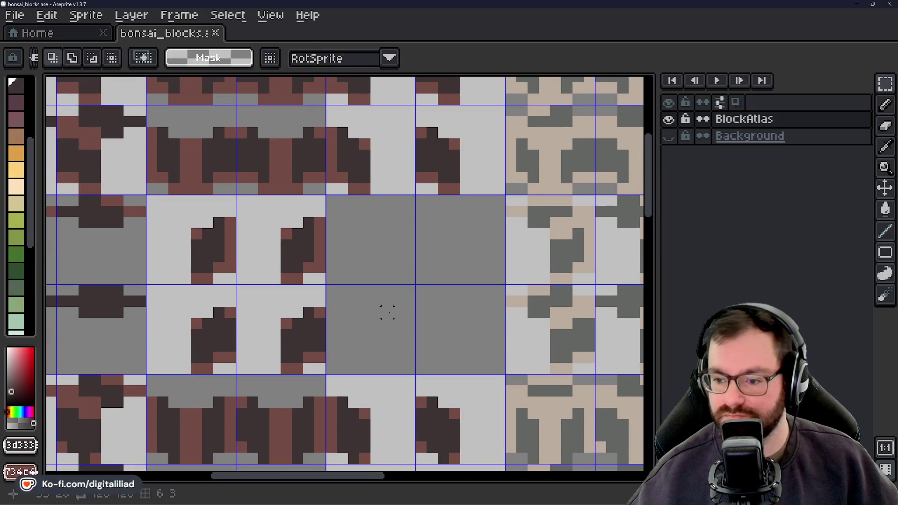
key("b")
scroll(419, 306, "up", 3)
scroll(419, 297, "down", 4)
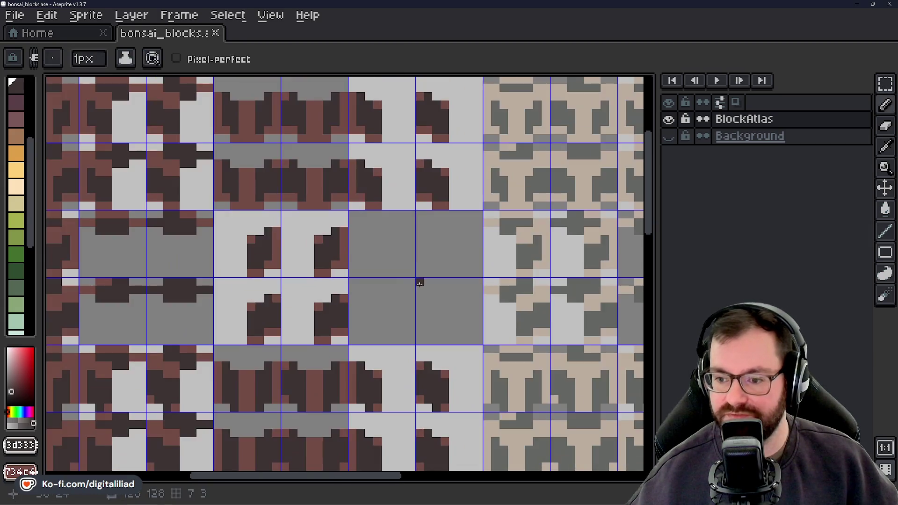
scroll(413, 267, "up", 2)
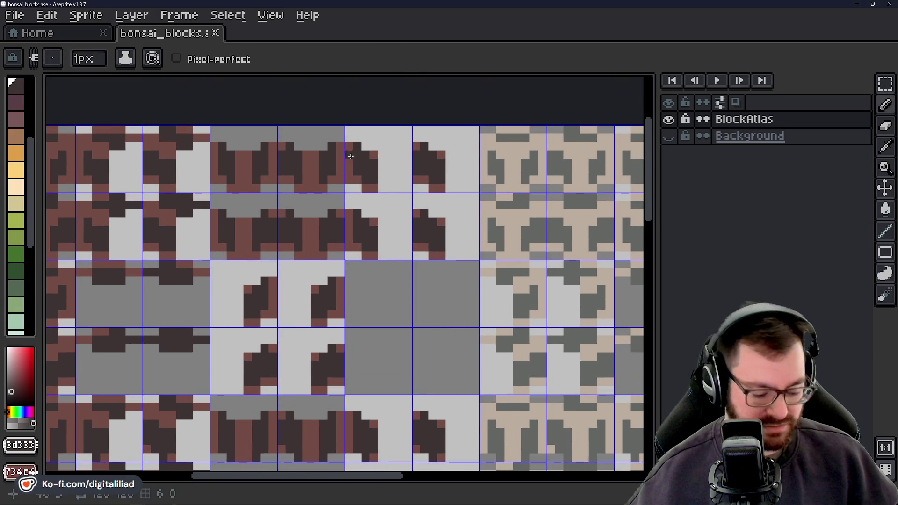
key("alt")
left_click(376, 155, "alt")
scroll(414, 320, "down", 2)
scroll(413, 321, "up", 2)
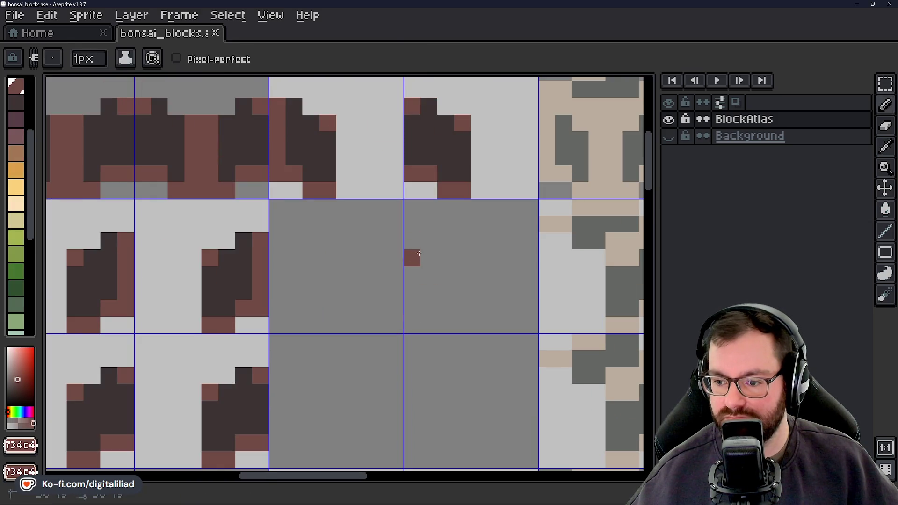
Draw the brown diamond's stepped edges across the grey tiles and close its bottom.
left_click_drag(413, 255, 494, 292)
left_click_drag(409, 259, 309, 291)
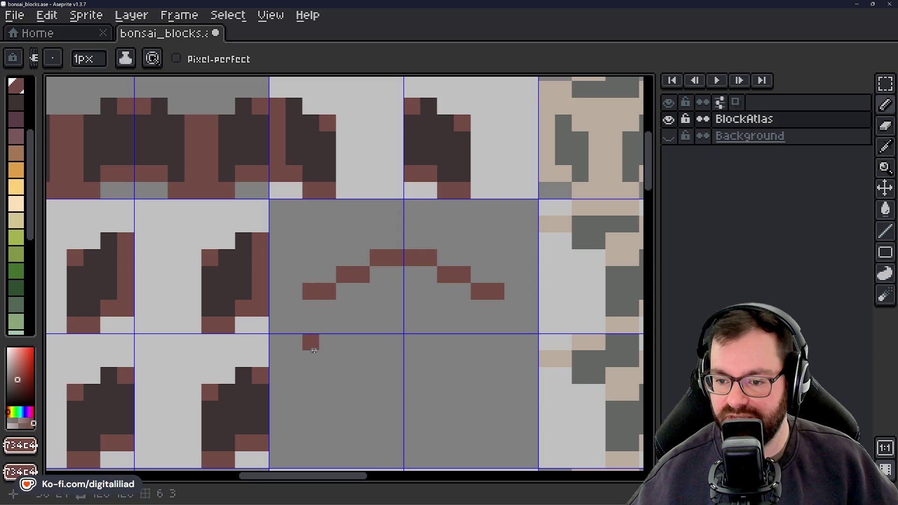
key("ctrl+z")
scroll(310, 307, "down", 2)
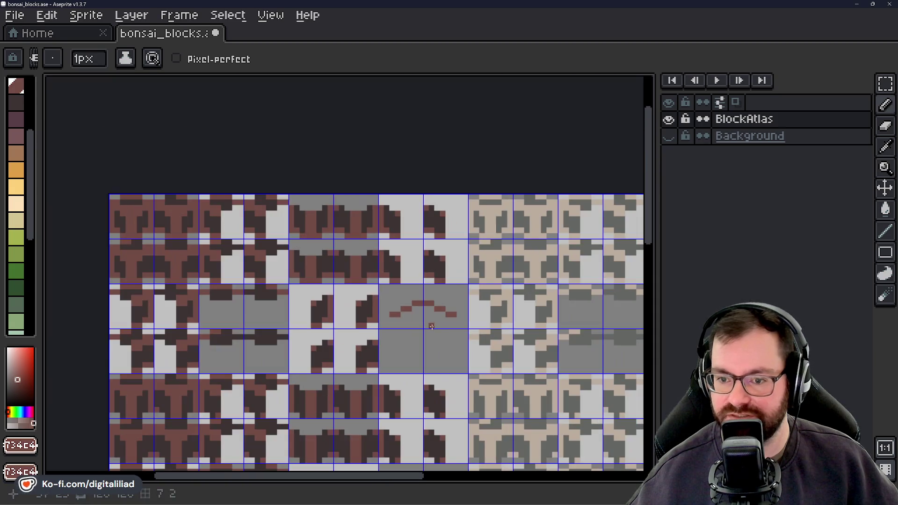
left_click(435, 342)
scroll(433, 340, "up", 2)
left_click(341, 281)
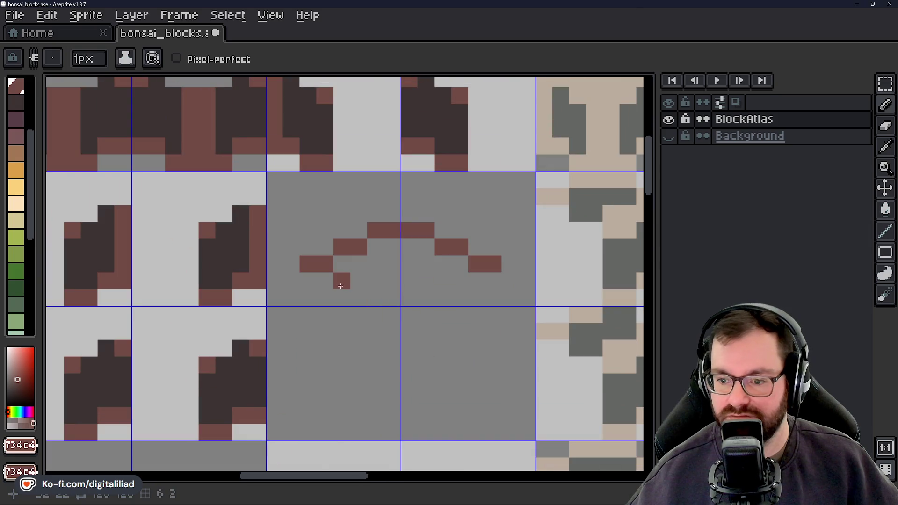
left_click(376, 298)
left_click(409, 297)
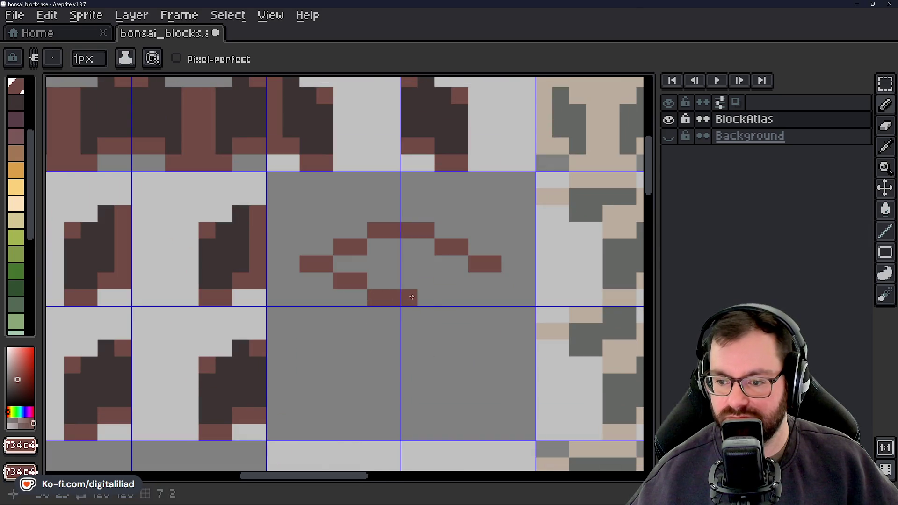
left_click(443, 281)
Fill in the diamond's lower-left and right edges and add a brown row beneath it.
left_click(308, 281)
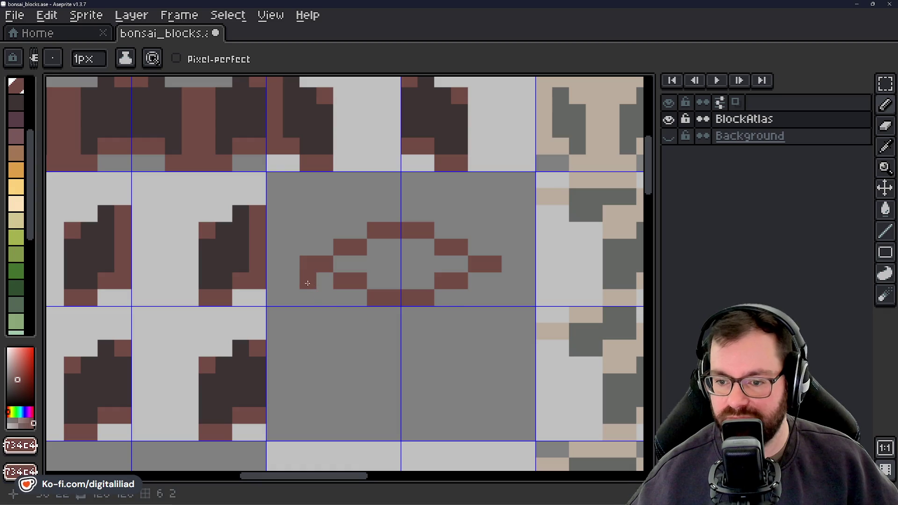
left_click(342, 298)
left_click(443, 298)
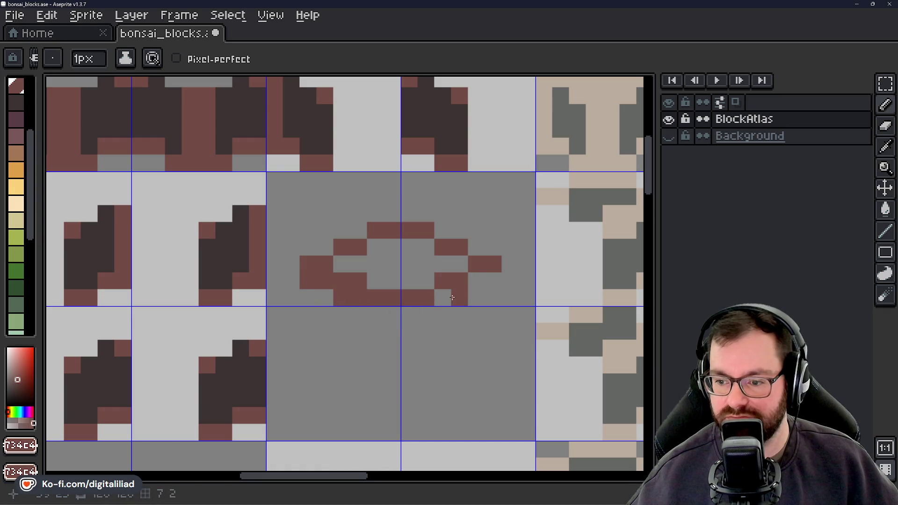
left_click(476, 281)
left_click(490, 277)
left_click_drag(425, 308, 397, 308)
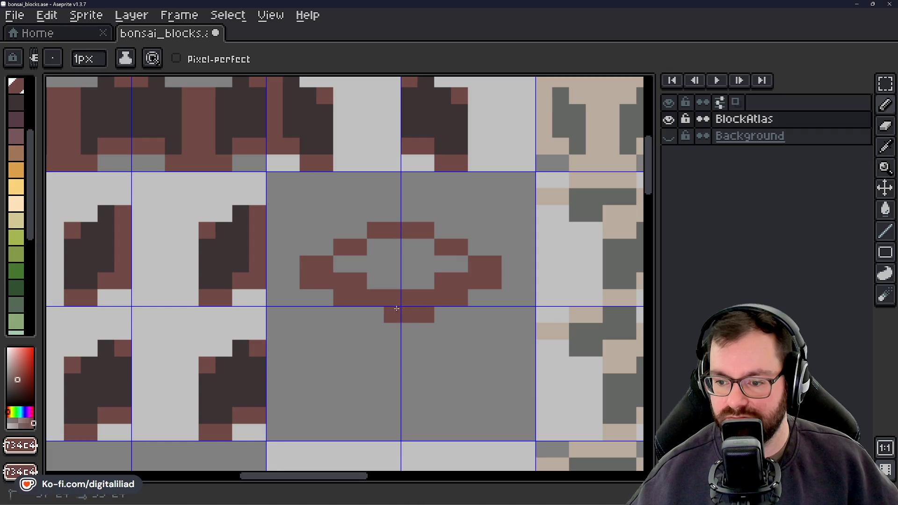
Touch up the diamond's edge pixels and erase the stray brown pixels inside and around it.
left_click_drag(380, 369, 417, 294)
left_click(338, 231)
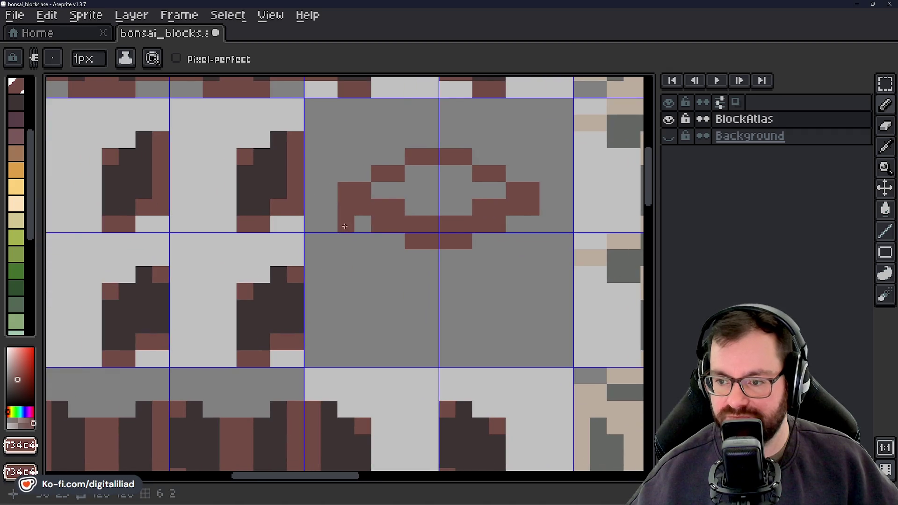
key("ctrl+z")
right_click(409, 203)
left_click(381, 190)
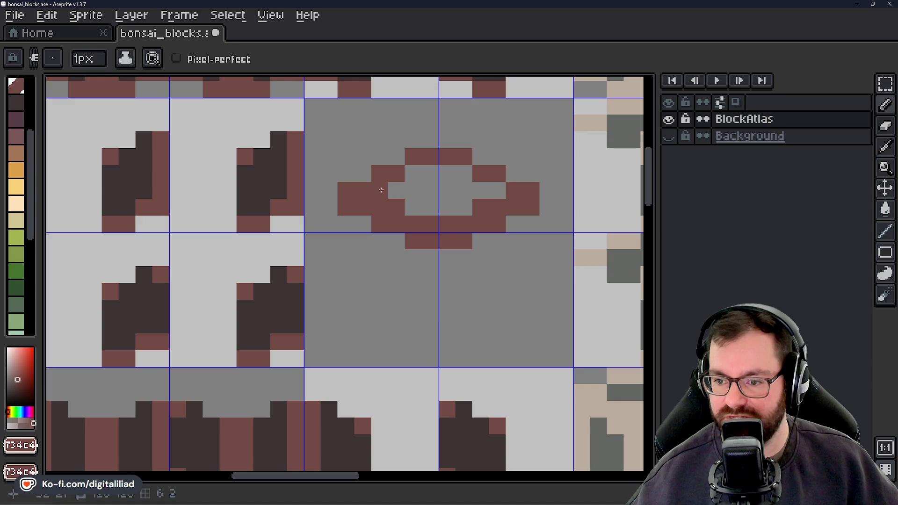
scroll(464, 275, "down", 1)
right_click(463, 275)
scroll(481, 250, "up", 1)
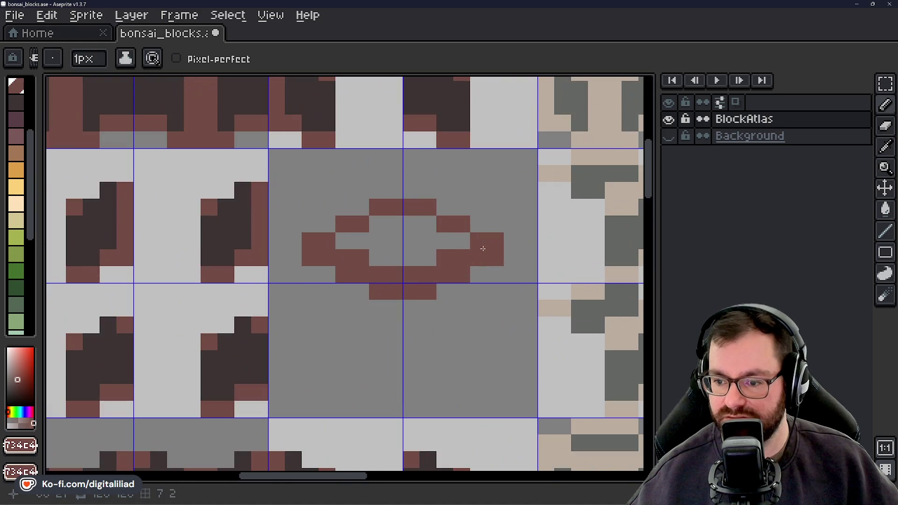
left_click(416, 195)
right_click(463, 248)
left_click(391, 220)
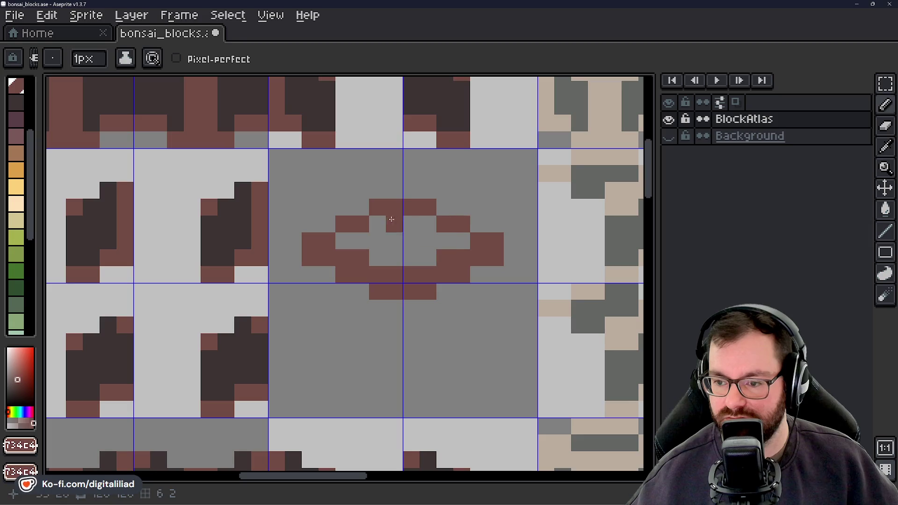
right_click(317, 219)
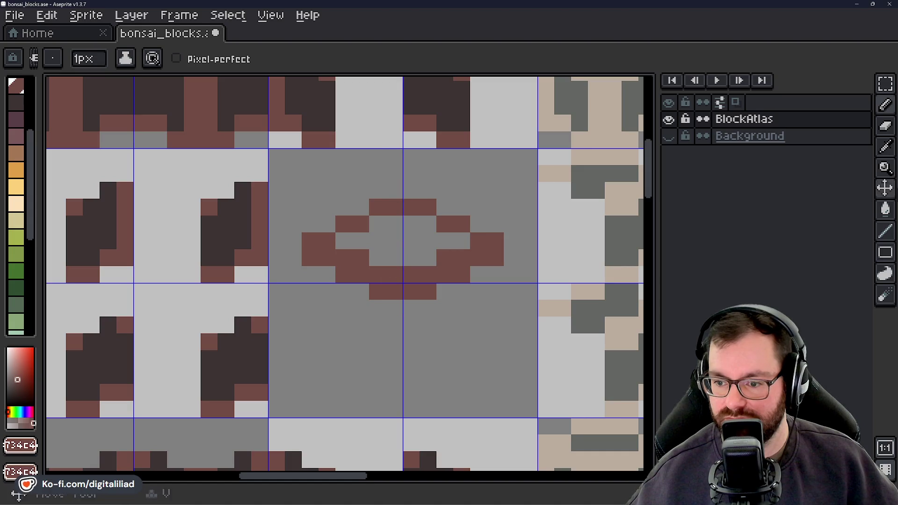
left_click(885, 82)
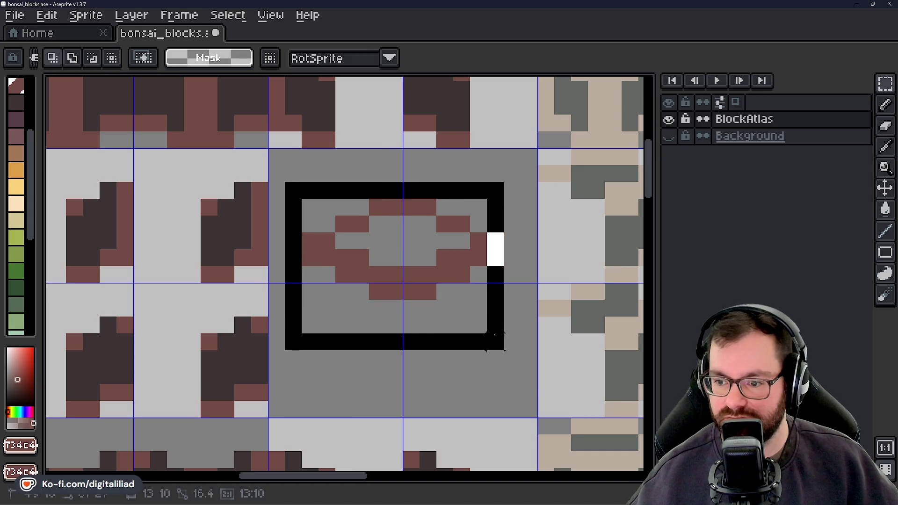
Marquee the brown diamond and nudge it up one pixel.
left_click_drag(292, 190, 505, 328)
key("Up")
left_click(477, 375)
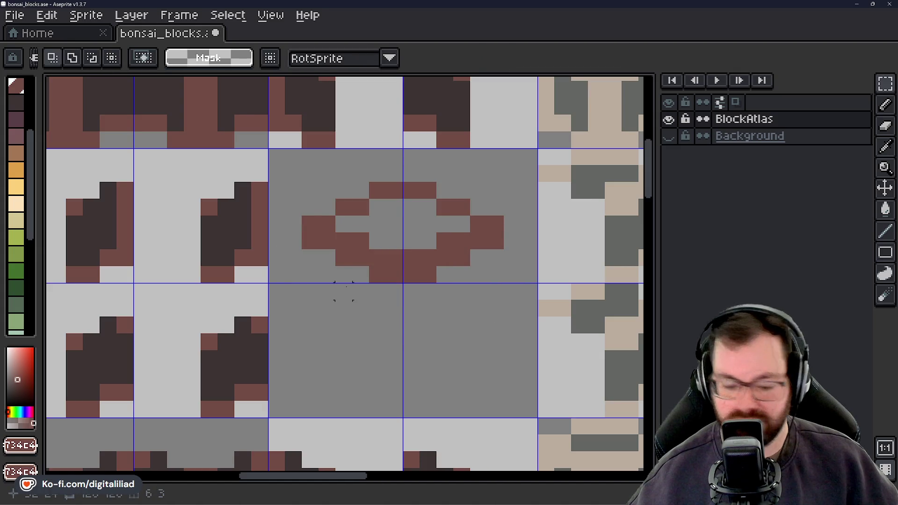
key("b")
Pencil the emblem's left side, curved bottom edge and right side to form a cube shape.
left_click(311, 258)
left_click(304, 279)
left_click_drag(304, 279, 312, 331)
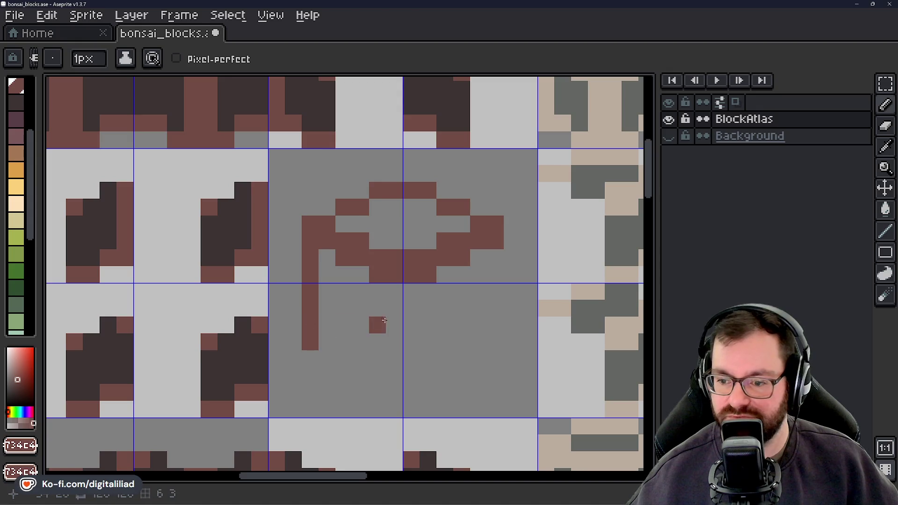
left_click(439, 195)
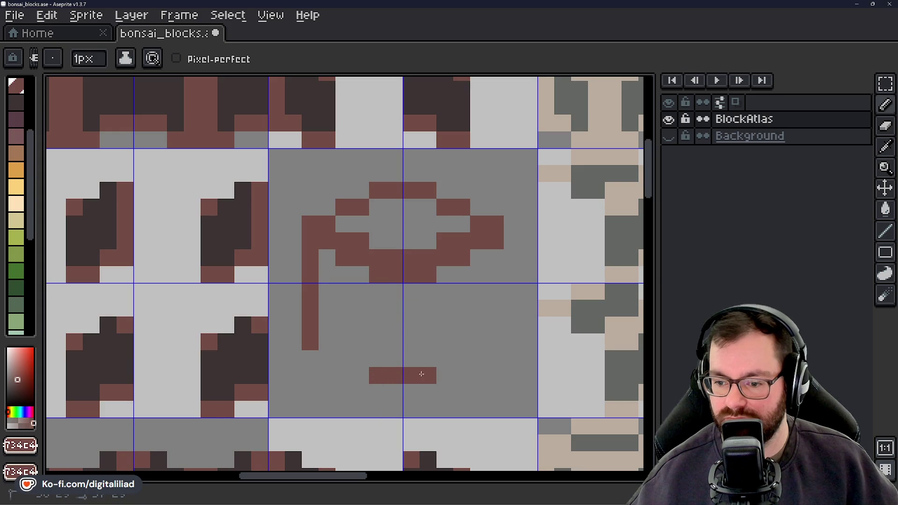
left_click_drag(361, 364, 345, 360)
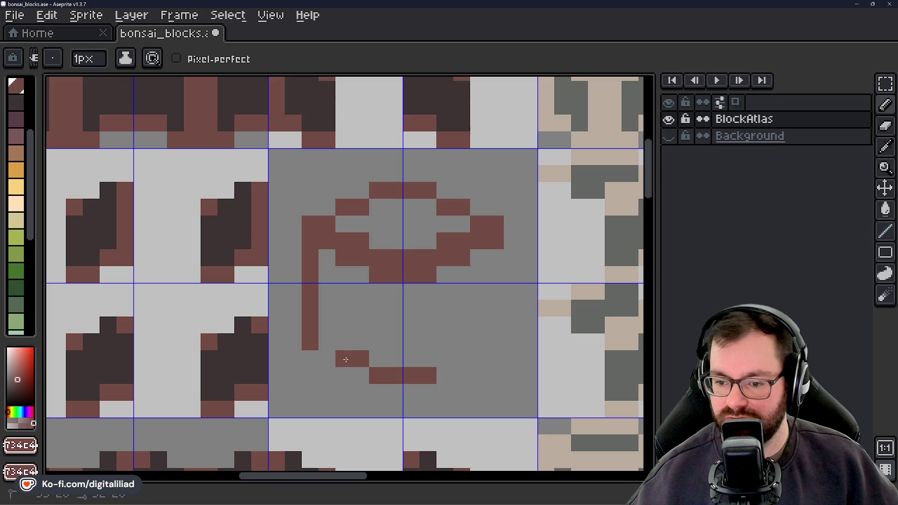
left_click(461, 358)
mouse_move(486, 341)
left_mouse_down()
mouse_move(495, 330)
mouse_move(503, 251)
left_mouse_up()
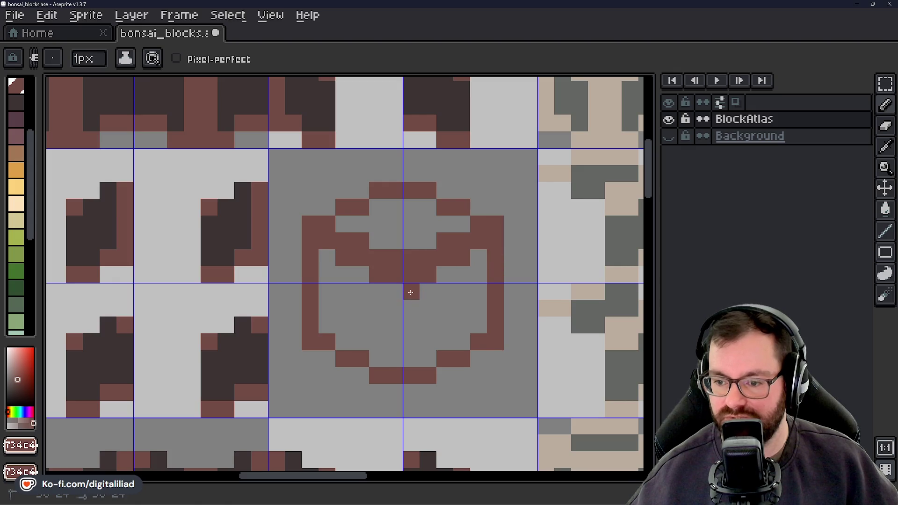
scroll(396, 361, "down", 4)
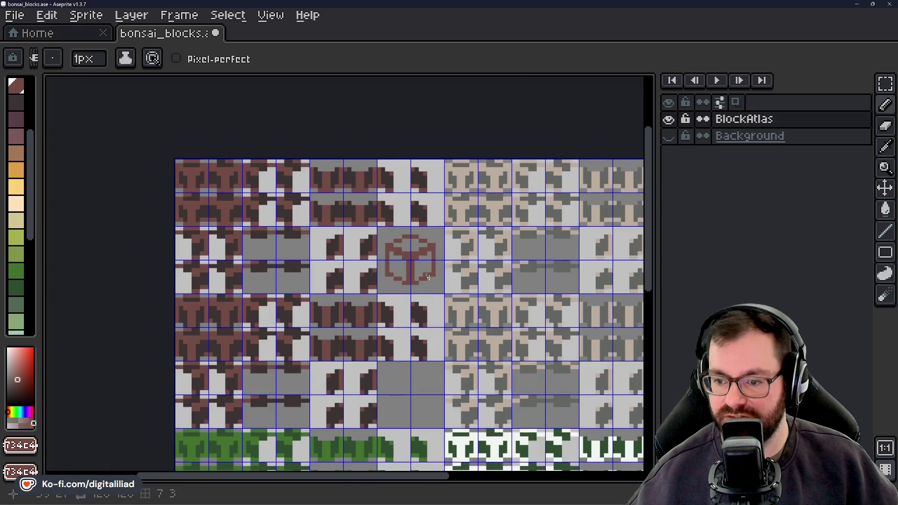
scroll(424, 308, "down", 1)
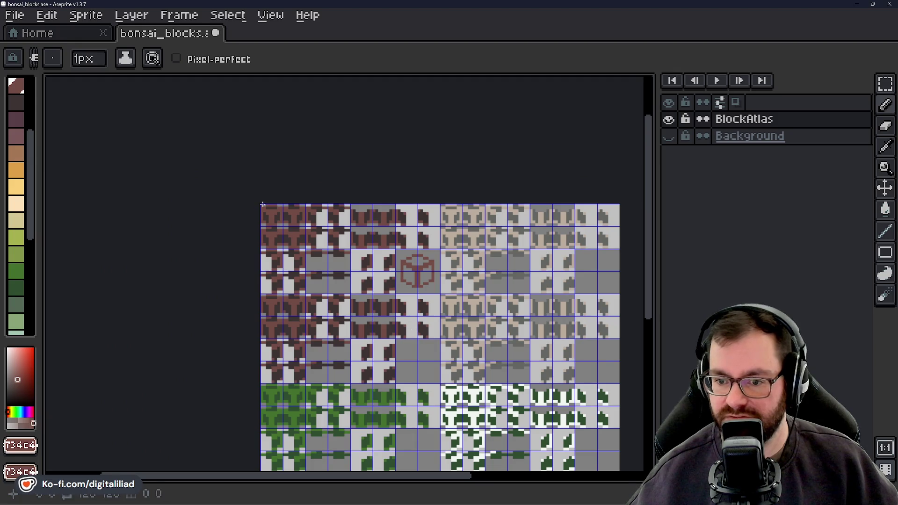
scroll(263, 206, "up", 5)
scroll(216, 209, "up", 1)
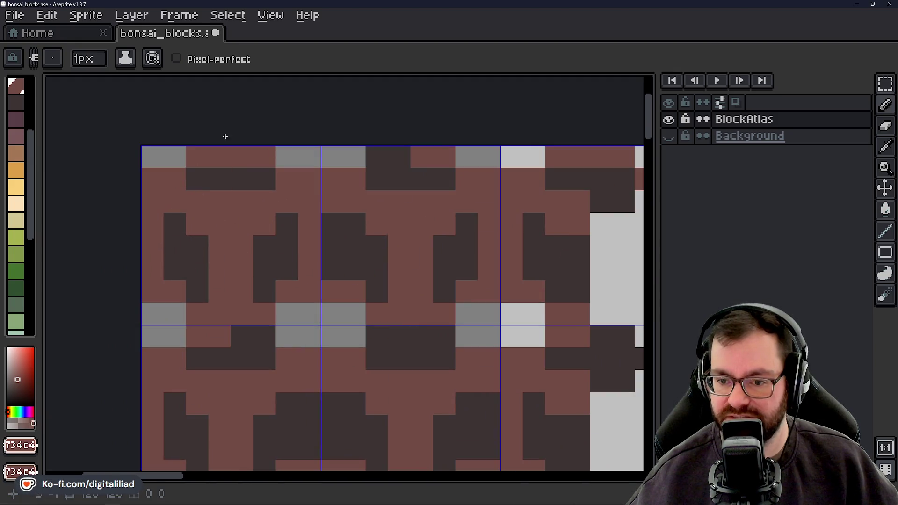
scroll(345, 321, "down", 2)
scroll(345, 320, "up", 1)
scroll(344, 321, "up", 1)
scroll(344, 321, "up", 1)
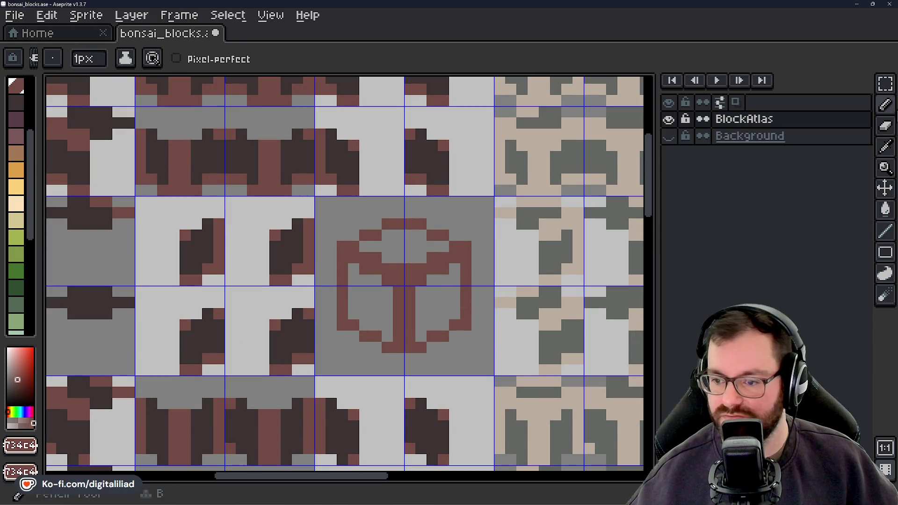
Marquee the whole cube emblem, delete it and return to the Pencil.
left_click(884, 83)
scroll(448, 299, "up", 1)
mouse_move(256, 172)
left_mouse_down()
mouse_move(491, 361)
mouse_move(494, 377)
left_mouse_up()
key("Delete")
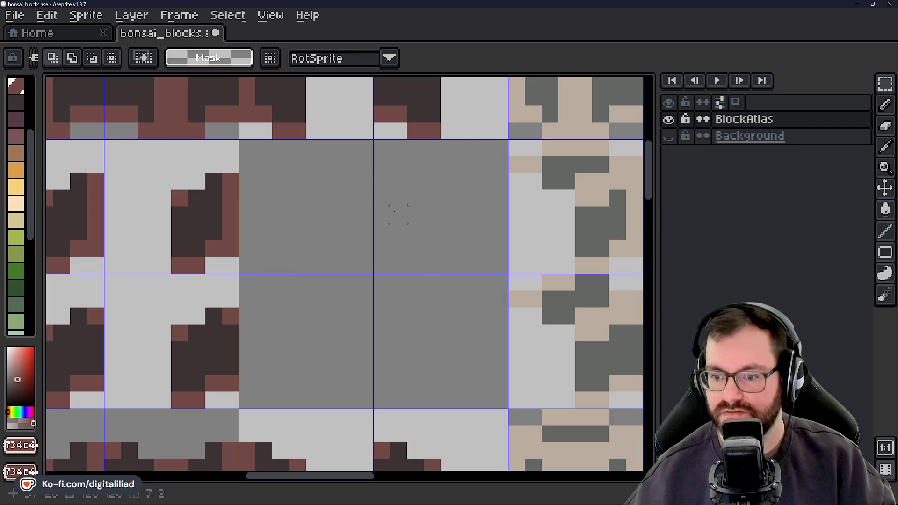
key("b")
left_click(369, 198)
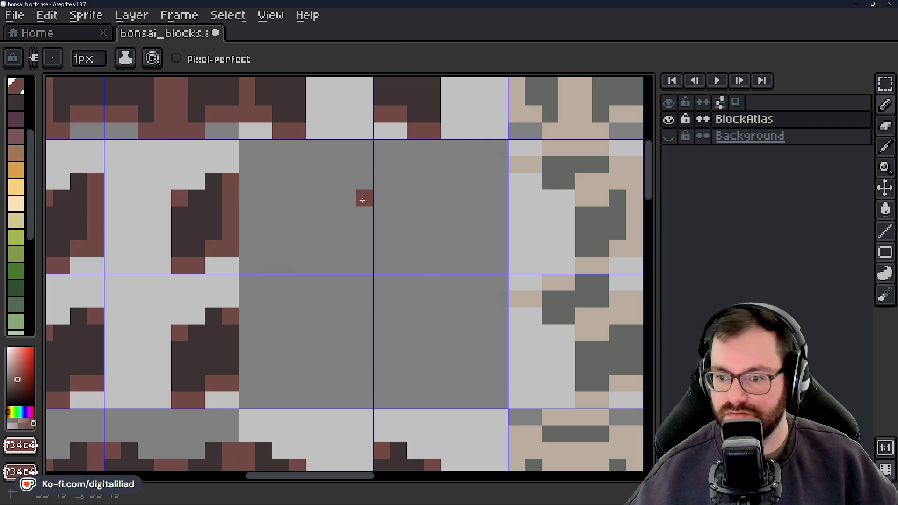
Undo the stray brown bars drawn in the blank grey tile.
left_click(348, 198)
left_click(399, 198)
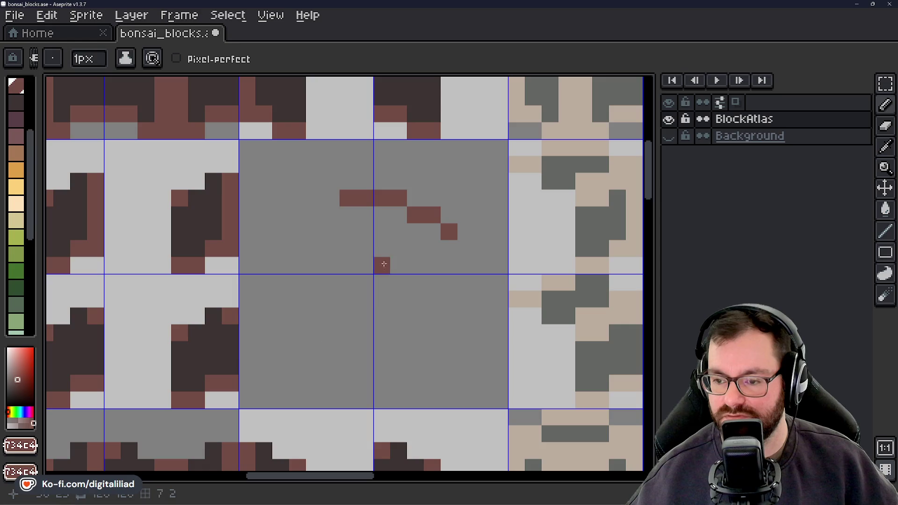
key("v")
key("ctrl+z")
key("ctrl+z")
key("ctrl+z")
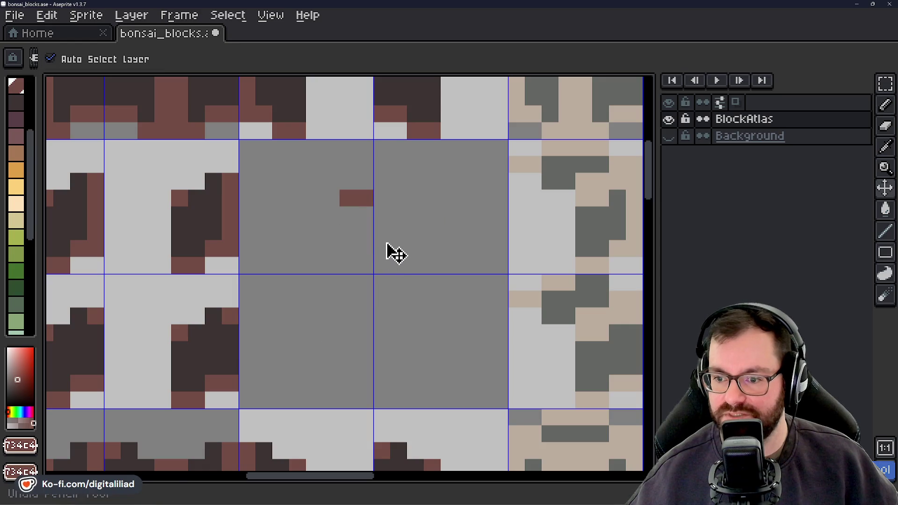
key("ctrl+z")
key("b")
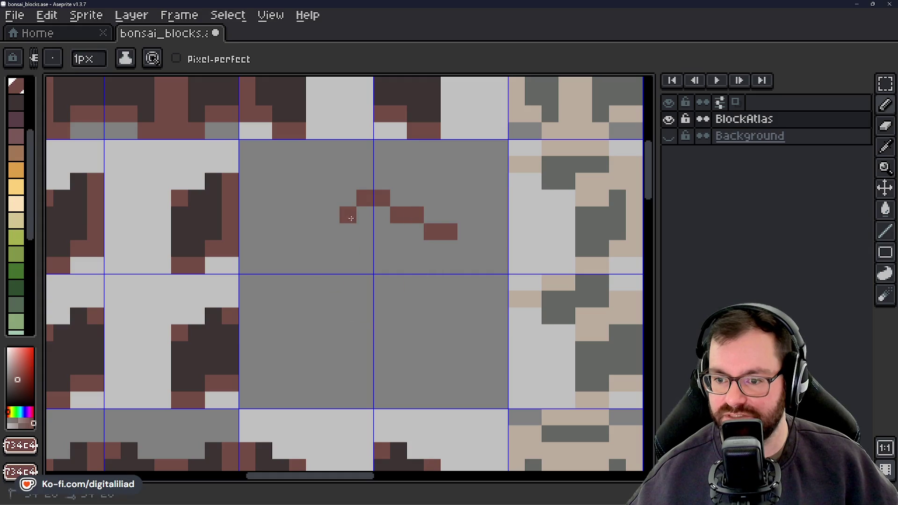
Draw the motif's stepped upper edge and bottom row in the tile's upper part.
key("ctrl+z")
left_click_drag(314, 233, 301, 232)
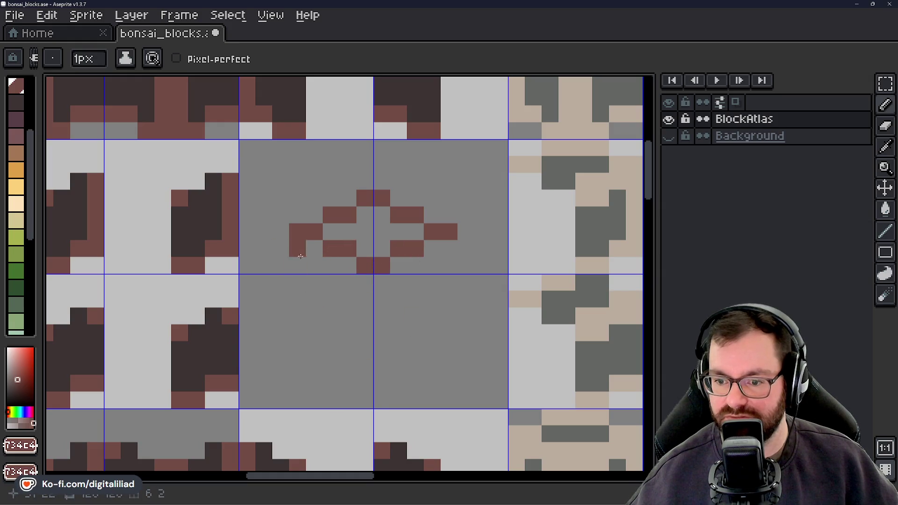
left_click_drag(337, 262, 413, 266)
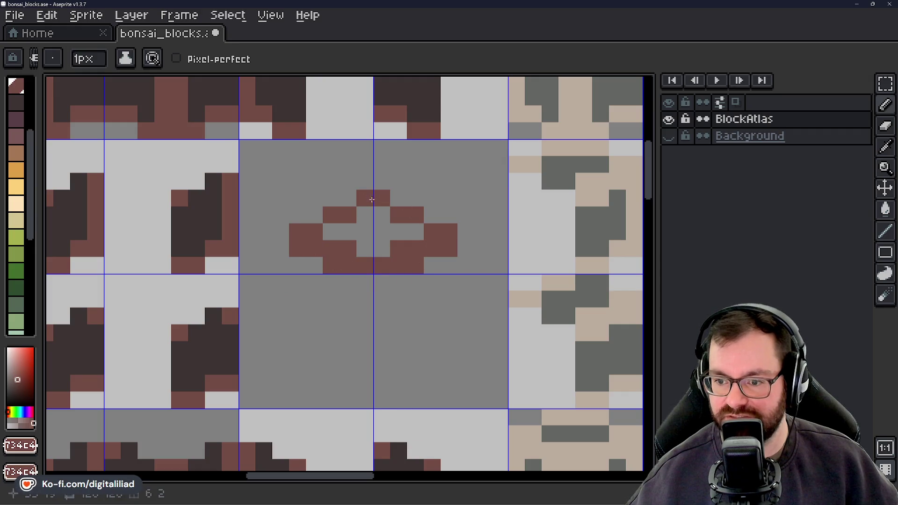
scroll(357, 246, "down", 2)
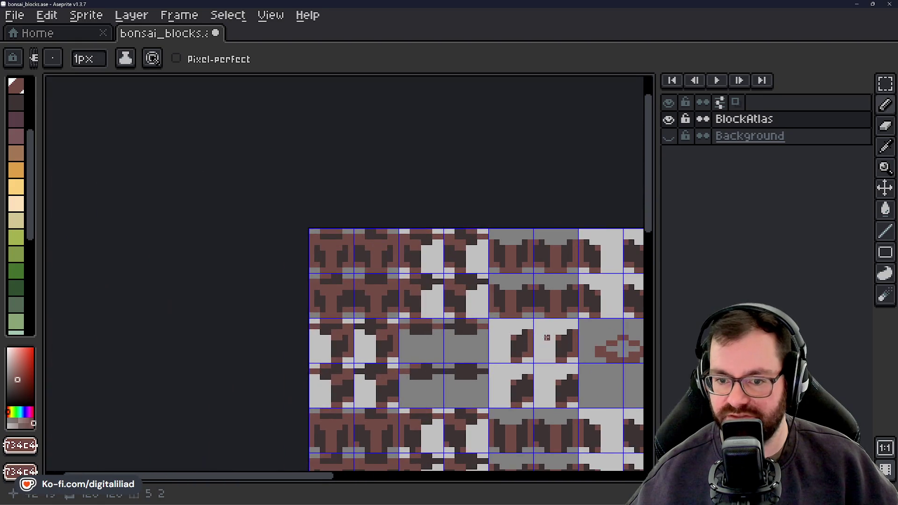
scroll(327, 232, "up", 1)
scroll(333, 240, "up", 1)
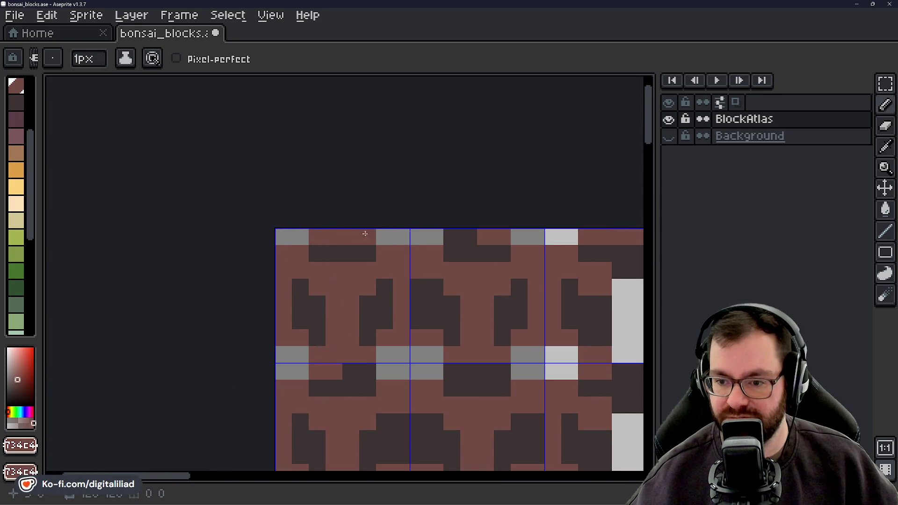
scroll(365, 233, "down", 1)
left_click_drag(468, 333, 286, 217)
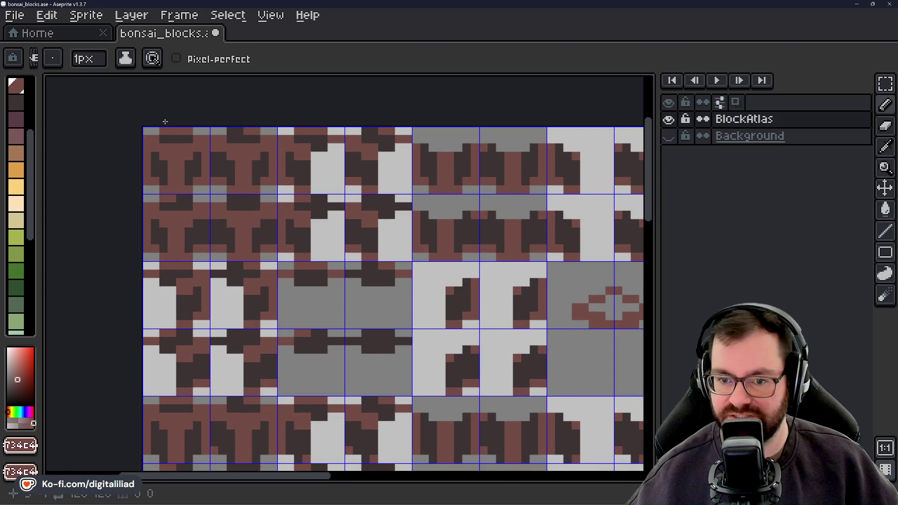
scroll(295, 278, "up", 1)
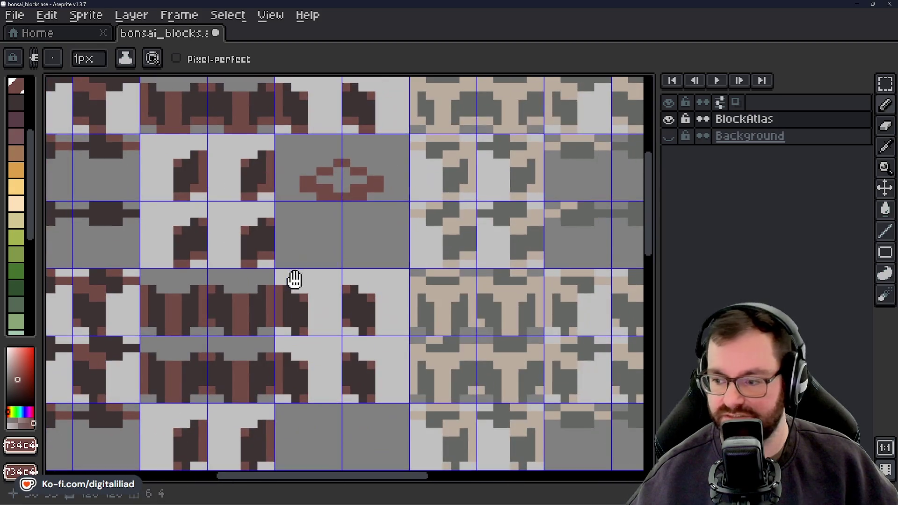
scroll(295, 279, "up", 3)
Draw the cube's lower edges, side columns and a thickened central stem.
left_click(332, 300)
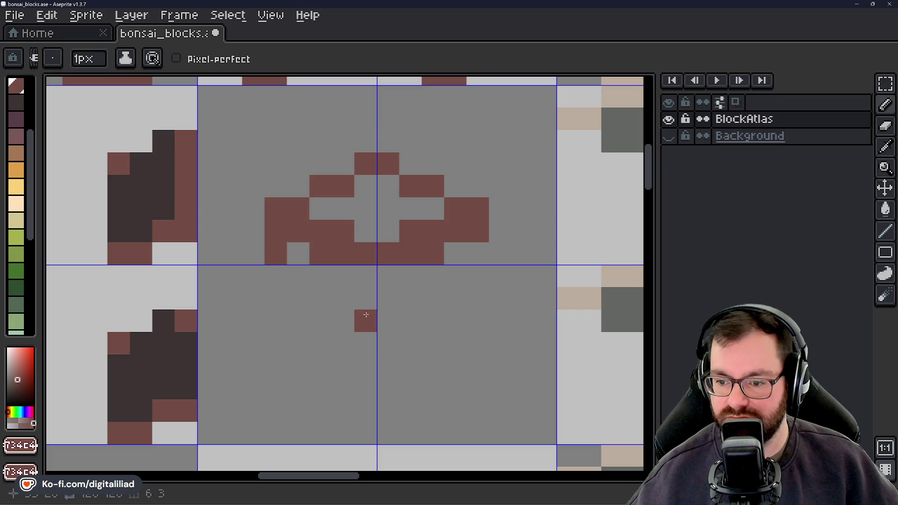
left_click_drag(366, 366, 422, 349)
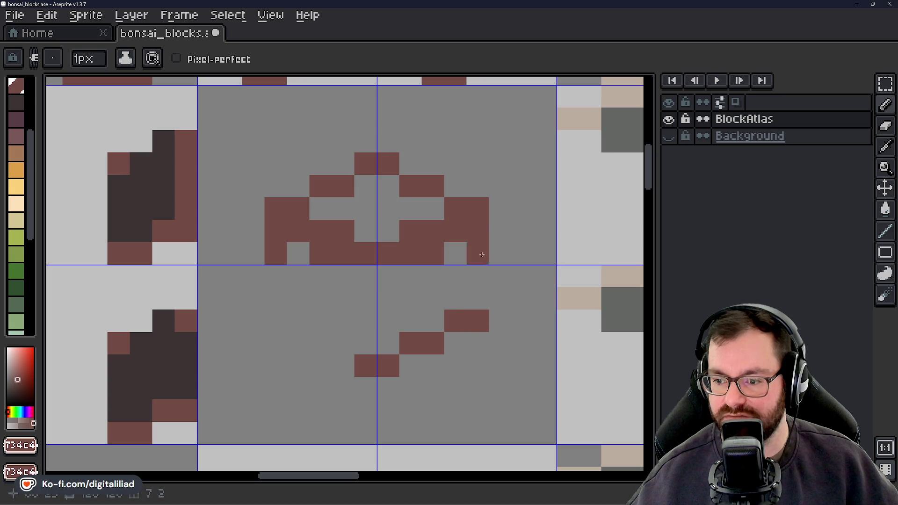
left_click_drag(481, 283, 479, 300)
left_click_drag(388, 277, 388, 346)
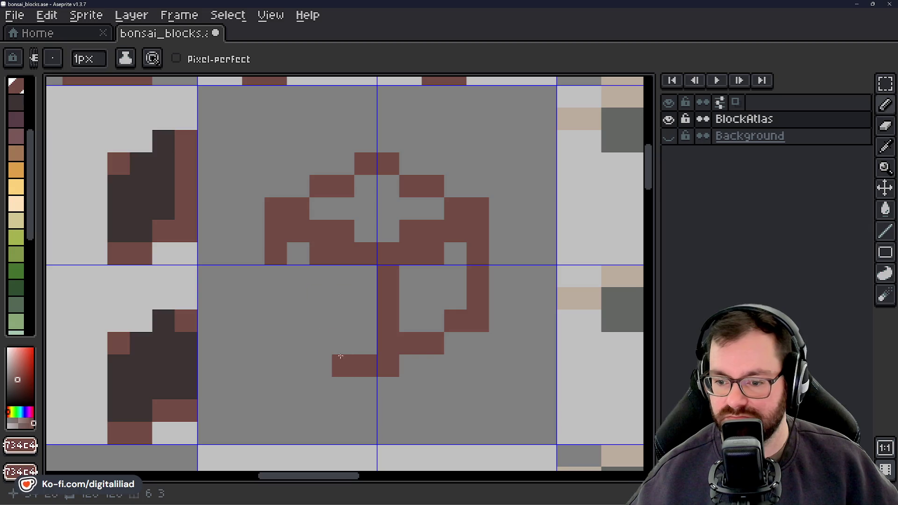
mouse_move(342, 342)
left_mouse_down()
mouse_move(306, 313)
mouse_move(278, 316)
mouse_move(276, 271)
left_mouse_up()
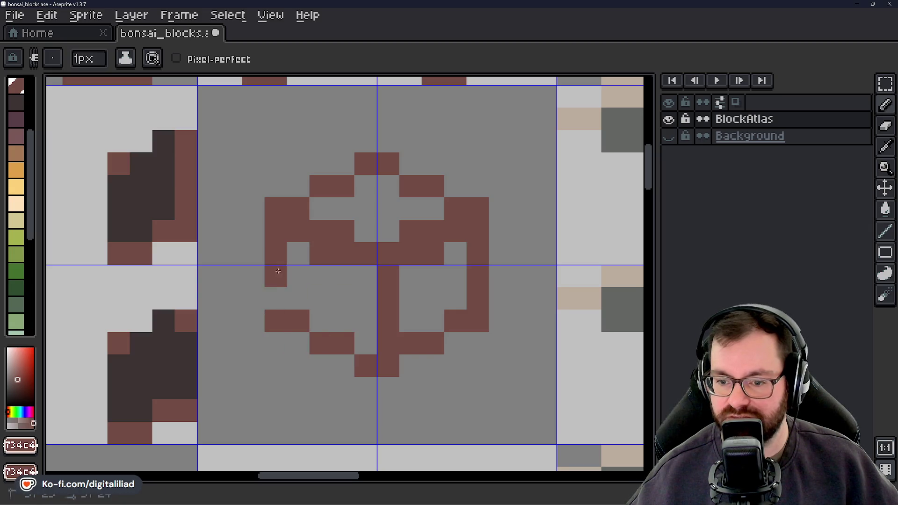
left_click(367, 288)
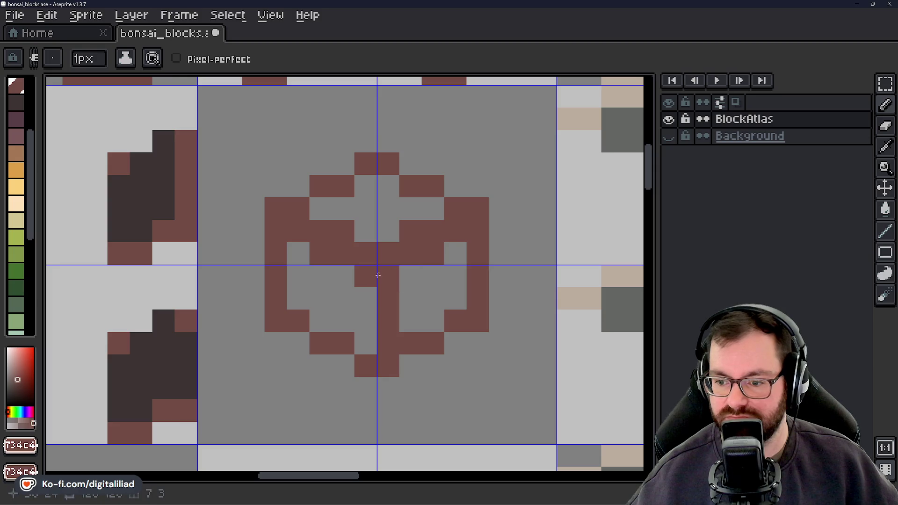
left_click_drag(367, 276, 366, 338)
scroll(365, 339, "down", 3)
scroll(365, 338, "down", 2)
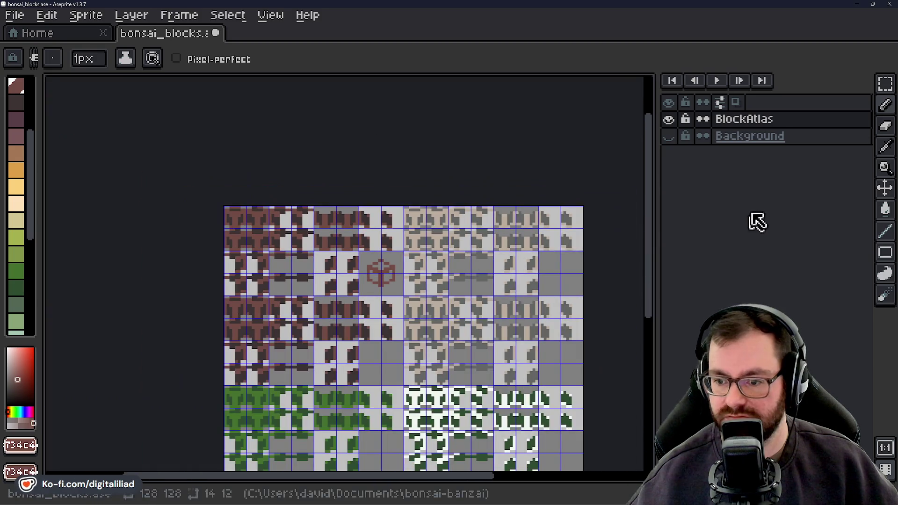
Switch to the Rectangular Marquee to review the atlas.
key("m")
scroll(386, 277, "up", 3)
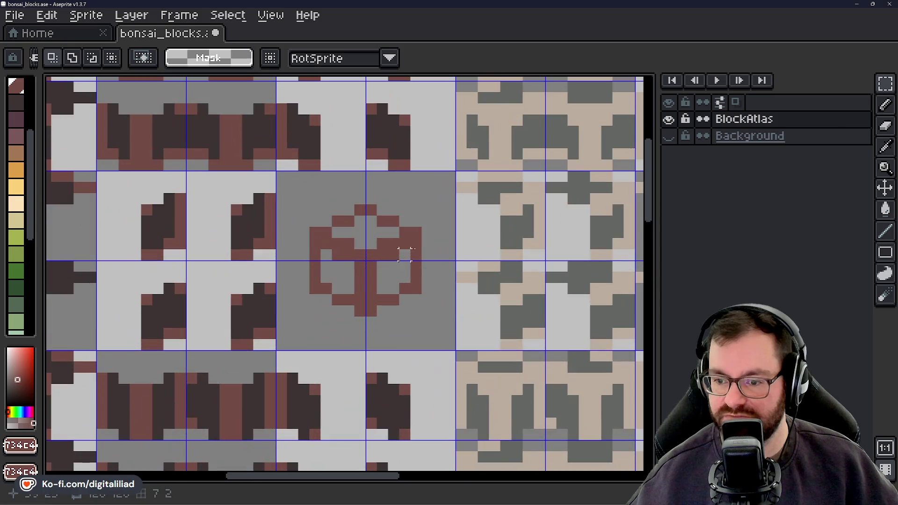
Hide the Background layer so only BlockAtlas and its cube emblem show.
left_click(669, 119)
left_click(669, 137)
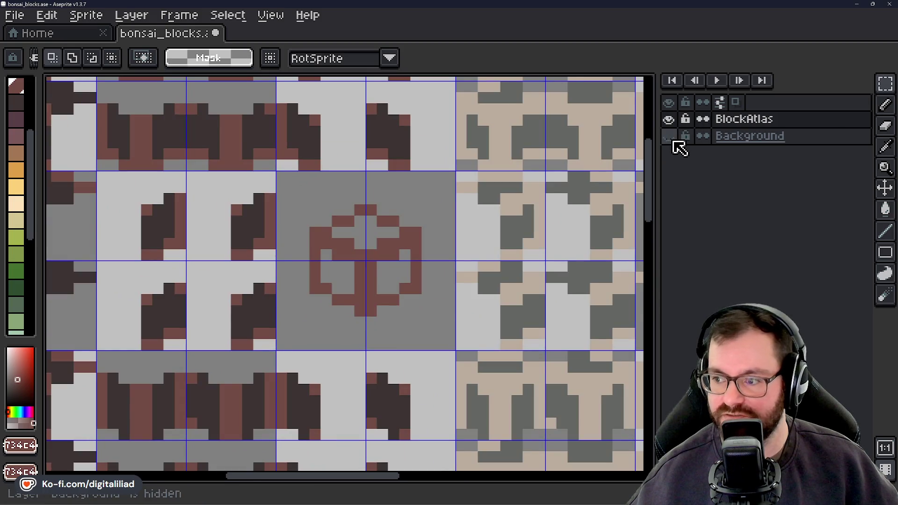
left_click(671, 137)
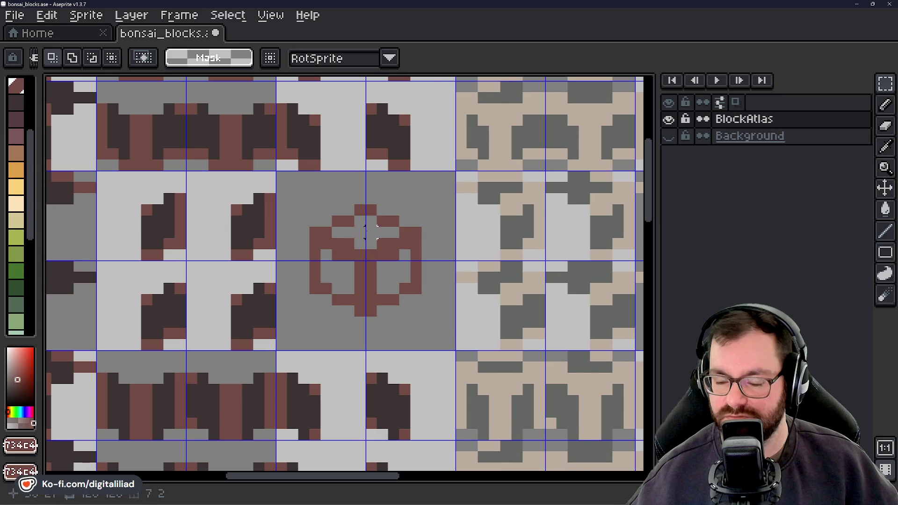
scroll(365, 232, "down", 3)
scroll(359, 282, "up", 2)
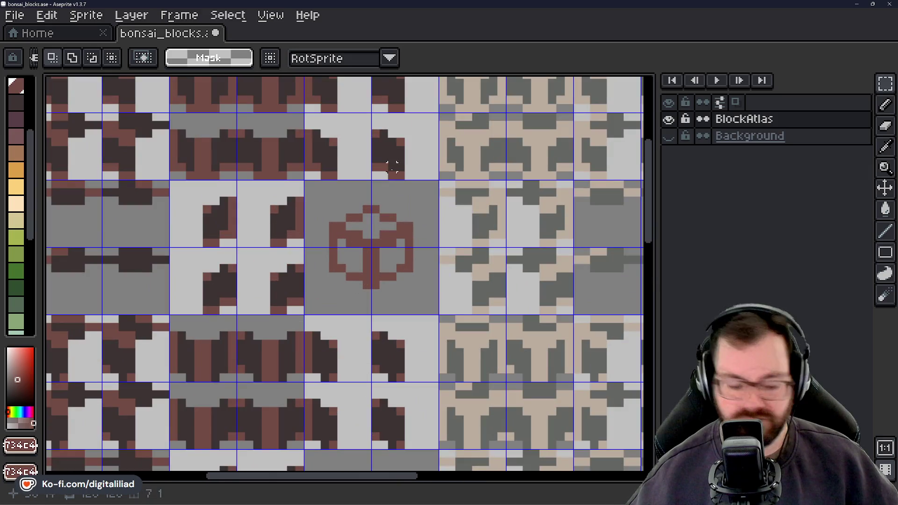
Pick dark brown, undo an unwanted bucket fill and limit fills to contiguous areas.
left_click(391, 149, "alt")
key("g")
scroll(327, 250, "up", 1)
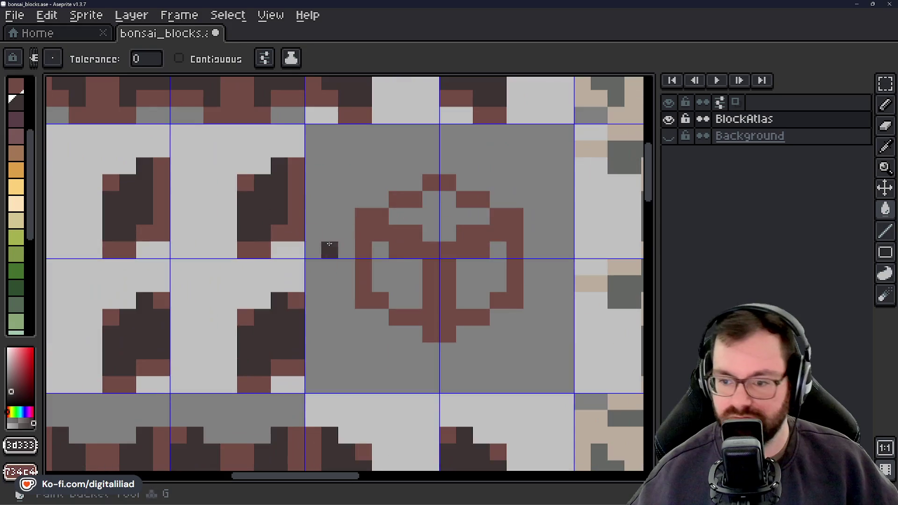
left_click(429, 235)
key("ctrl+z")
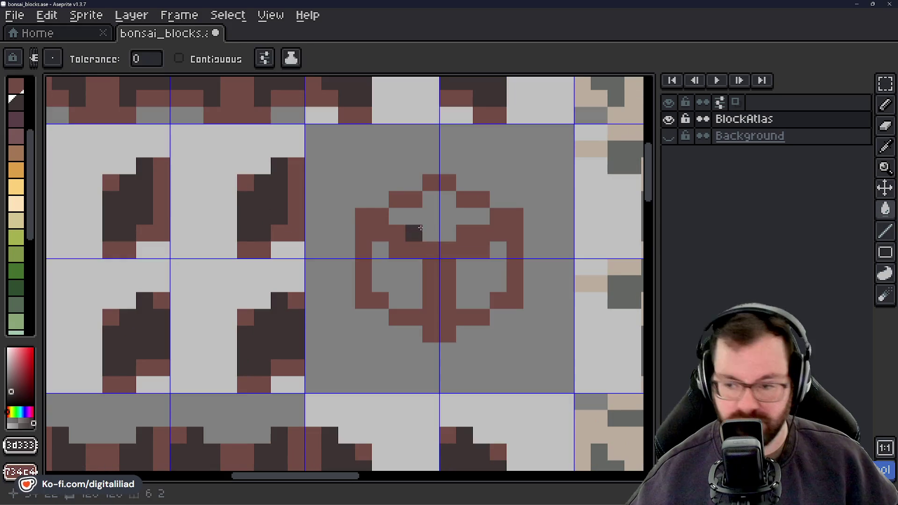
left_click(179, 58)
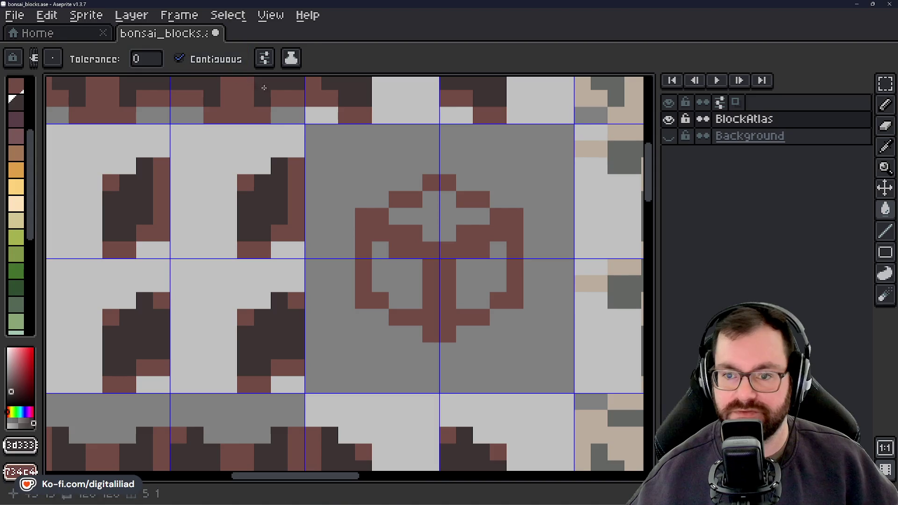
Fill the cube's three inner faces with dark brown.
left_click(442, 216)
left_click(395, 284)
left_click(481, 277)
scroll(347, 267, "down", 2)
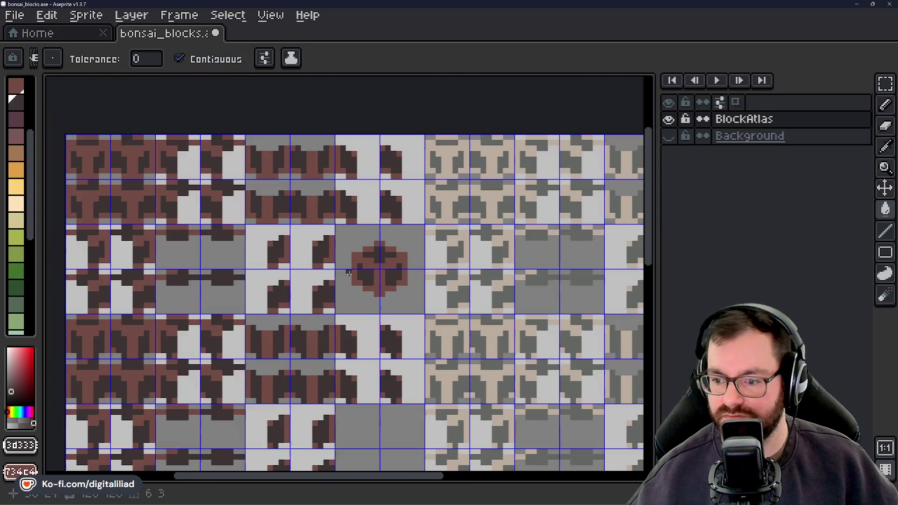
left_click(270, 15)
mouse_move(284, 70)
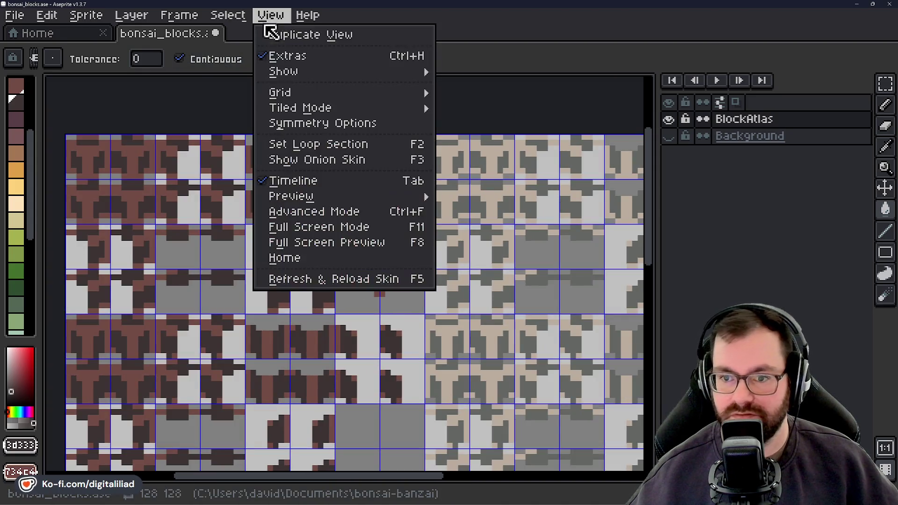
Hide the blue tile grid lines and marquee the top-left atlas tile.
left_click(461, 101)
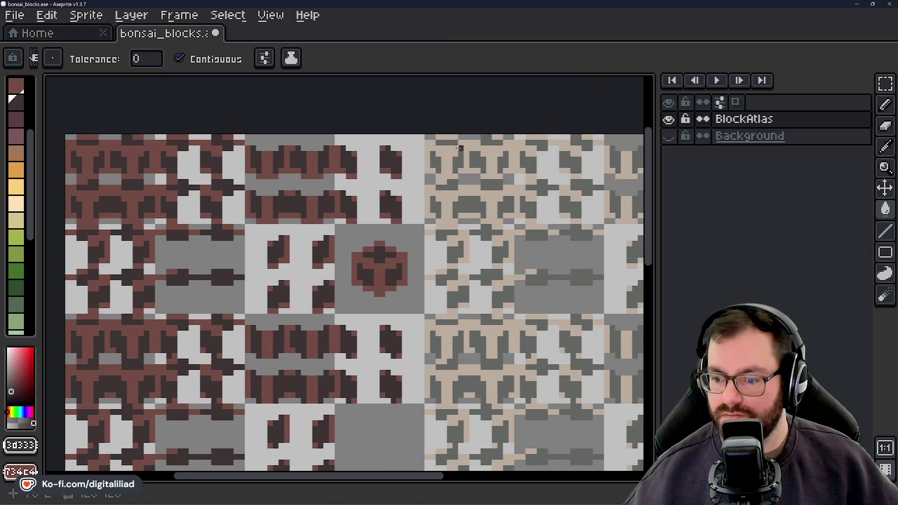
scroll(381, 268, "up", 3)
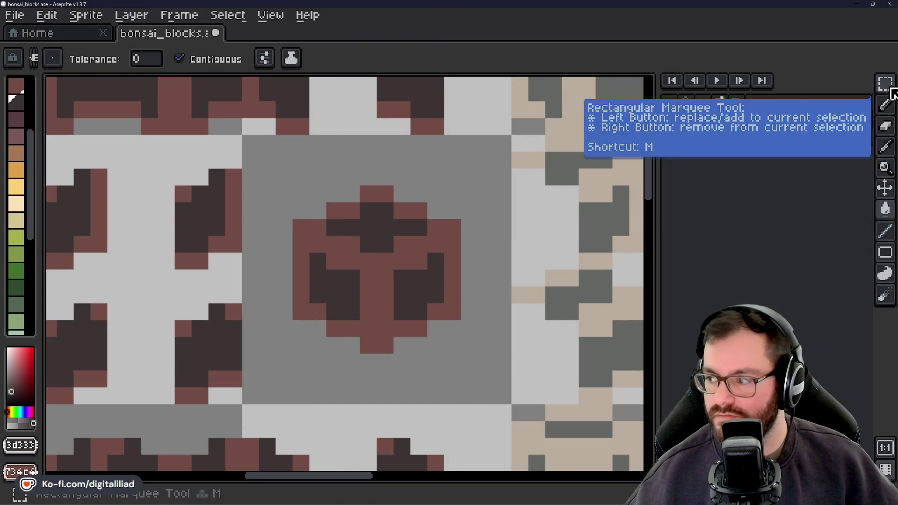
left_click(884, 84)
scroll(484, 336, "down", 1)
scroll(485, 338, "down", 1)
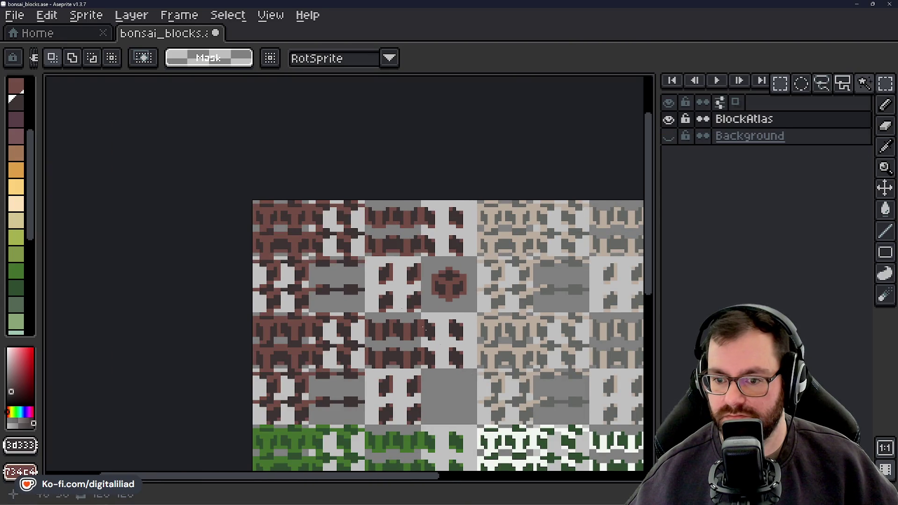
scroll(248, 200, "up", 2)
scroll(248, 200, "up", 3)
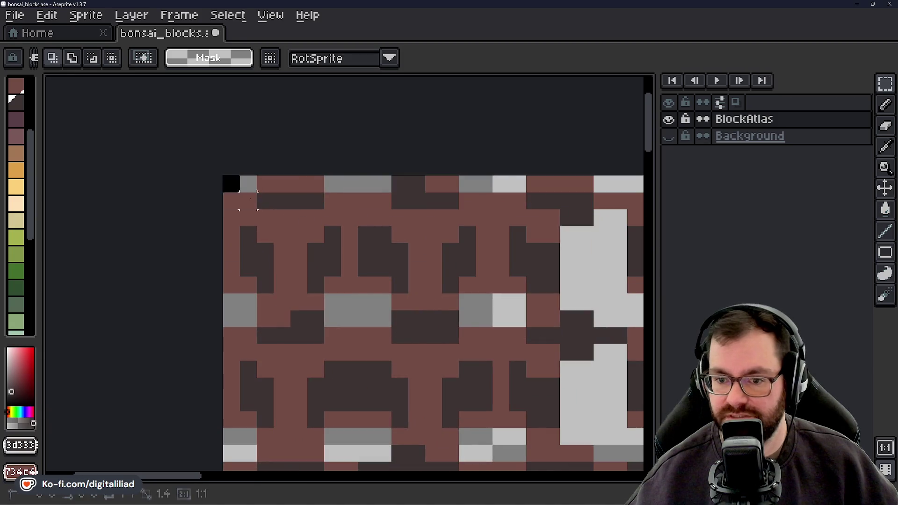
left_click_drag(248, 199, 341, 315)
scroll(342, 314, "down", 3)
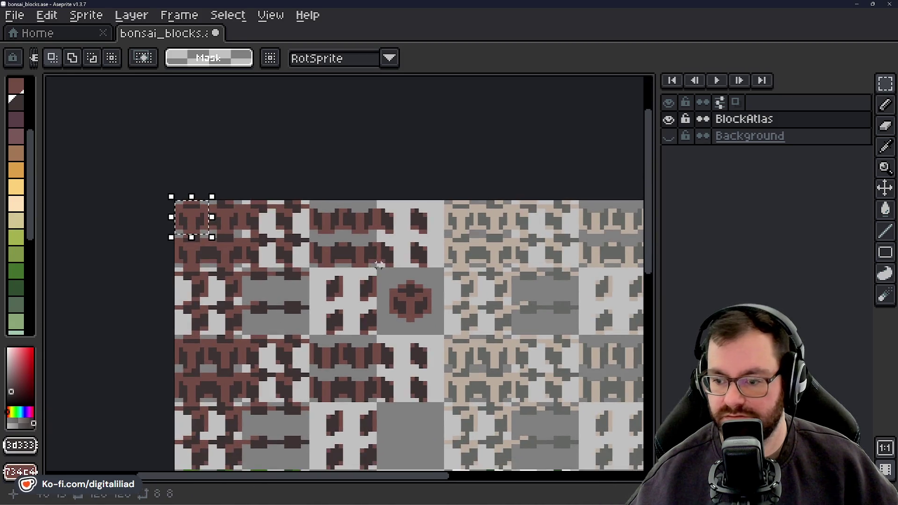
scroll(378, 266, "up", 3)
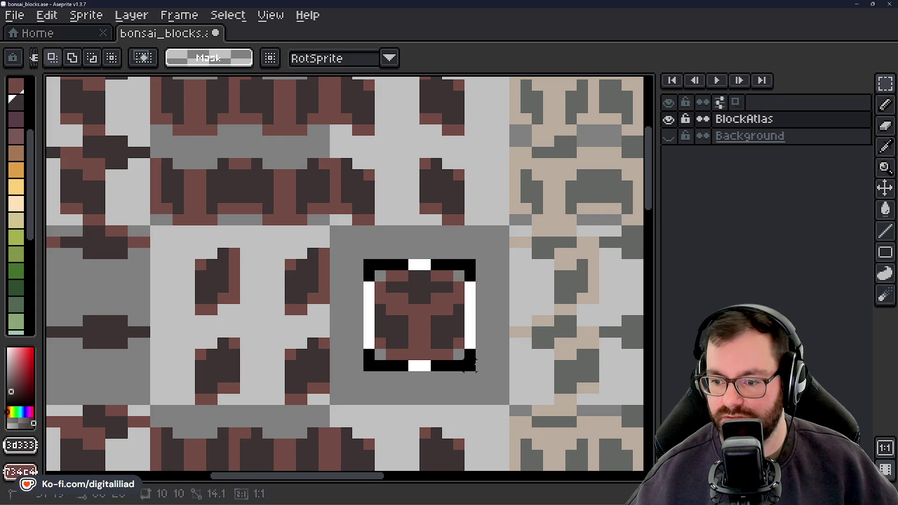
Move the middle tile's brown pattern up-left, then rotate it to an angle.
left_click_drag(364, 259, 478, 374)
scroll(520, 368, "up", 1)
scroll(519, 369, "up", 1)
scroll(456, 288, "down", 2)
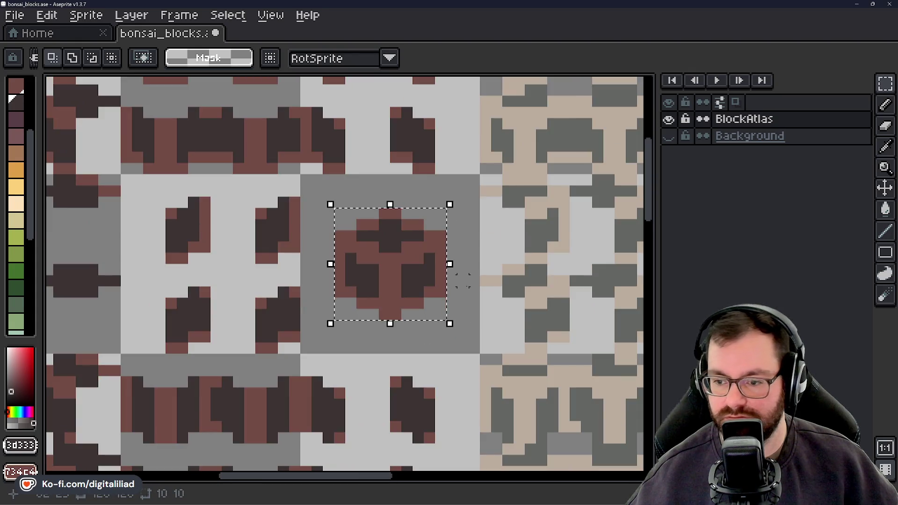
left_click_drag(401, 276, 369, 246)
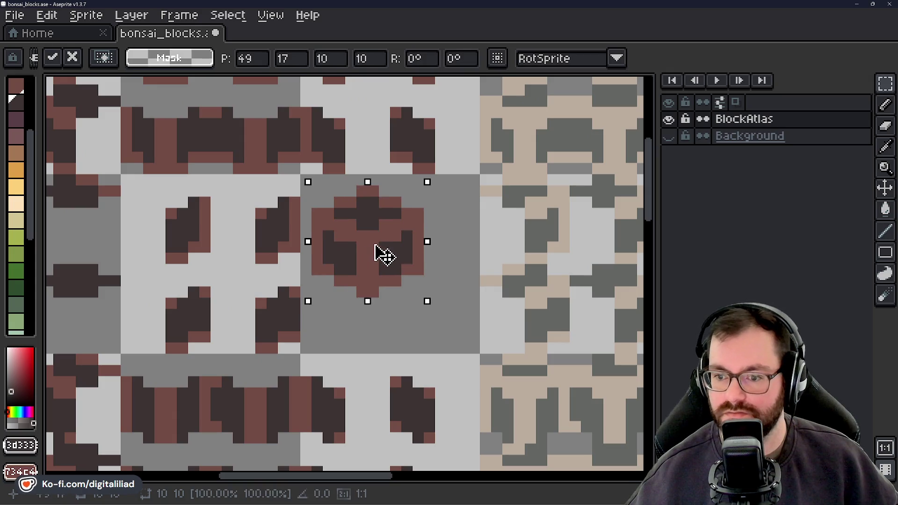
key("Return")
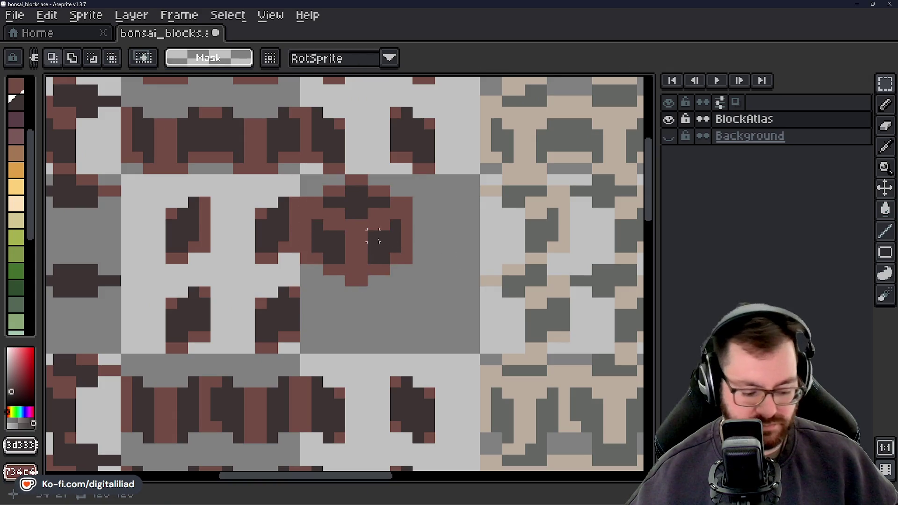
mouse_move(302, 176)
left_mouse_down()
mouse_move(412, 288)
mouse_move(409, 268)
mouse_move(439, 288)
mouse_move(446, 270)
mouse_move(435, 263)
mouse_move(449, 283)
mouse_move(414, 246)
mouse_move(417, 265)
mouse_move(438, 265)
mouse_move(446, 291)
mouse_move(444, 280)
mouse_move(445, 290)
mouse_move(424, 267)
mouse_move(435, 269)
mouse_move(437, 291)
mouse_move(441, 271)
mouse_move(437, 301)
mouse_move(442, 272)
left_mouse_up()
left_click(395, 270)
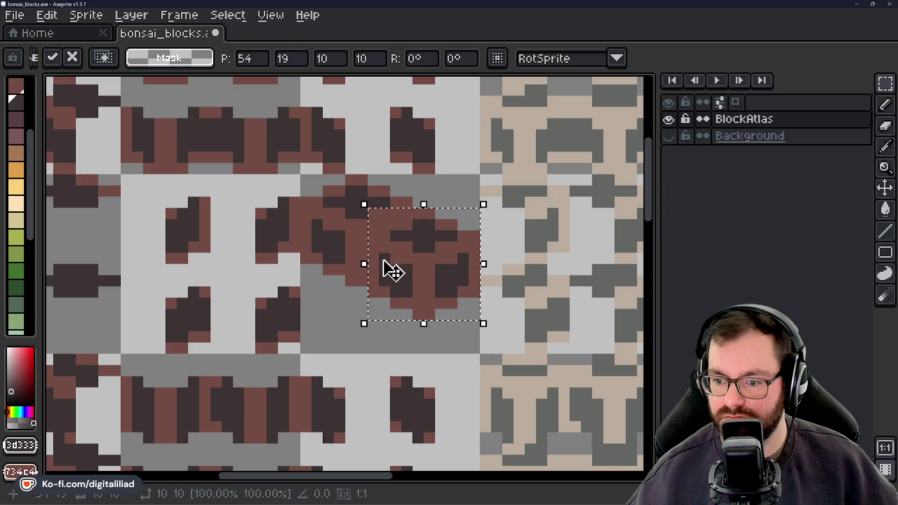
scroll(386, 271, "down", 4)
left_click_drag(362, 288, 355, 301)
left_click(377, 329)
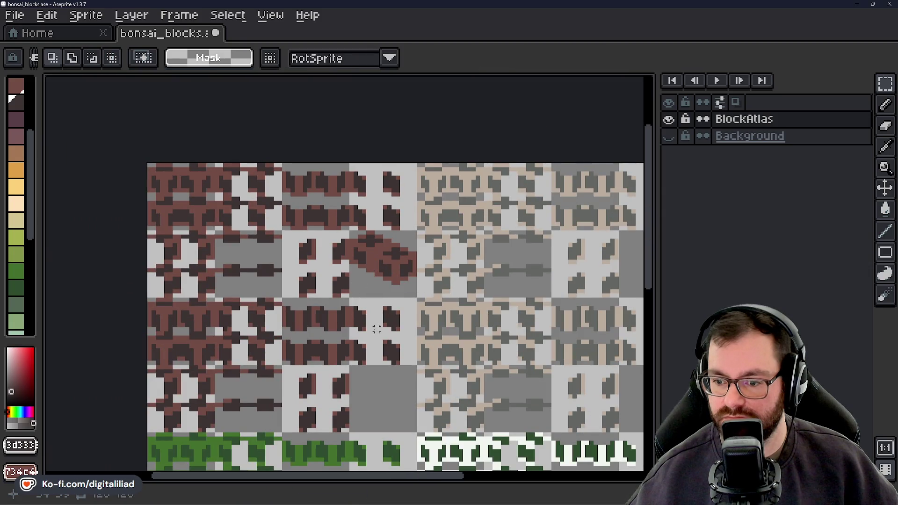
scroll(379, 350, "down", 2)
scroll(376, 276, "up", 2)
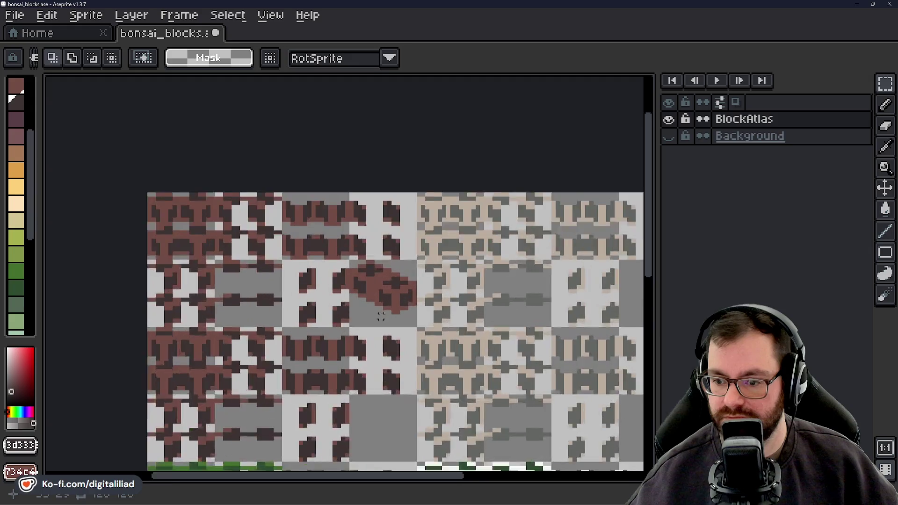
scroll(376, 275, "up", 2)
scroll(376, 276, "up", 1)
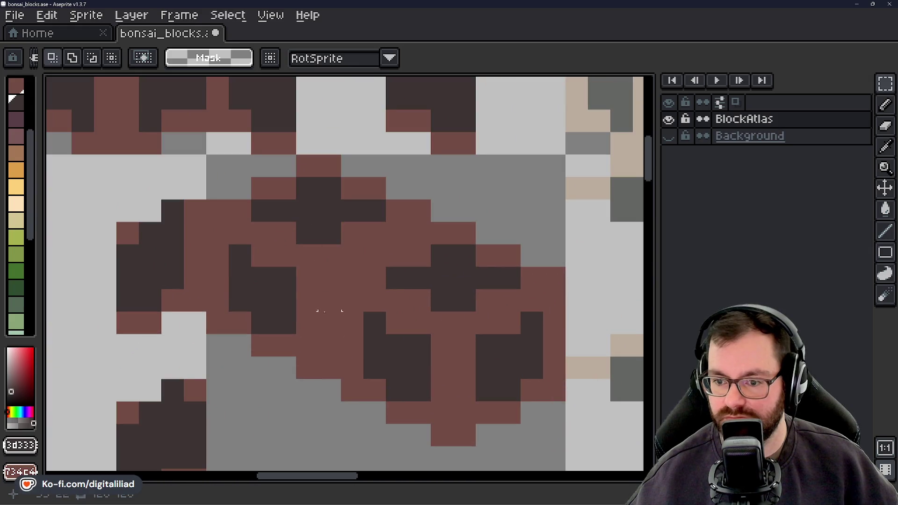
Touch up dark brown speckles on the rotated pattern, undoing the last stroke.
key("alt")
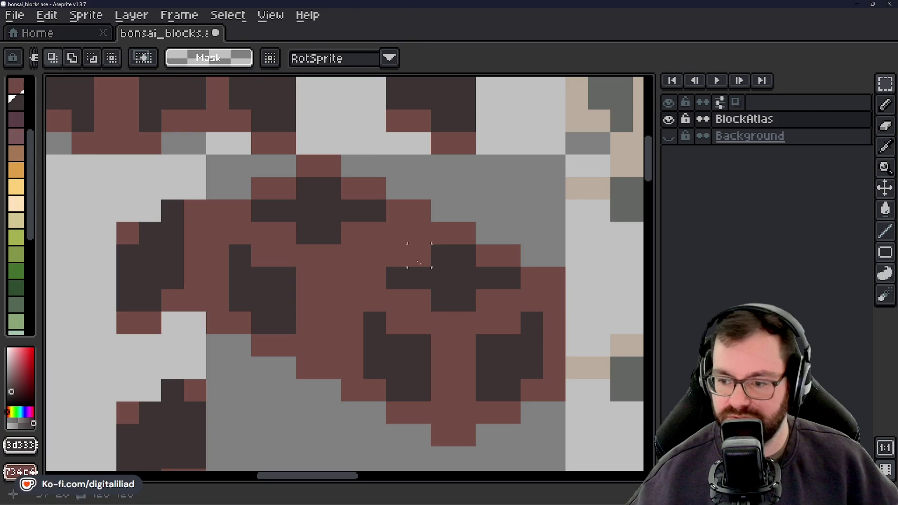
key("b")
left_click(400, 230)
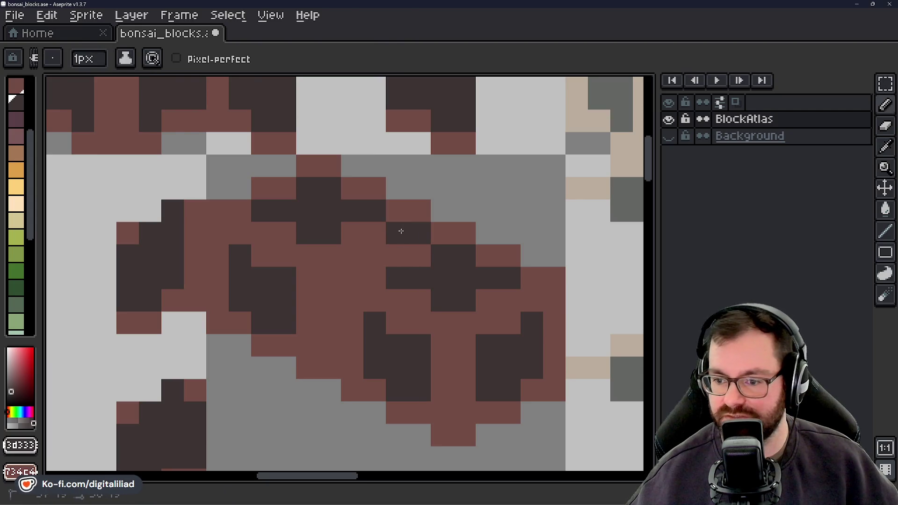
left_click_drag(420, 255, 399, 253)
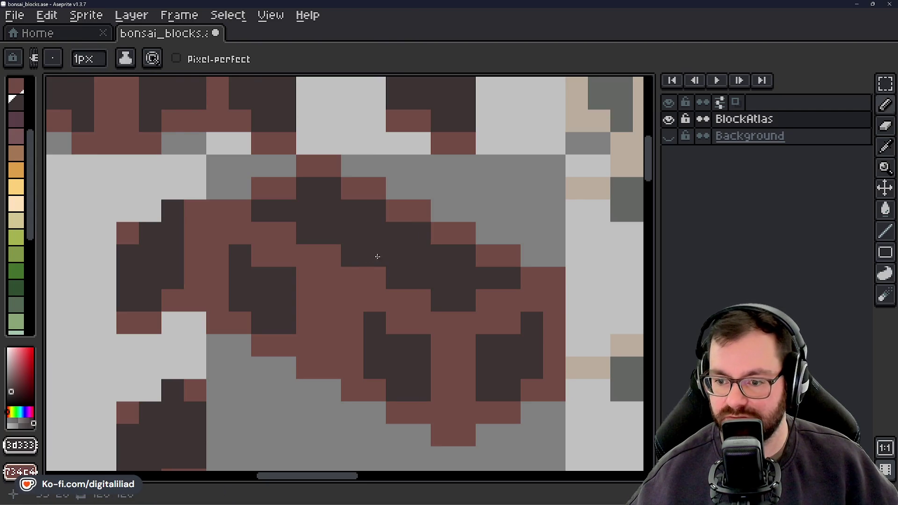
scroll(377, 256, "down", 3)
scroll(376, 256, "down", 2)
scroll(380, 205, "up", 6)
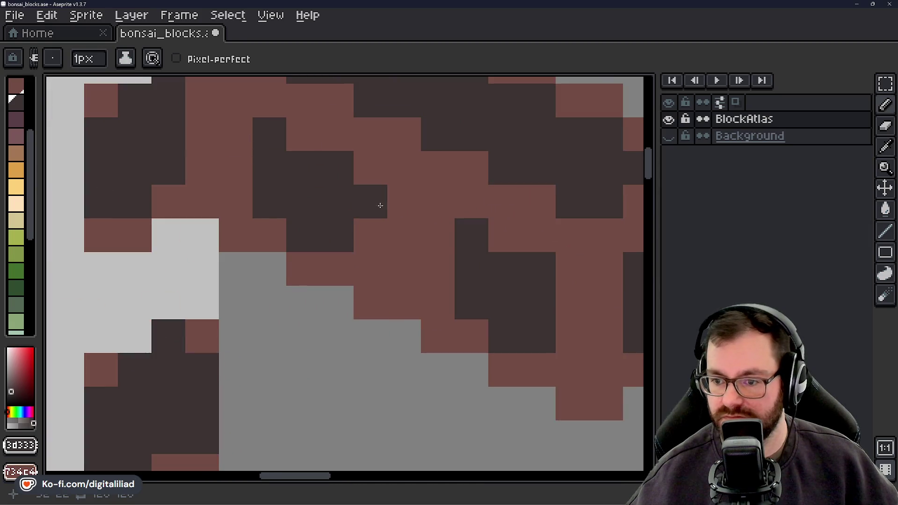
left_click_drag(380, 205, 356, 272)
right_click(356, 273)
left_click(251, 170)
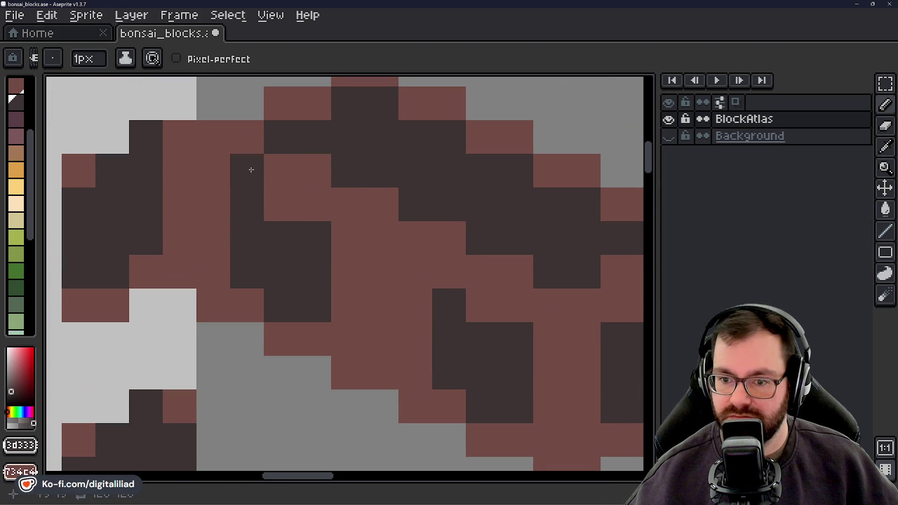
mouse_move(250, 170)
left_mouse_down()
mouse_move(350, 241)
mouse_move(383, 334)
mouse_move(428, 214)
mouse_move(425, 331)
mouse_move(472, 323)
mouse_move(507, 341)
mouse_move(279, 286)
mouse_move(311, 334)
mouse_move(345, 341)
mouse_move(329, 389)
mouse_move(415, 234)
mouse_move(392, 223)
mouse_move(466, 229)
left_mouse_up()
scroll(378, 269, "down", 5)
scroll(378, 269, "down", 2)
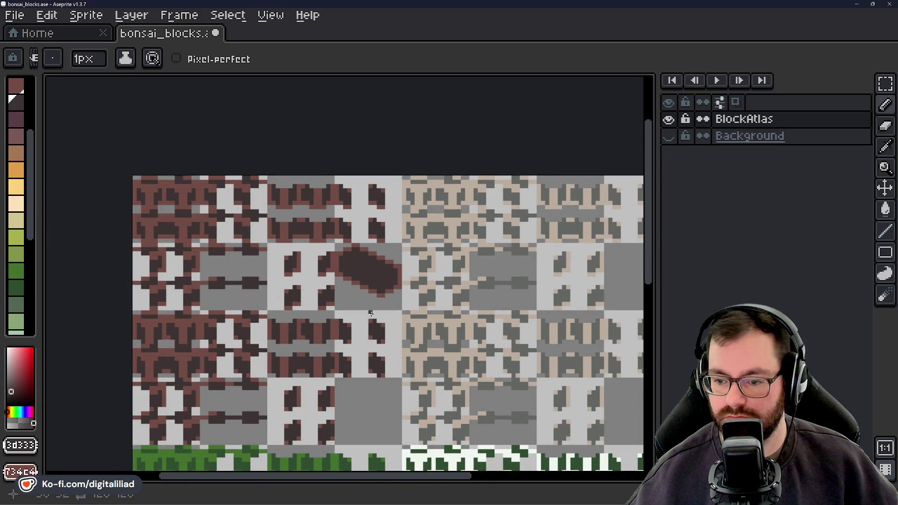
scroll(371, 313, "down", 2)
scroll(358, 305, "up", 2)
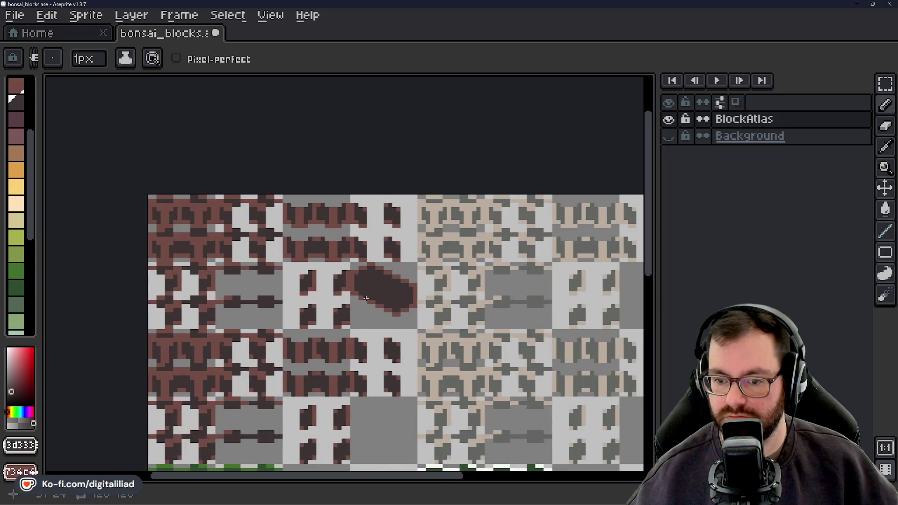
scroll(365, 301, "up", 2)
key("ctrl+z")
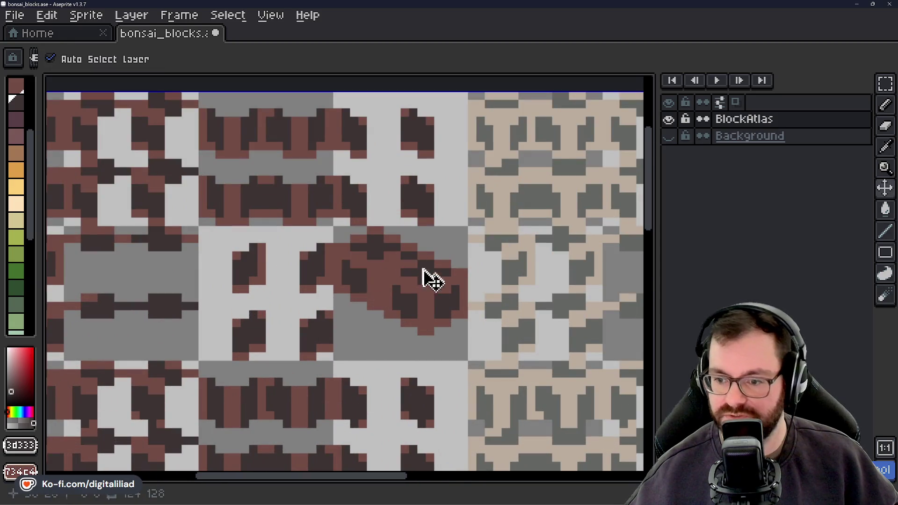
key("b")
scroll(410, 315, "down", 2)
scroll(401, 293, "down", 1)
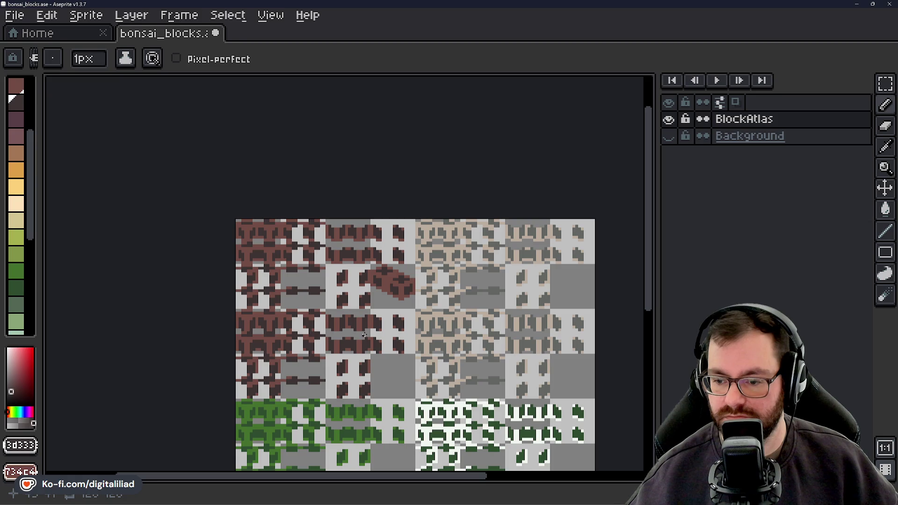
scroll(401, 297, "up", 3)
scroll(376, 263, "up", 4)
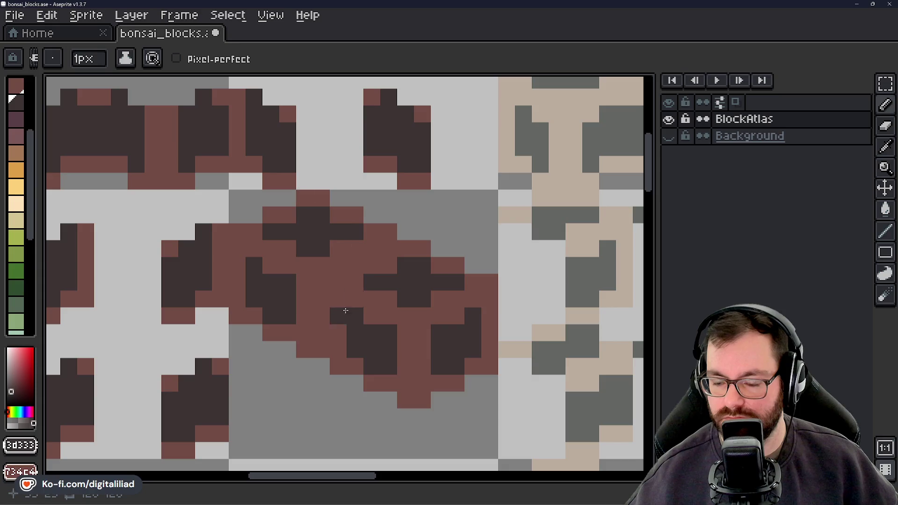
scroll(375, 295, "down", 1)
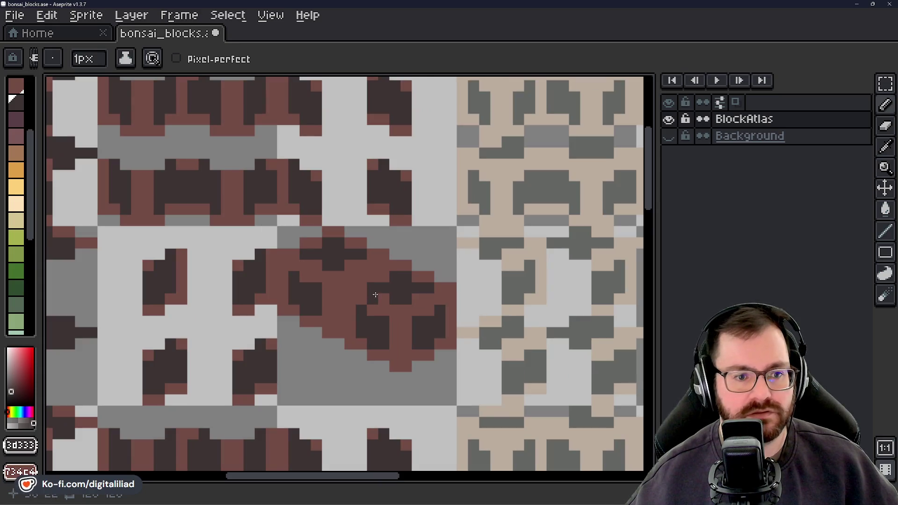
scroll(349, 336, "down", 3)
left_click_drag(349, 331, 379, 305)
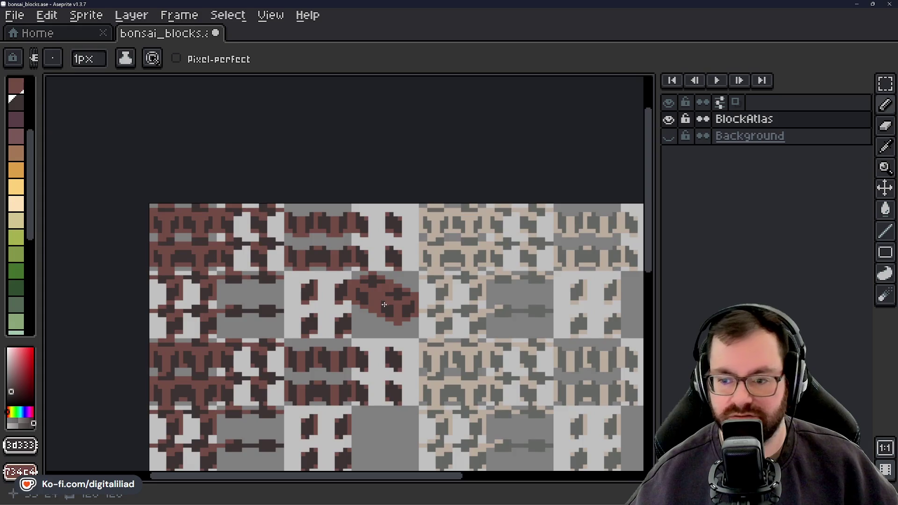
scroll(607, 236, "up", 3)
left_click(885, 83)
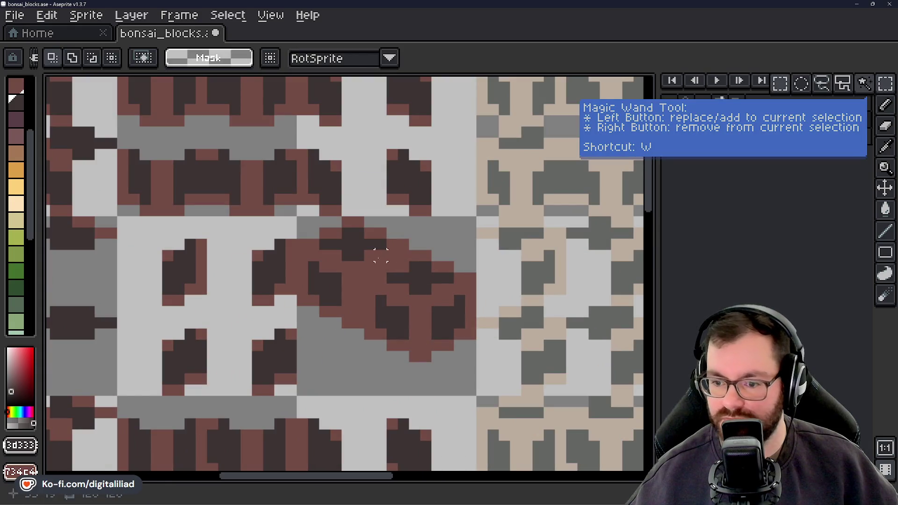
Delete the extra brown pixels, centre the remaining block in its tile, and go to the Home tab.
left_click(380, 267)
key("Delete")
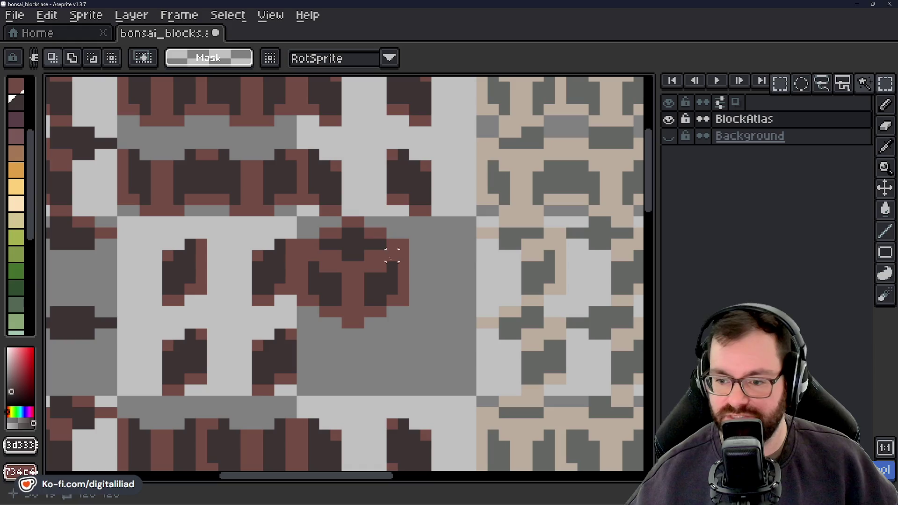
left_click_drag(303, 225, 397, 324)
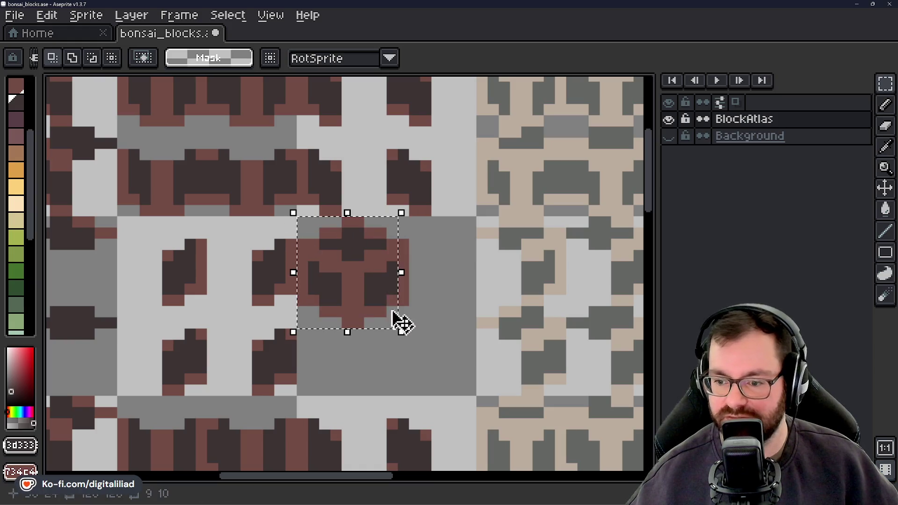
key("ctrl+d")
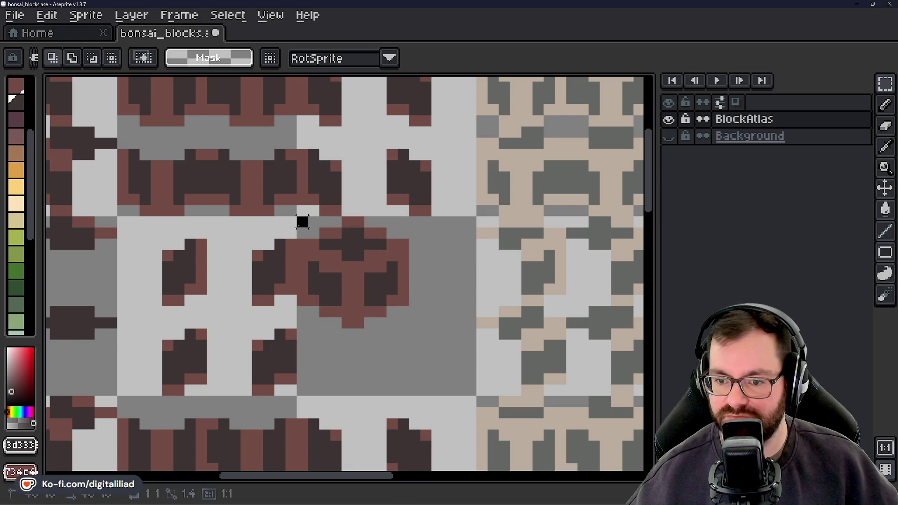
mouse_move(302, 222)
left_mouse_down()
mouse_move(408, 327)
mouse_move(420, 344)
mouse_move(411, 351)
left_mouse_up()
key("ctrl+d")
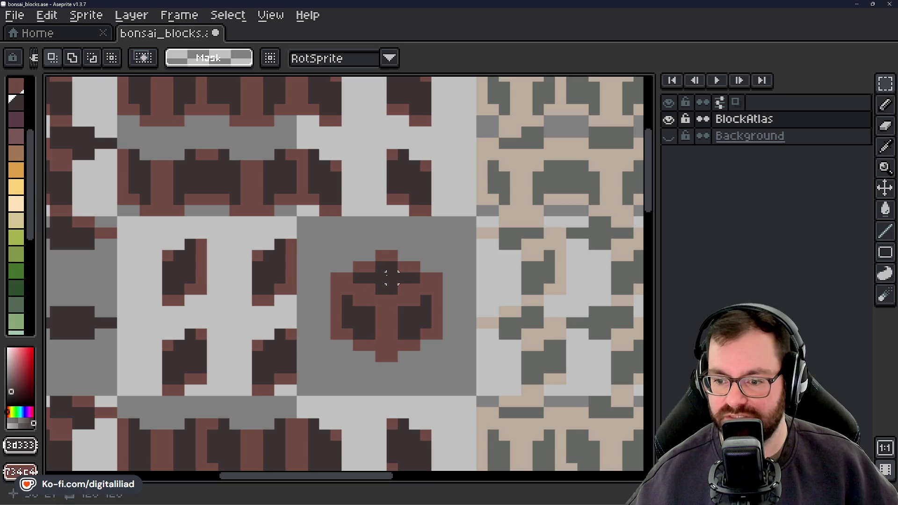
scroll(425, 323, "down", 2)
scroll(379, 367, "down", 3)
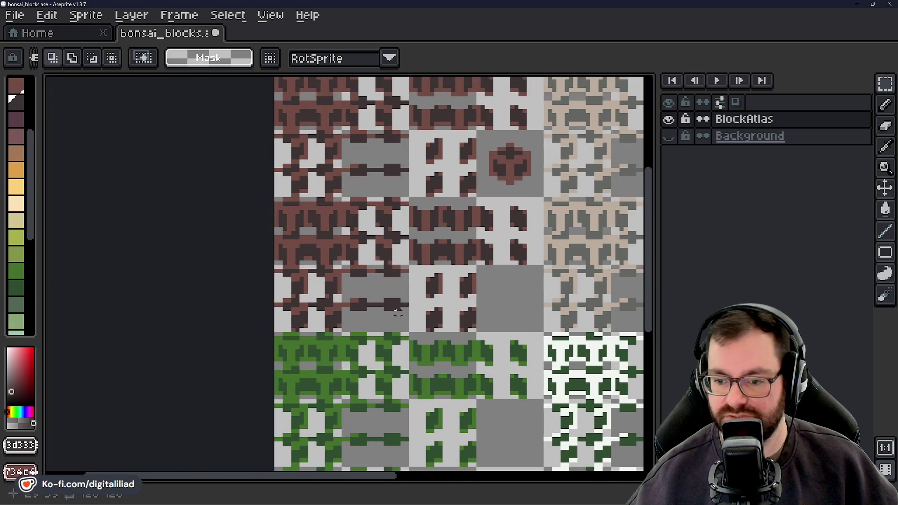
scroll(354, 200, "right", 2)
scroll(301, 217, "up", 2)
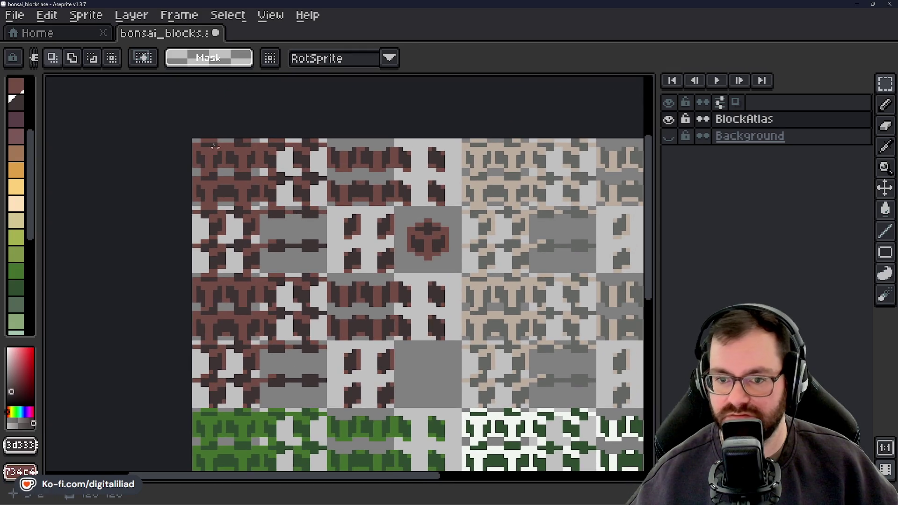
key("ctrl+Tab")
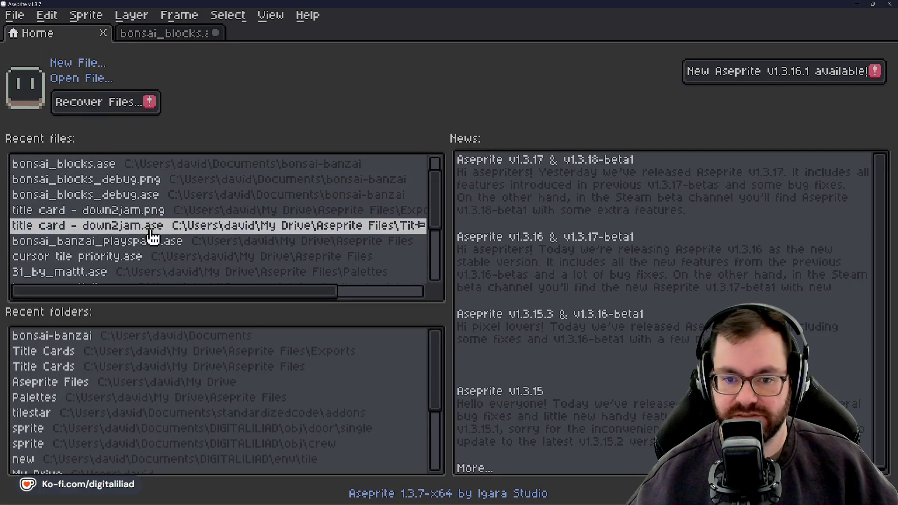
Open bonsai_banzai_playspace.ase and reposition its small cube on the Block Sizes layer.
left_click(144, 242)
scroll(195, 170, "up", 3)
scroll(381, 266, "up", 2)
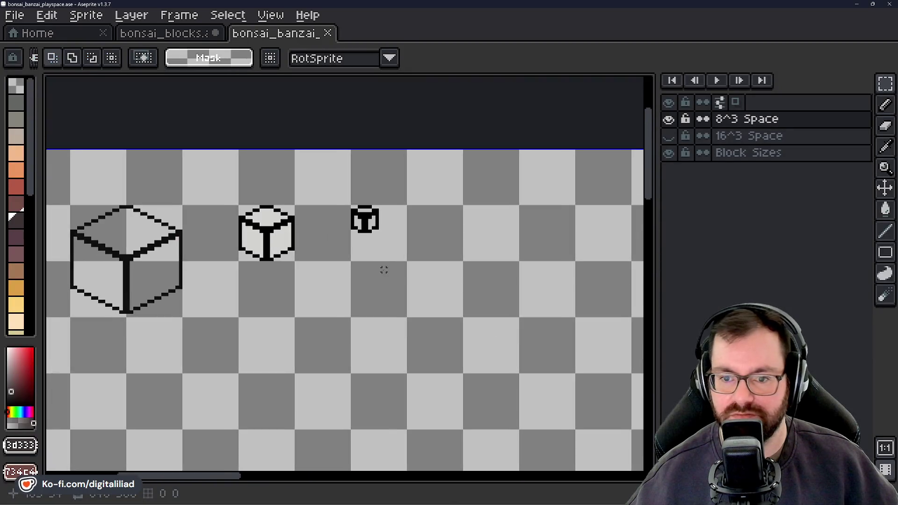
scroll(374, 219, "up", 2)
left_click_drag(287, 163, 472, 322)
left_click_drag(407, 257, 457, 275)
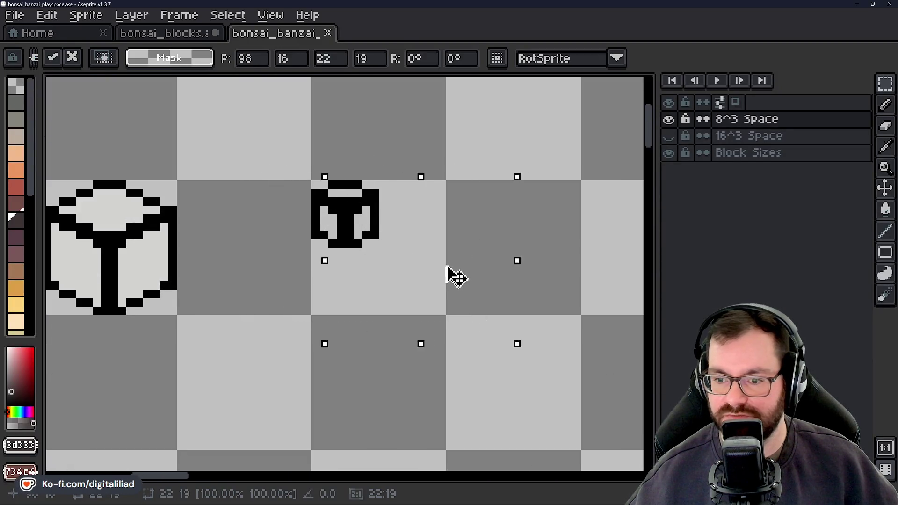
left_click(749, 153)
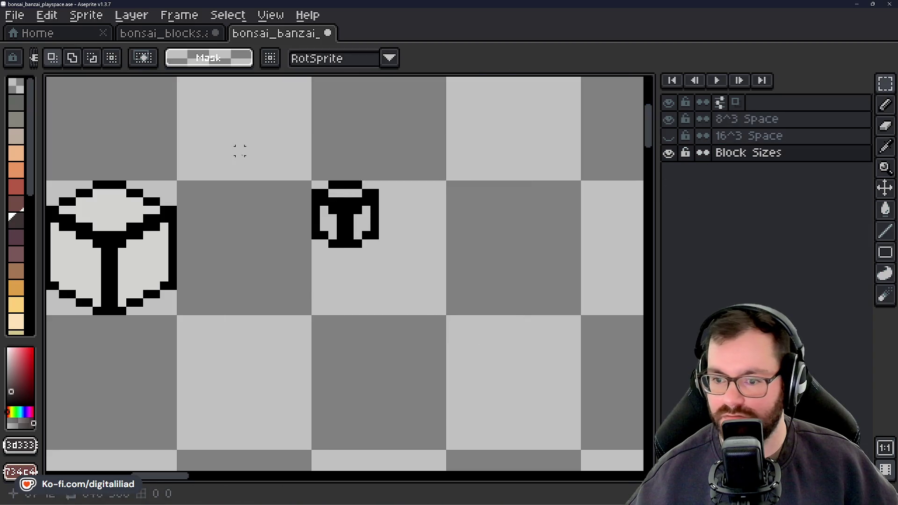
left_click_drag(232, 143, 441, 310)
scroll(441, 310, "right", 3)
mouse_move(240, 255)
left_mouse_down()
mouse_move(511, 260)
mouse_move(511, 251)
left_mouse_up()
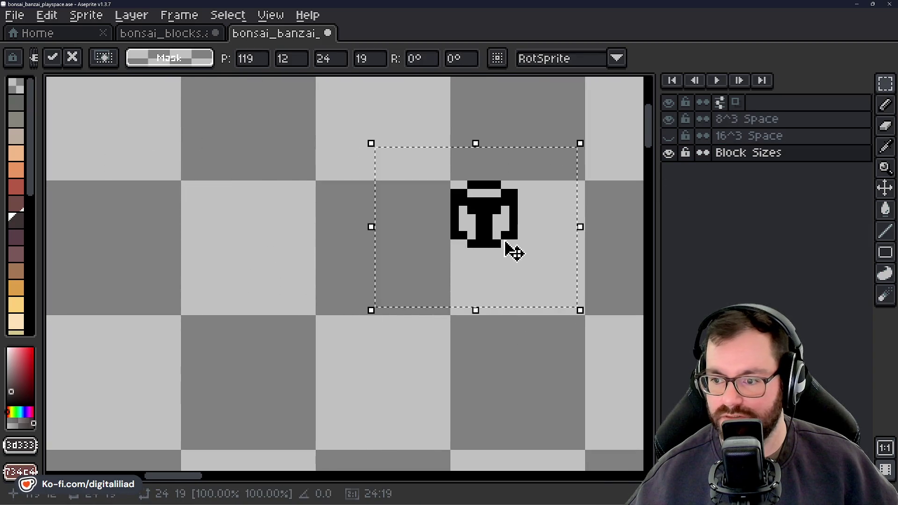
key("ctrl+d")
scroll(403, 168, "up", 3)
Eyedrop black from the small cube as the Pencil's drawing colour.
left_click_drag(239, 194, 336, 190)
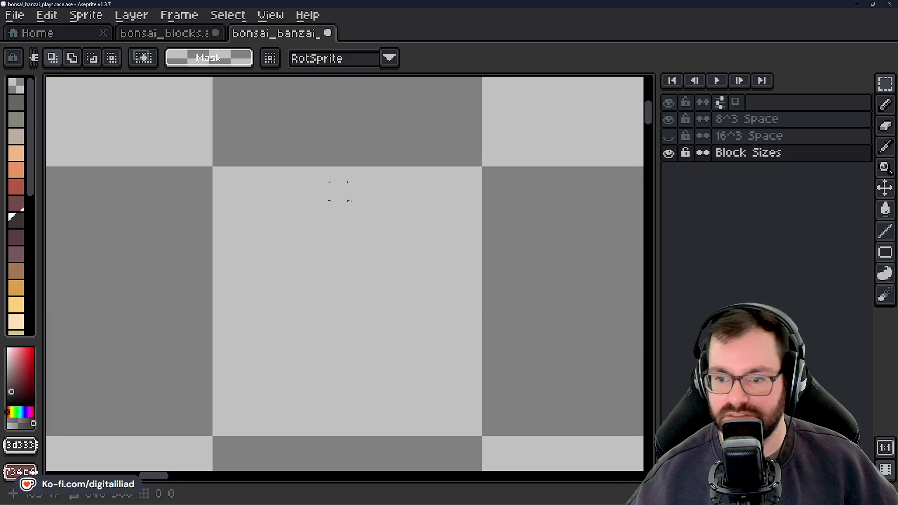
scroll(319, 209, "down", 5)
scroll(319, 209, "down", 1)
scroll(462, 211, "up", 4)
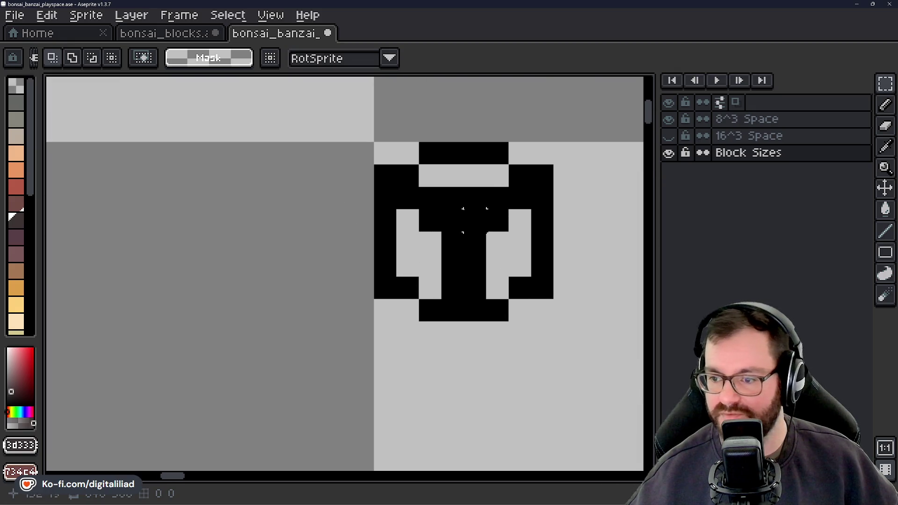
left_click(480, 211, "alt")
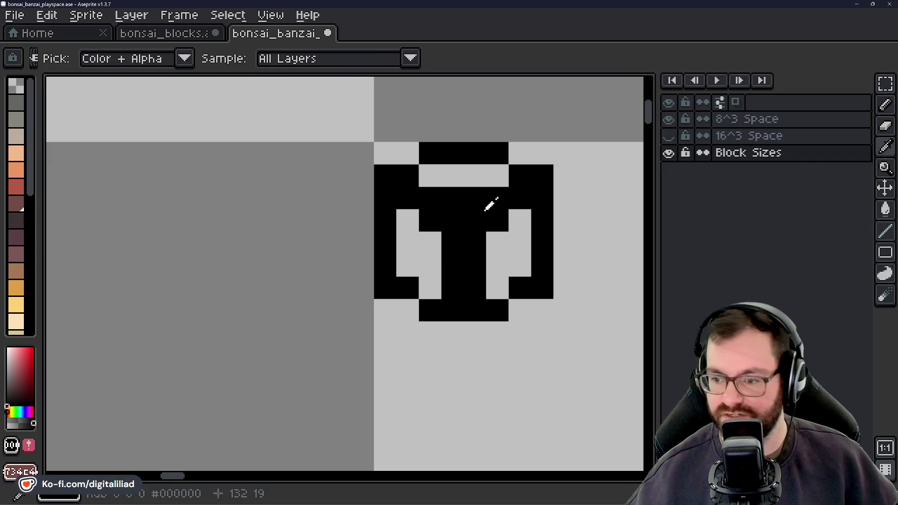
scroll(417, 253, "down", 2)
key("b")
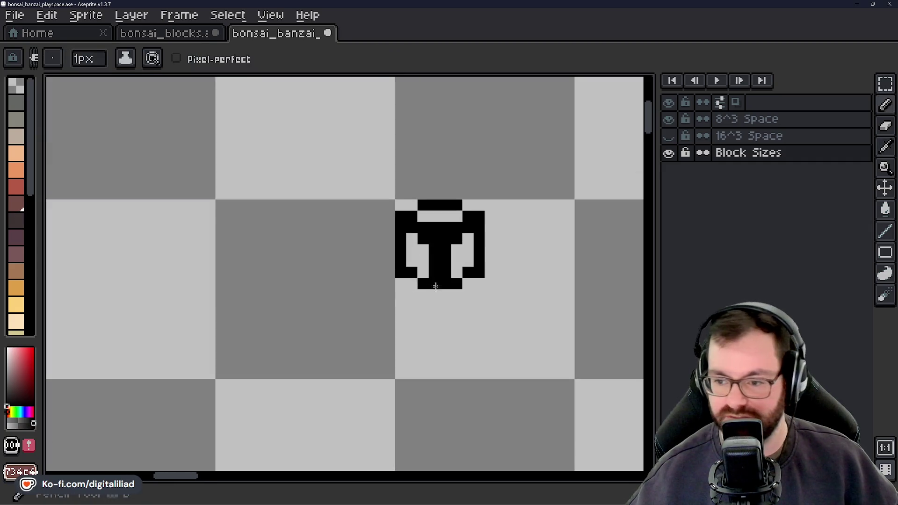
Draw the diamond-shaped top of a new small black cube in the empty grey tile.
mouse_move(265, 237)
left_mouse_down()
mouse_move(345, 253)
mouse_move(336, 255)
mouse_move(385, 223)
mouse_move(490, 267)
left_mouse_up()
scroll(310, 231, "up", 2)
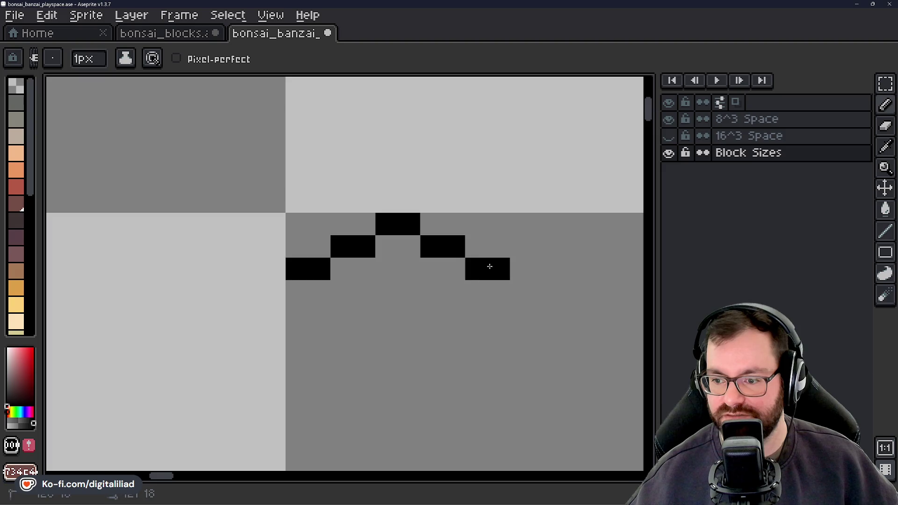
left_click_drag(469, 344, 398, 288)
left_click_drag(271, 235, 293, 235)
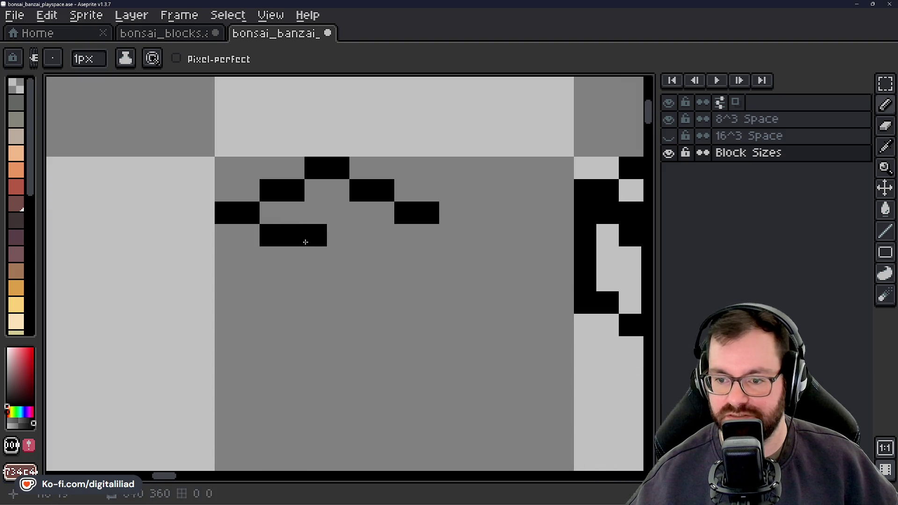
left_click(338, 258)
left_click_drag(384, 236, 361, 236)
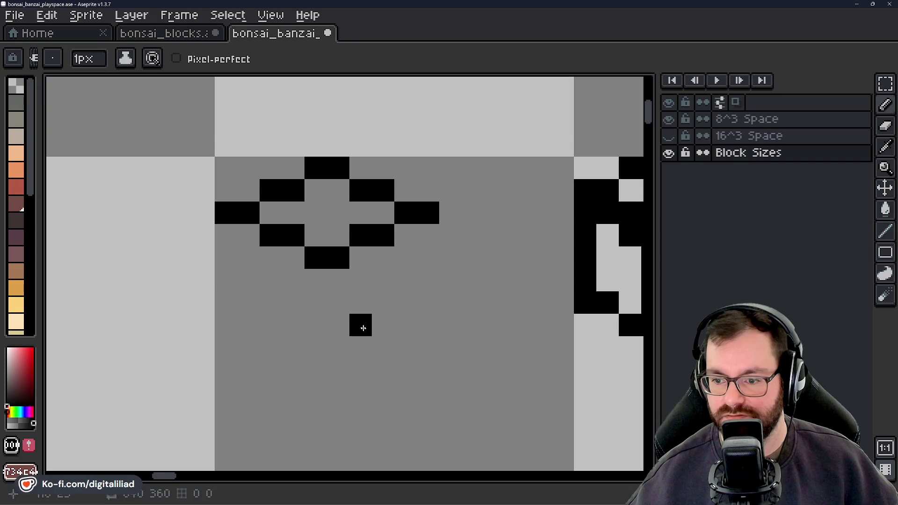
left_click_drag(361, 323, 374, 262)
mouse_move(240, 172)
left_mouse_down()
mouse_move(305, 206)
mouse_move(381, 195)
mouse_move(416, 176)
left_mouse_up()
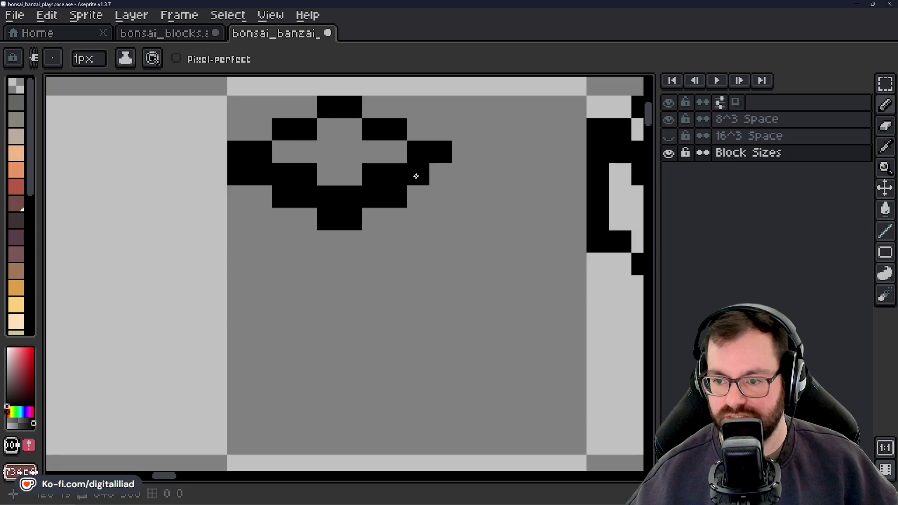
Add the cube's right, left and bottom edges plus its central vertical line.
left_click_drag(447, 202, 443, 250)
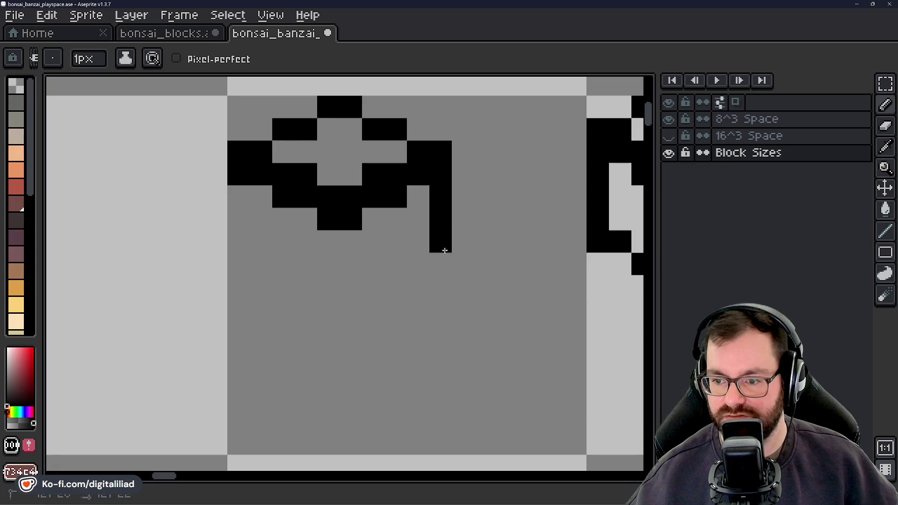
left_click_drag(481, 307, 407, 313)
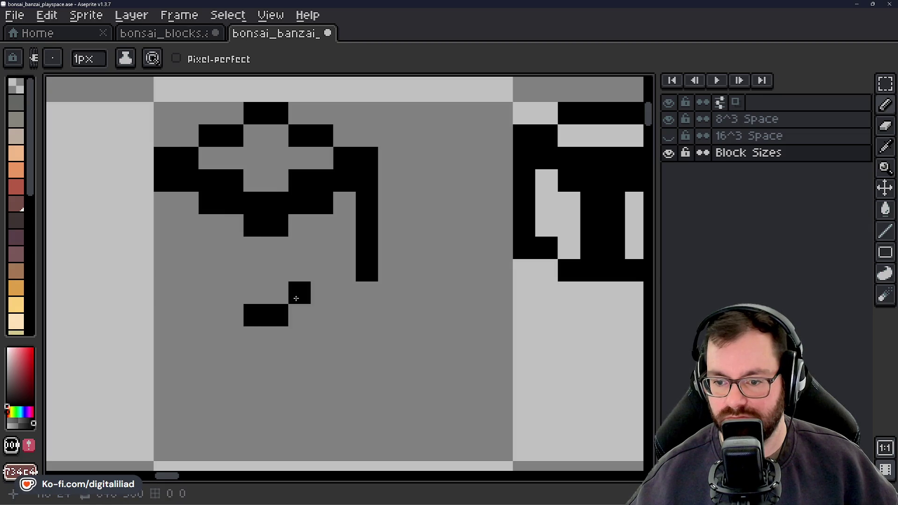
left_click(295, 298)
left_click(248, 306)
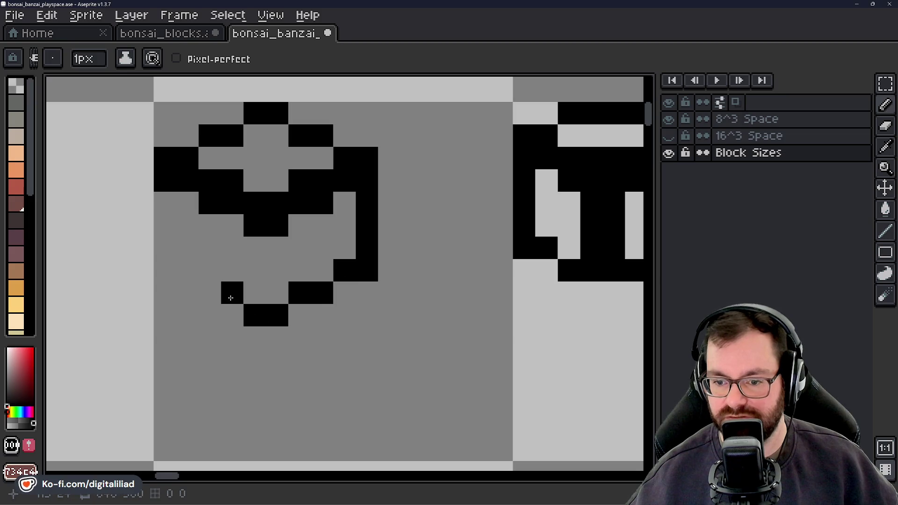
mouse_move(208, 294)
left_mouse_down()
mouse_move(166, 242)
mouse_move(171, 201)
left_mouse_up()
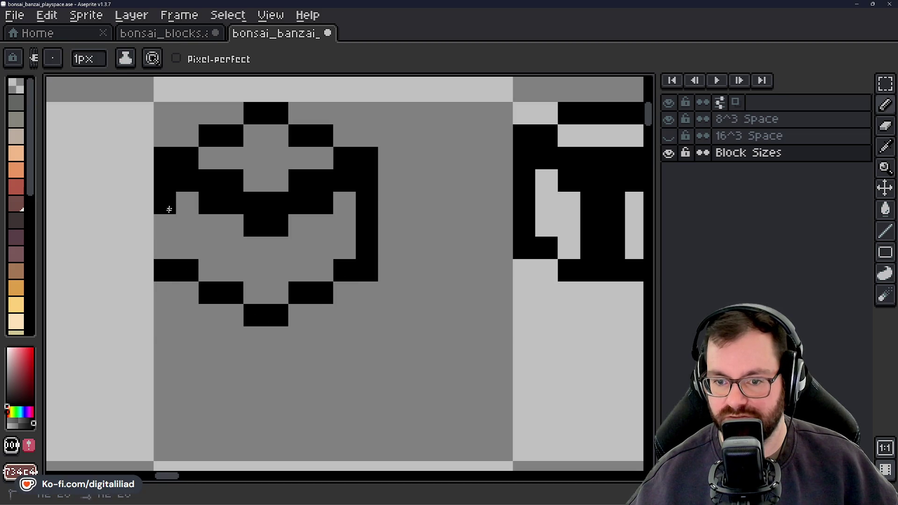
mouse_move(257, 248)
left_mouse_down()
mouse_move(275, 269)
mouse_move(278, 297)
left_mouse_up()
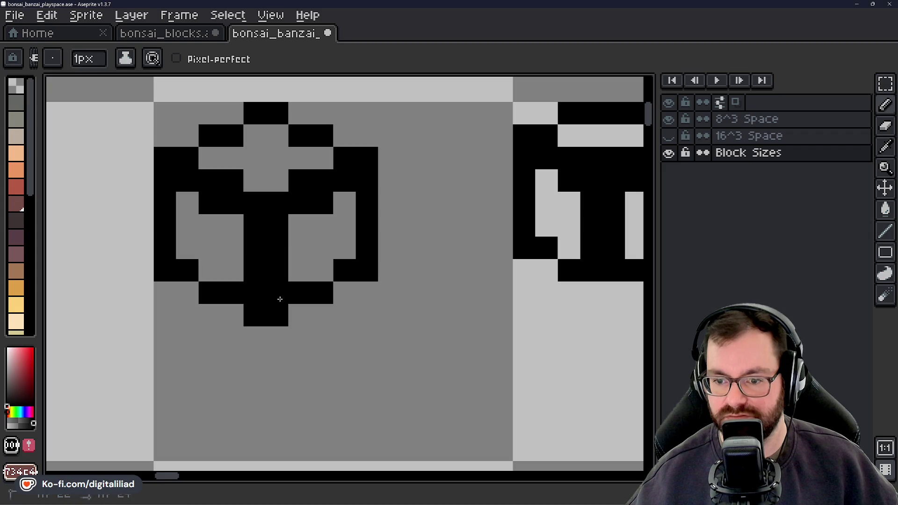
scroll(335, 272, "down", 3)
scroll(335, 273, "down", 4)
left_click_drag(335, 332, 412, 289)
scroll(411, 288, "down", 1)
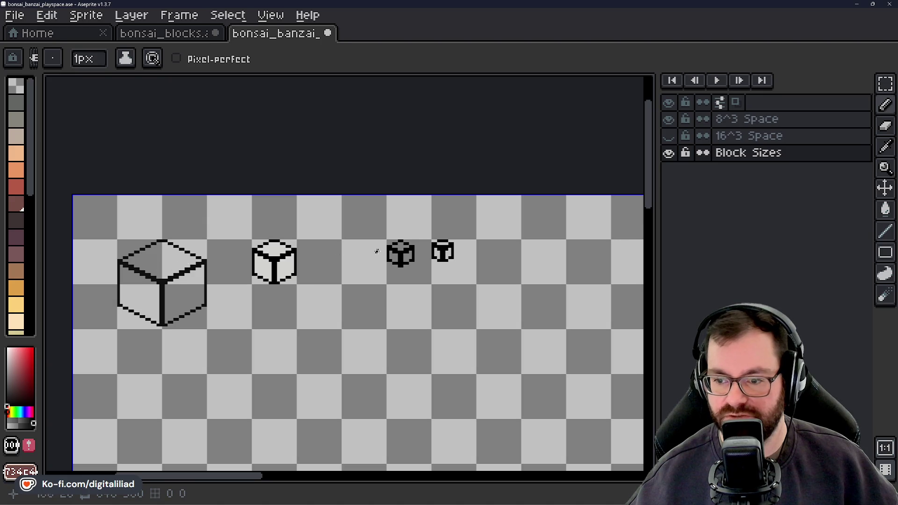
scroll(452, 252, "up", 4)
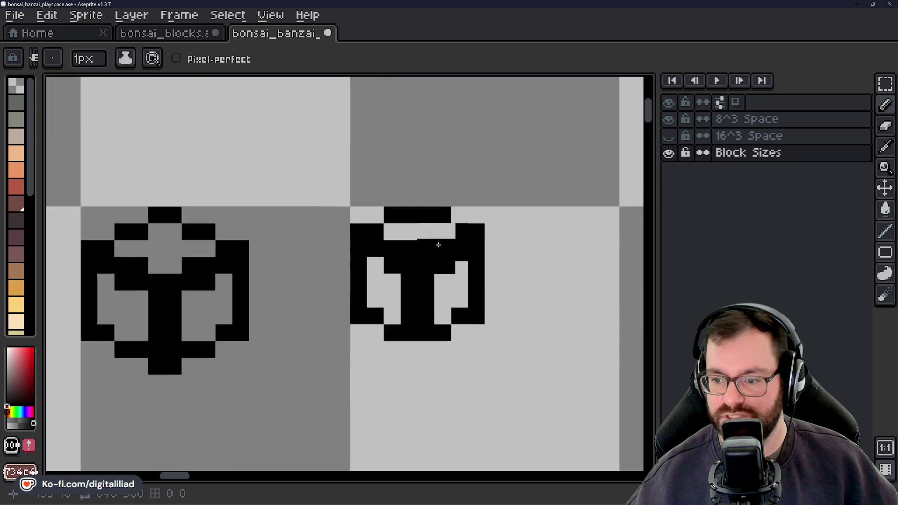
scroll(437, 244, "up", 2)
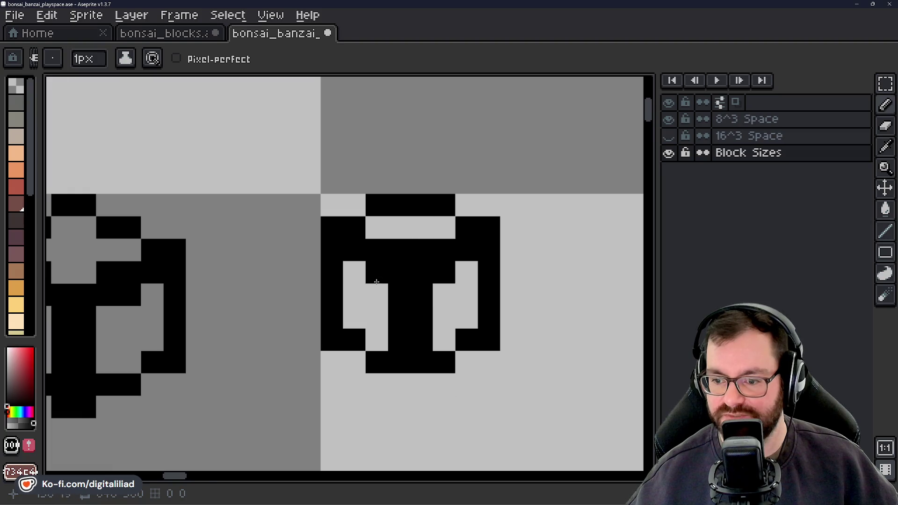
scroll(359, 301, "down", 5)
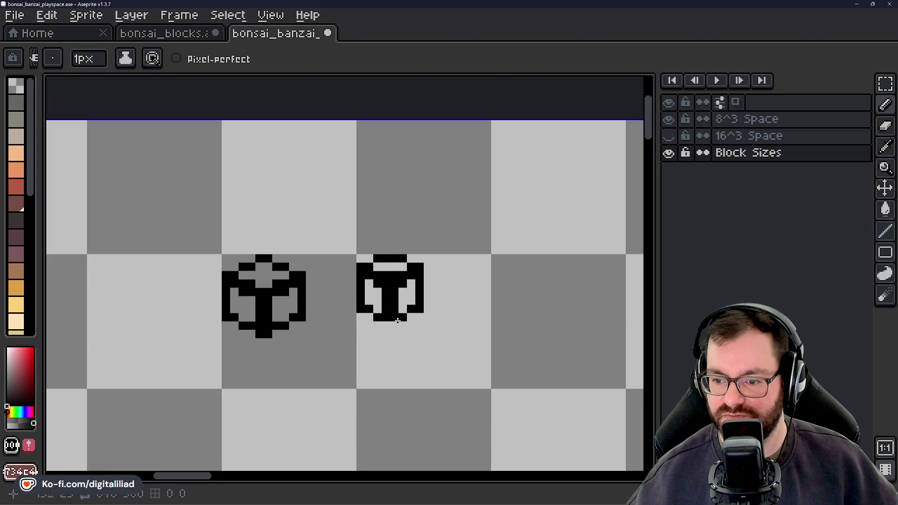
Marquee-select the new small cube and move it left into the row of cubes.
key("m")
left_click_drag(363, 289, 481, 301)
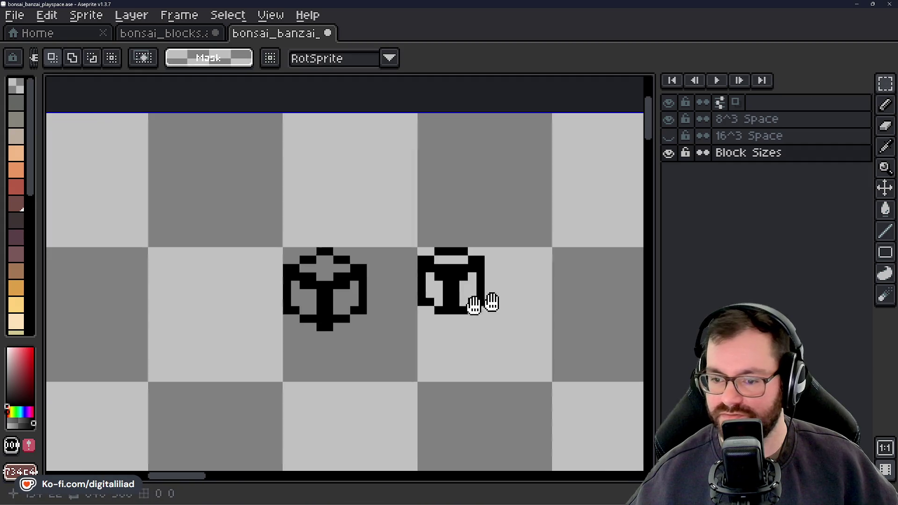
mouse_move(324, 178)
left_mouse_down()
mouse_move(435, 309)
mouse_move(305, 307)
left_mouse_up()
left_click(425, 264)
scroll(400, 263, "down", 3)
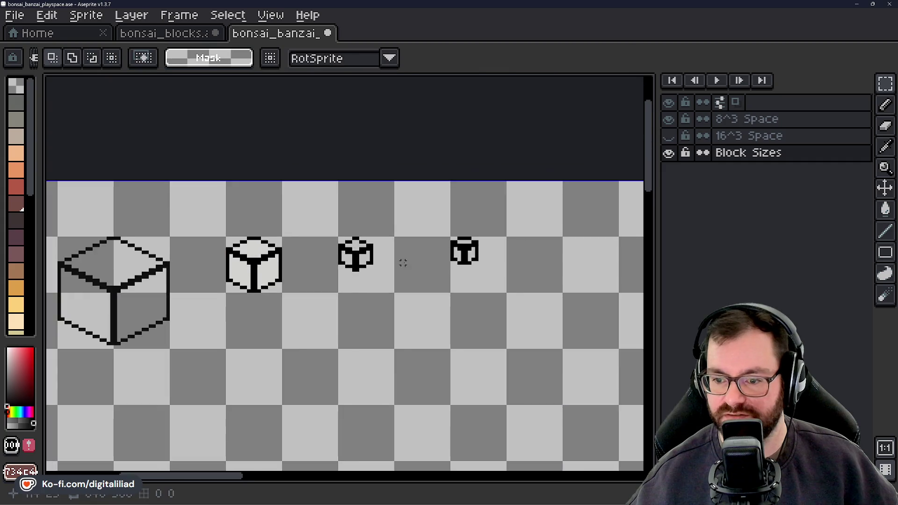
scroll(398, 273, "down", 2)
scroll(399, 273, "down", 2)
scroll(393, 274, "up", 2)
scroll(377, 263, "up", 1)
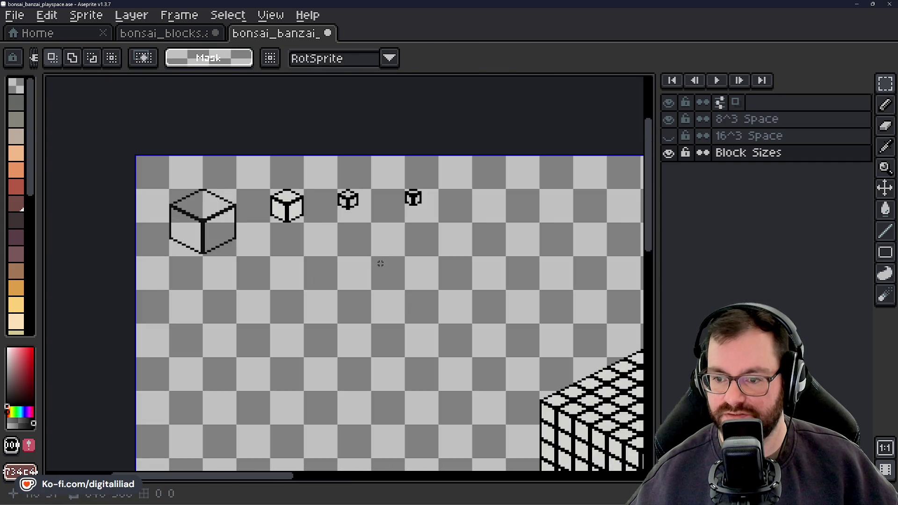
mouse_move(377, 262)
left_mouse_down()
mouse_move(422, 291)
mouse_move(410, 301)
left_mouse_up()
scroll(393, 261, "up", 1)
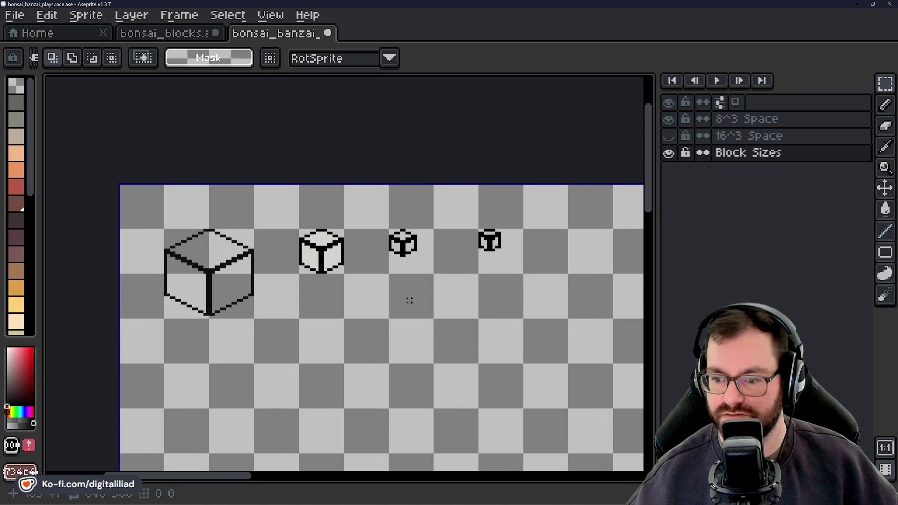
scroll(396, 307, "up", 1)
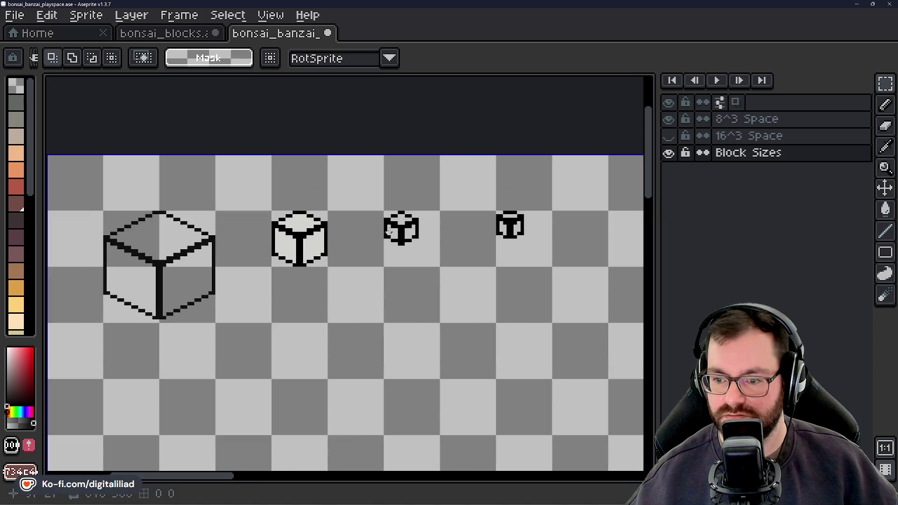
scroll(386, 230, "up", 1)
scroll(387, 230, "up", 3)
scroll(366, 224, "down", 5)
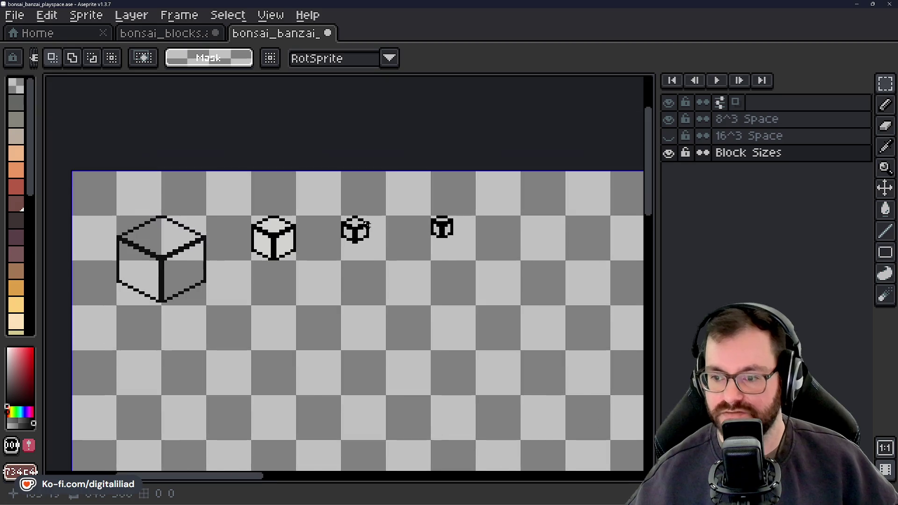
scroll(366, 225, "down", 1)
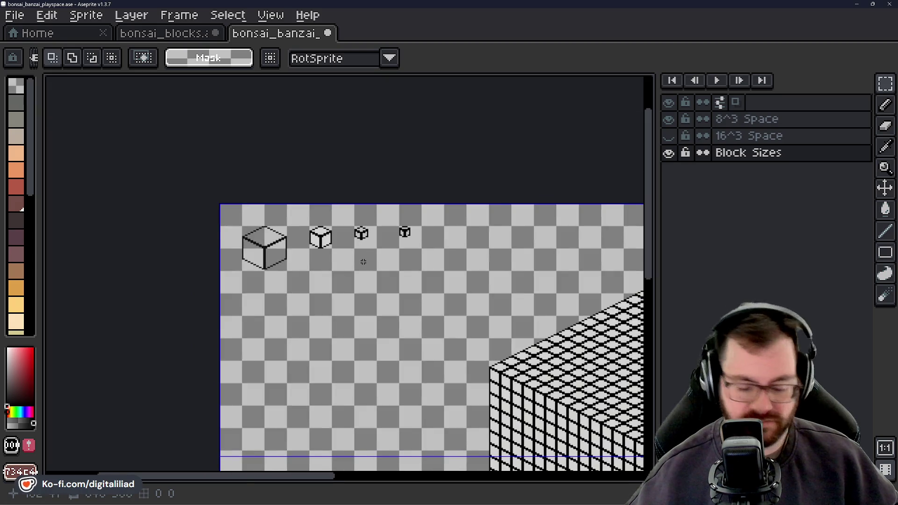
Save bonsai_banzai_playspace.ase and select the area around the T-shaped cube.
key("ctrl+s")
mouse_move(382, 257)
left_mouse_down()
mouse_move(370, 274)
mouse_move(403, 235)
mouse_move(410, 239)
left_mouse_up()
scroll(379, 256, "up", 1)
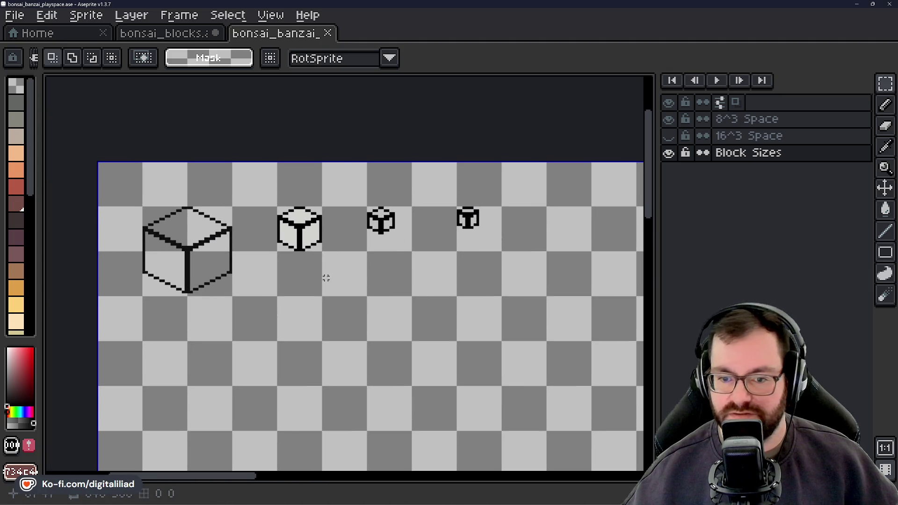
scroll(326, 278, "up", 1)
mouse_move(323, 275)
left_mouse_down()
mouse_move(367, 263)
mouse_move(379, 271)
left_mouse_up()
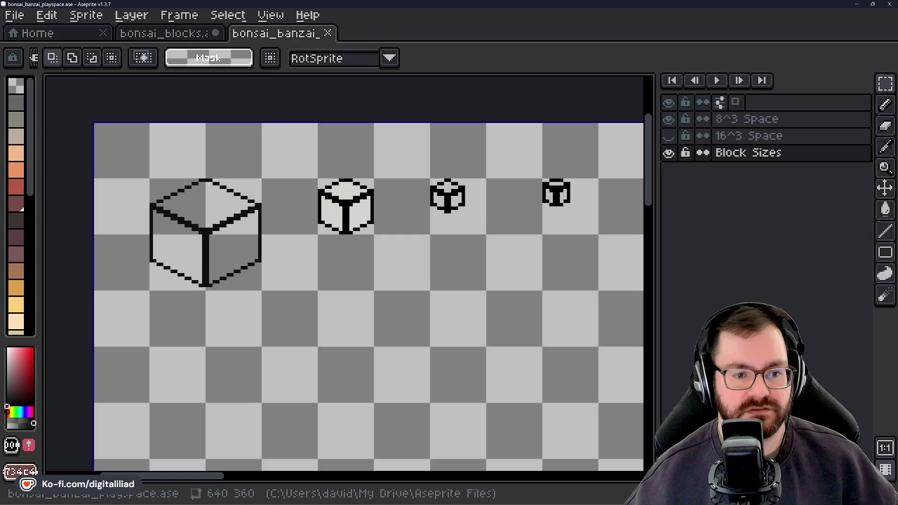
left_click_drag(355, 305, 210, 291)
scroll(300, 229, "up", 4)
left_click_drag(345, 225, 88, 349)
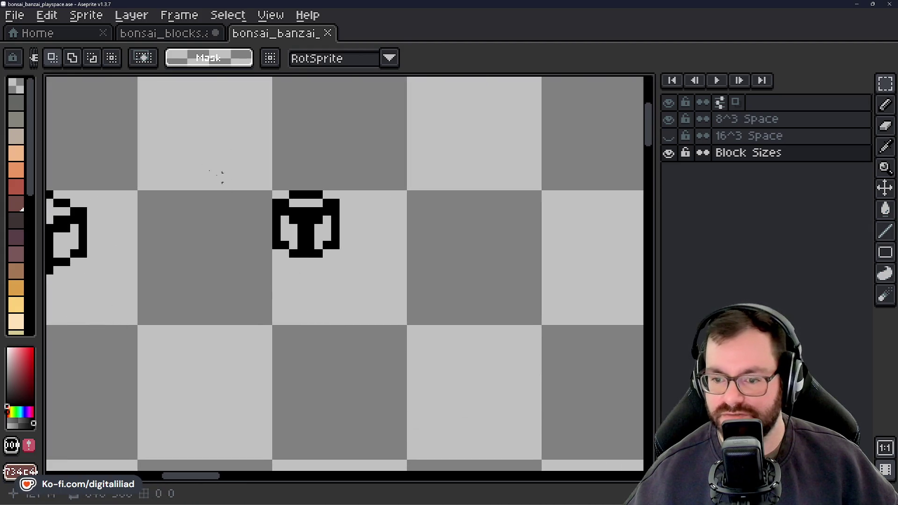
left_click_drag(193, 145, 427, 320)
left_click(310, 413)
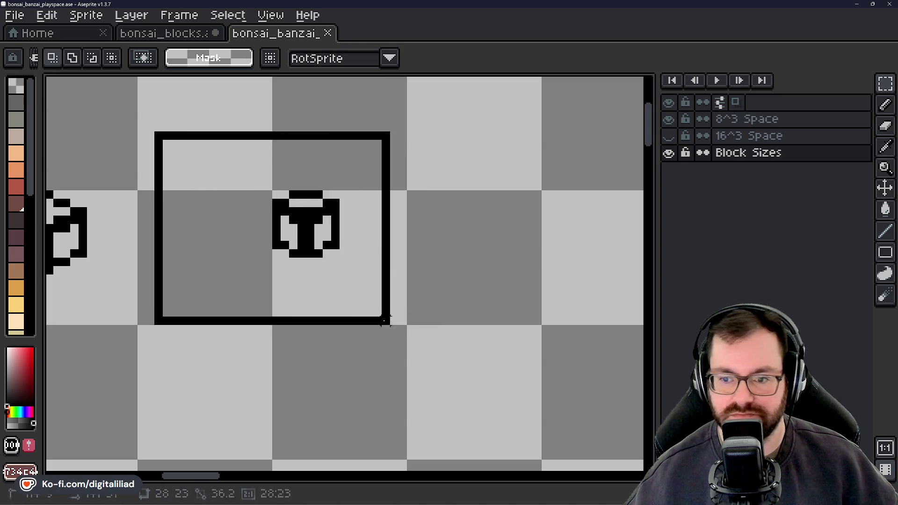
scroll(579, 407, "up", 1)
mouse_move(580, 406)
left_mouse_down()
mouse_move(517, 418)
mouse_move(345, 344)
left_mouse_up()
left_click(344, 344)
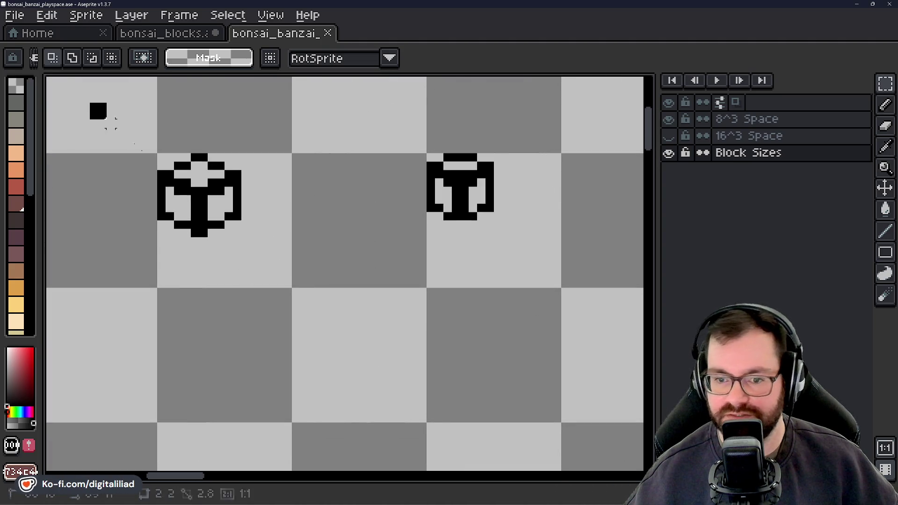
mouse_move(96, 109)
left_mouse_down()
mouse_move(280, 295)
mouse_move(324, 316)
left_mouse_up()
left_click(555, 327)
left_click_drag(555, 326, 372, 322)
left_click_drag(271, 124, 457, 300)
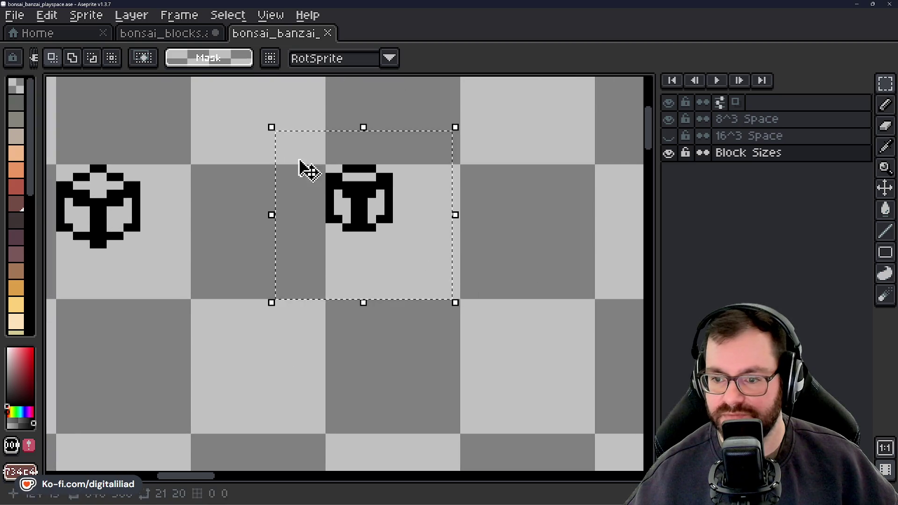
left_click(397, 383)
scroll(397, 383, "down", 4)
left_click(289, 340)
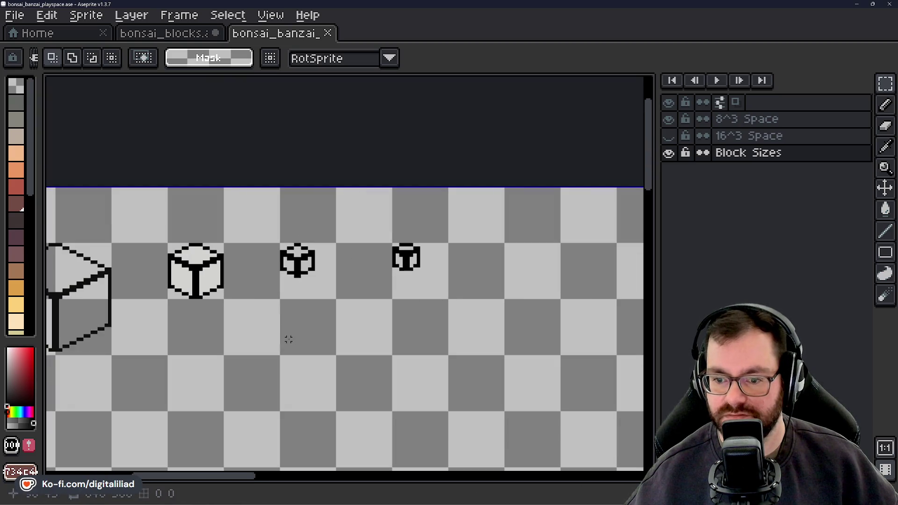
left_click_drag(275, 358, 352, 360)
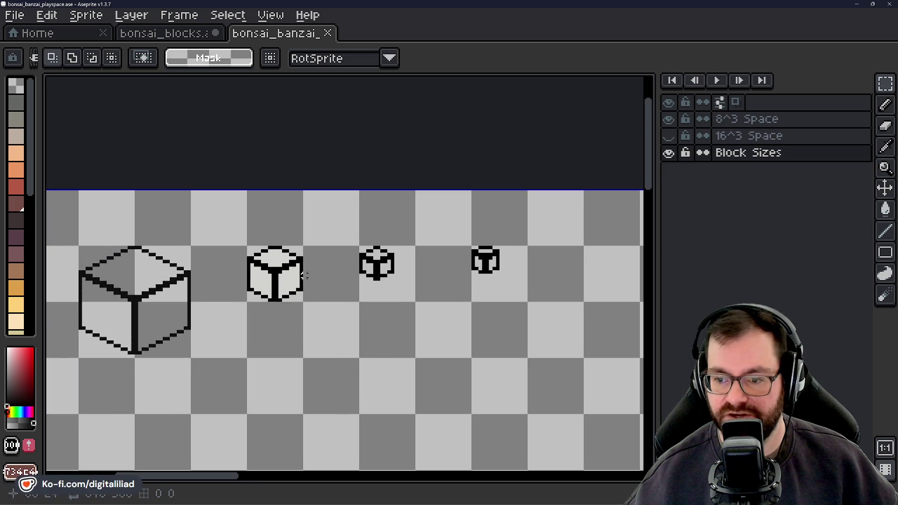
scroll(414, 257, "up", 2)
scroll(354, 255, "up", 2)
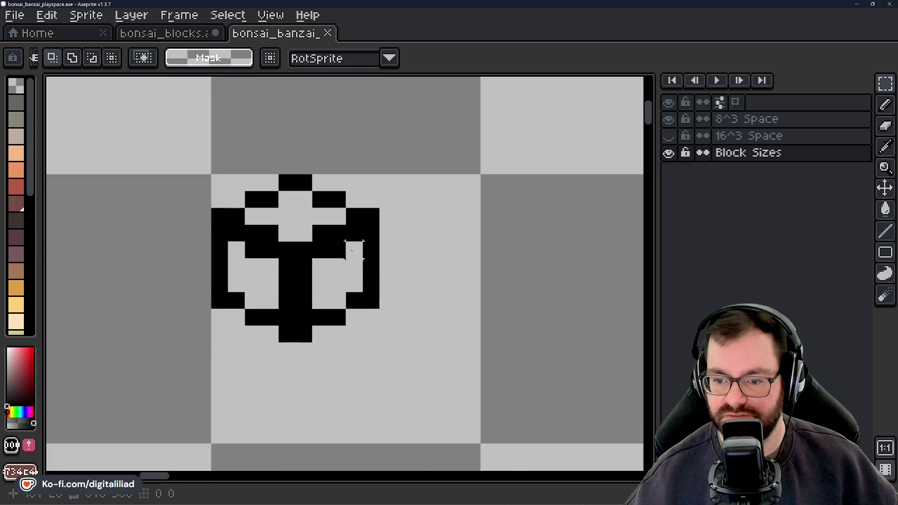
left_click_drag(220, 216, 315, 278)
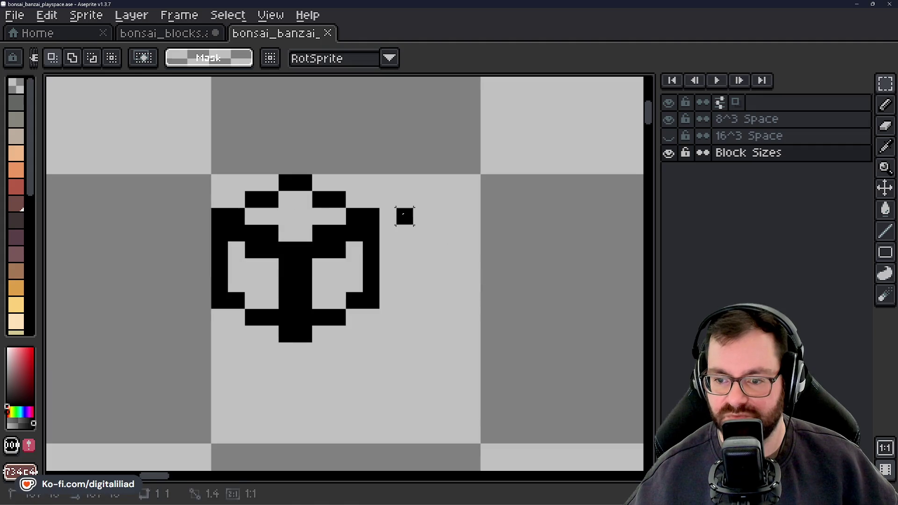
left_click_drag(261, 270, 295, 269)
key("ctrl+z")
left_click(337, 453)
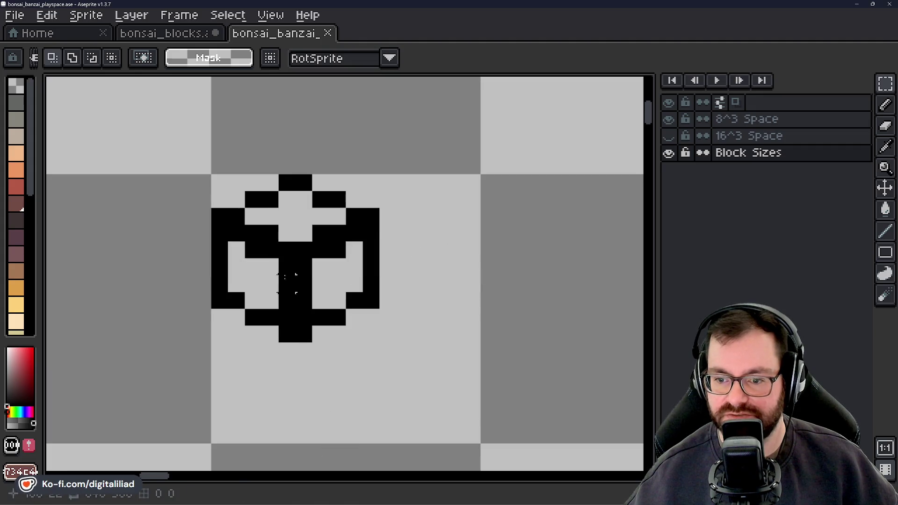
scroll(371, 334, "down", 5)
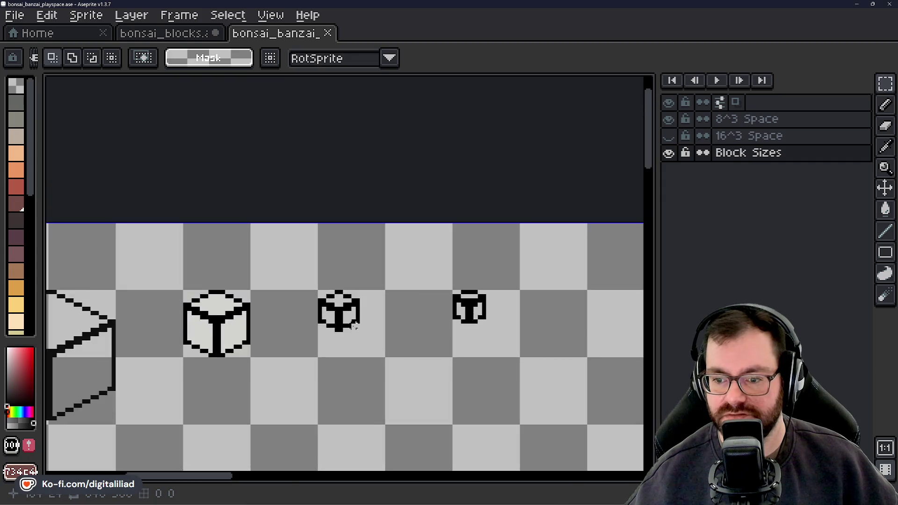
scroll(370, 334, "down", 2)
scroll(370, 334, "down", 3)
scroll(372, 355, "up", 2)
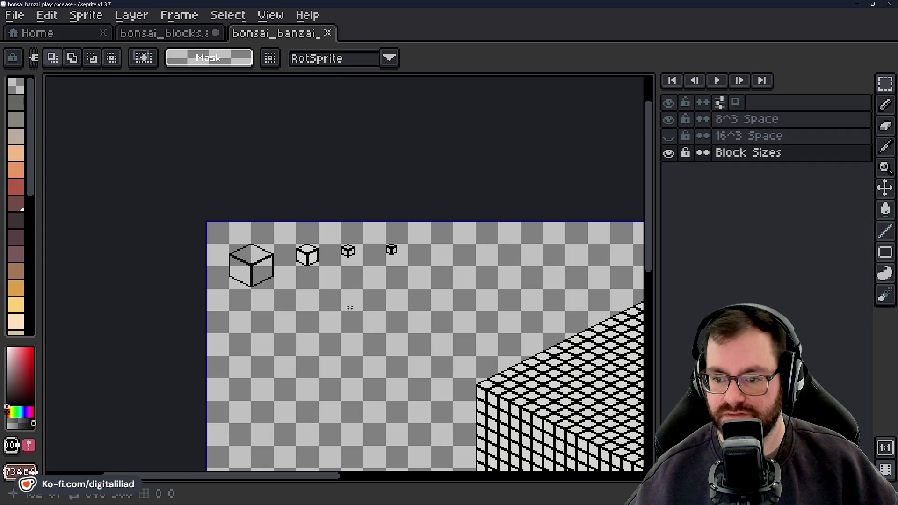
scroll(349, 307, "up", 2)
scroll(339, 286, "up", 2)
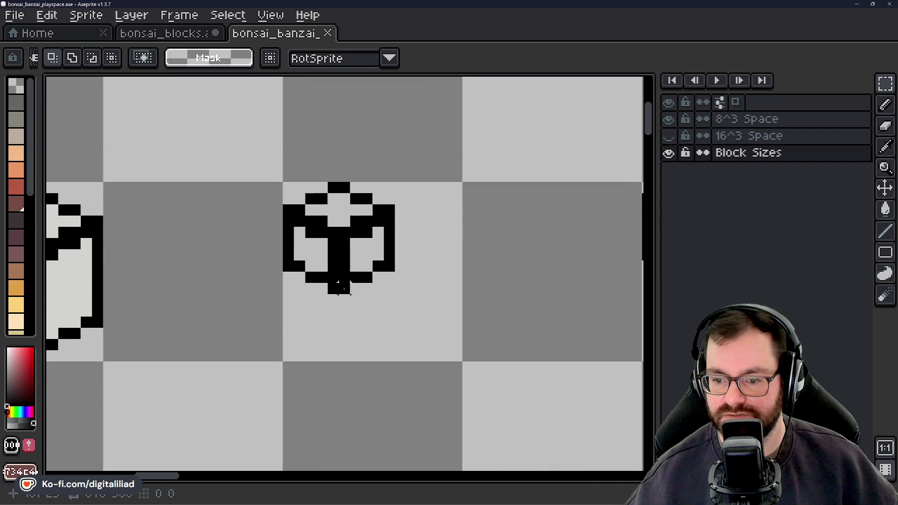
left_click_drag(338, 287, 235, 305)
scroll(356, 277, "down", 2)
mouse_move(336, 241)
left_mouse_down()
mouse_move(431, 306)
mouse_move(536, 226)
left_mouse_up()
left_click_drag(314, 190, 473, 315)
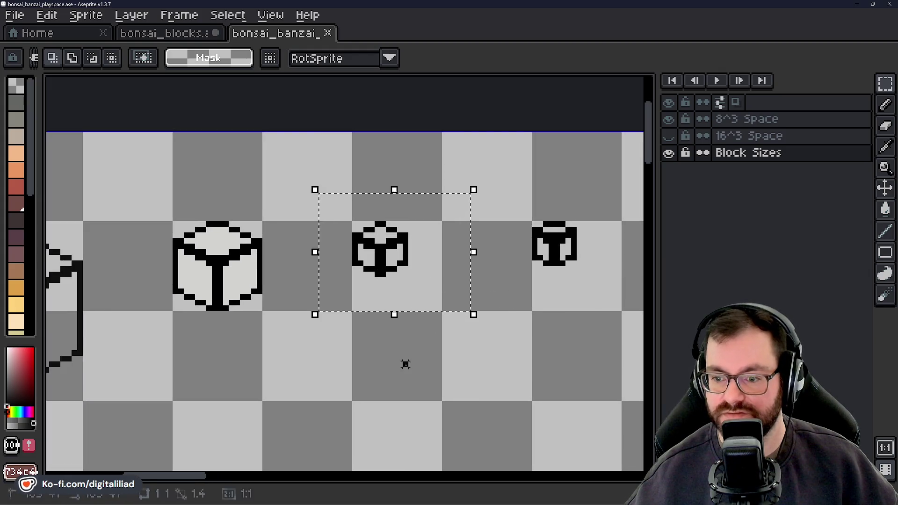
left_click(405, 362)
scroll(389, 364, "down", 2)
left_click_drag(389, 364, 389, 349)
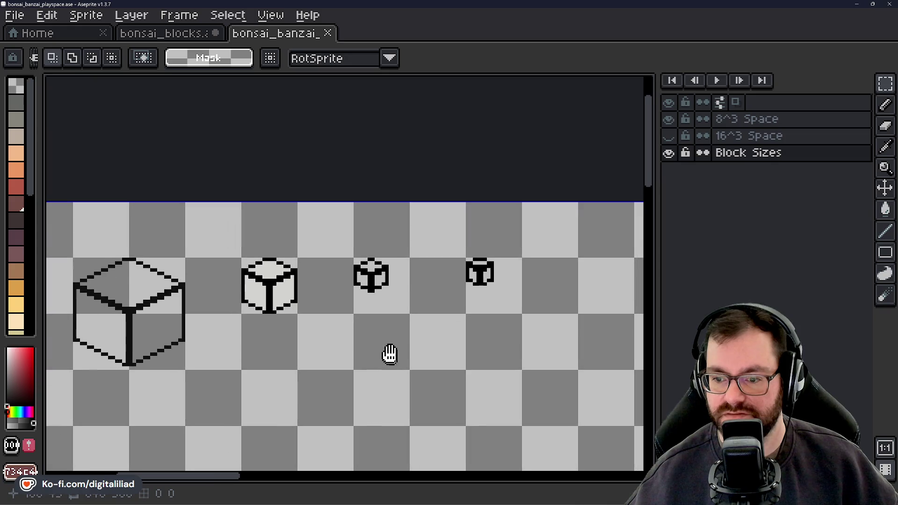
scroll(428, 338, "up", 3)
left_click_drag(272, 204, 383, 348)
mouse_move(345, 296)
left_mouse_down()
mouse_move(387, 327)
mouse_move(388, 297)
left_mouse_up()
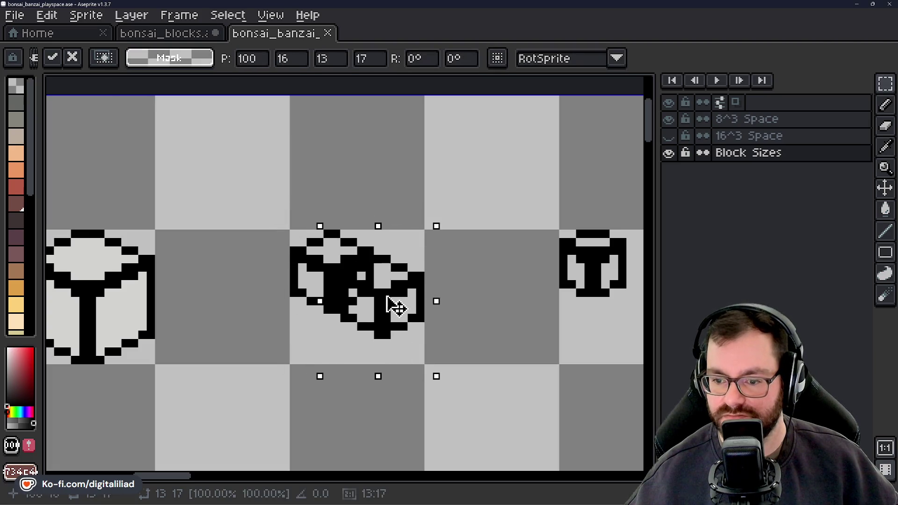
Trial-move the small cube and the T block, undoing both moves to leave them unchanged.
left_click(402, 190)
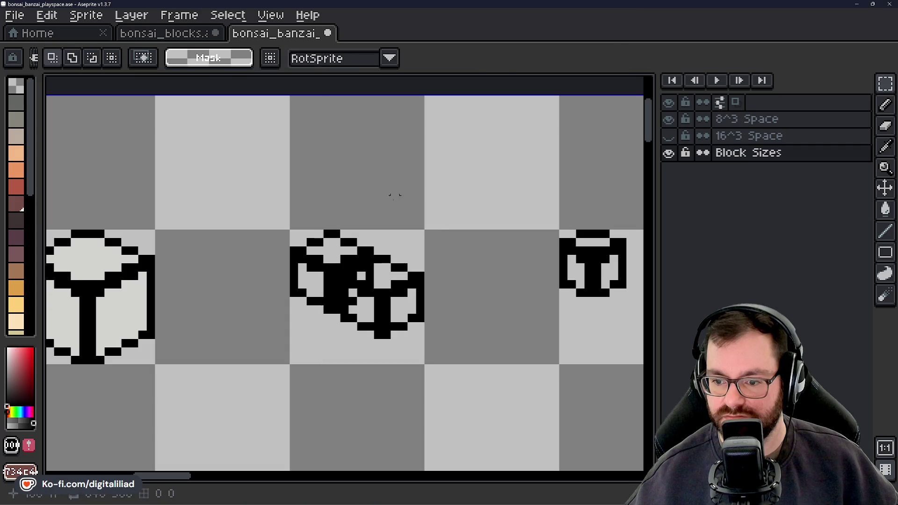
scroll(380, 302, "down", 2)
scroll(379, 302, "up", 1)
scroll(374, 321, "up", 3)
key("ctrl+z")
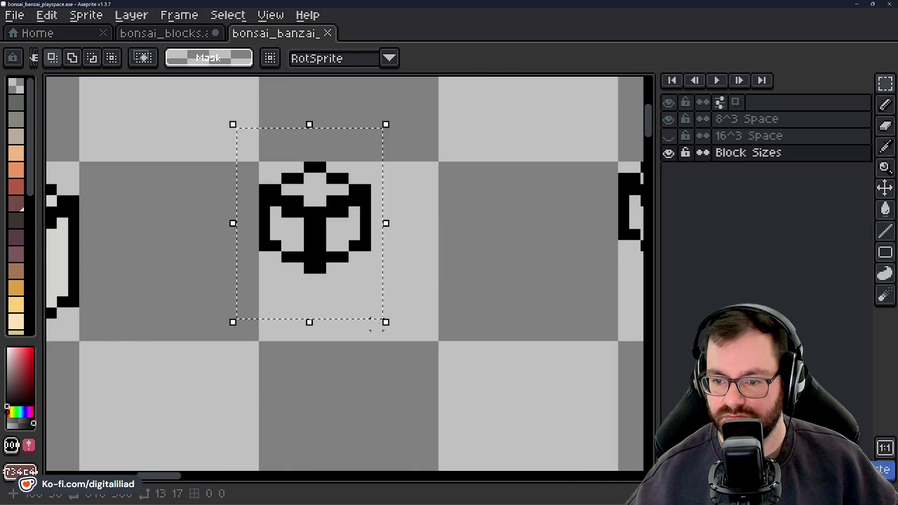
scroll(376, 310, "down", 2)
left_click_drag(471, 267, 376, 254)
left_click_drag(383, 185, 480, 292)
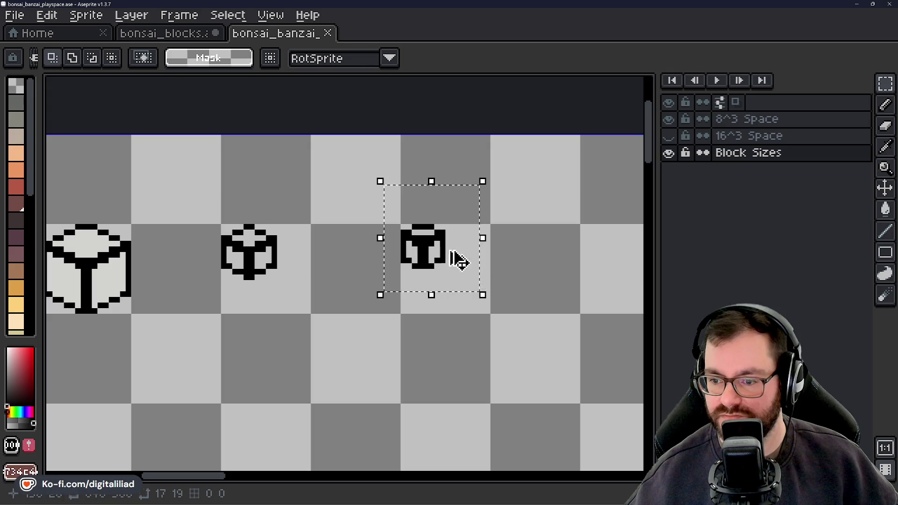
left_click(451, 255)
mouse_move(451, 255)
left_mouse_down()
mouse_move(461, 271)
mouse_move(471, 267)
mouse_move(479, 301)
mouse_move(468, 267)
left_mouse_up()
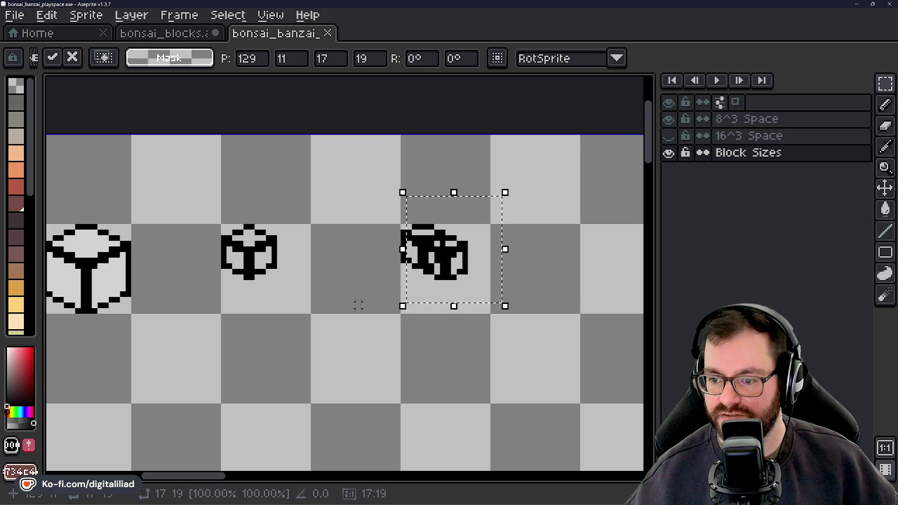
key("ctrl+z")
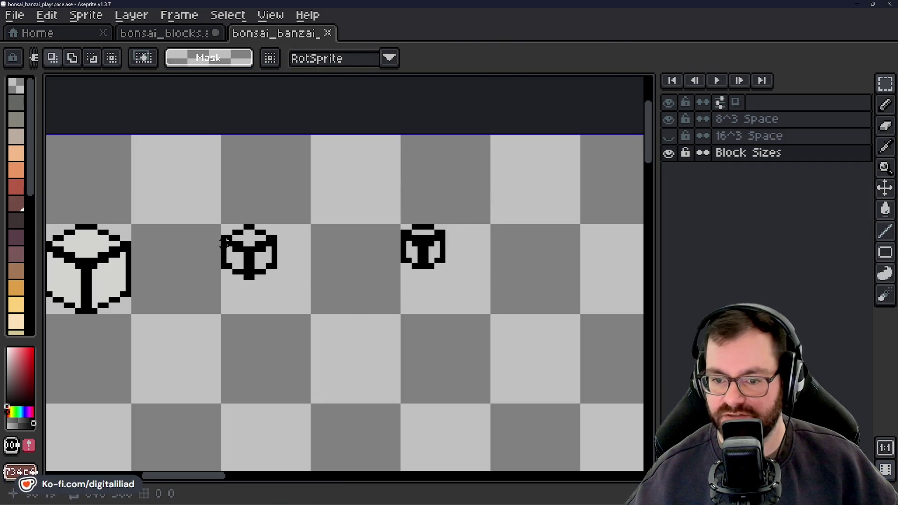
scroll(226, 242, "down", 3)
scroll(297, 318, "down", 2)
Save the playspace sketch with the cubes unchanged.
mouse_move(414, 257)
left_mouse_down()
mouse_move(331, 257)
mouse_move(149, 194)
mouse_move(112, 136)
left_mouse_up()
key("ctrl+s")
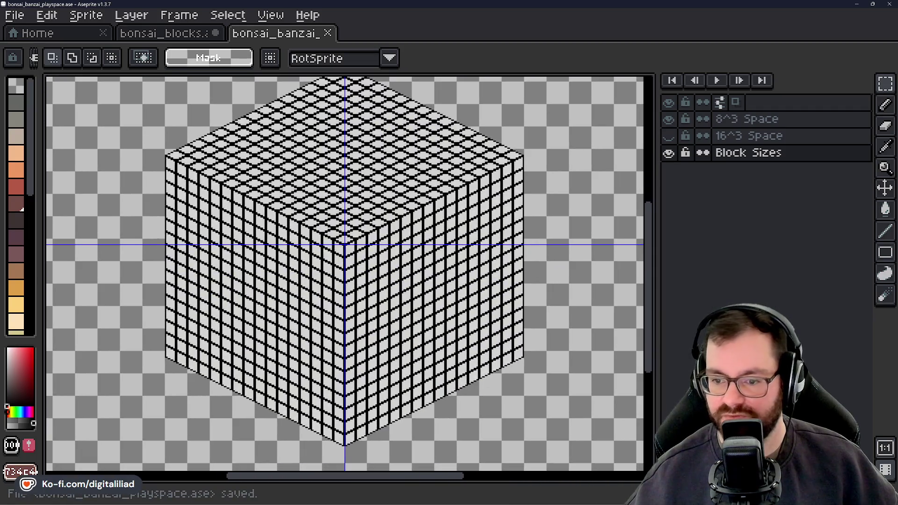
scroll(306, 178, "down", 2)
scroll(130, 144, "up", 2)
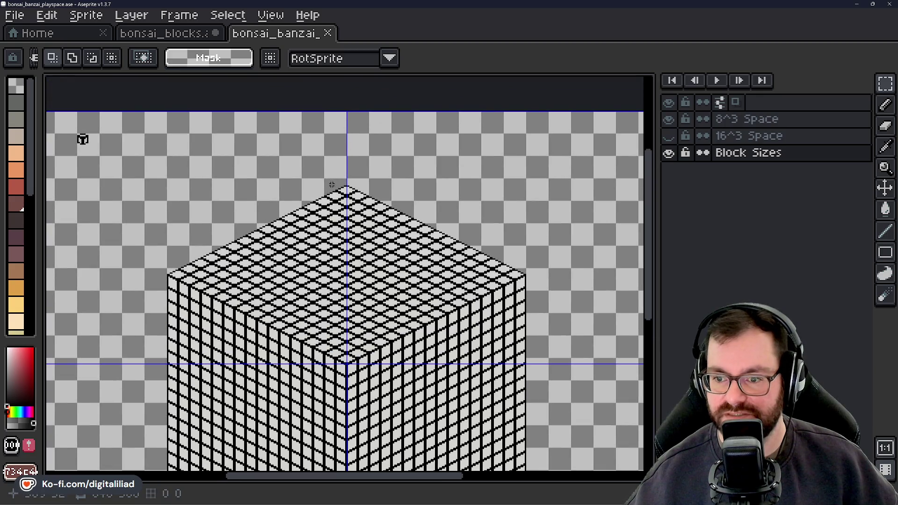
scroll(82, 139, "down", 3)
scroll(176, 105, "up", 2)
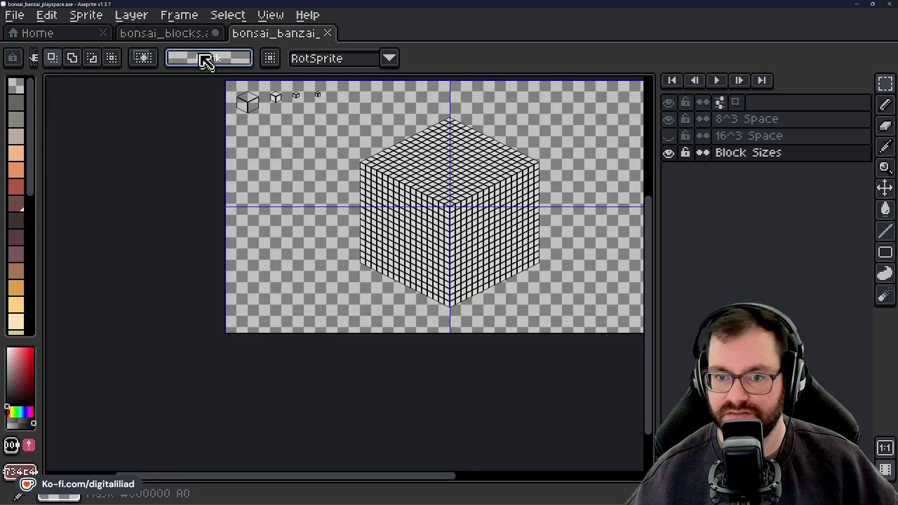
Switch to the bonsai_blocks.ase atlas document and save it.
left_click(203, 33)
key("ctrl+s")
scroll(389, 222, "down", 1)
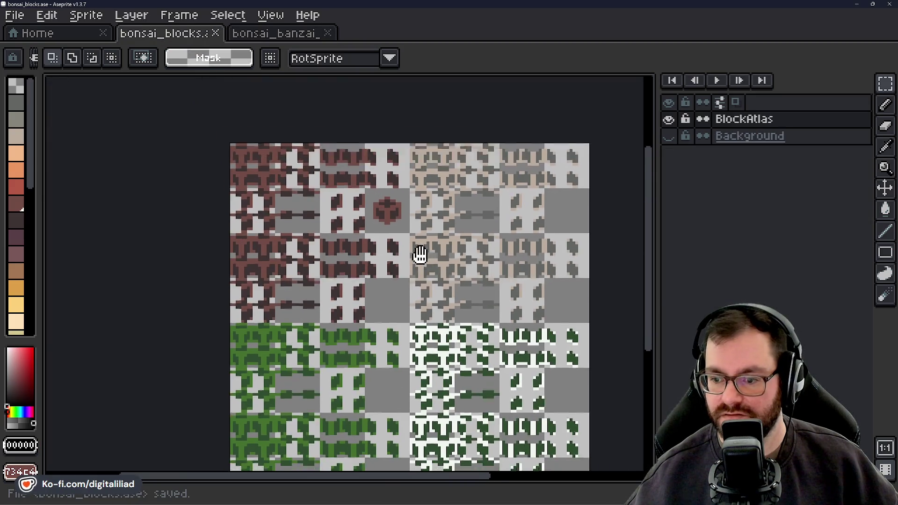
Try contiguous Paint Bucket fills of orange and tan-brown on the beige tiles, undoing each trial.
left_click_drag(417, 253, 396, 213)
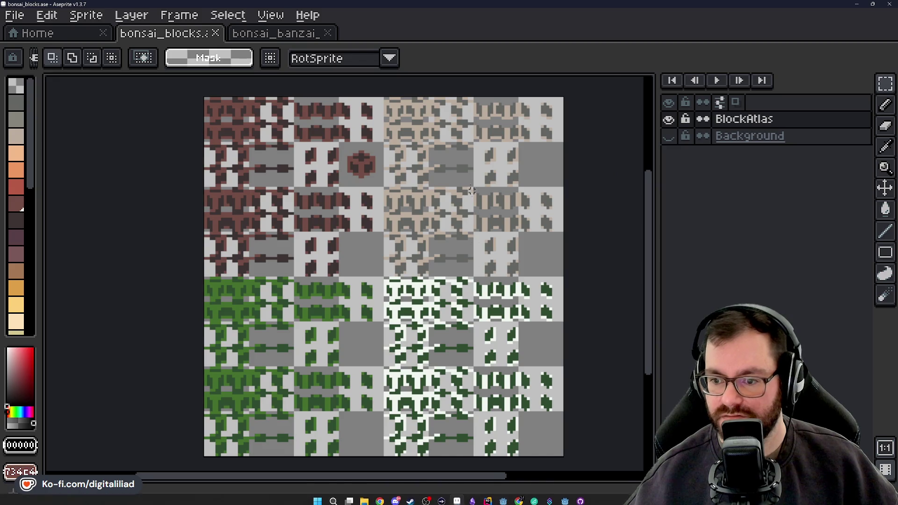
scroll(449, 201, "up", 1)
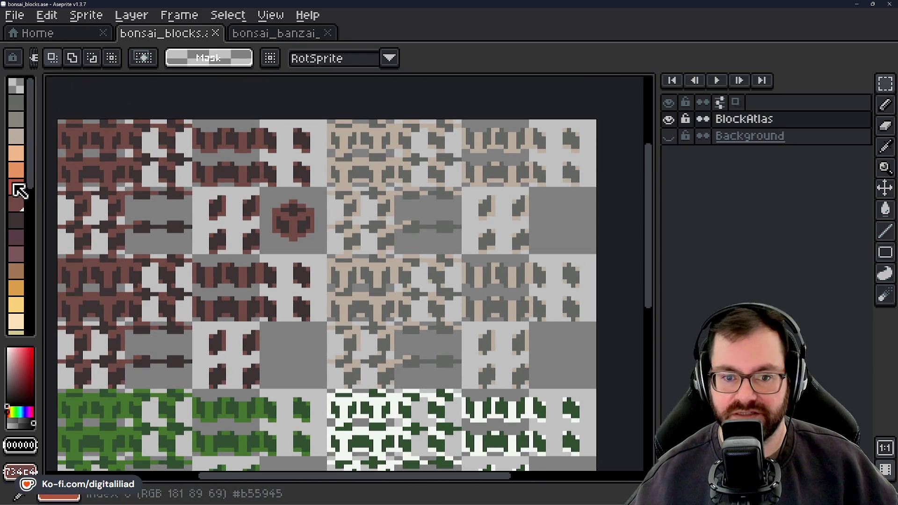
left_click(19, 184)
left_click(22, 154)
scroll(369, 171, "up", 1)
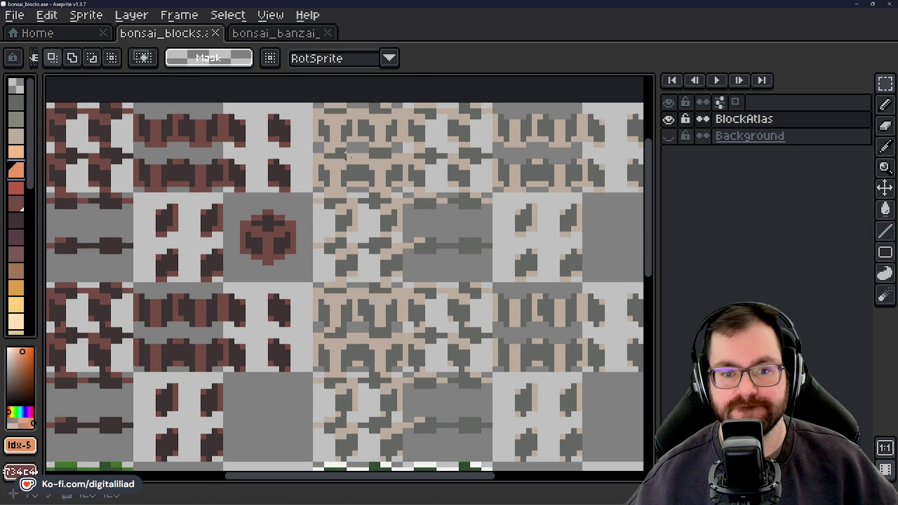
key("alt")
key("g")
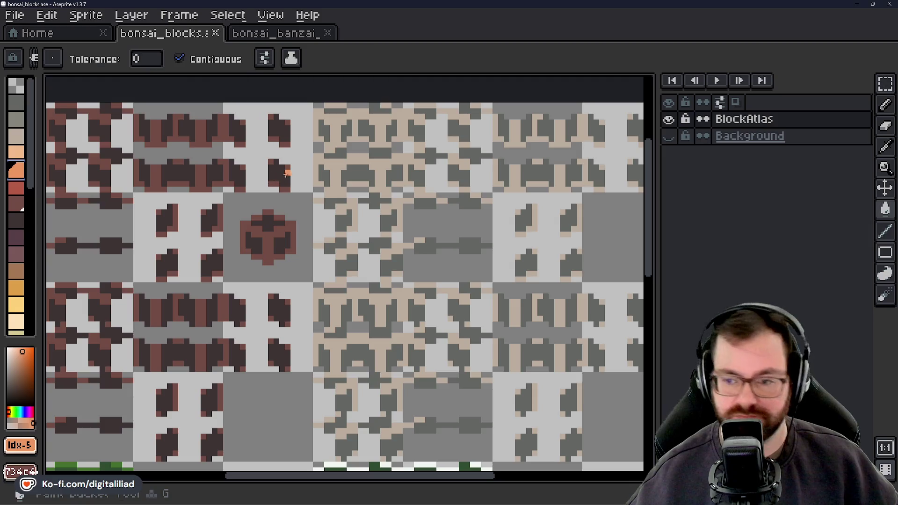
left_click(383, 165)
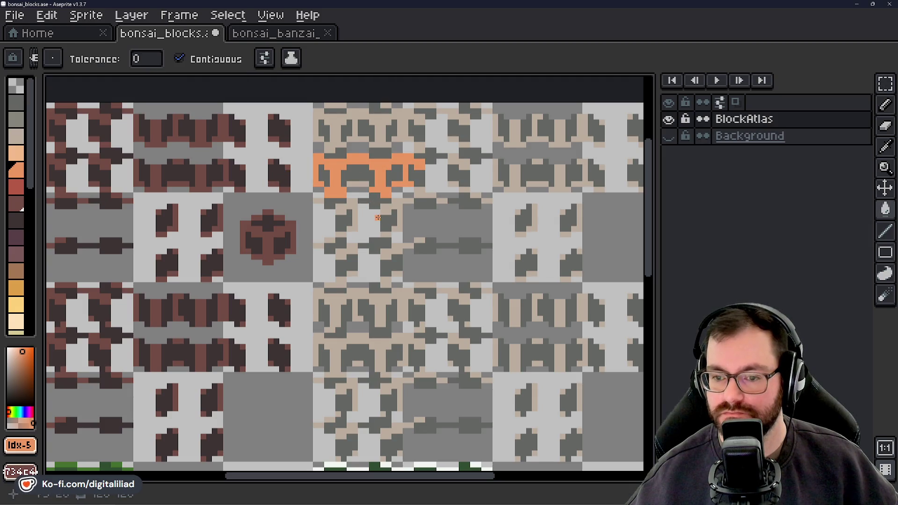
left_click_drag(378, 217, 369, 247)
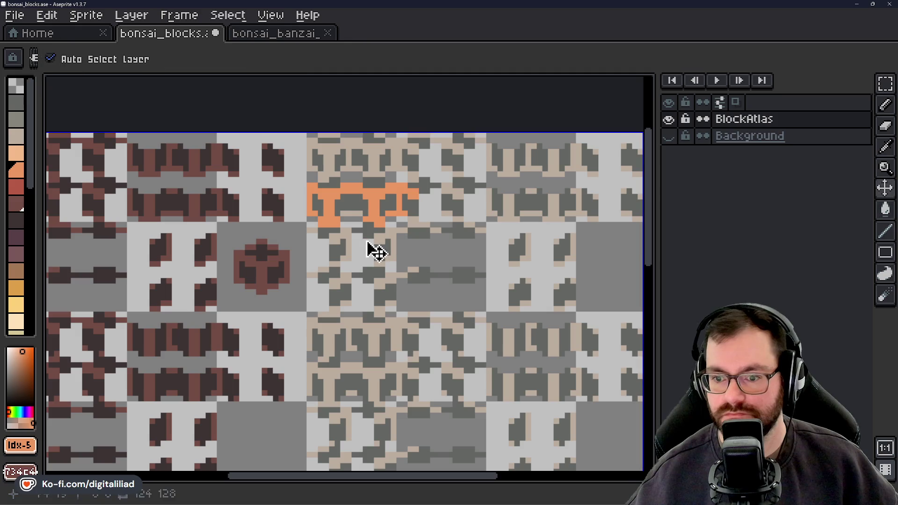
key("ctrl+z")
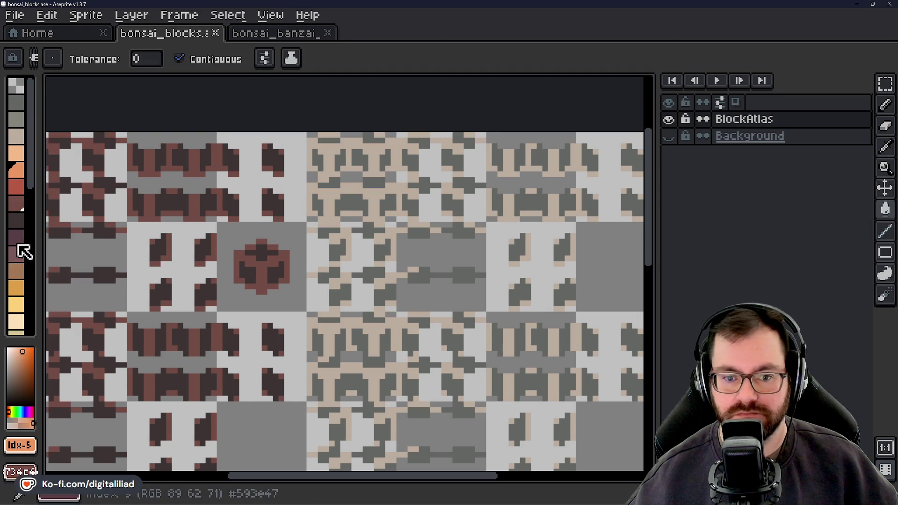
scroll(19, 294, "down", 3)
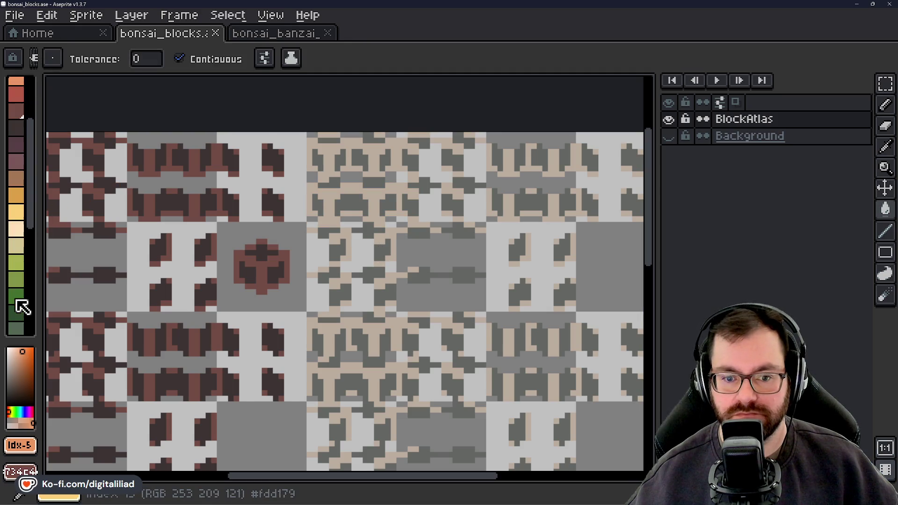
left_click(19, 179)
left_click(351, 198)
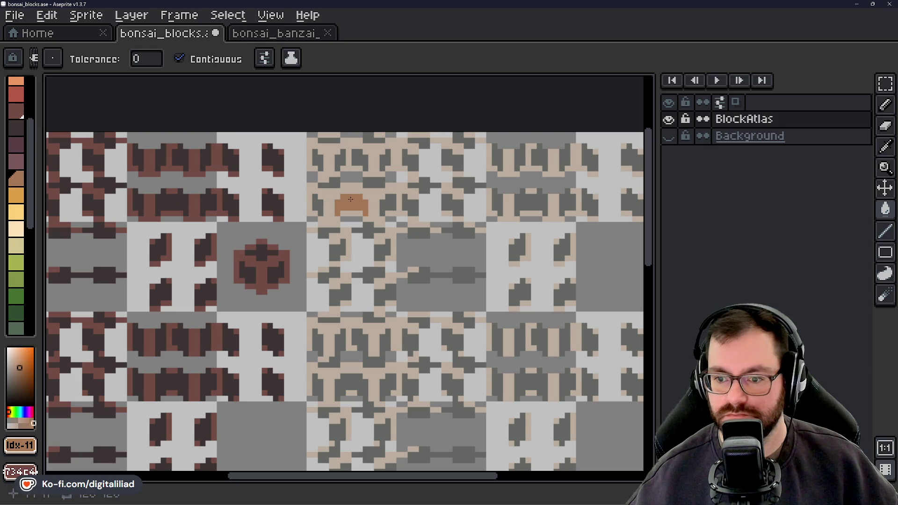
left_click(16, 195)
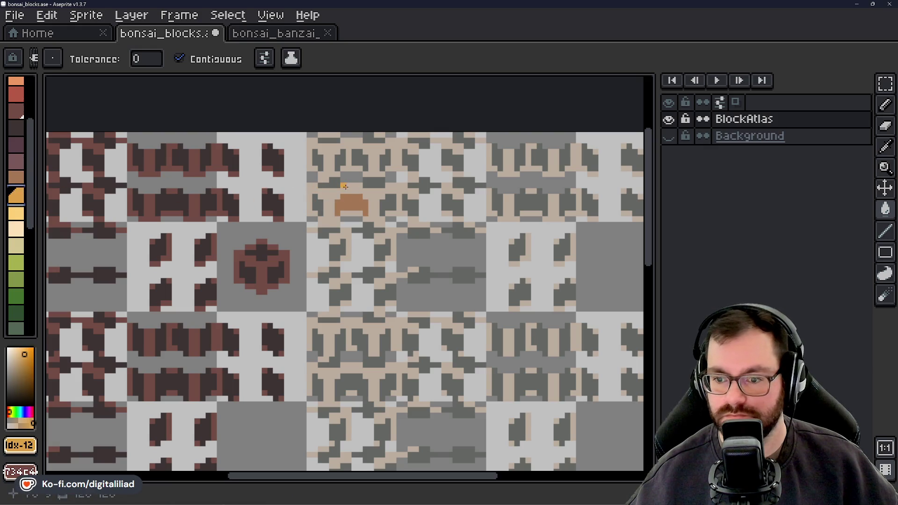
left_click(345, 186)
scroll(338, 253, "down", 1)
scroll(379, 254, "down", 2)
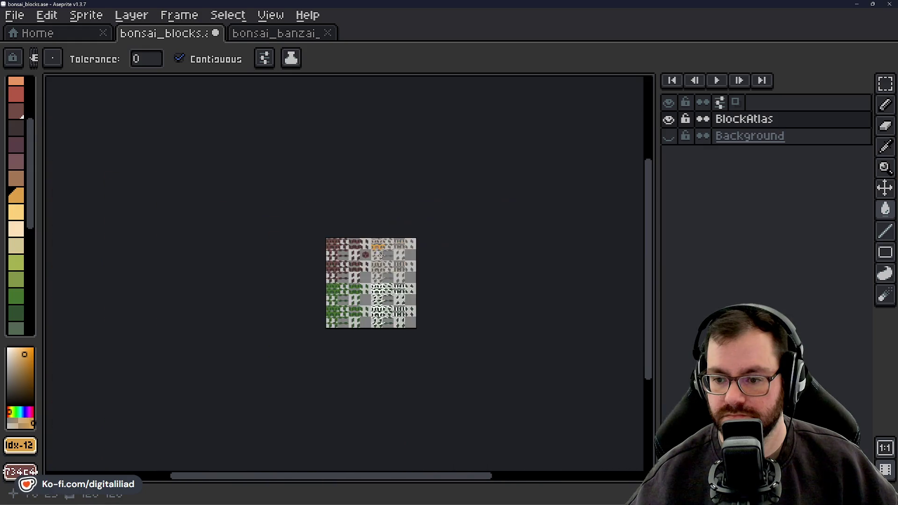
scroll(380, 256, "up", 3)
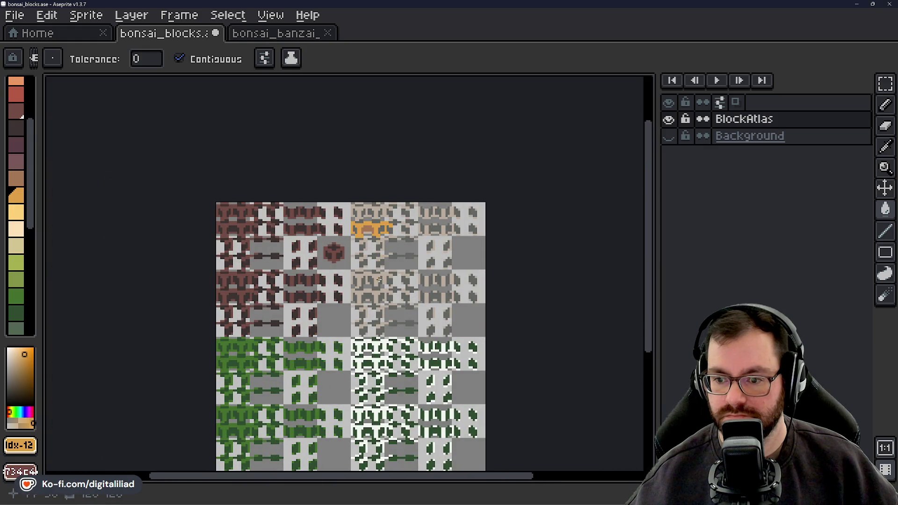
scroll(378, 280, "up", 1)
scroll(377, 279, "up", 5)
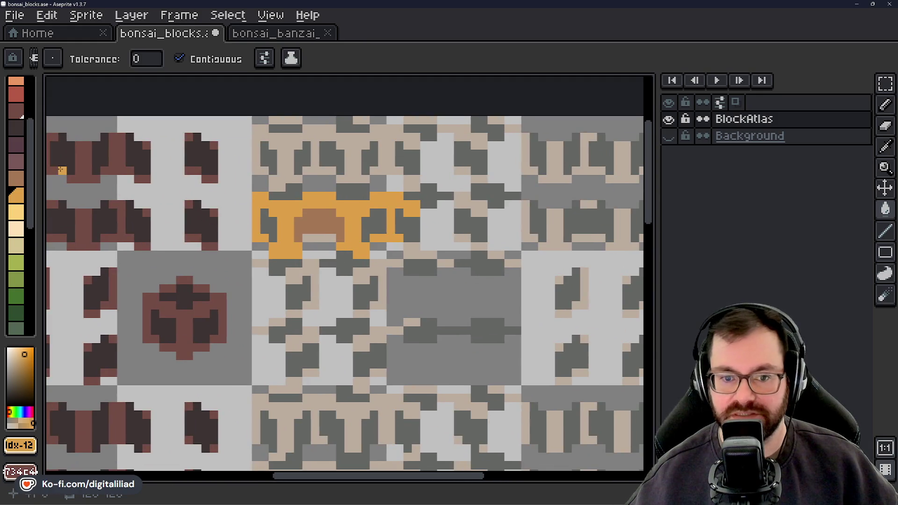
scroll(253, 199, "up", 1)
key("ctrl+z")
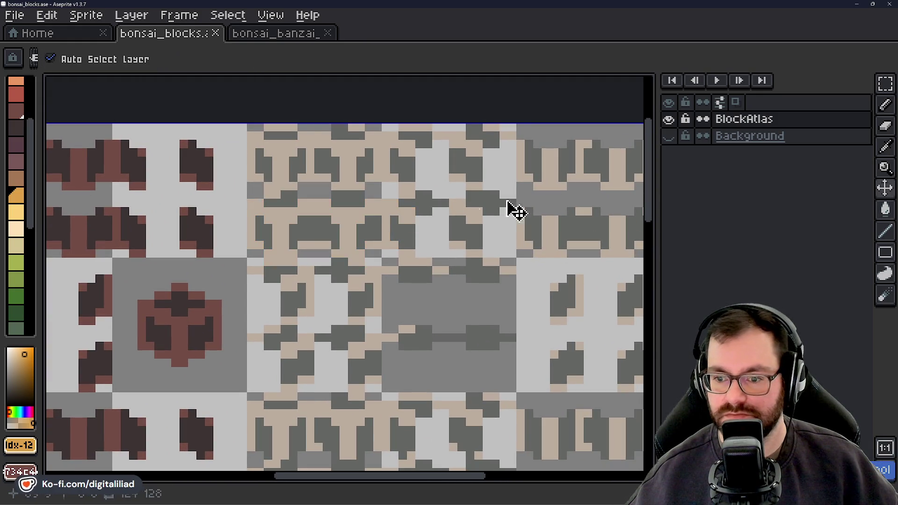
Marquee the whole beige block and, with Contiguous off, fill beige to orange and other tones to brown and orange.
left_click(885, 84)
scroll(393, 253, "down", 2)
left_click_drag(392, 256, 387, 208)
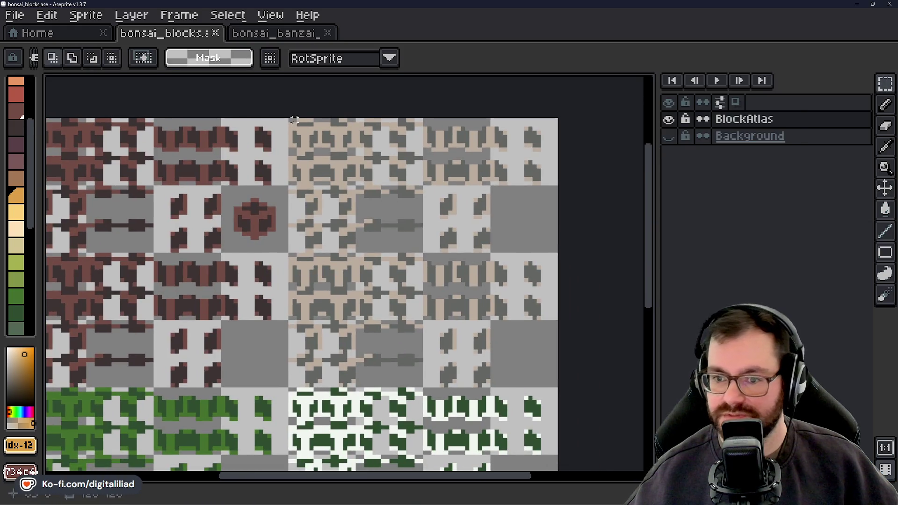
mouse_move(293, 123)
left_mouse_down()
mouse_move(519, 314)
mouse_move(539, 364)
left_mouse_up()
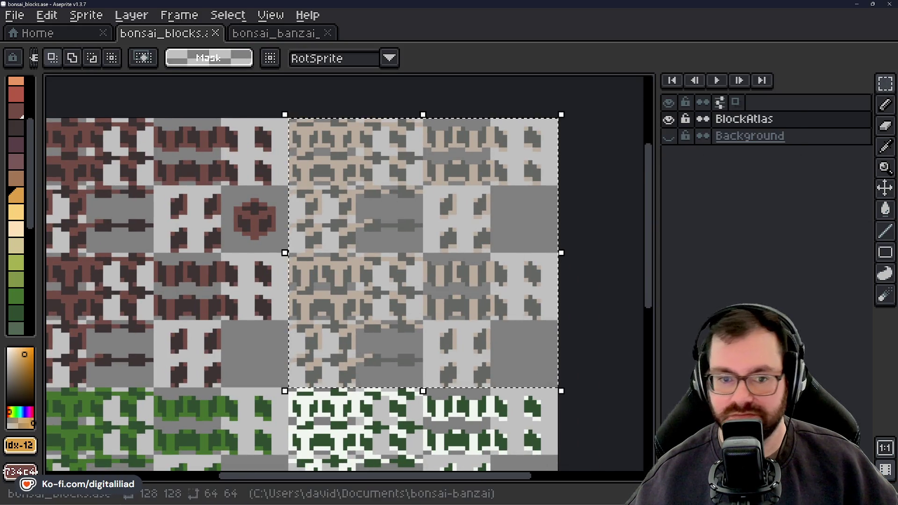
scroll(298, 177, "up", 2)
key("g")
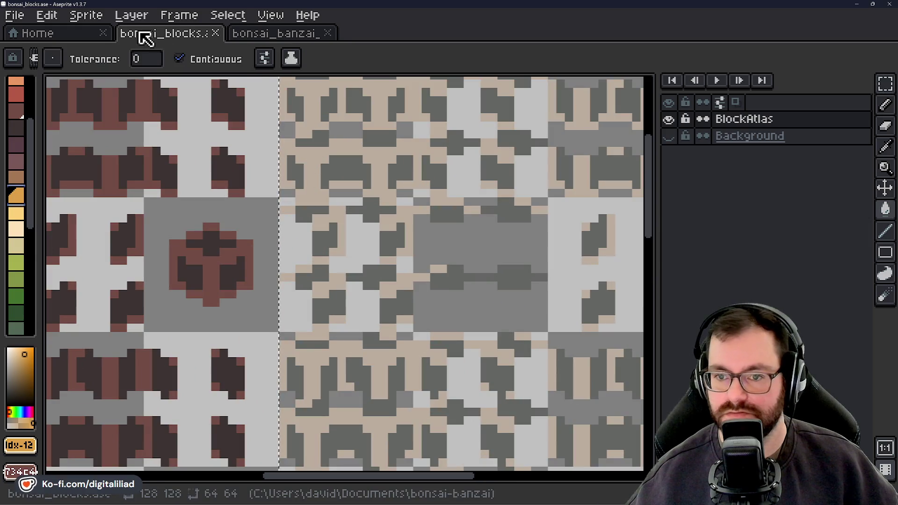
left_click(190, 59)
left_click(129, 181)
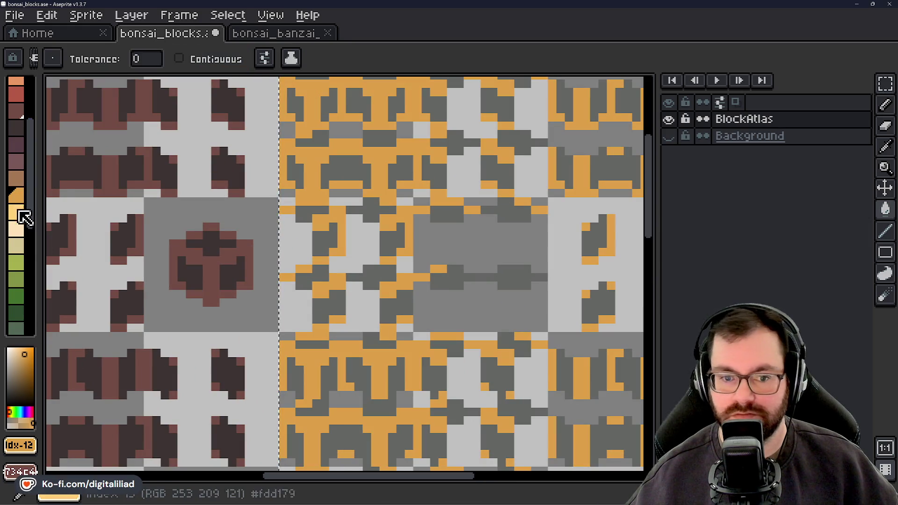
left_click(18, 179)
left_click(282, 100)
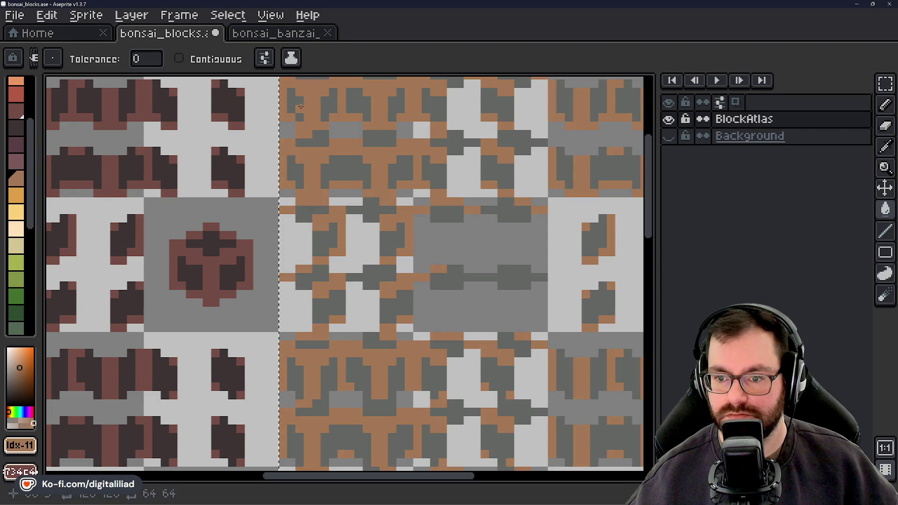
left_click(300, 108)
scroll(300, 109, "down", 2)
scroll(221, 130, "up", 2)
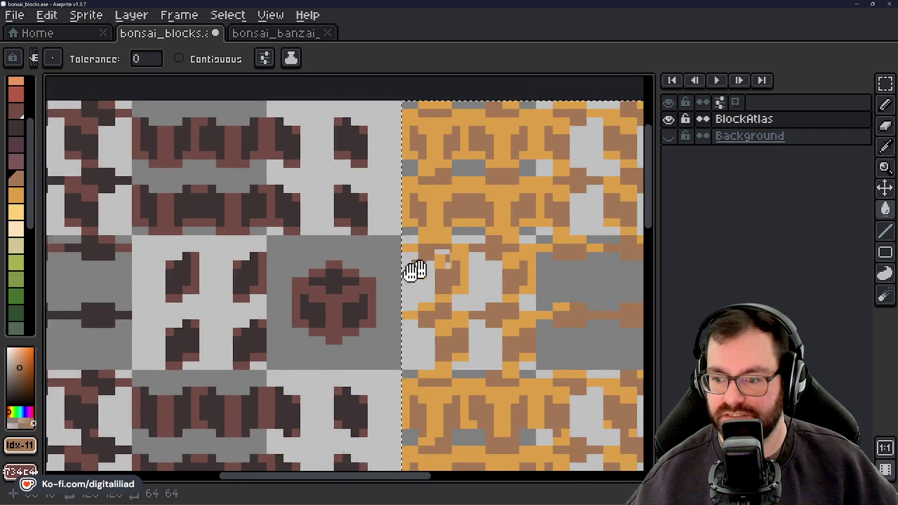
left_click_drag(428, 262, 280, 309)
left_click_drag(336, 240, 448, 167)
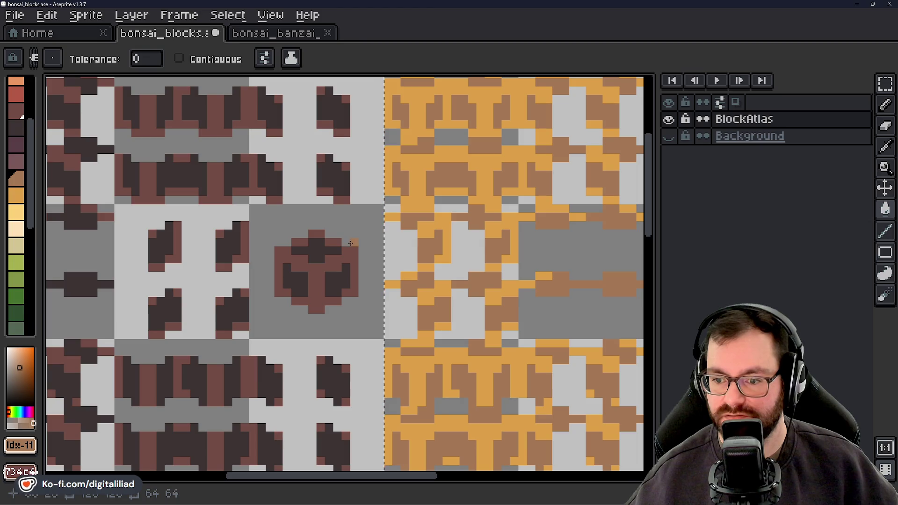
scroll(355, 243, "down", 4)
left_click(885, 82)
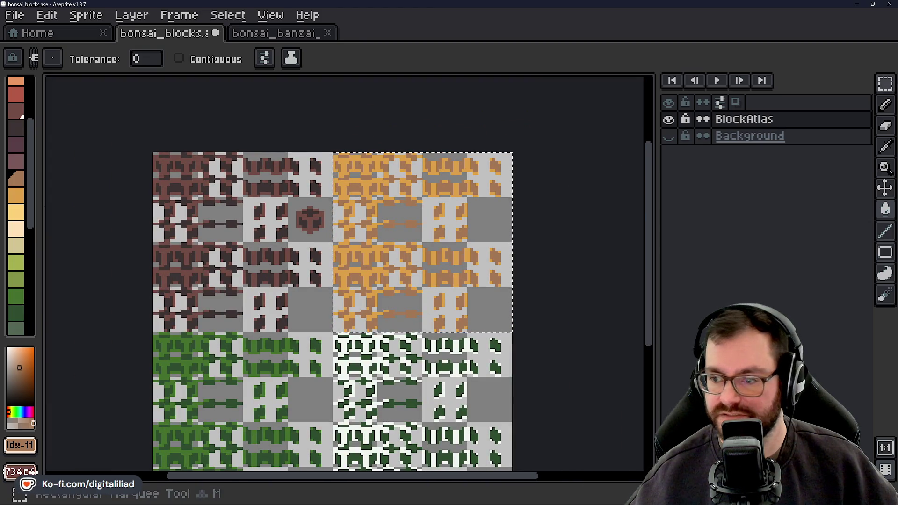
Clear the selection and save the recoloured atlas.
left_click(407, 115)
key("ctrl+s")
left_click_drag(347, 176, 384, 169)
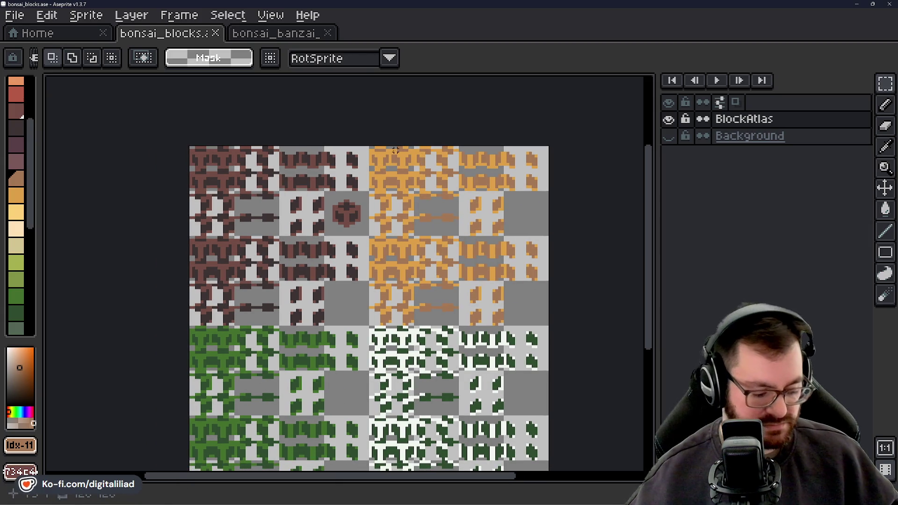
scroll(407, 201, "up", 3)
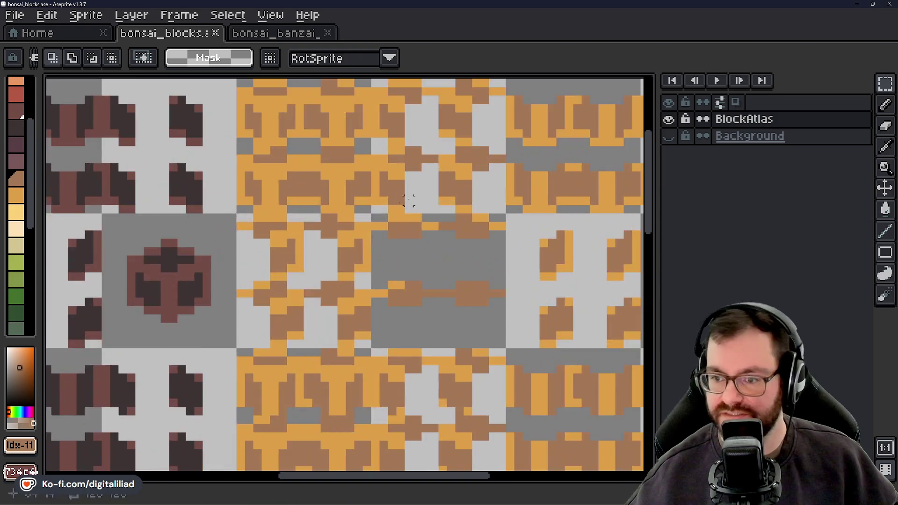
scroll(277, 119, "up", 2)
scroll(294, 102, "down", 2)
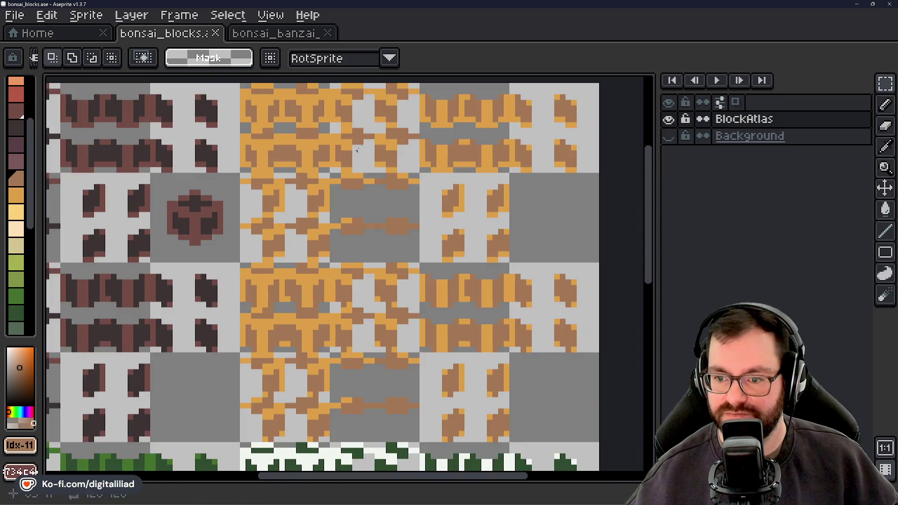
mouse_move(315, 255)
left_mouse_down()
mouse_move(257, 249)
mouse_move(348, 232)
mouse_move(361, 169)
left_mouse_up()
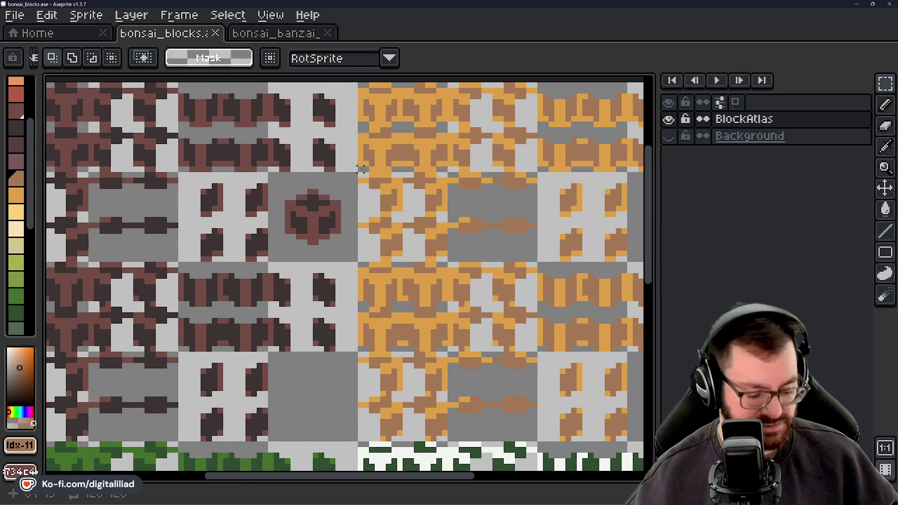
Export the atlas as bonsai_blocks.png and switch back to the Godot editor.
key("ctrl+alt+shift+s")
left_click(356, 279)
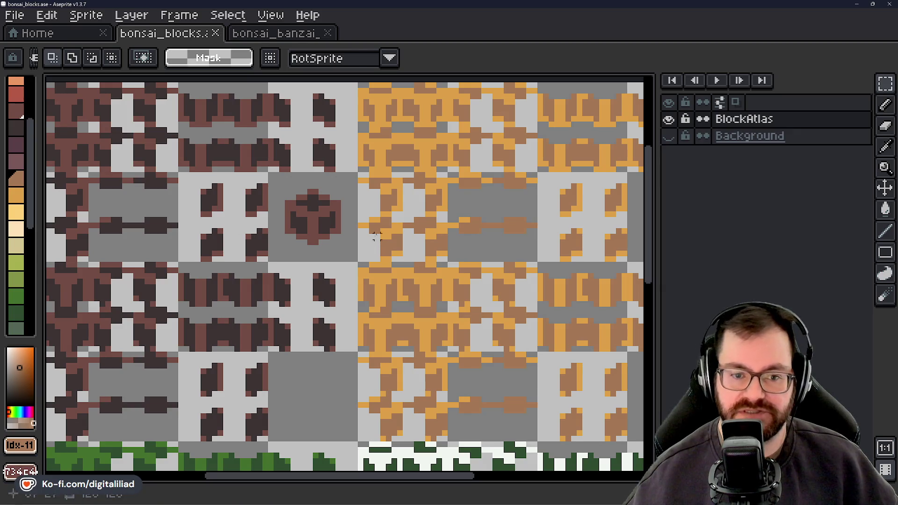
scroll(340, 299, "down", 1)
scroll(340, 298, "down", 1)
left_click_drag(342, 298, 354, 303)
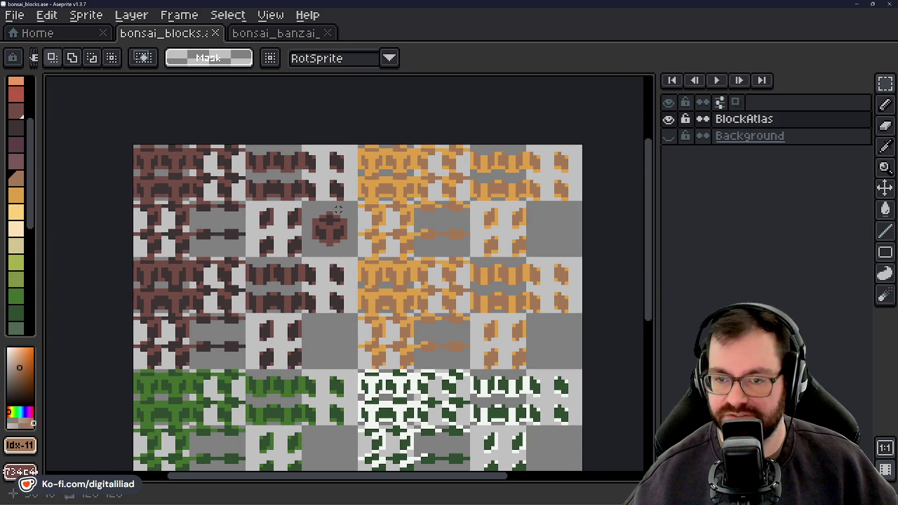
left_click(854, 5)
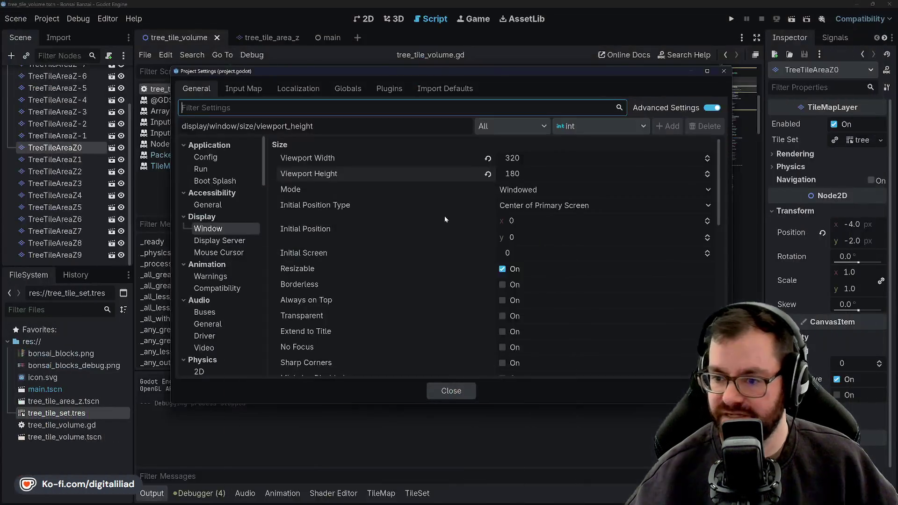
Close Project Settings and review tree_tile_volume.gd's variables, constants and _ready function.
left_click(451, 391)
left_click(364, 219)
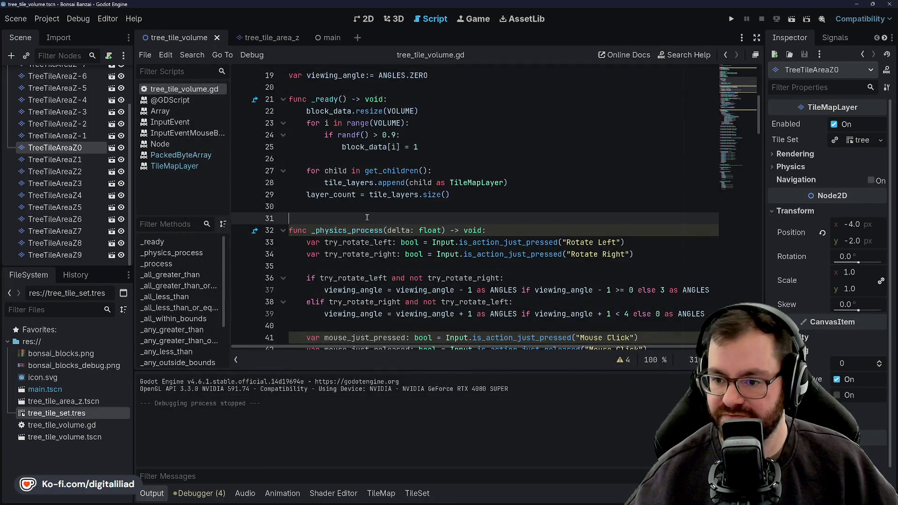
left_click(337, 159)
scroll(337, 160, "up", 3)
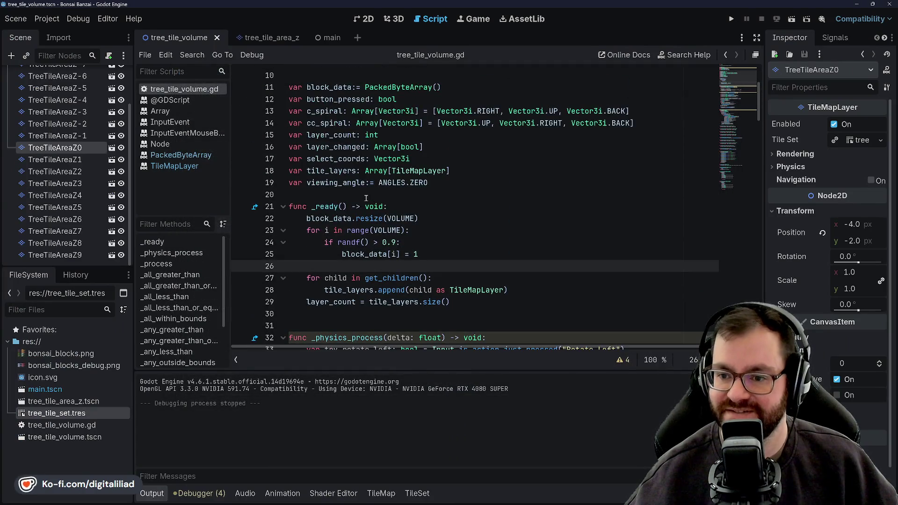
left_click(421, 194)
left_click(449, 158)
left_click(452, 170)
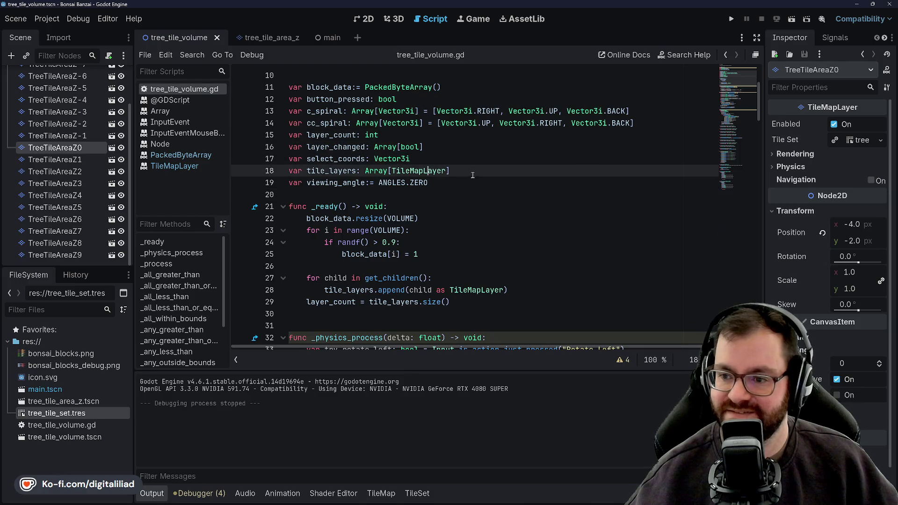
left_click(457, 194)
left_click(445, 218)
left_click(463, 231)
left_click(462, 254)
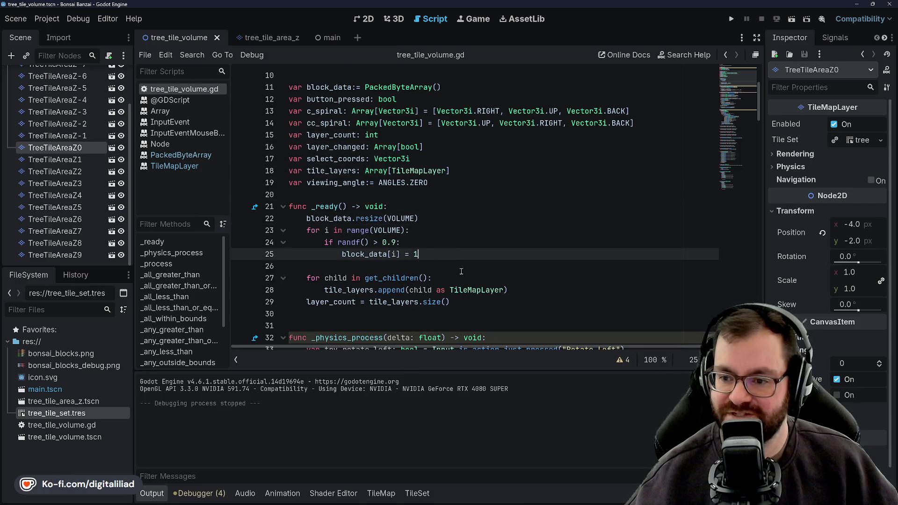
left_click(460, 278)
scroll(449, 268, "down", 2)
left_click(491, 254)
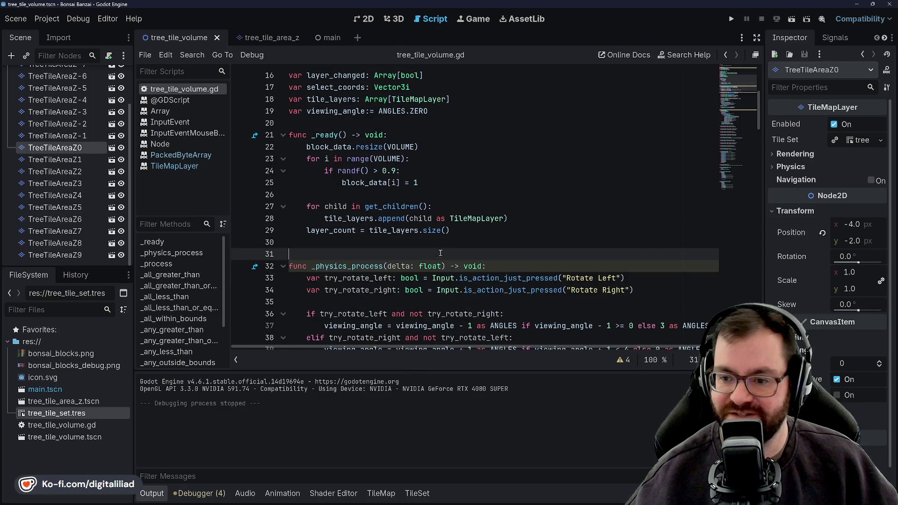
left_click(513, 230)
left_click(491, 206)
left_click(457, 183)
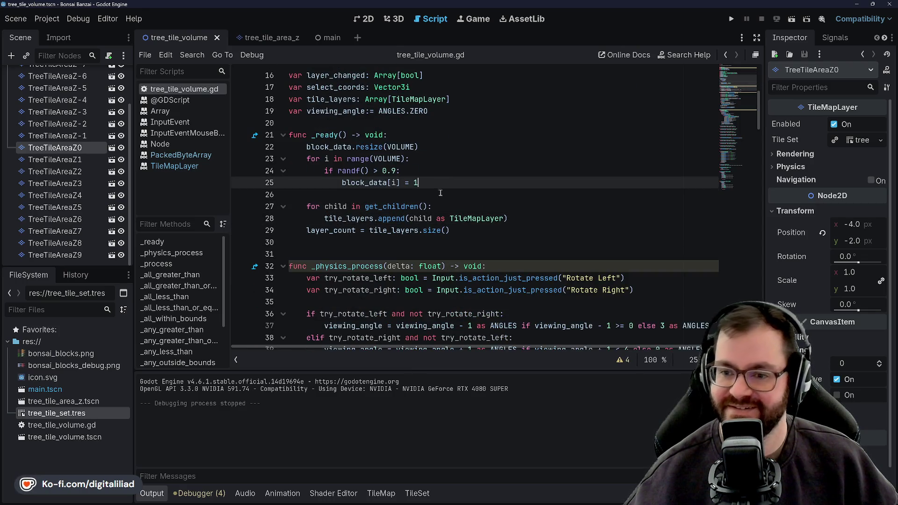
scroll(424, 179, "up", 3)
scroll(423, 178, "up", 2)
left_click(424, 135)
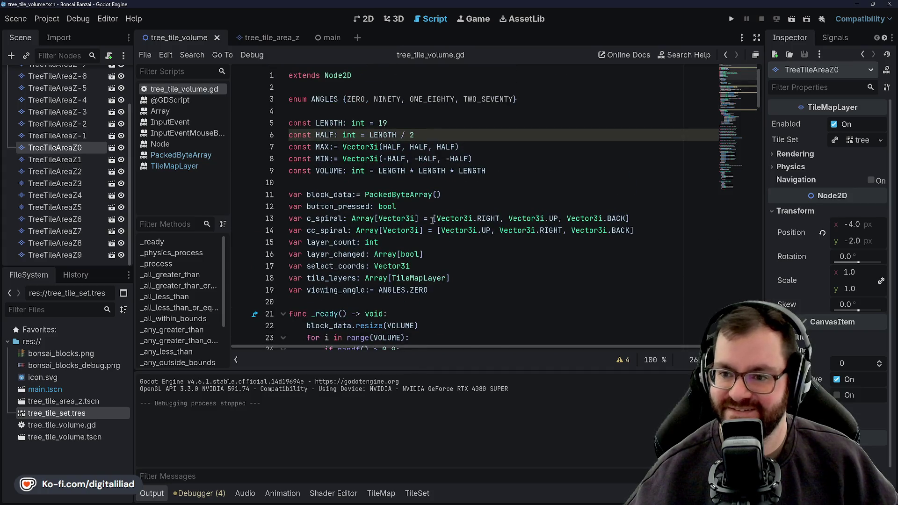
scroll(432, 218, "down", 4)
scroll(431, 224, "down", 4)
scroll(430, 242, "up", 8)
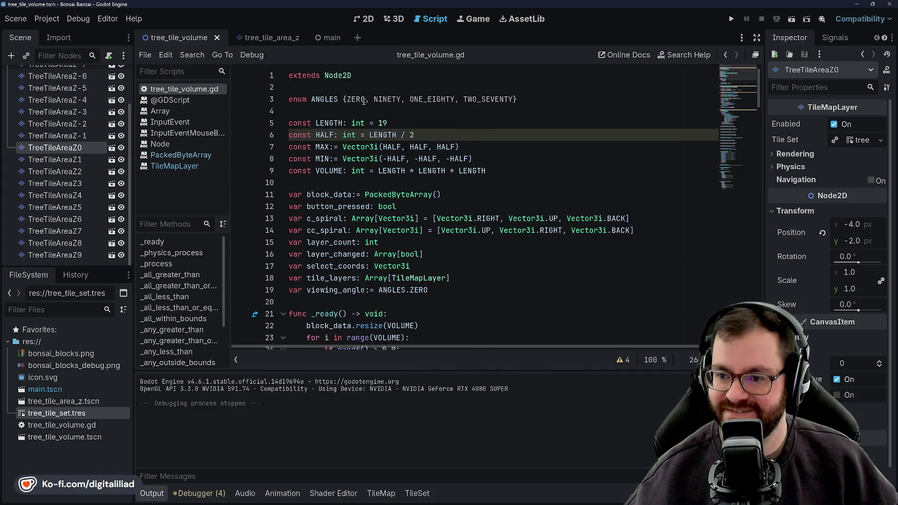
left_click(515, 170)
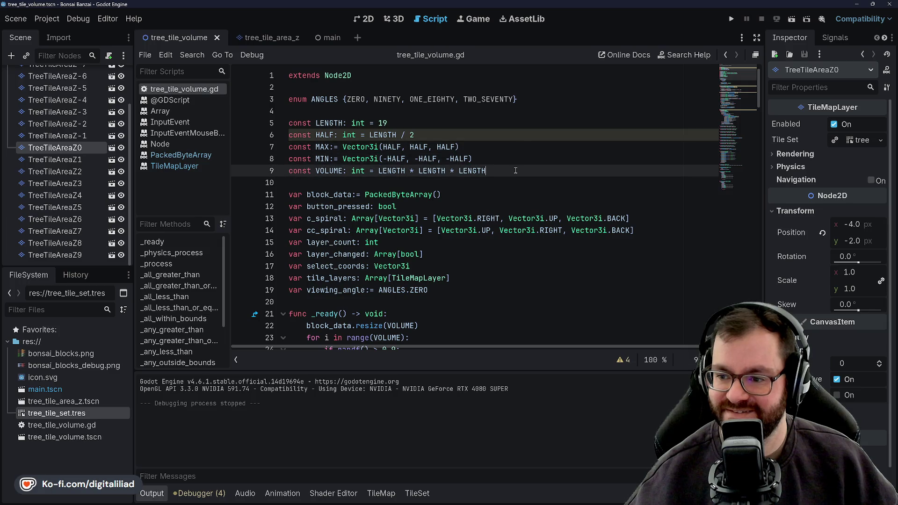
scroll(484, 183, "down", 3)
left_click(454, 189)
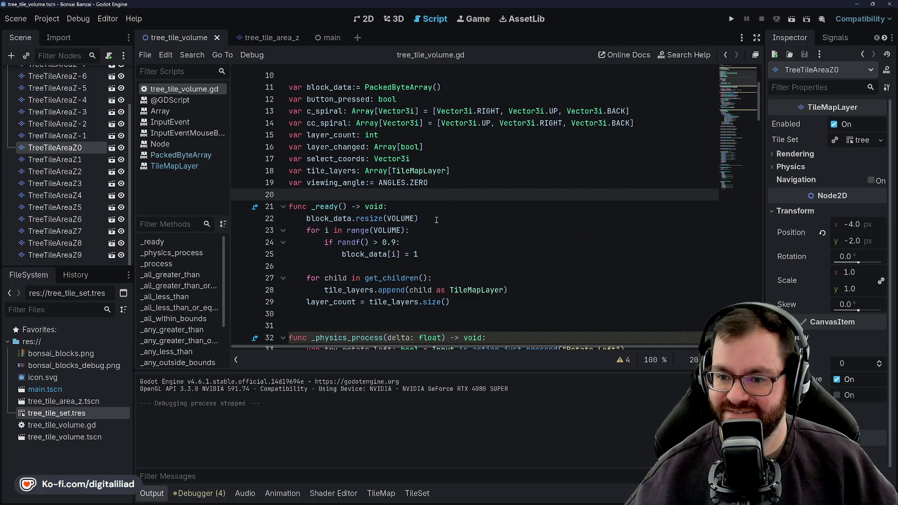
scroll(435, 220, "down", 3)
left_click(449, 194)
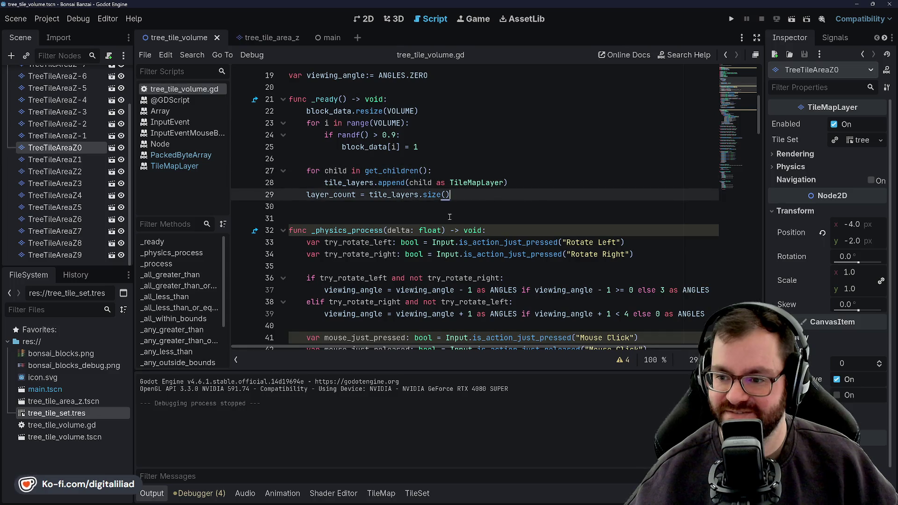
Run the project to test the re-exported block tiles in the voxel volume.
left_click(733, 19)
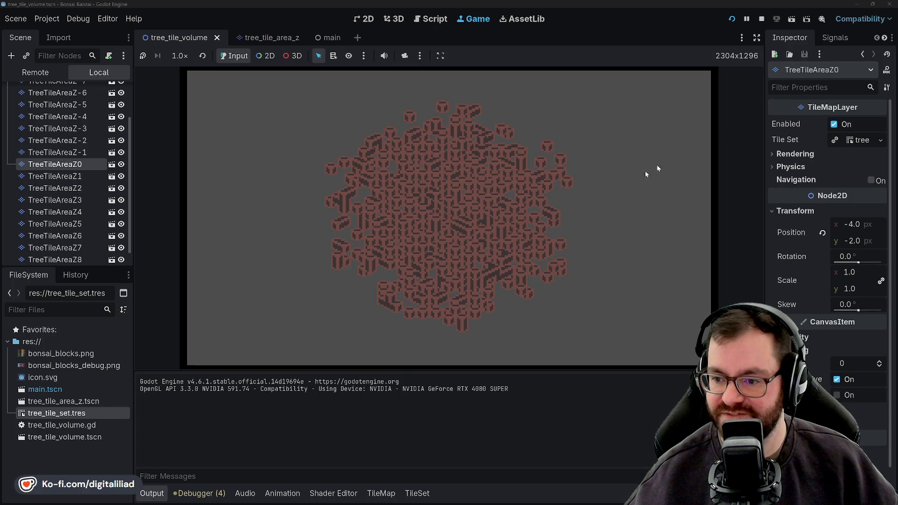
Stop the game, change line 24's randf() threshold from 0.9 to 0.5, save, and test-run the denser cube.
left_click(761, 18)
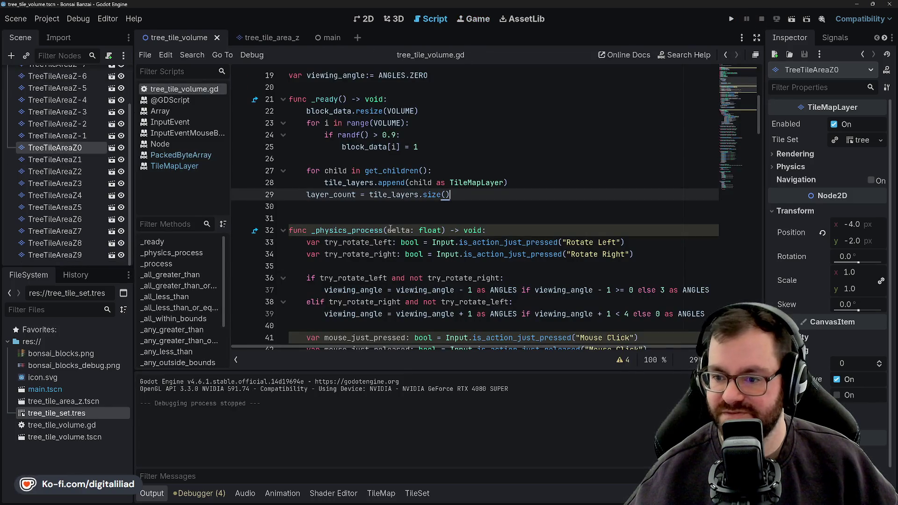
scroll(389, 229, "up", 3)
left_click(396, 242)
key("BackSpace")
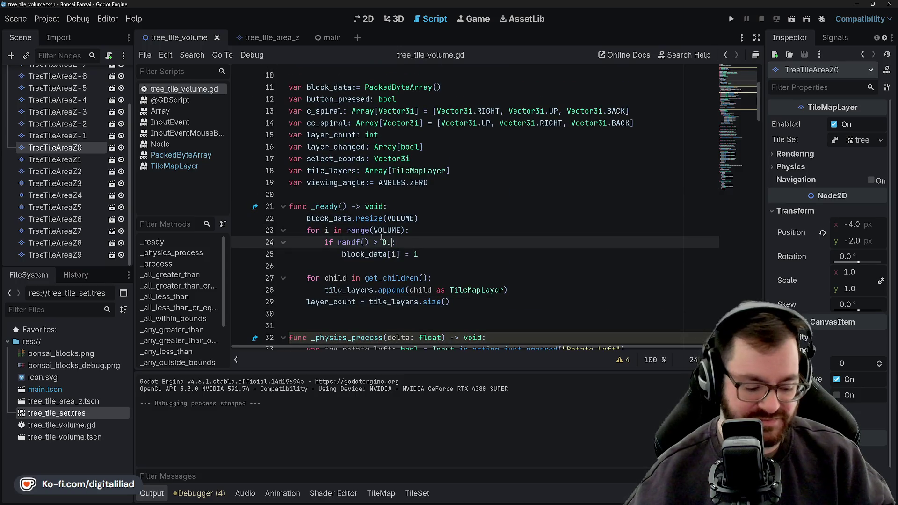
type("5")
key("ctrl+s")
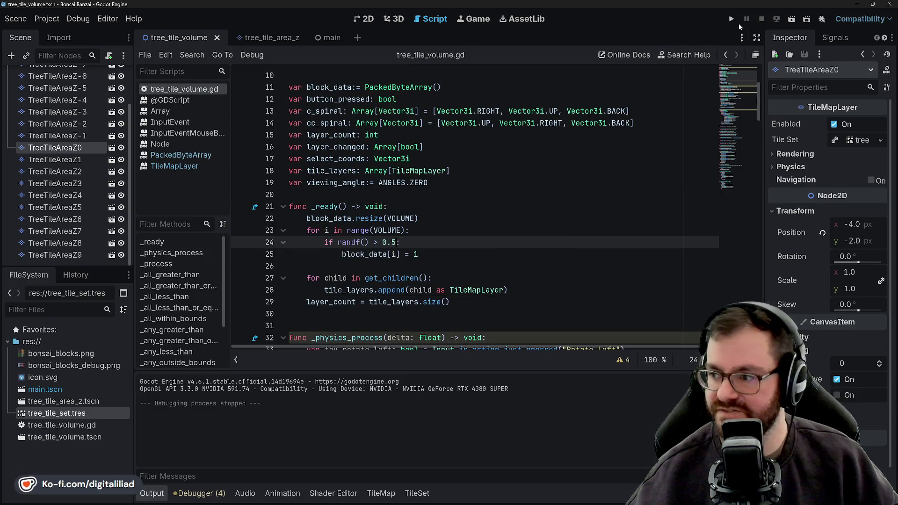
left_click(732, 19)
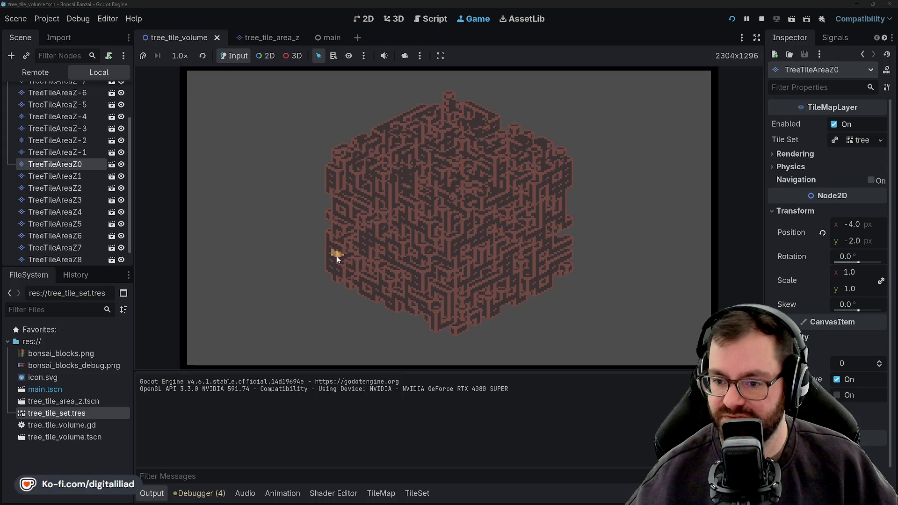
left_click(761, 19)
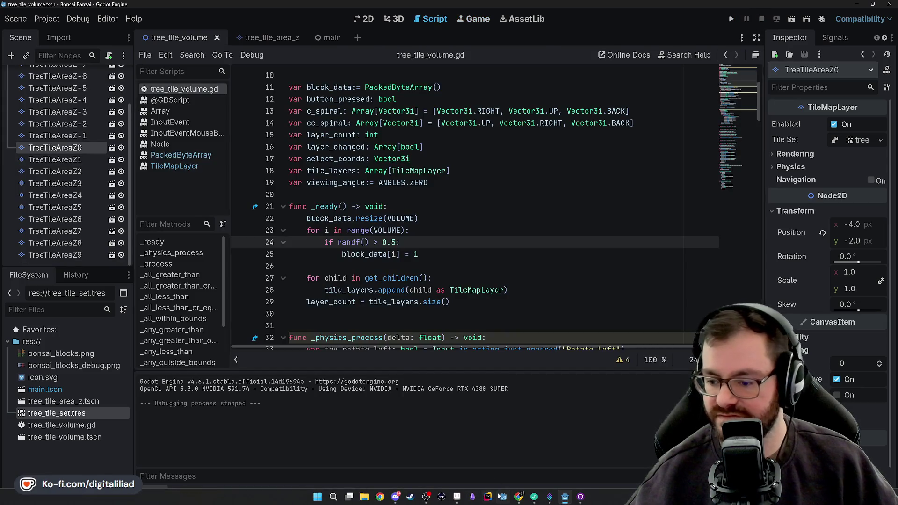
Back in Aseprite, choose a light green and marquee-select the lower-right green tile block.
left_click(456, 497)
scroll(397, 244, "down", 3)
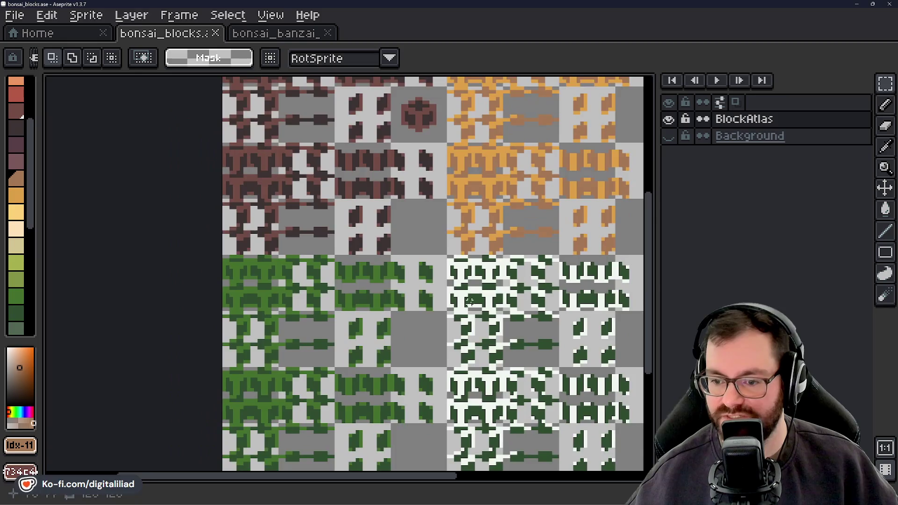
scroll(21, 231, "down", 3)
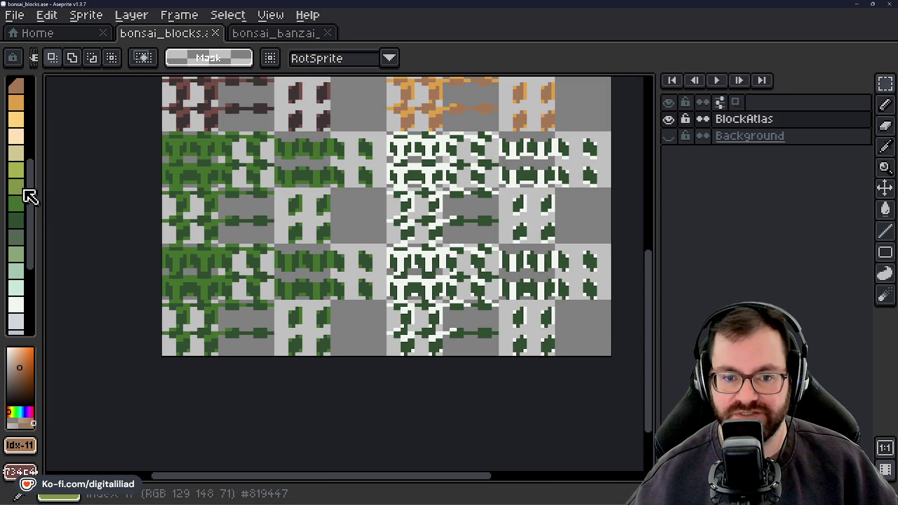
left_click(22, 189)
left_click(21, 205)
left_click(25, 222)
left_click(24, 254)
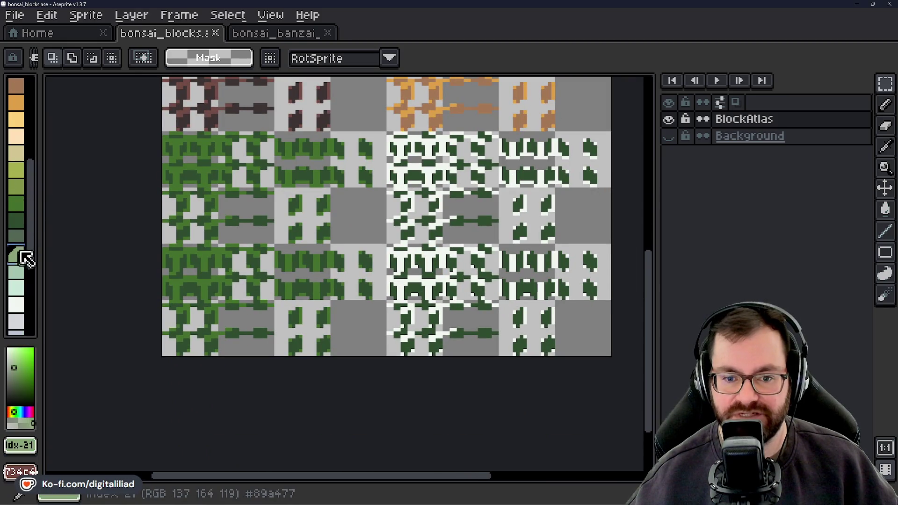
left_click(24, 237)
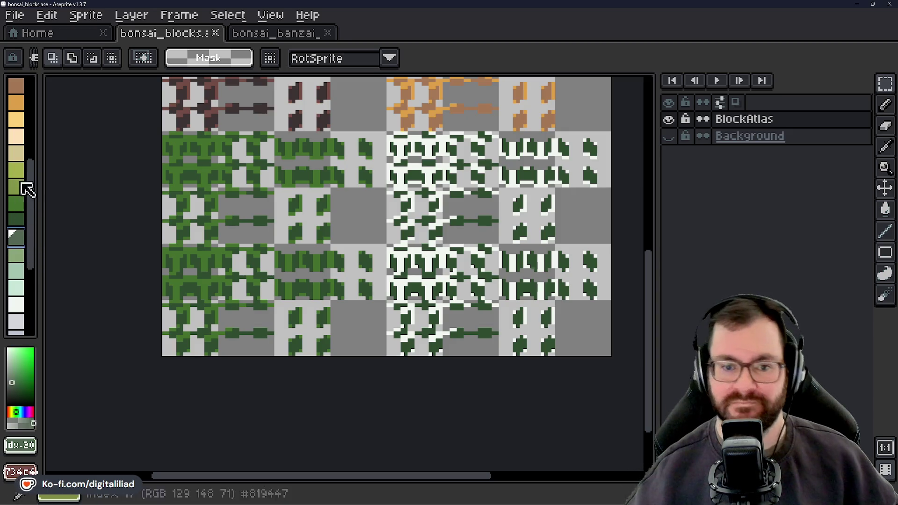
left_click(21, 187)
scroll(462, 185, "right", 2)
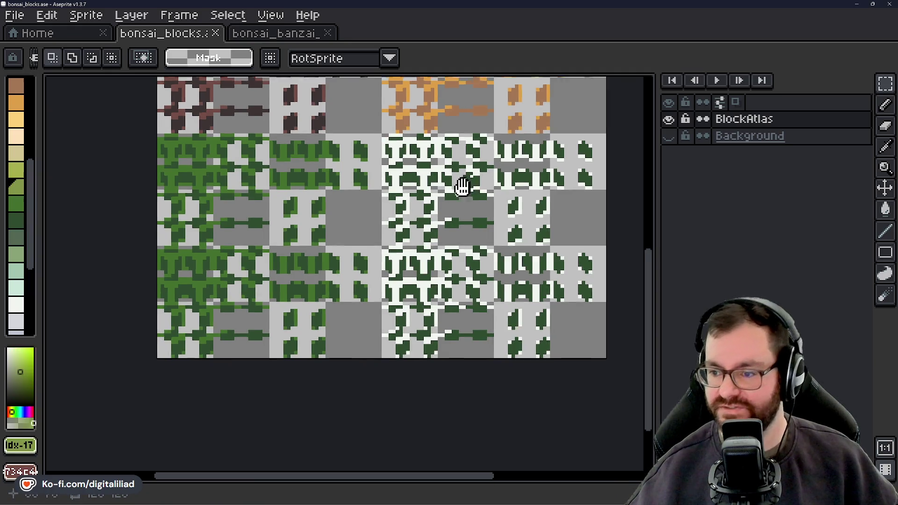
left_click_drag(360, 149, 558, 364)
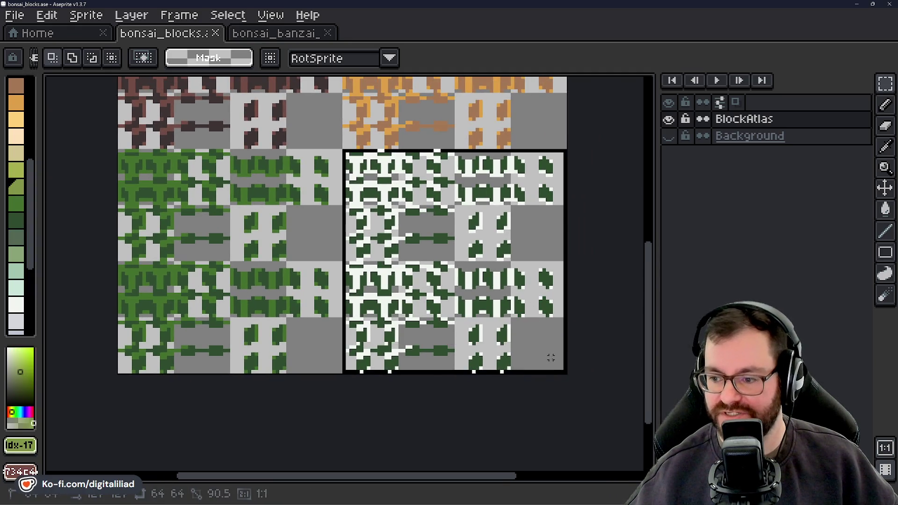
scroll(219, 196, "up", 3)
scroll(361, 315, "down", 1)
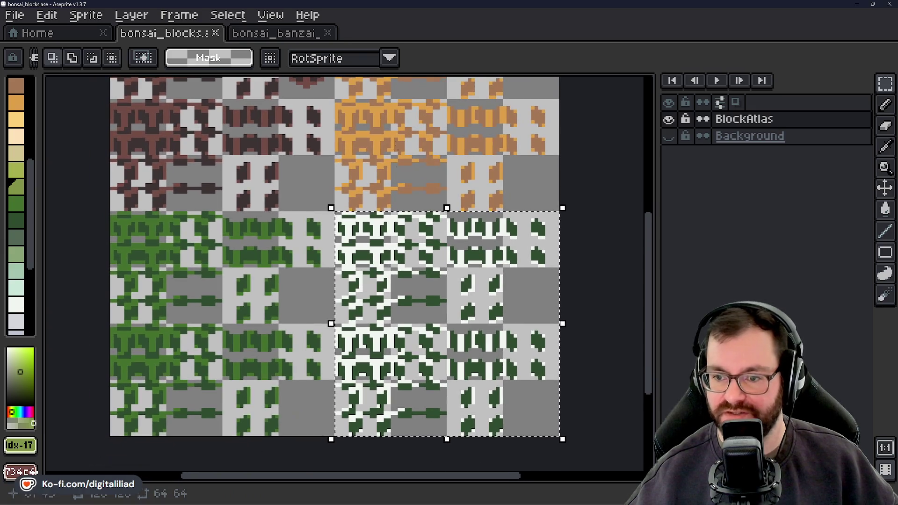
scroll(433, 281, "up", 2)
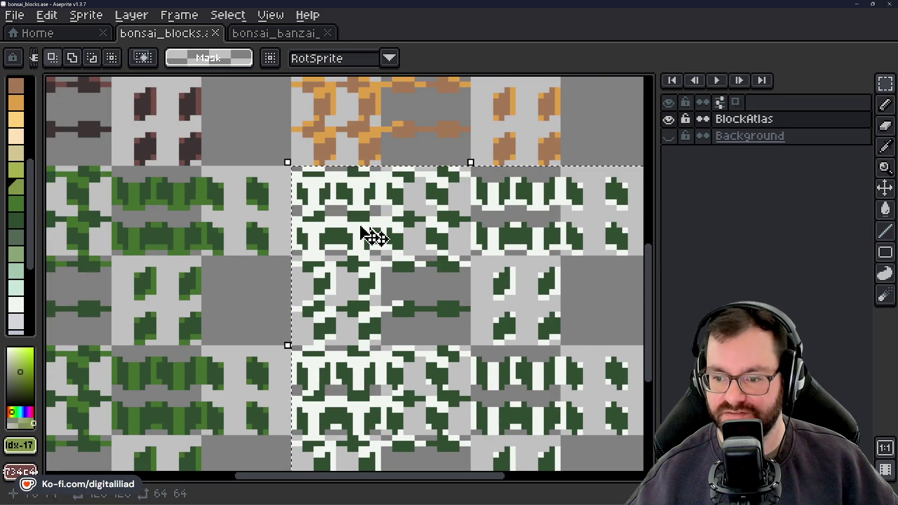
scroll(393, 229, "down", 1)
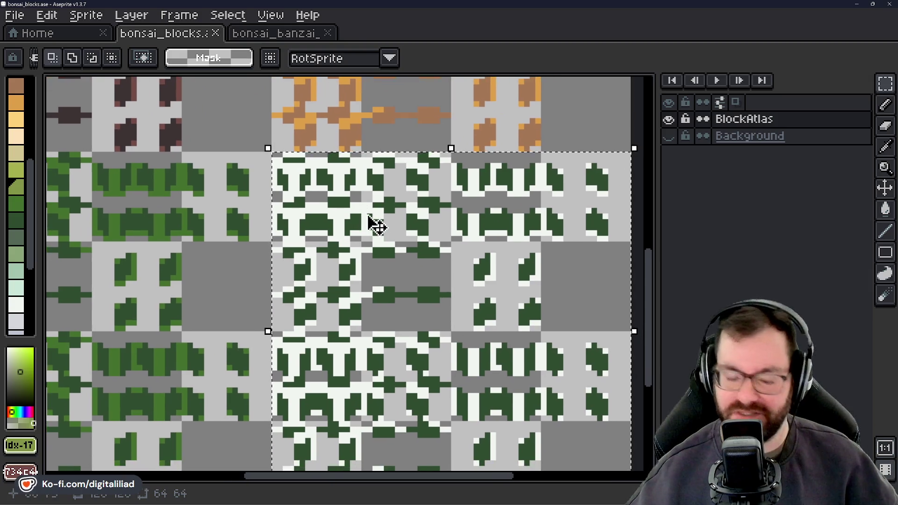
Fill the block's dark green pixels light green and its white pixels yellow-green, then deselect.
key("g")
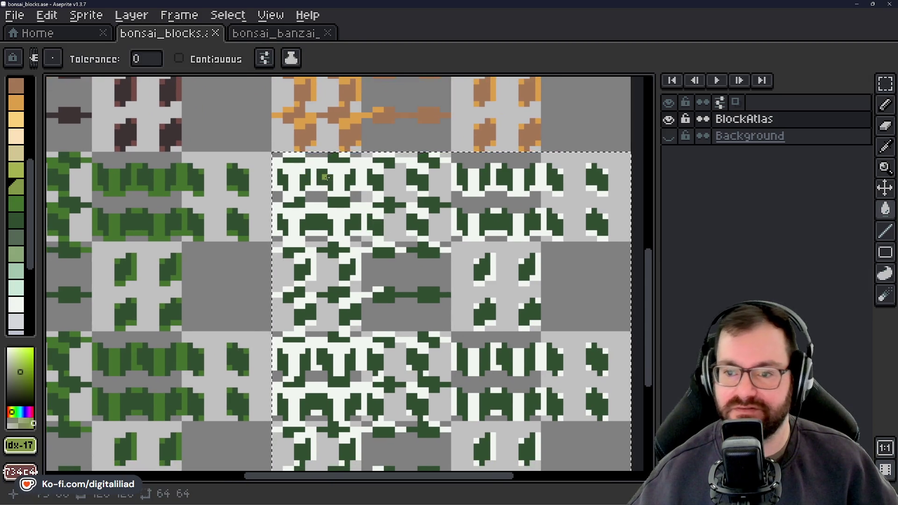
left_click(317, 226)
left_click(16, 170)
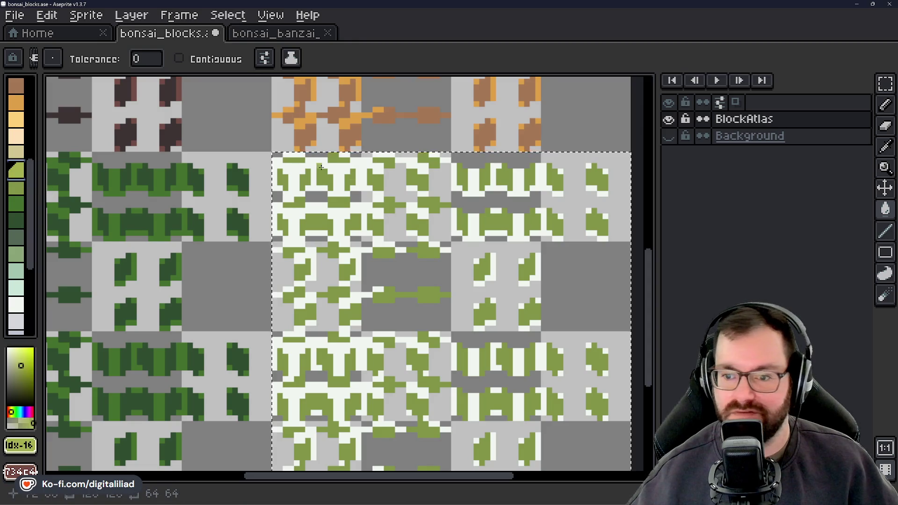
left_click(298, 166)
scroll(299, 197, "down", 4)
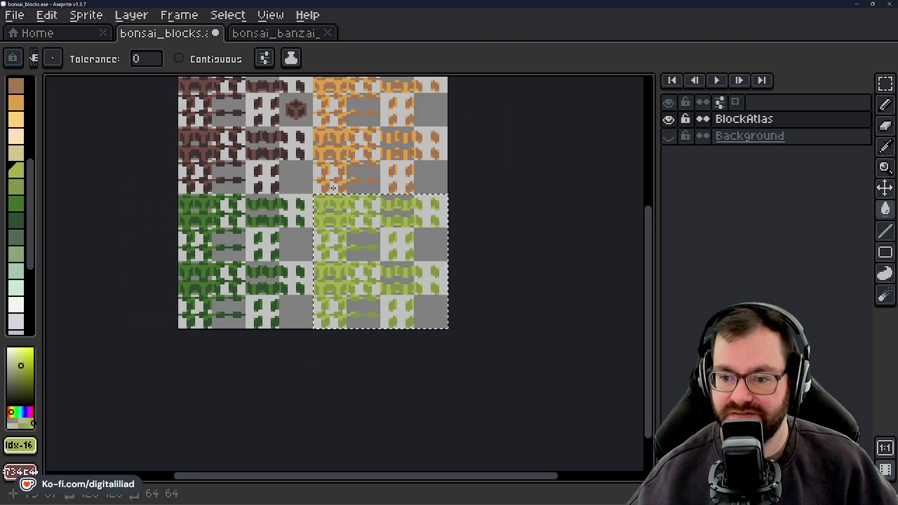
left_click_drag(333, 193, 351, 237)
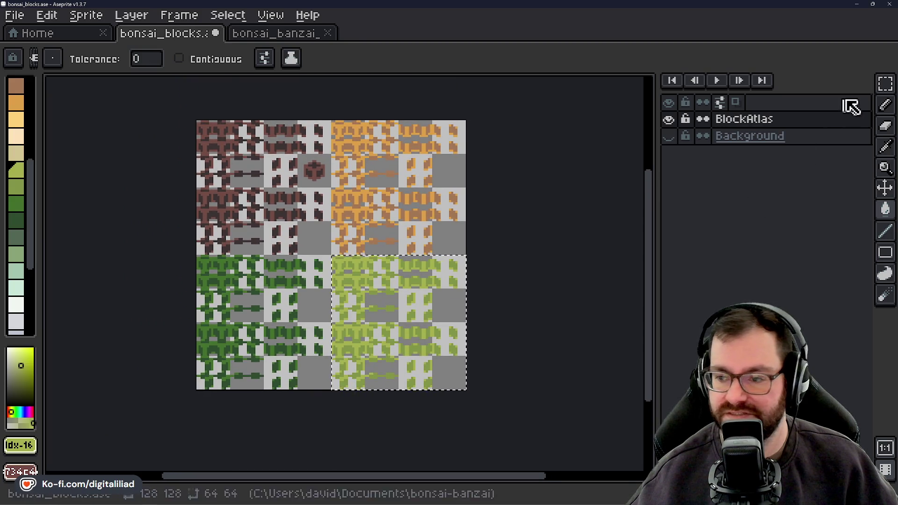
left_click(887, 85)
left_click(513, 181)
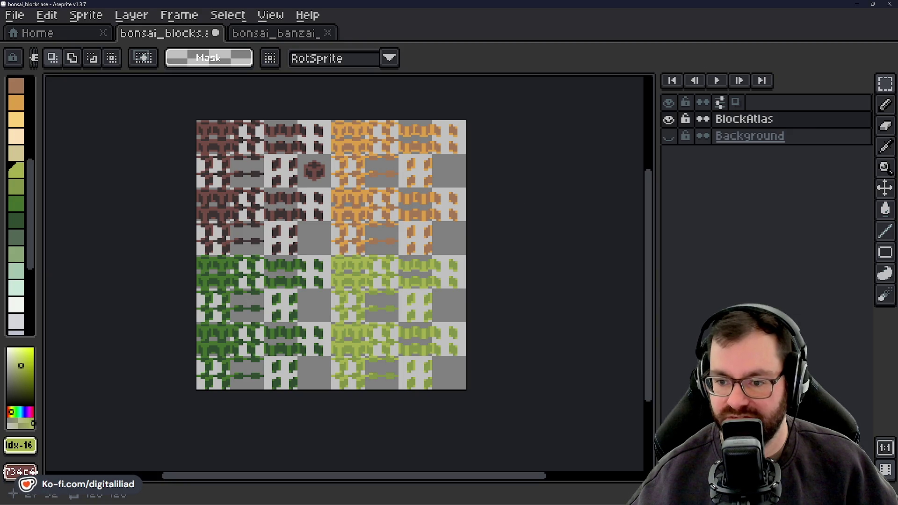
Save the atlas and bring up the export settings for bonsai_blocks.png.
left_click_drag(420, 268, 452, 258)
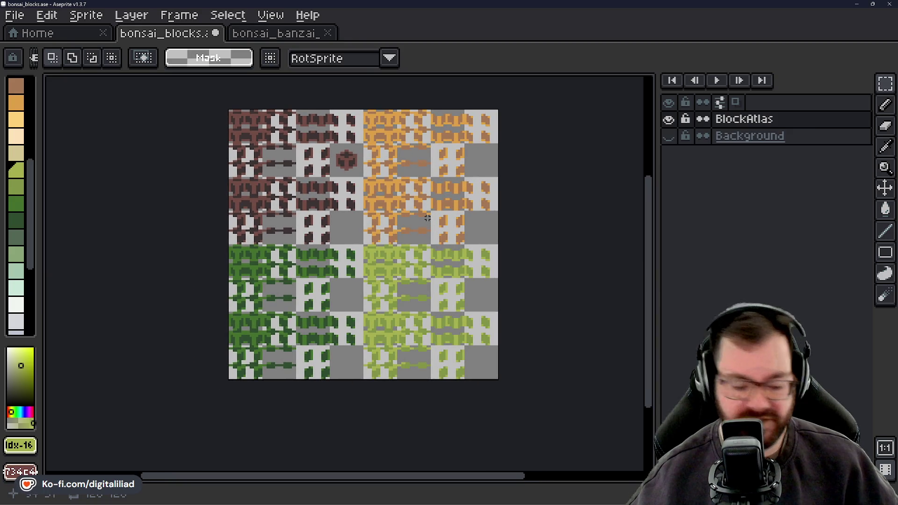
key("ctrl+s")
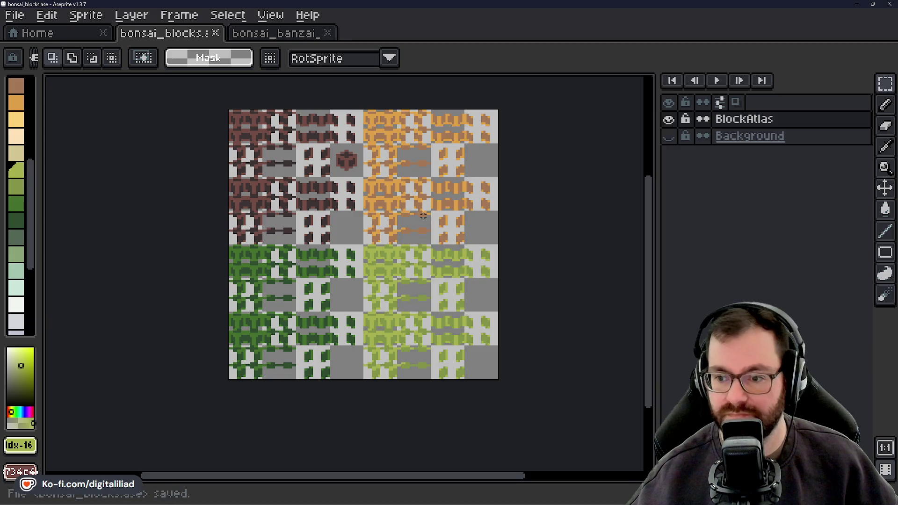
key("ctrl+alt+shift+s")
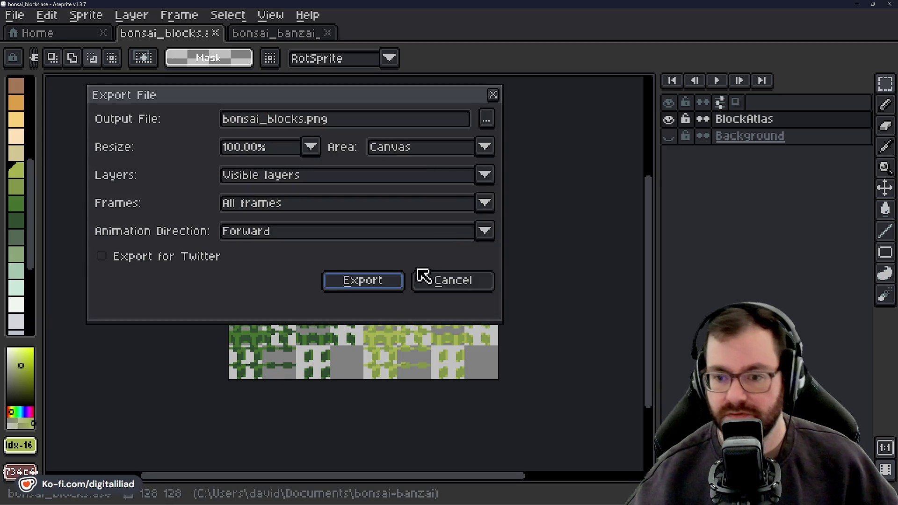
Export the light-green tile atlas to bonsai_blocks.png.
left_click(384, 282)
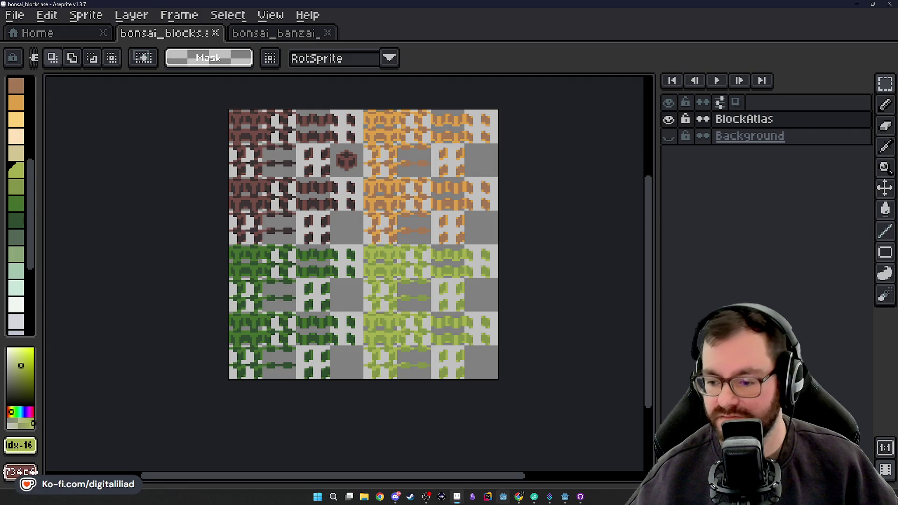
Return to Godot and look over the block generation lines in tree_tile_volume.gd.
left_click(565, 496)
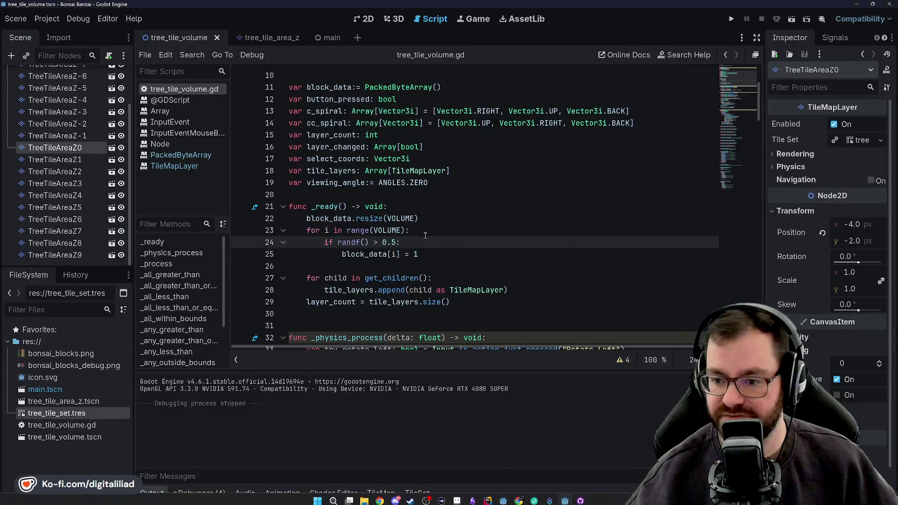
key("Up")
key("Up")
key("Down")
key("Down")
left_click(439, 254)
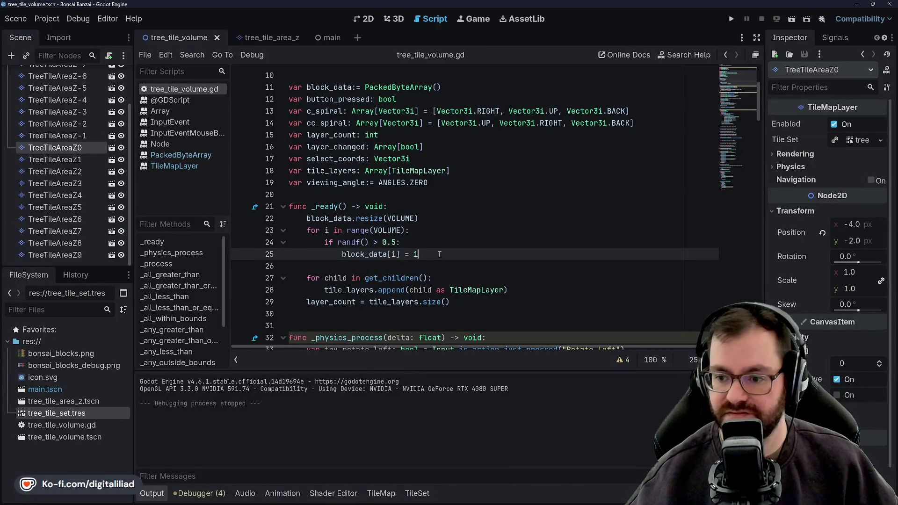
left_click(414, 207)
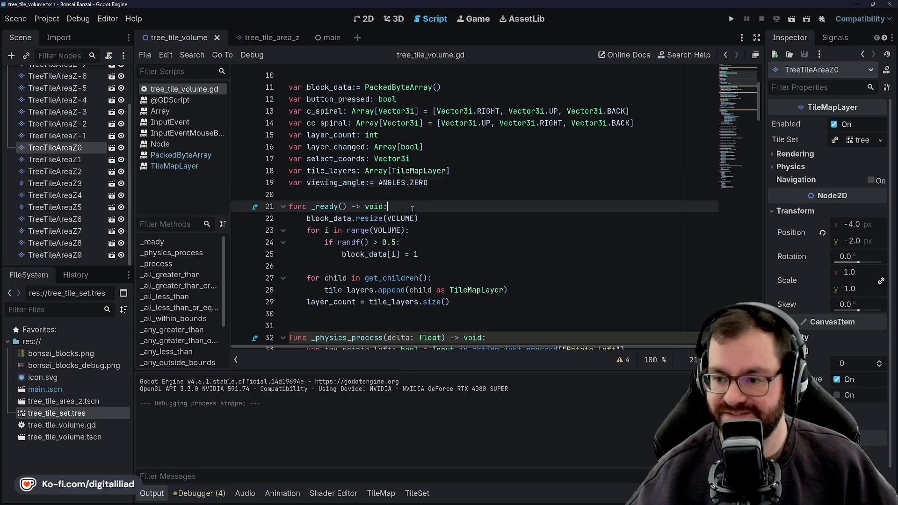
left_click(423, 198)
scroll(423, 199, "up", 3)
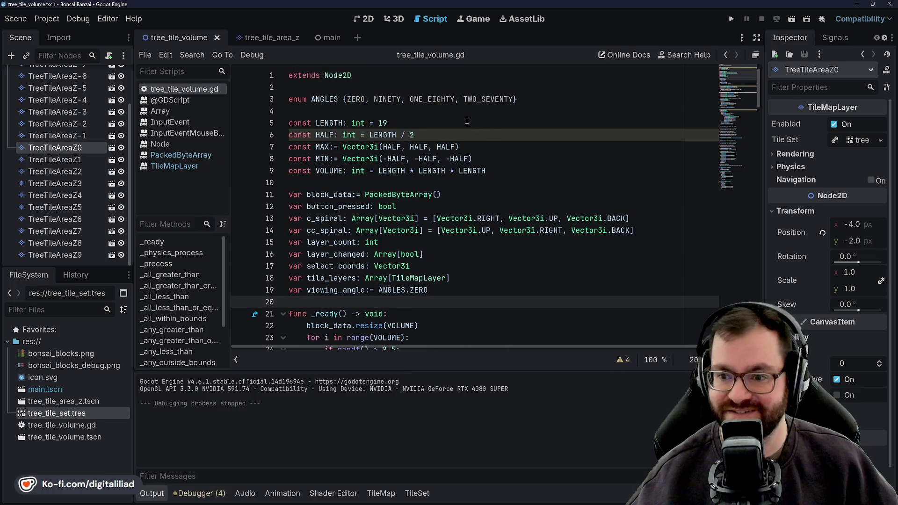
left_click(476, 147)
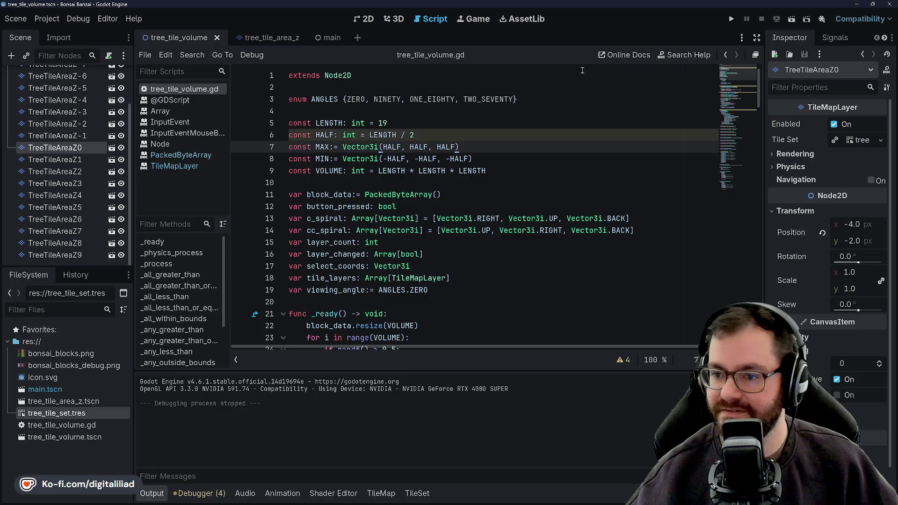
Run the project to view the brown tree cube, then stop the game.
left_click(730, 18)
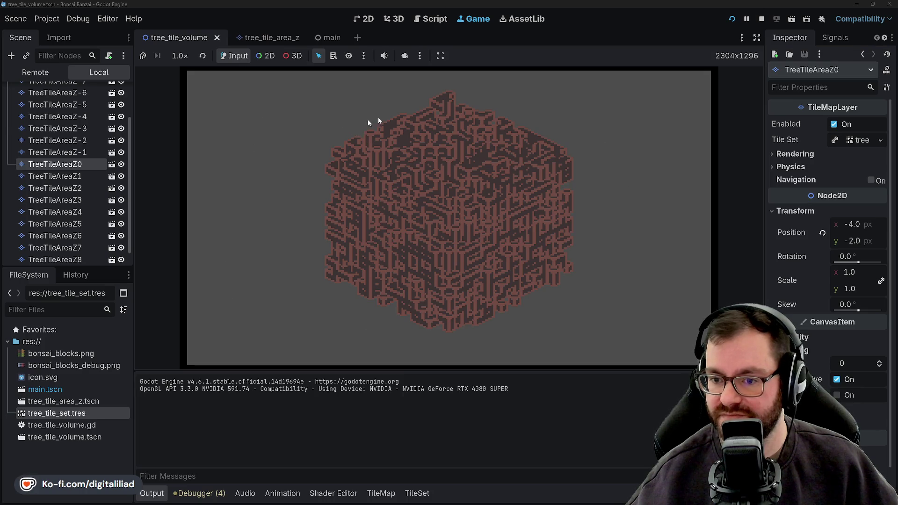
left_click(762, 18)
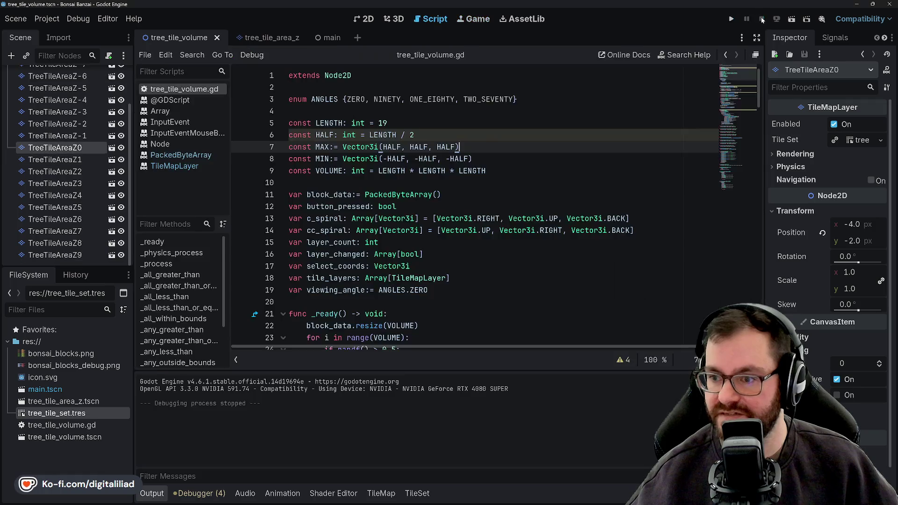
Inspect the Rendering renderer, texture and environment pages in Project Settings.
left_click(21, 20)
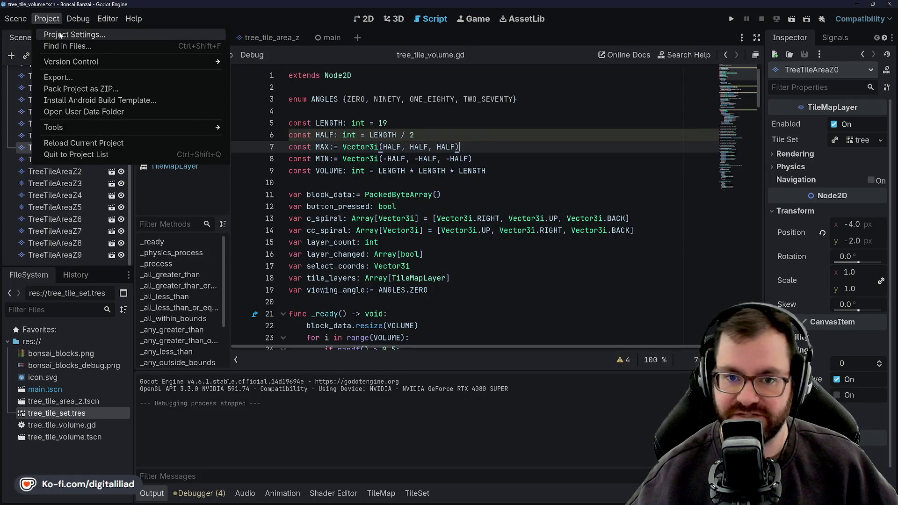
left_click(60, 35)
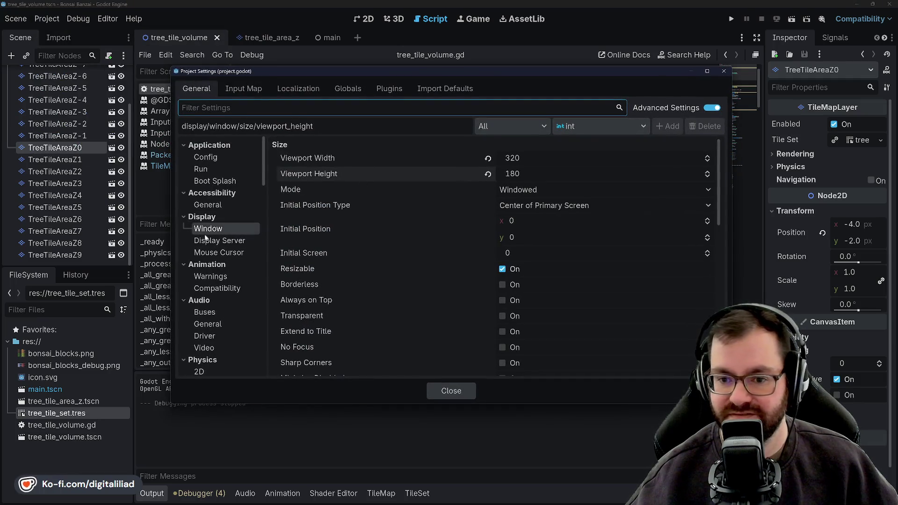
scroll(210, 274, "down", 1)
scroll(210, 253, "up", 1)
scroll(214, 218, "down", 2)
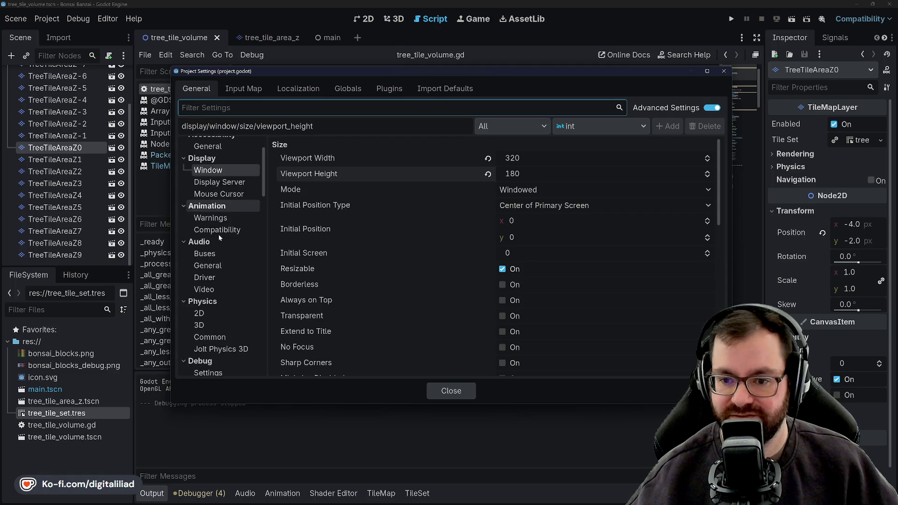
scroll(232, 246, "down", 1)
scroll(218, 223, "down", 1)
scroll(218, 233, "down", 3)
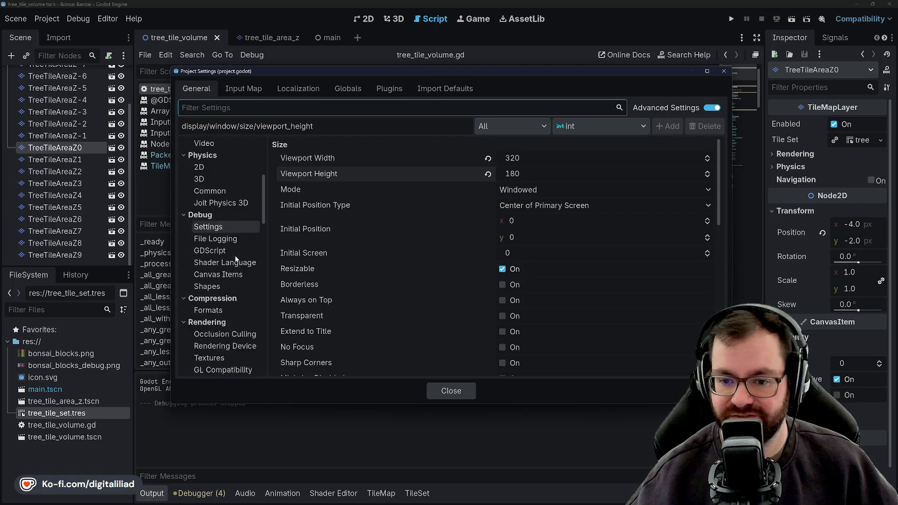
scroll(227, 242, "down", 2)
scroll(228, 258, "down", 2)
left_click(220, 266)
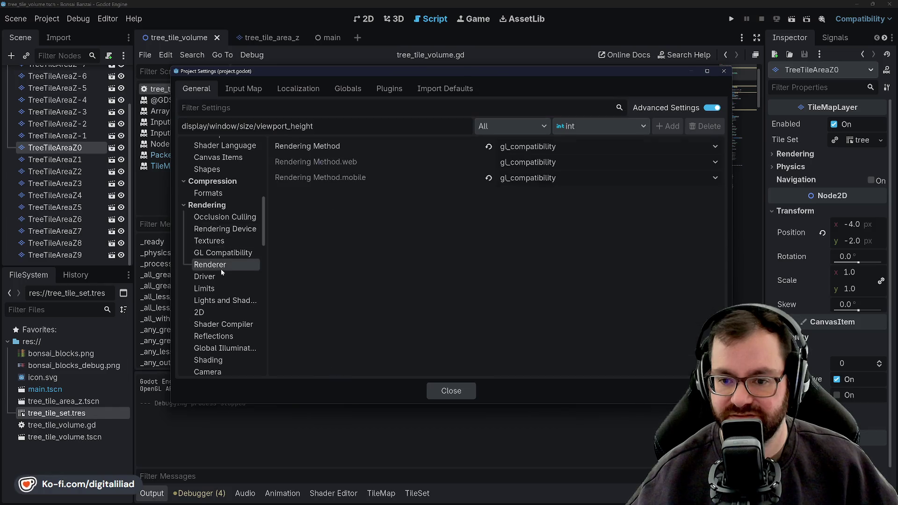
left_click(218, 242)
scroll(336, 248, "down", 4)
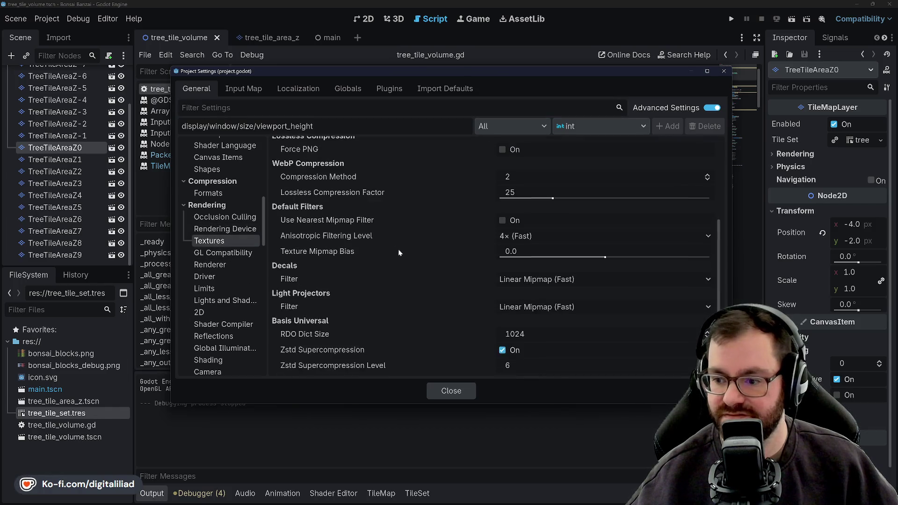
scroll(335, 248, "up", 4)
scroll(210, 238, "down", 1)
scroll(208, 245, "down", 1)
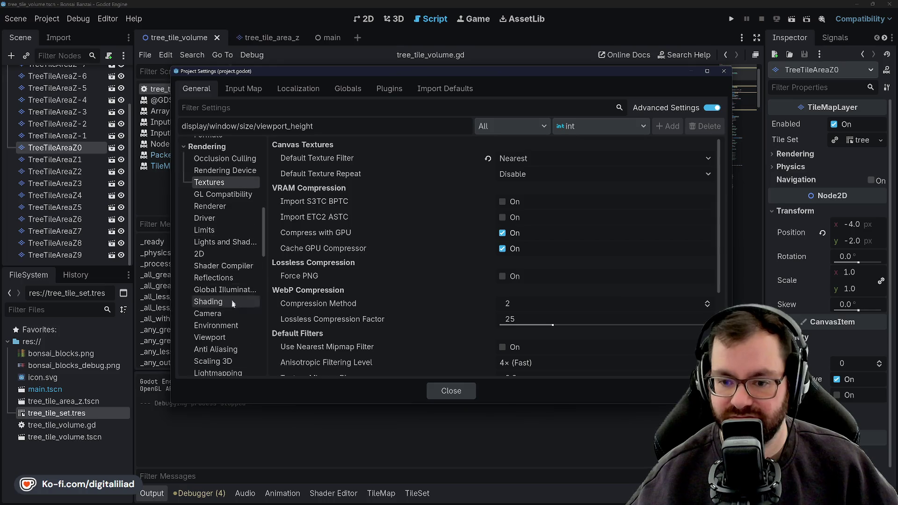
left_click(215, 326)
scroll(414, 215, "down", 3)
scroll(391, 247, "down", 3)
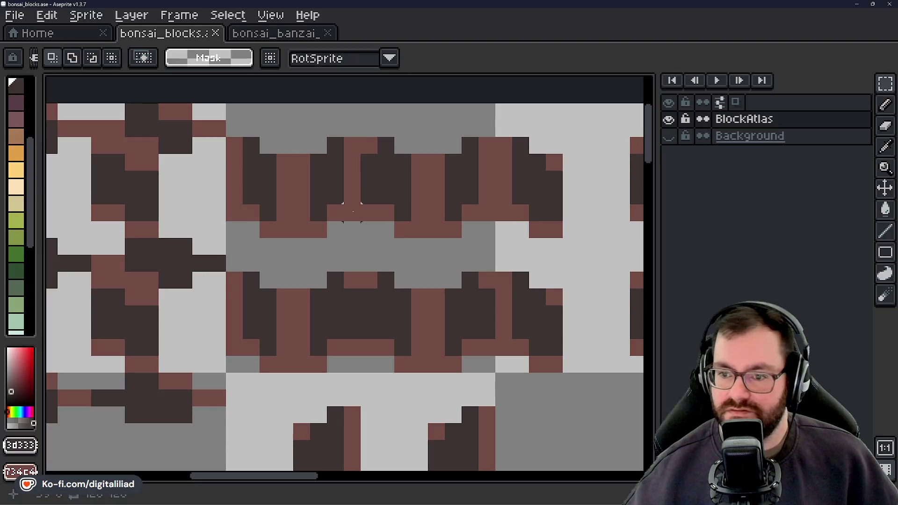
With the Pencil, recolour stray pixels and darken the edge of the brown tiles.
key("b")
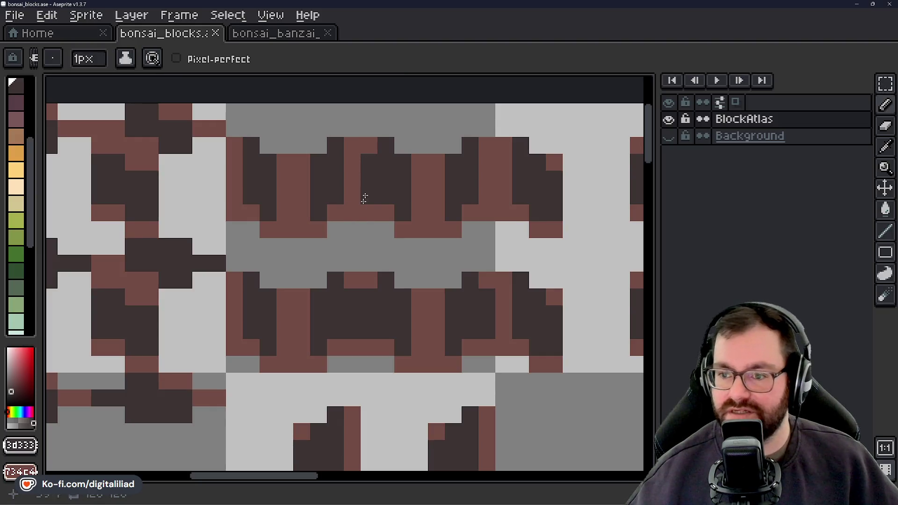
scroll(370, 144, "down", 2)
scroll(360, 296, "down", 2)
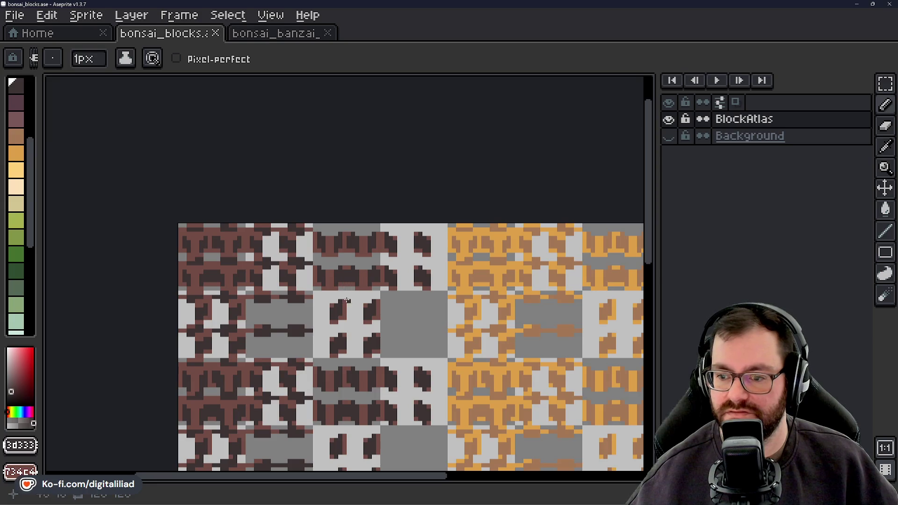
scroll(403, 281, "up", 4)
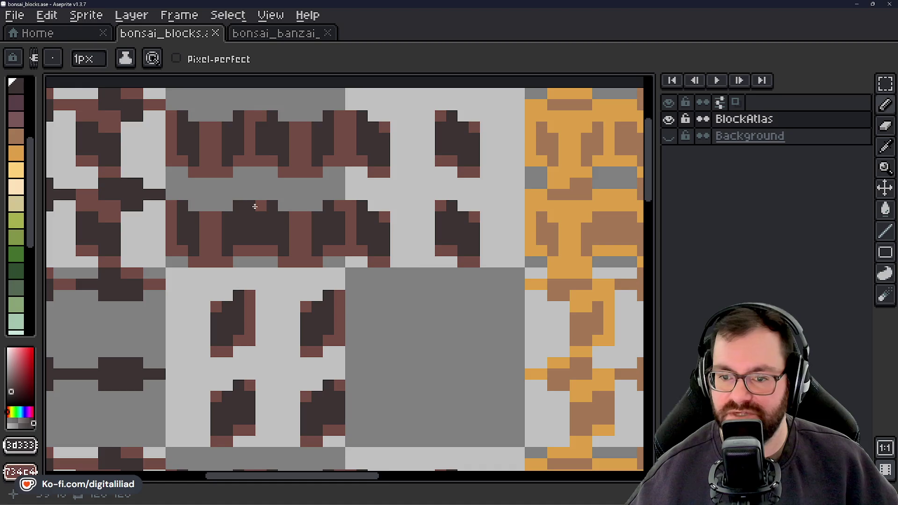
left_click(257, 208)
scroll(253, 239, "up", 2)
scroll(252, 239, "right", 2)
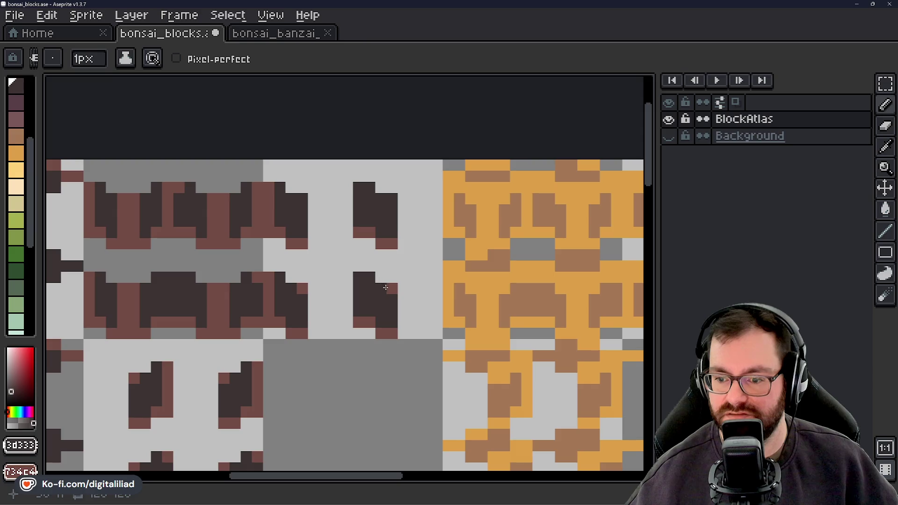
left_click_drag(305, 303, 455, 226)
scroll(426, 345, "down", 2)
scroll(425, 345, "right", 1)
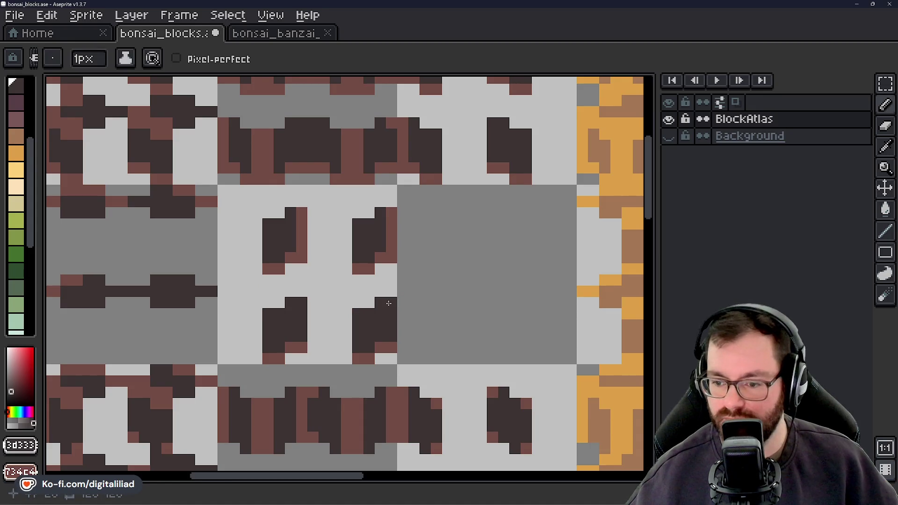
scroll(407, 246, "down", 4)
scroll(414, 204, "left", 1)
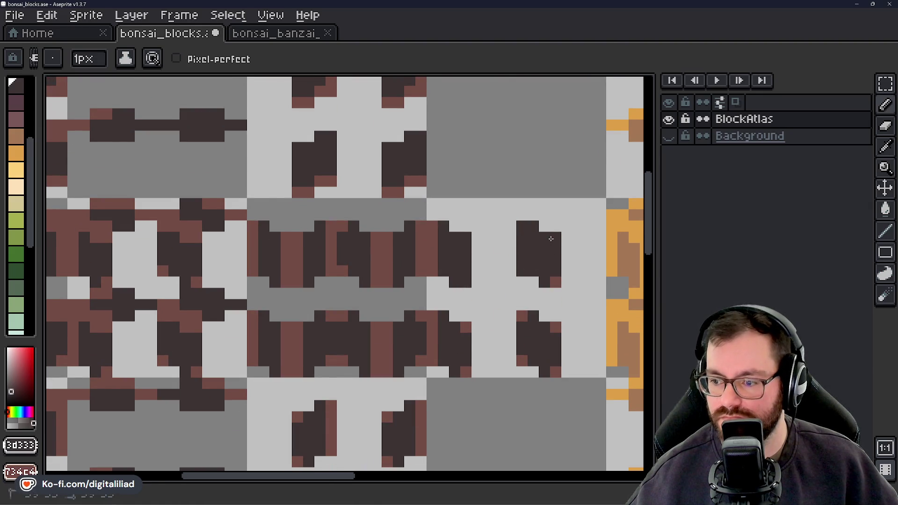
scroll(482, 331, "down", 1)
scroll(481, 330, "left", 1)
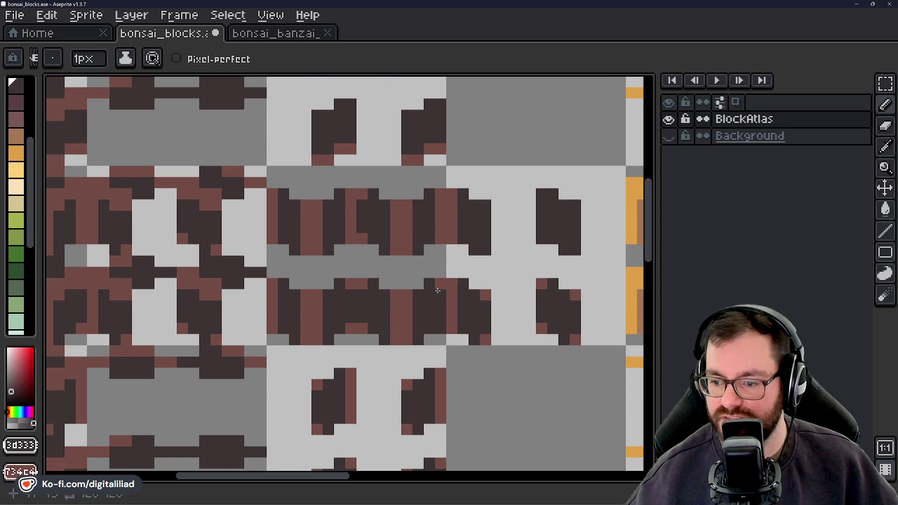
left_click_drag(369, 297, 347, 284)
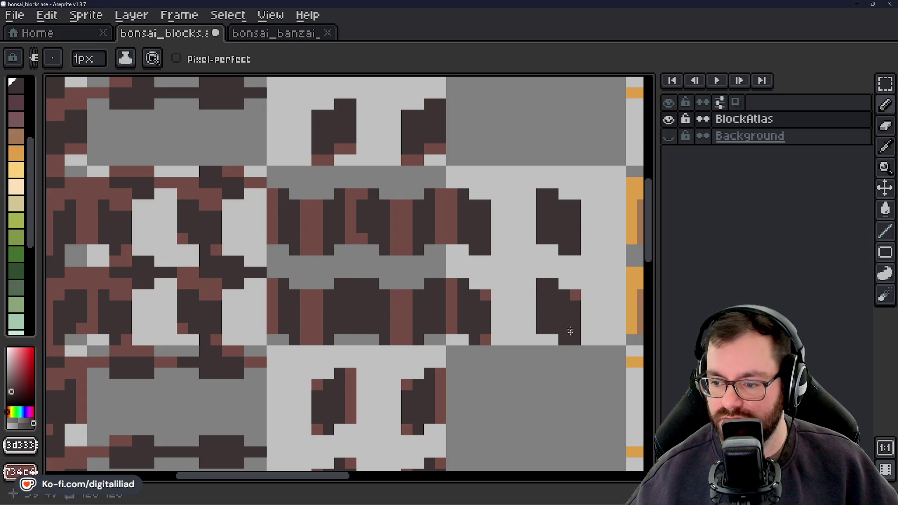
scroll(484, 341, "down", 5)
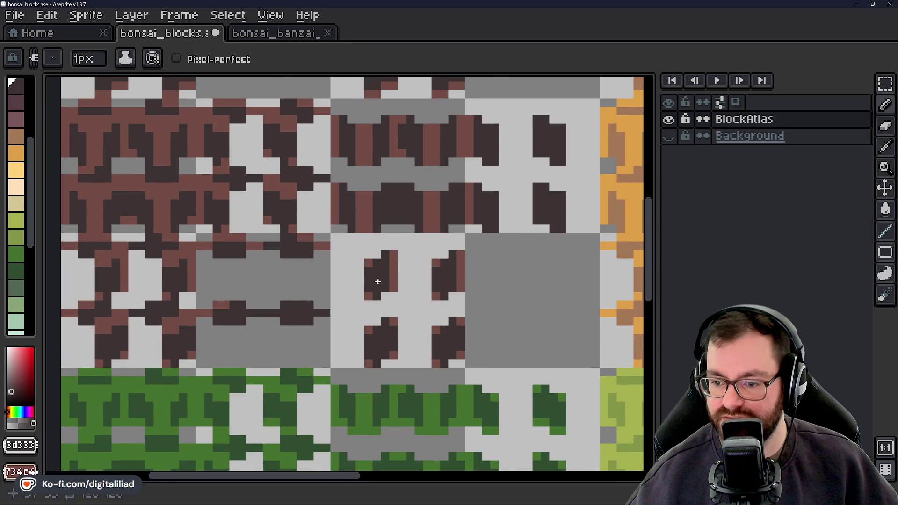
left_click(355, 257)
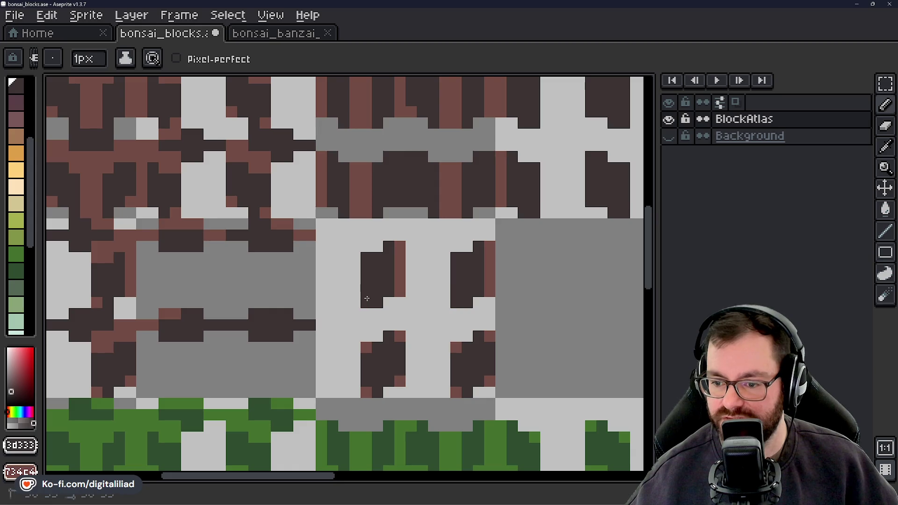
Fix a stray dark pixel, undo a misstep, and save the block atlas.
key("ctrl+z")
left_click(400, 337)
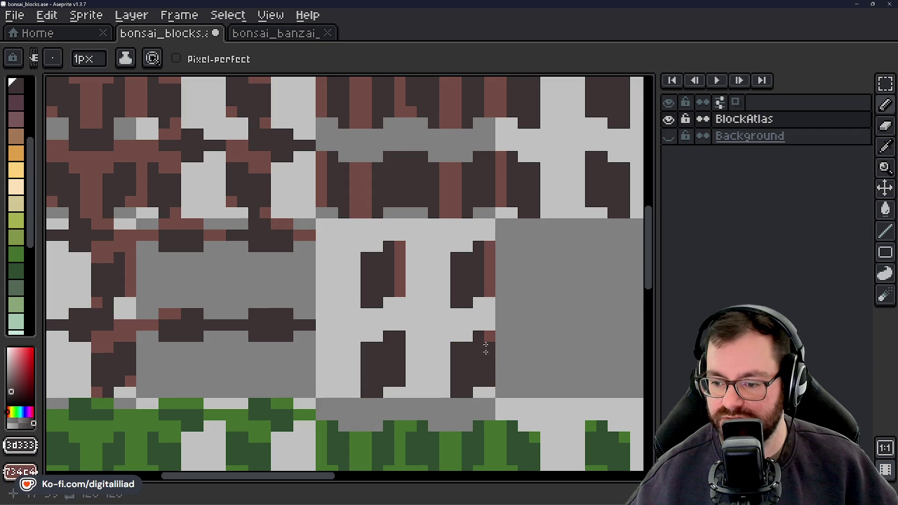
scroll(318, 325, "left", 5)
scroll(314, 328, "left", 1)
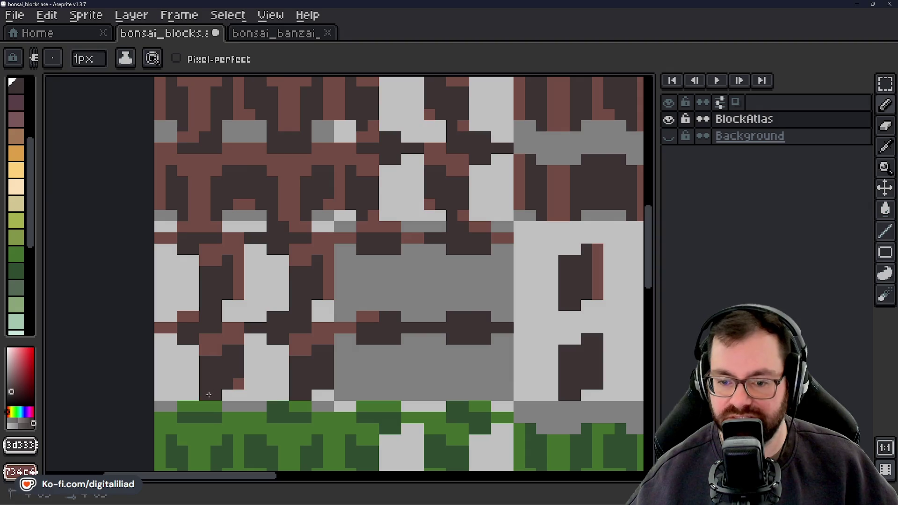
scroll(221, 358, "down", 5)
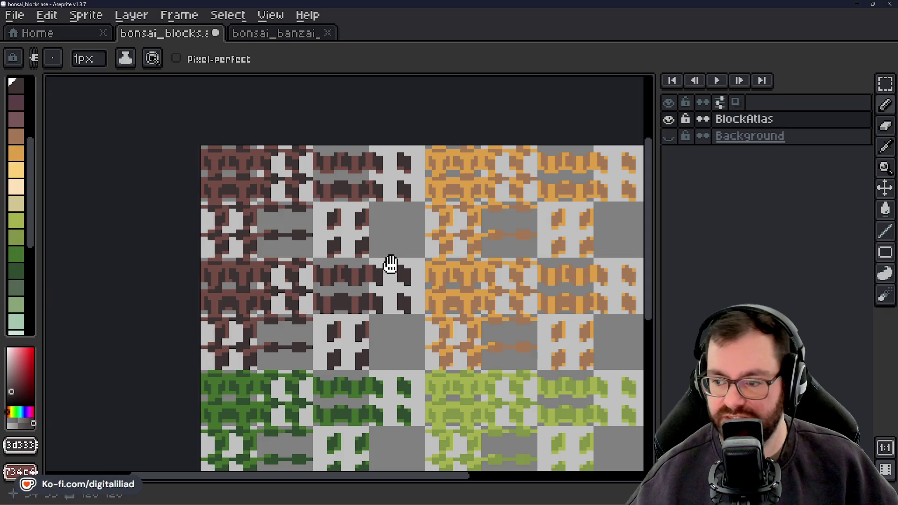
mouse_move(391, 261)
left_mouse_down()
mouse_move(397, 251)
mouse_move(411, 255)
left_mouse_up()
key("ctrl+s")
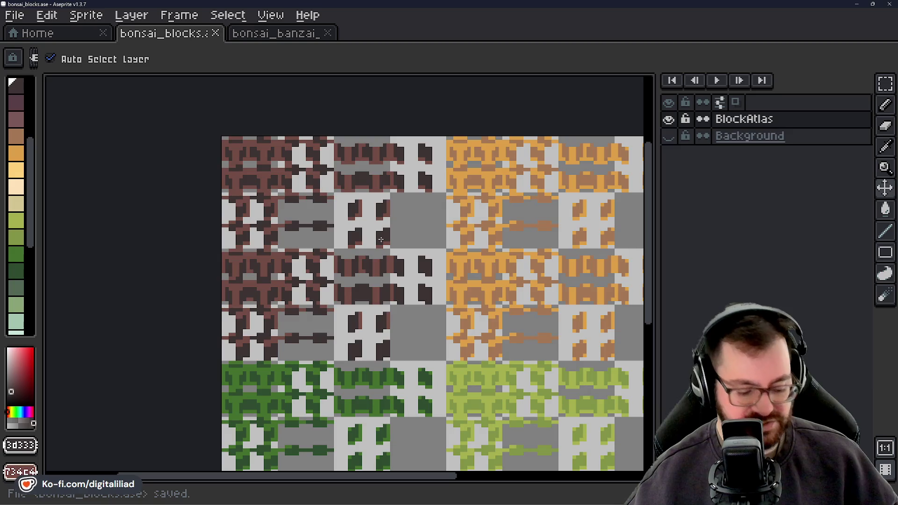
Bring up the export settings for bonsai_blocks.png.
key("ctrl+alt+shift+s")
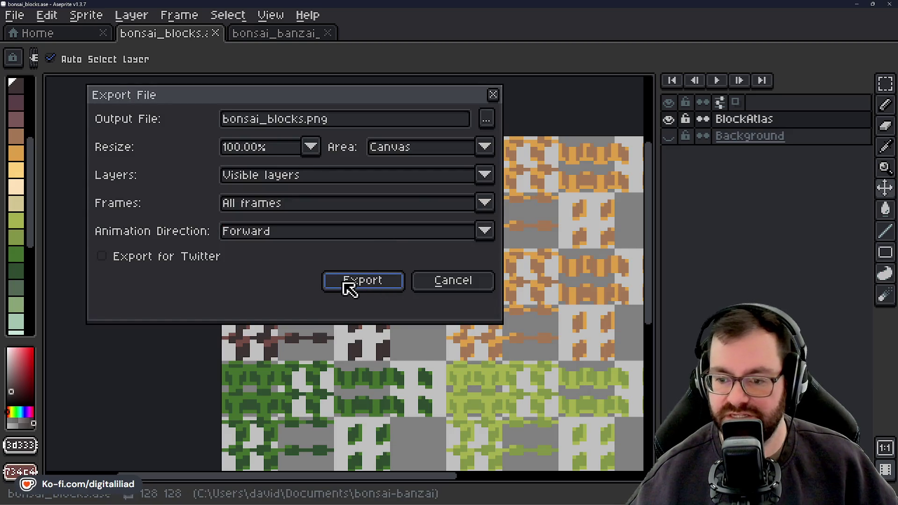
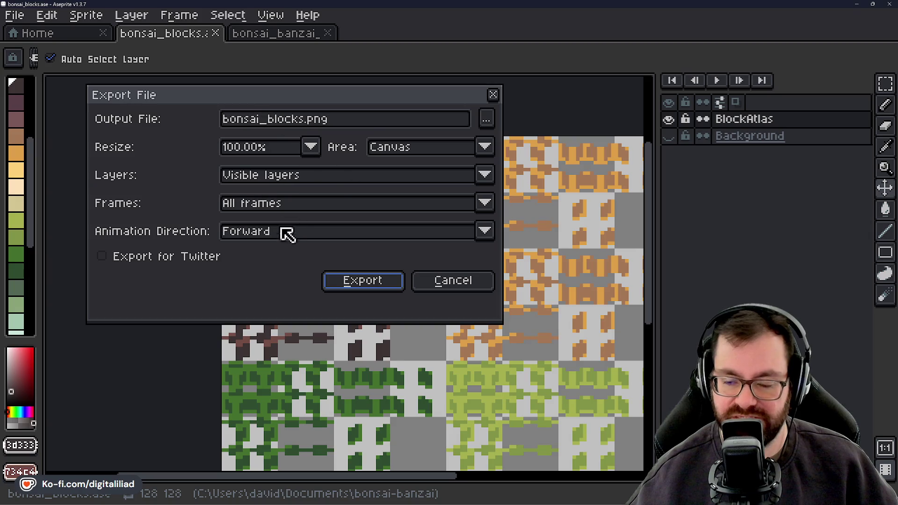
Export the atlas as bonsai_blocks.png and switch back to the Godot editor.
left_click_drag(291, 104, 299, 104)
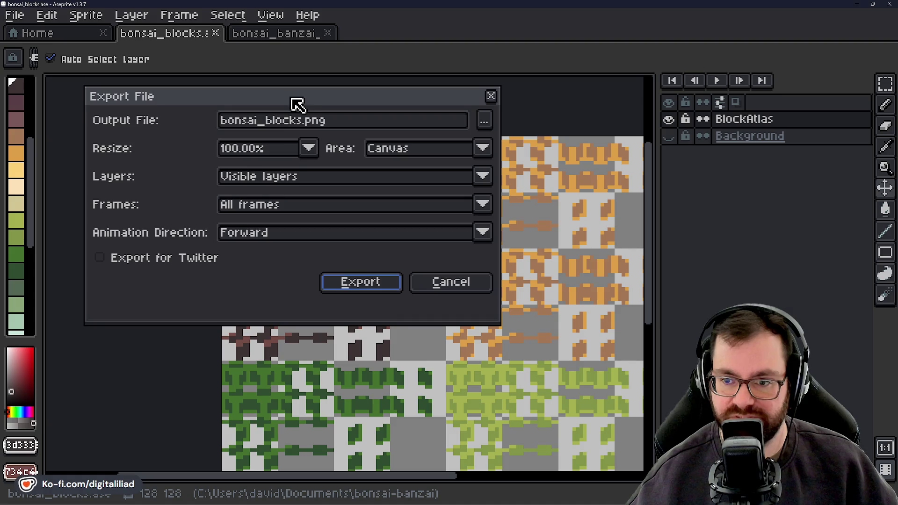
left_click(360, 284)
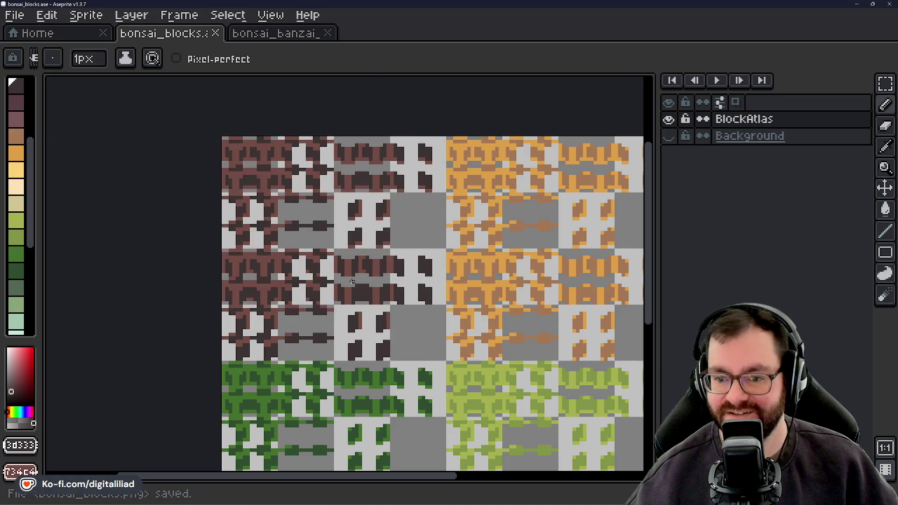
left_click(563, 497)
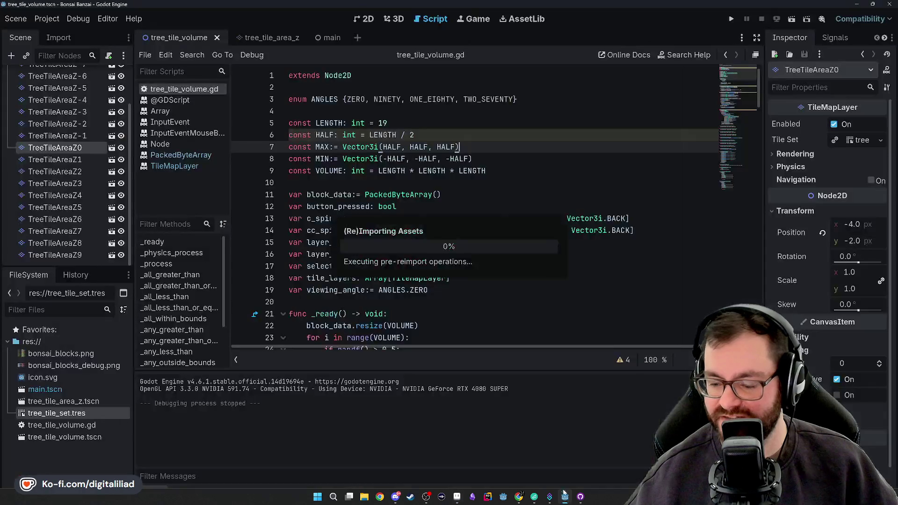
Run the project to preview the brown tree cube, stop it, and return to Aseprite.
left_click(733, 19)
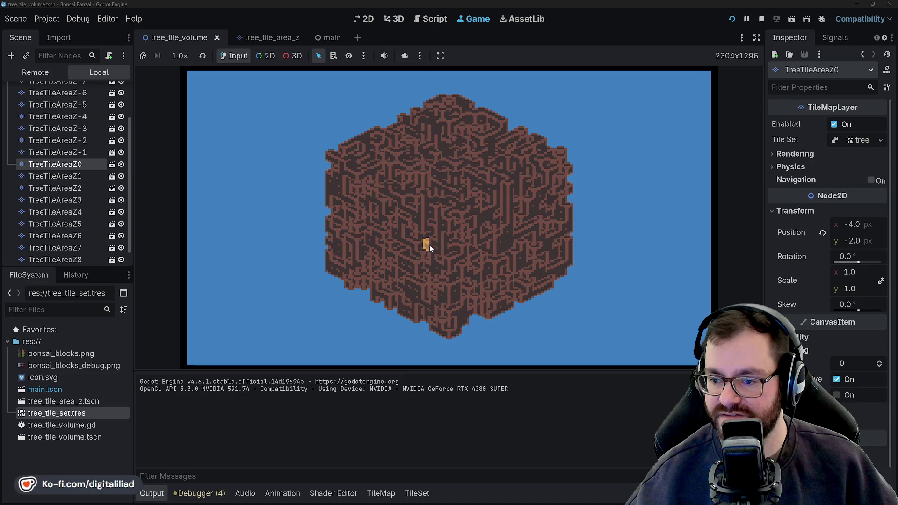
left_click(761, 19)
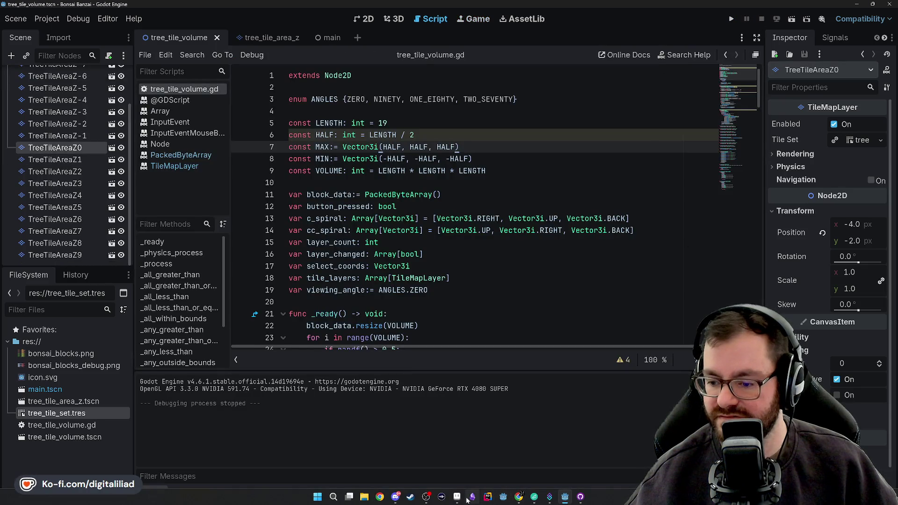
left_click(468, 498)
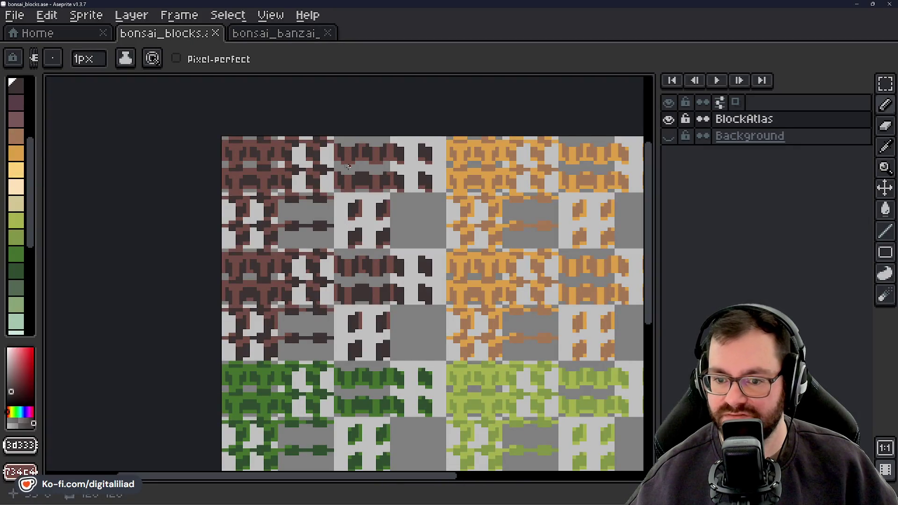
scroll(346, 232, "up", 3)
scroll(341, 229, "up", 1)
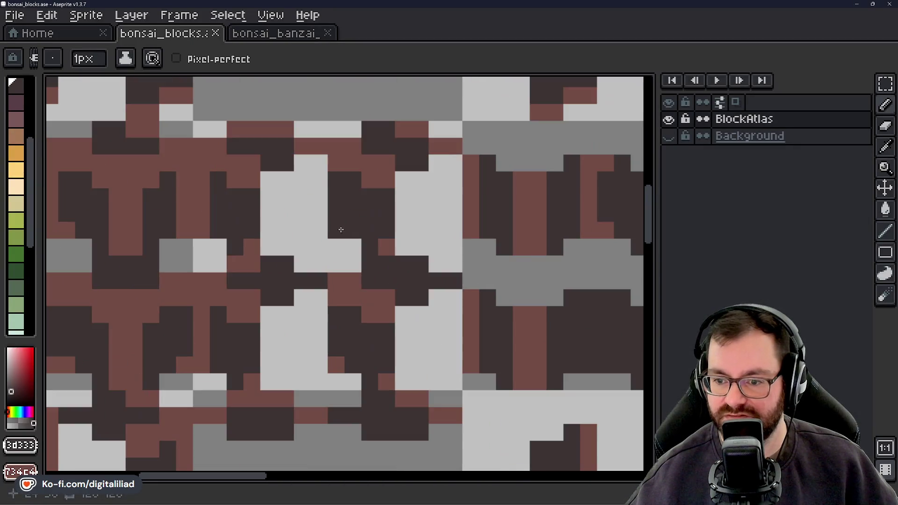
scroll(369, 239, "down", 2)
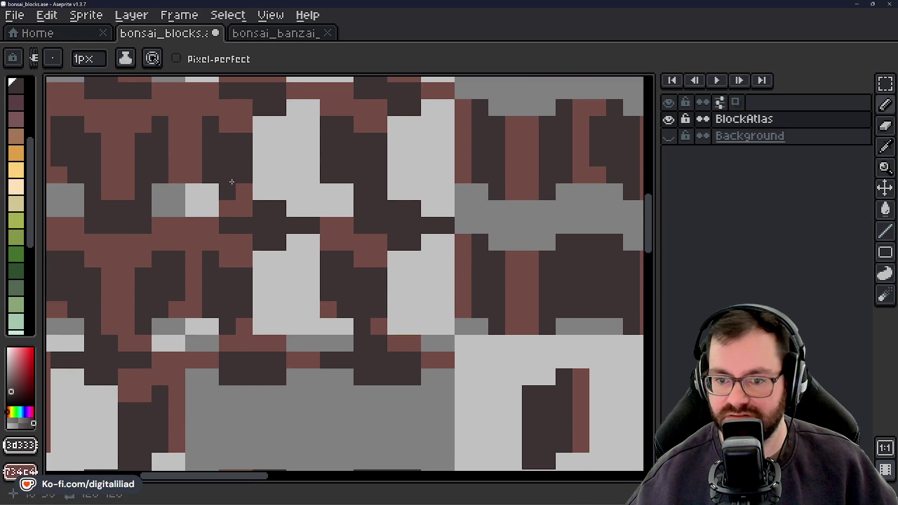
Darken stray brown and light-grey pixels in the bark tiles and review the orange tiles.
left_click(329, 309)
left_click(379, 326)
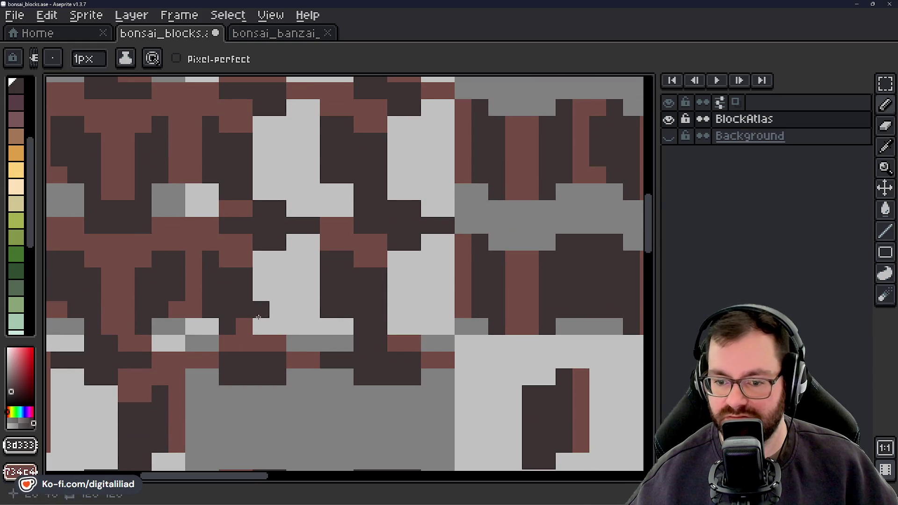
left_click(244, 325)
left_click(278, 317)
left_click_drag(279, 317, 416, 318)
scroll(289, 294, "down", 1)
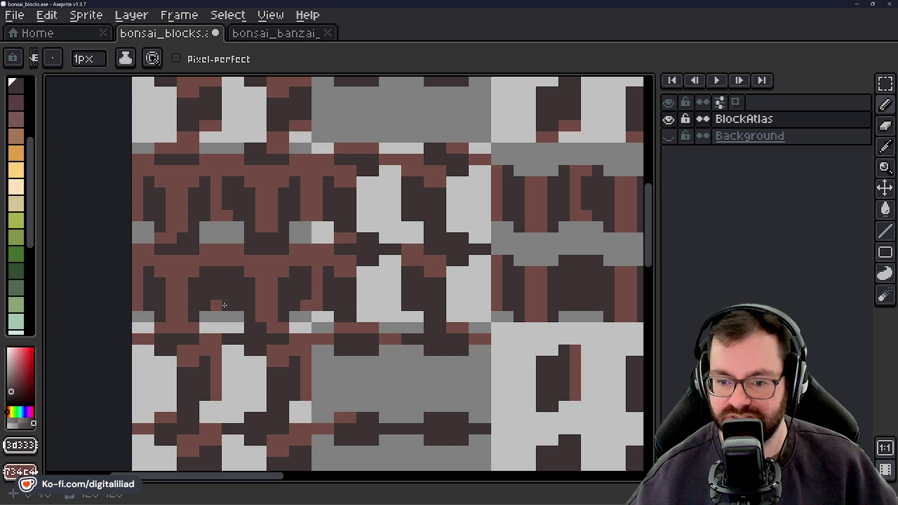
left_click_drag(232, 297, 246, 248)
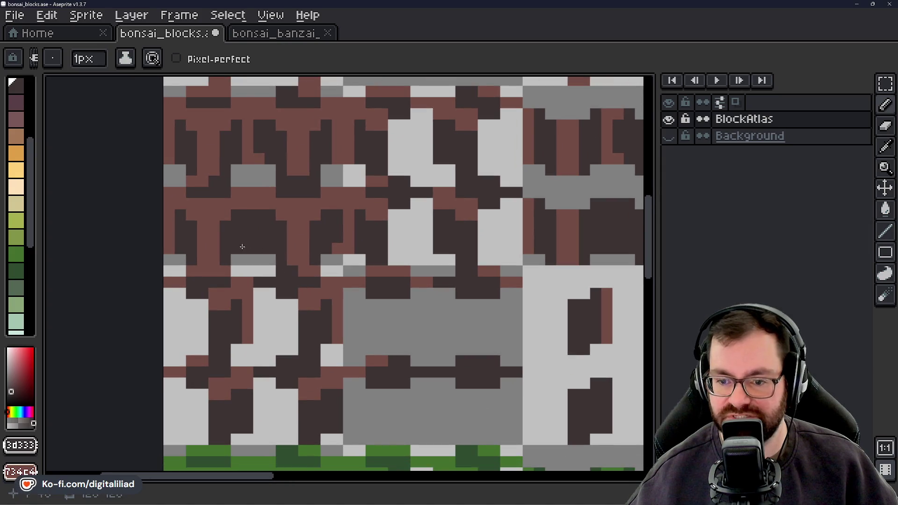
scroll(259, 251, "down", 1)
mouse_move(381, 275)
left_mouse_down()
mouse_move(323, 317)
mouse_move(361, 170)
mouse_move(337, 246)
mouse_move(331, 196)
left_mouse_up()
Save the sprite, re-export it as bonsai_blocks.png, and switch to Godot.
key("ctrl+s")
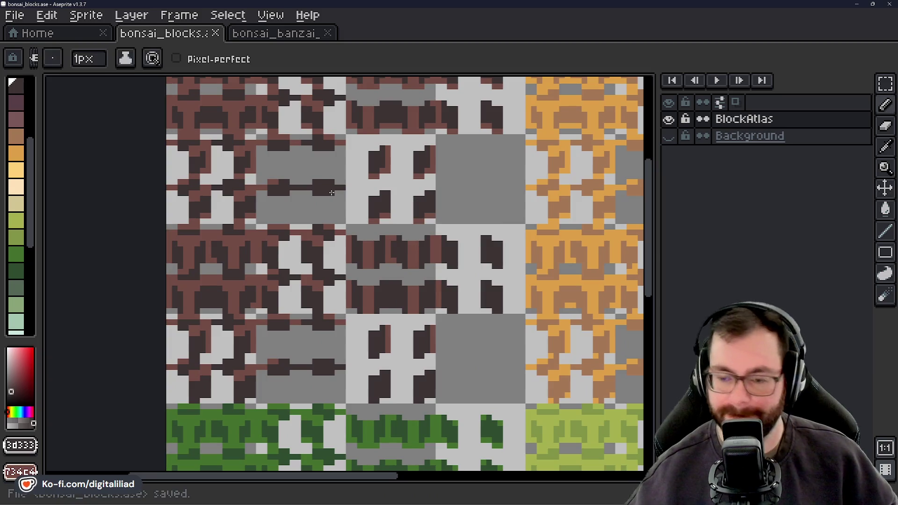
key("ctrl+e")
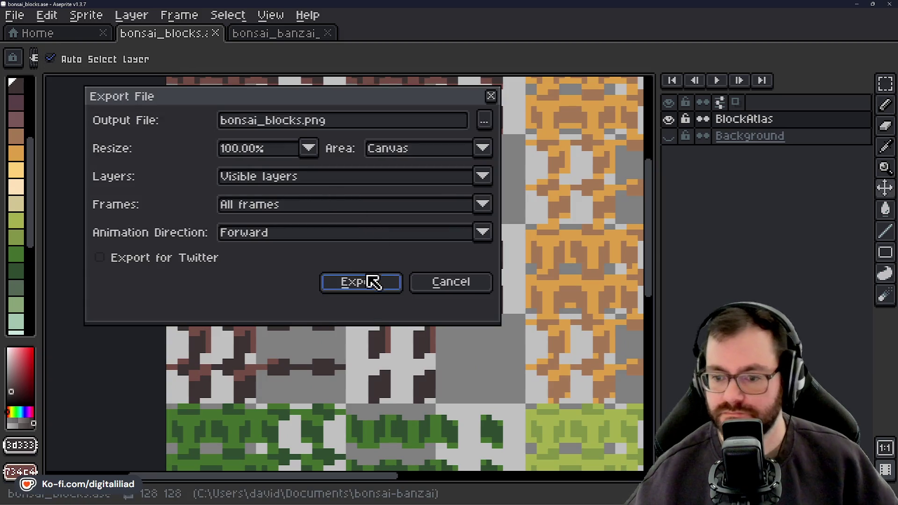
left_click(371, 281)
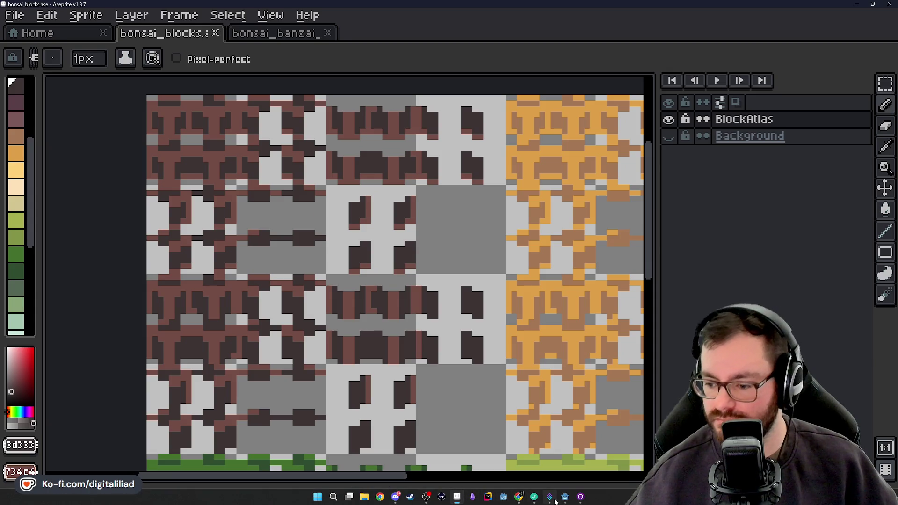
left_click(473, 498)
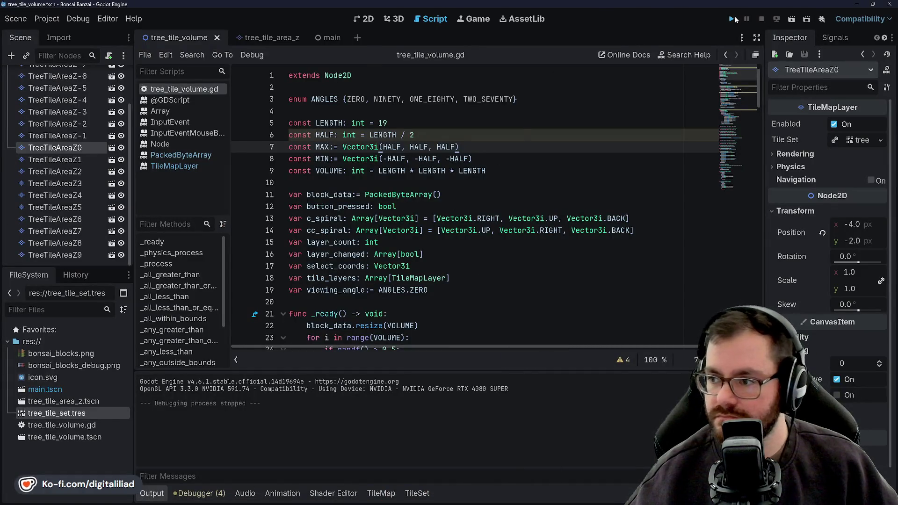
Run the tree cube with the updated atlas, stop it, and return to the Aseprite atlas.
left_click(731, 18)
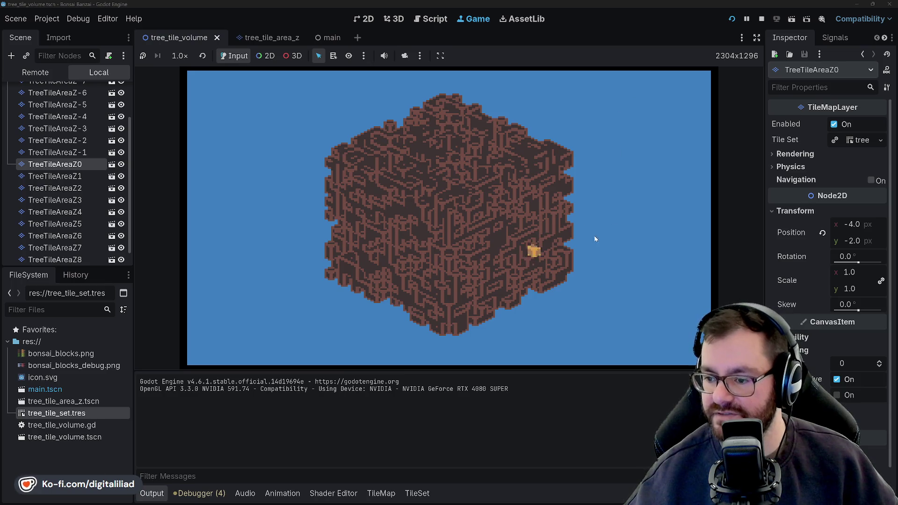
left_click(761, 18)
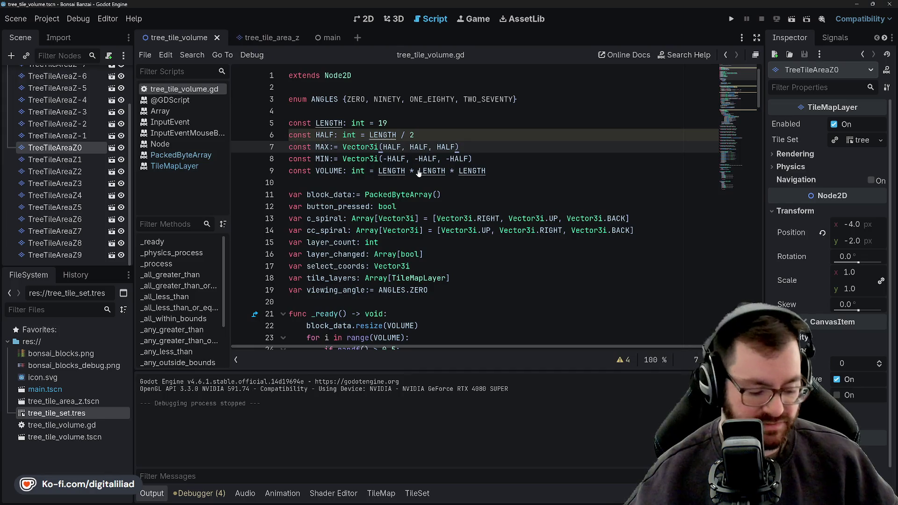
mouse_move(457, 496)
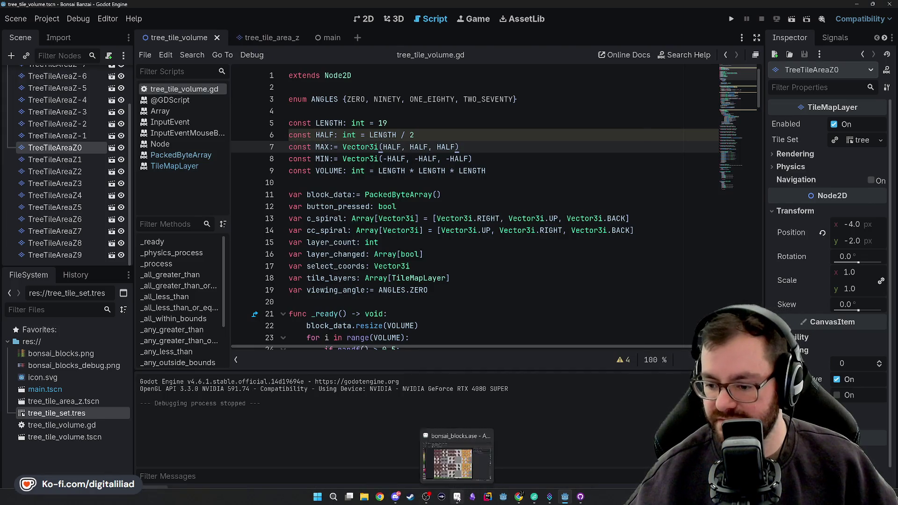
left_click(456, 456)
mouse_move(351, 286)
left_mouse_down()
mouse_move(381, 263)
mouse_move(393, 299)
mouse_move(386, 254)
mouse_move(363, 321)
left_mouse_up()
scroll(453, 162, "up", 3)
Darken another stray brown pixel and look over the bark tiles.
left_click(334, 294)
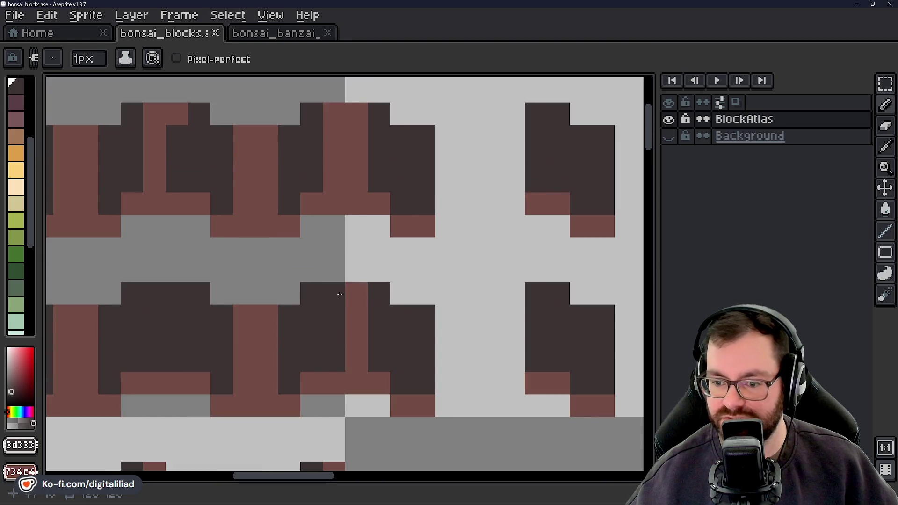
left_click_drag(330, 224, 403, 190)
scroll(388, 234, "down", 3)
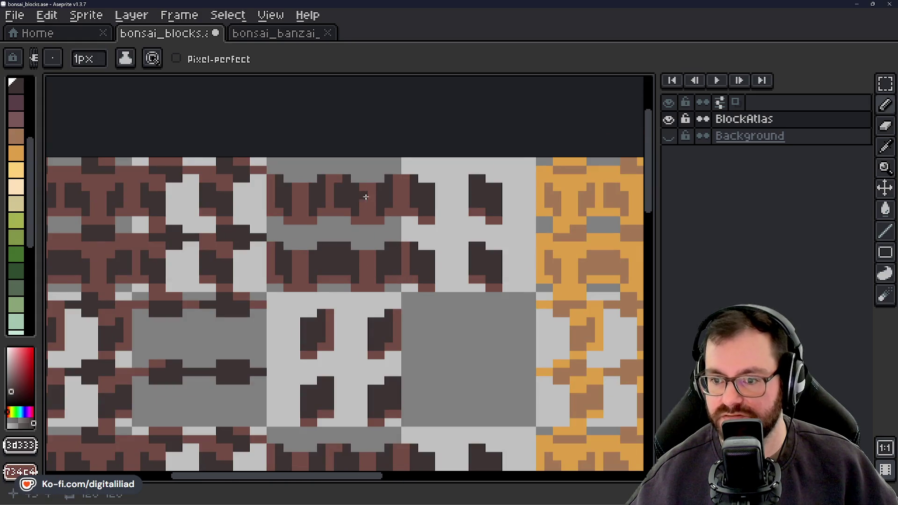
scroll(341, 183, "up", 1)
scroll(342, 183, "up", 1)
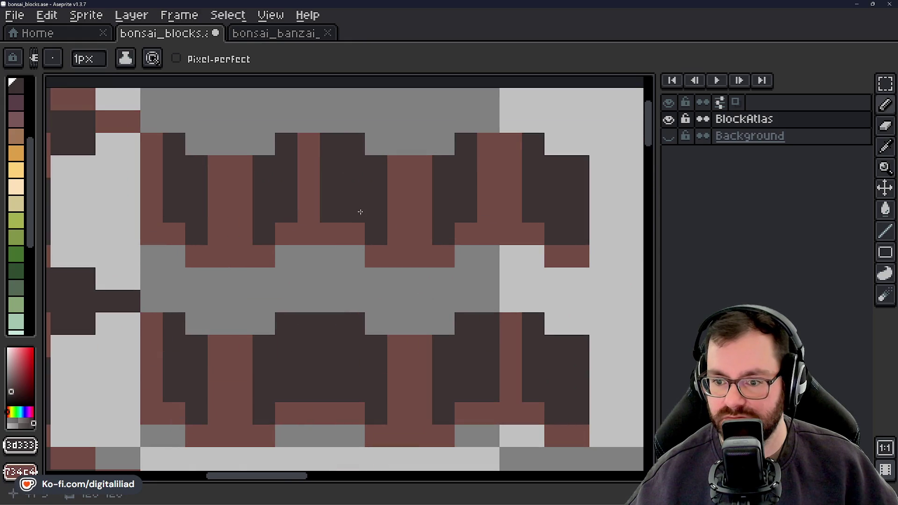
scroll(352, 187, "down", 2)
mouse_move(387, 262)
left_mouse_down()
mouse_move(444, 217)
mouse_move(425, 249)
mouse_move(455, 278)
mouse_move(464, 347)
mouse_move(401, 336)
left_mouse_up()
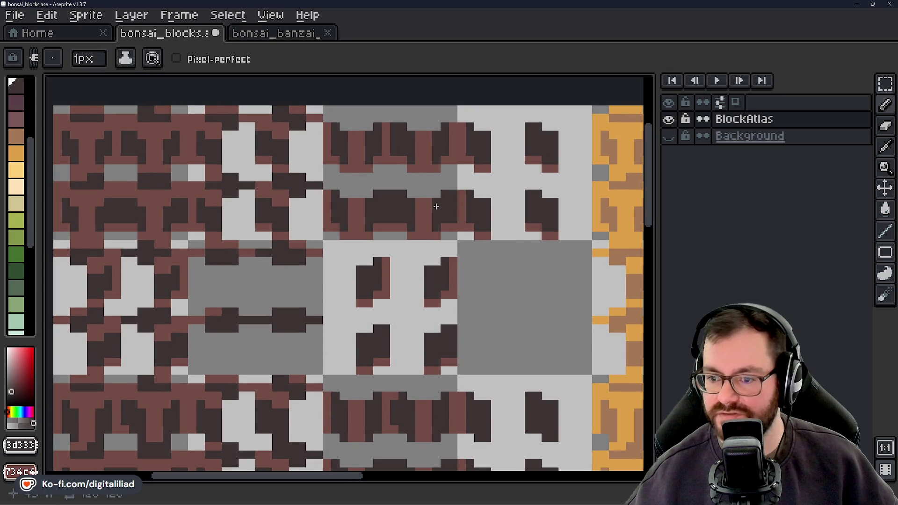
mouse_move(469, 305)
left_mouse_down()
mouse_move(475, 275)
mouse_move(511, 228)
mouse_move(505, 166)
left_mouse_up()
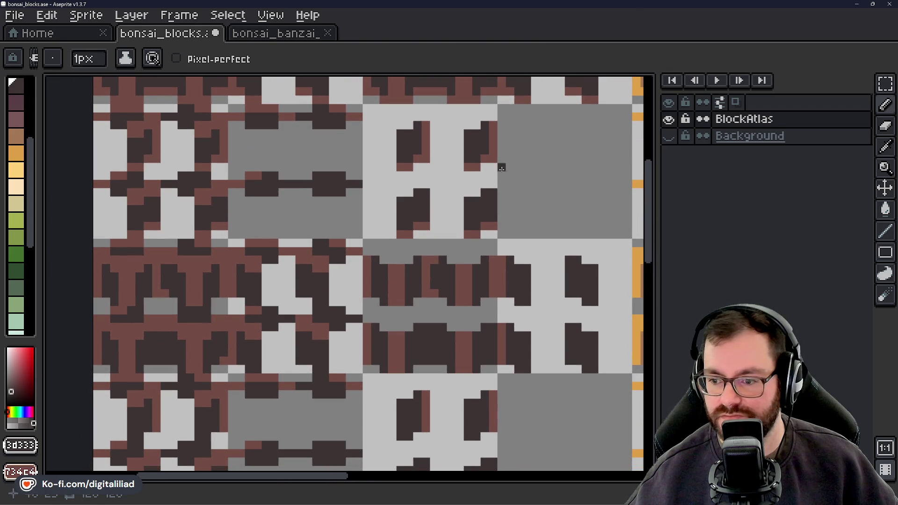
scroll(501, 168, "up", 3)
scroll(404, 235, "up", 1)
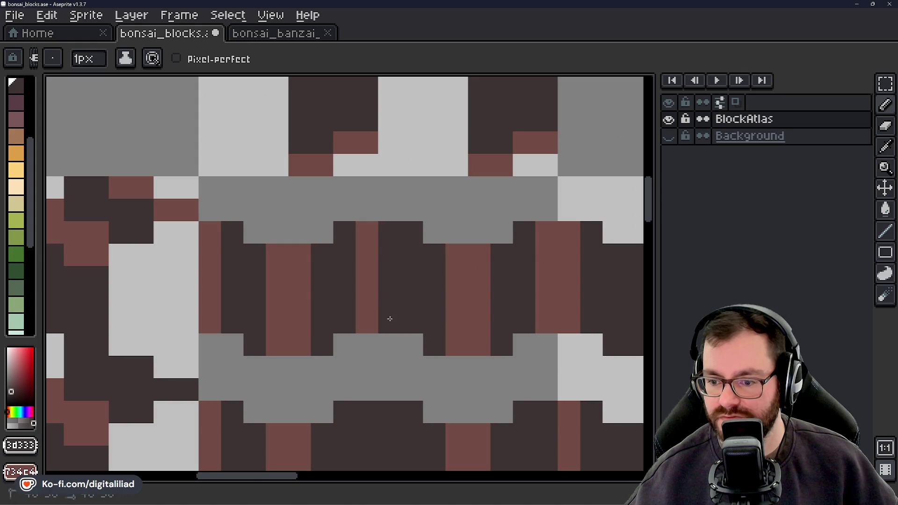
scroll(389, 318, "down", 1)
Review the green and upper bark tiles, then bring up the atlas export settings.
mouse_move(390, 358)
left_mouse_down()
mouse_move(467, 233)
mouse_move(449, 256)
mouse_move(473, 303)
mouse_move(405, 329)
mouse_move(358, 321)
mouse_move(357, 287)
mouse_move(399, 297)
mouse_move(421, 219)
mouse_move(407, 162)
left_mouse_up()
mouse_move(381, 279)
left_mouse_down()
mouse_move(423, 225)
mouse_move(438, 235)
mouse_move(427, 316)
mouse_move(387, 191)
left_mouse_up()
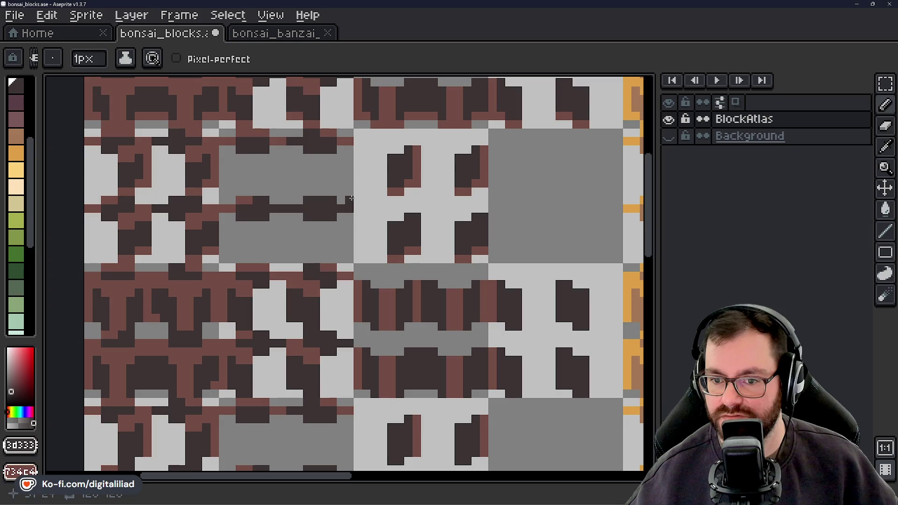
mouse_move(374, 175)
left_mouse_down()
mouse_move(385, 231)
mouse_move(378, 283)
mouse_move(372, 186)
mouse_move(397, 196)
left_mouse_up()
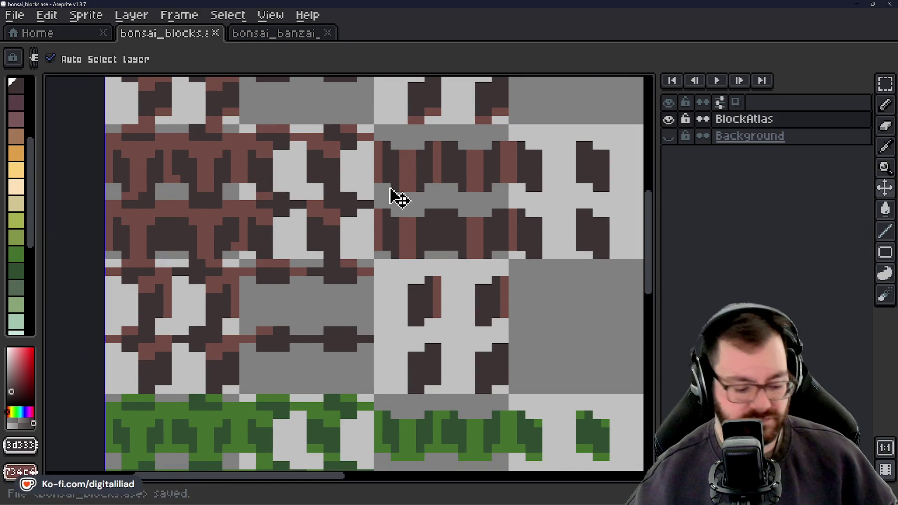
key("ctrl+shift+e")
Export the atlas as bonsai_blocks.png, check the orange tiles, and export again.
left_click(381, 283)
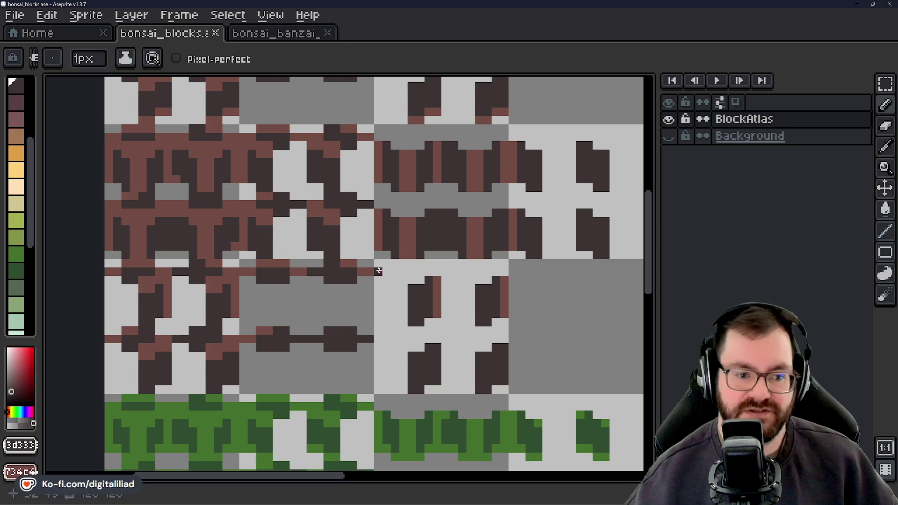
scroll(376, 210, "down", 1)
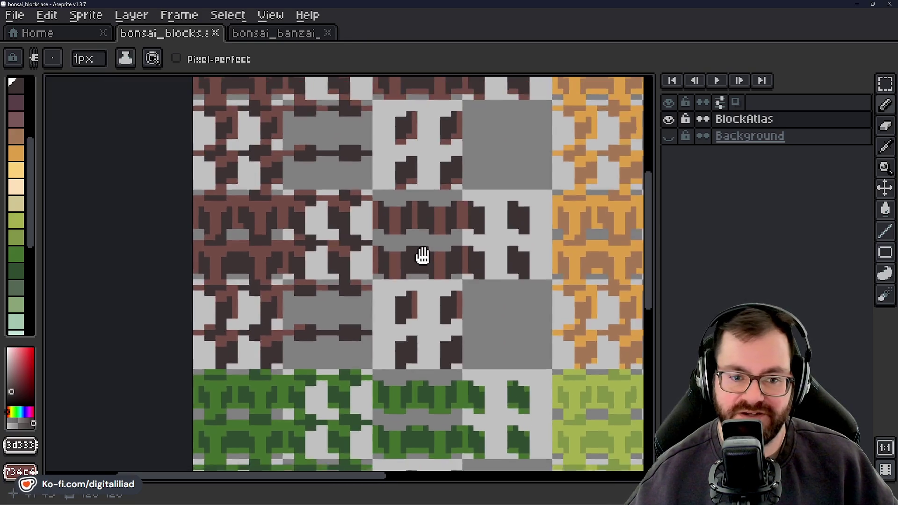
mouse_move(430, 222)
left_mouse_down()
mouse_move(406, 297)
mouse_move(401, 251)
mouse_move(414, 361)
mouse_move(395, 314)
left_mouse_up()
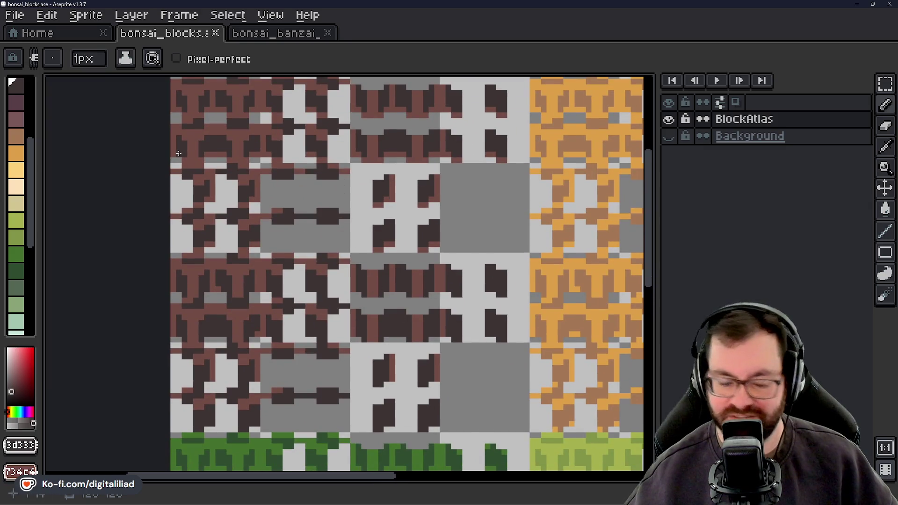
key("ctrl+shift+e")
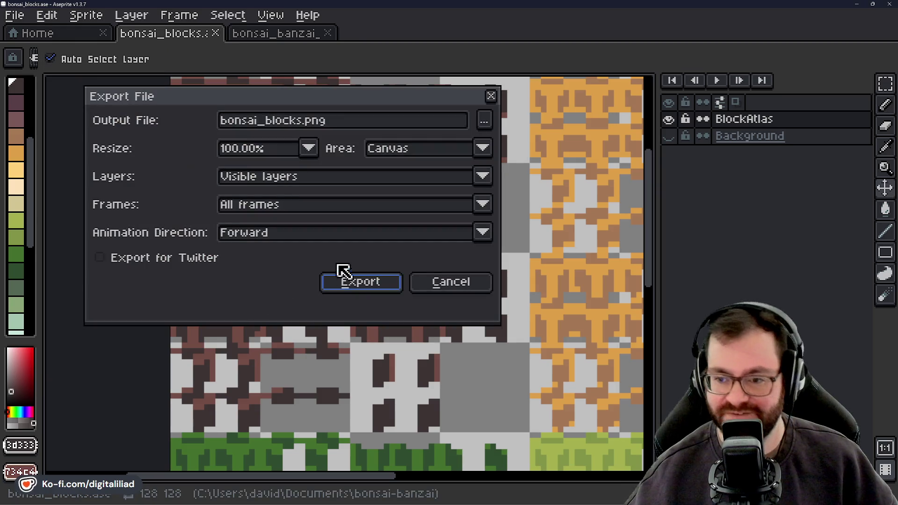
left_click(344, 280)
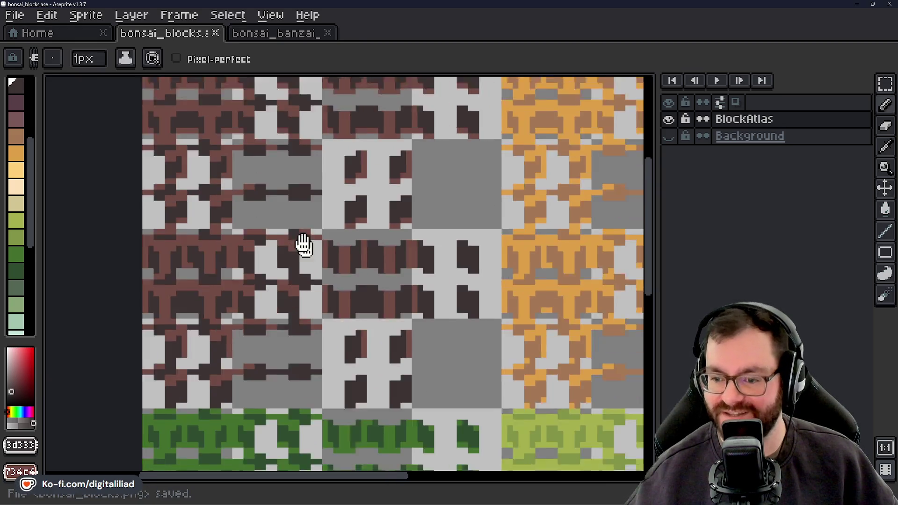
scroll(301, 243, "down", 1)
scroll(402, 271, "down", 1)
Pan the atlas once more and return to the Godot editor.
left_click_drag(402, 270, 411, 321)
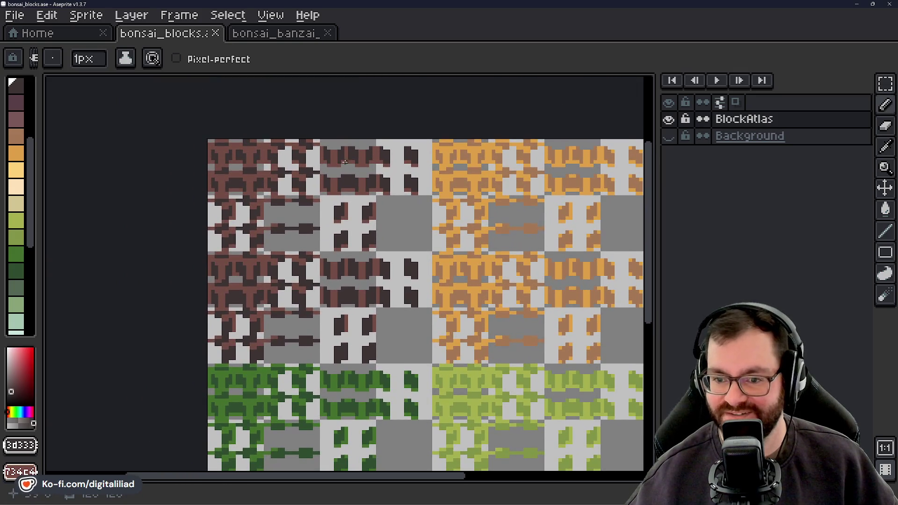
left_click(861, 3)
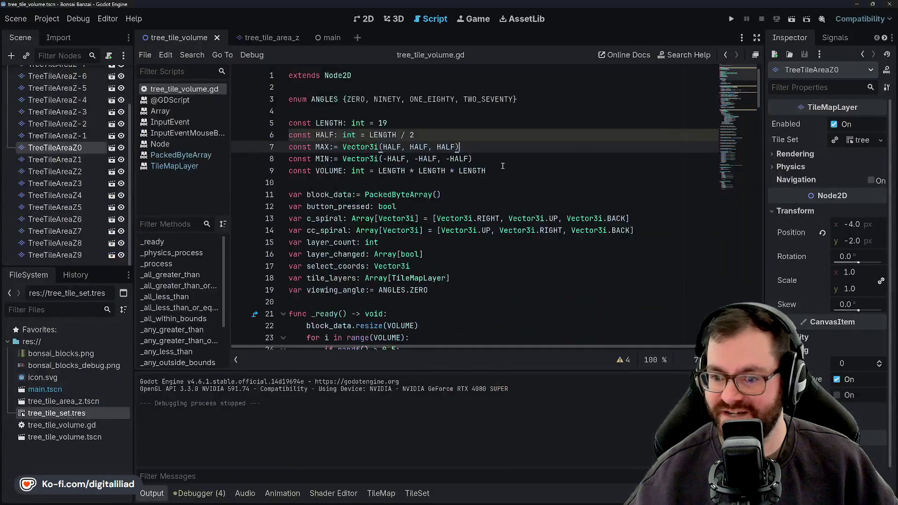
Run the tree volume scene to inspect the cube, stop it, and switch to Aseprite.
left_click(733, 20)
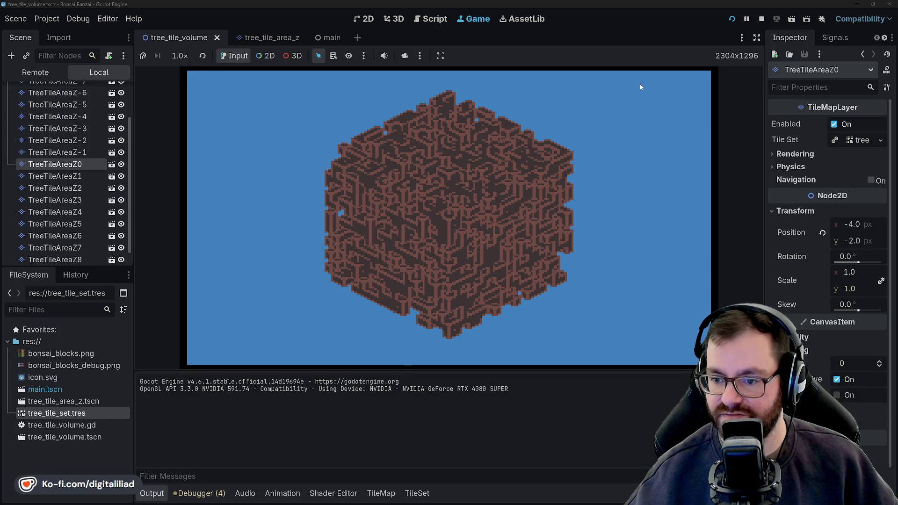
left_click(761, 22)
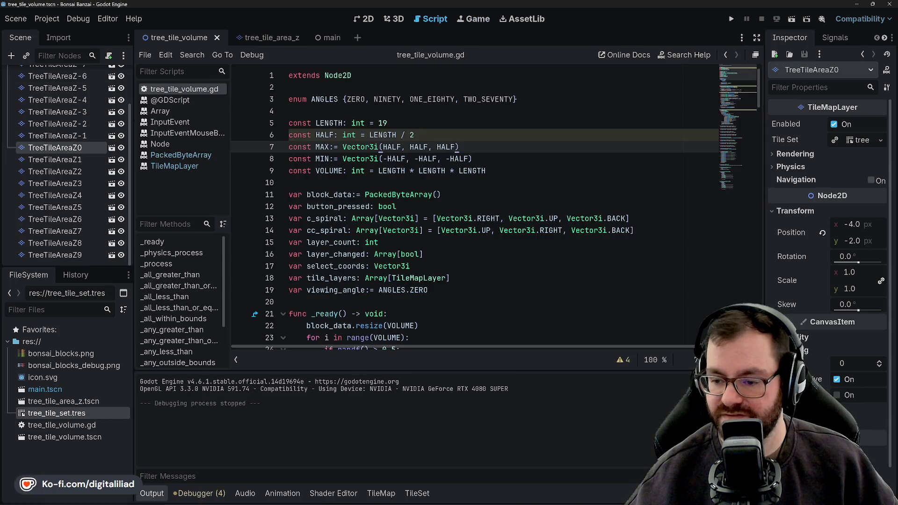
left_click(471, 498)
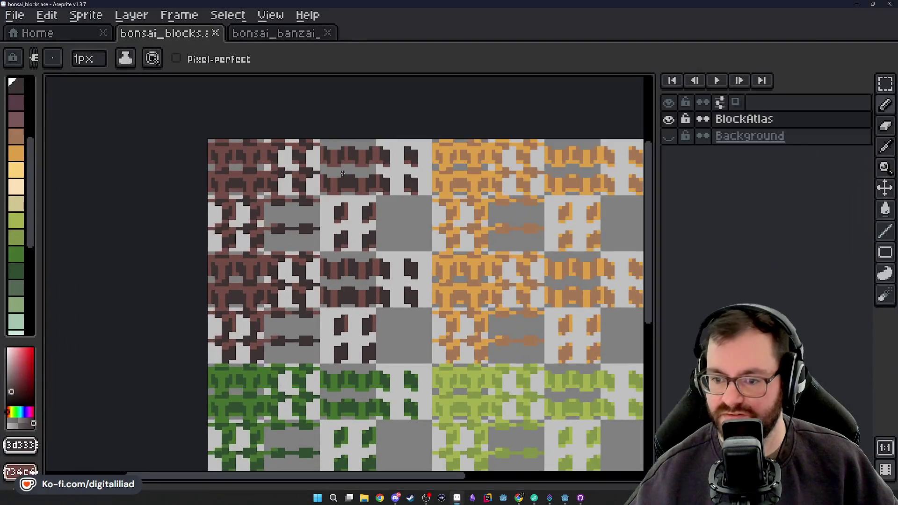
Pan across the brown and green tiles, touching up pixels in the brown block tiles.
left_click_drag(345, 212, 386, 206)
scroll(398, 247, "up", 2)
scroll(398, 247, "up", 2)
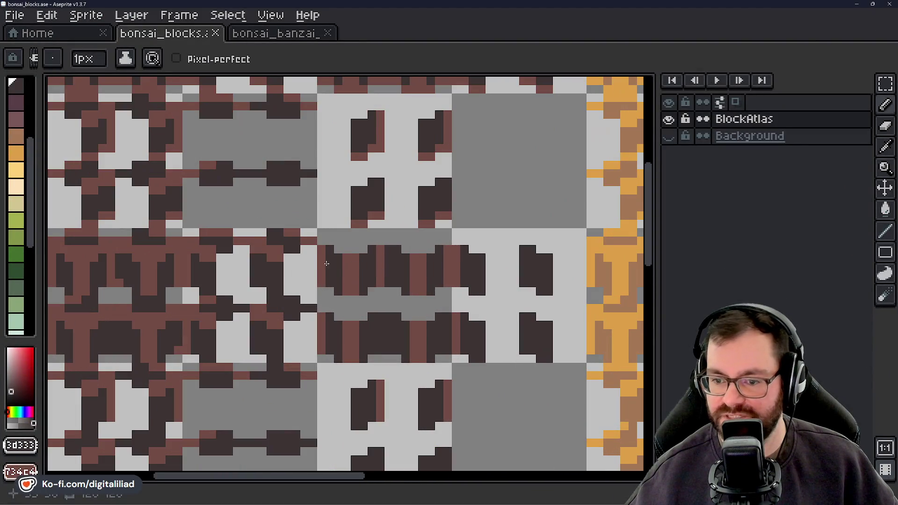
left_click_drag(311, 244, 397, 241)
mouse_move(332, 284)
left_mouse_down()
mouse_move(363, 206)
mouse_move(345, 167)
mouse_move(253, 196)
mouse_move(361, 175)
mouse_move(349, 241)
left_mouse_up()
mouse_move(433, 153)
left_mouse_down()
mouse_move(428, 217)
mouse_move(439, 271)
left_mouse_up()
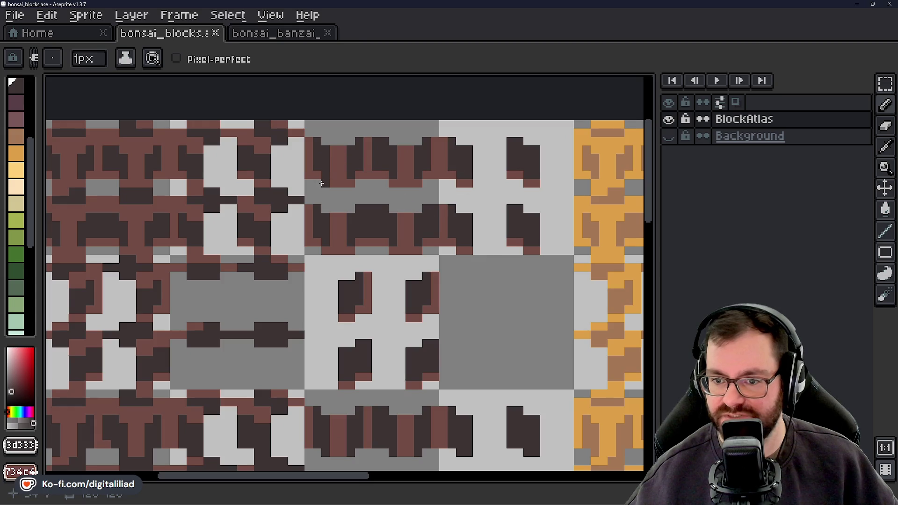
left_click_drag(320, 183, 355, 179)
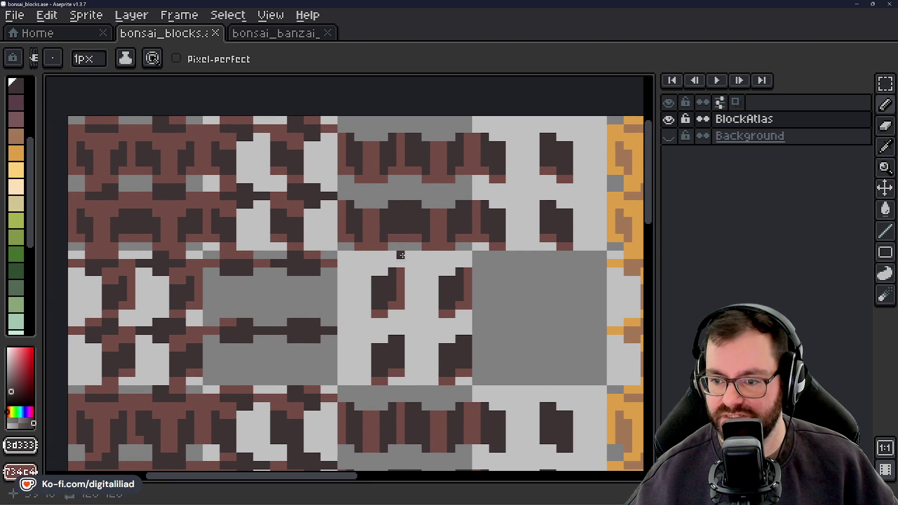
mouse_move(416, 271)
left_mouse_down()
mouse_move(488, 225)
mouse_move(496, 193)
mouse_move(494, 226)
mouse_move(515, 234)
mouse_move(533, 186)
left_mouse_up()
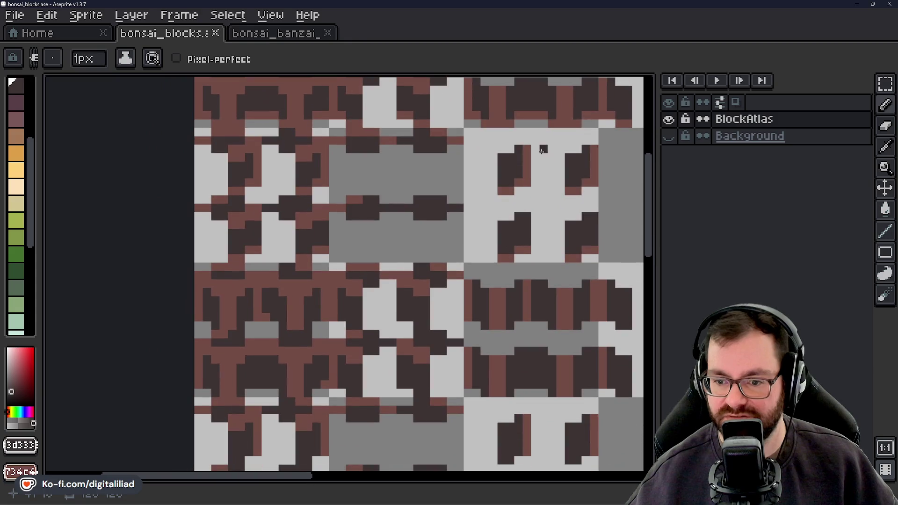
left_click_drag(409, 220, 484, 211)
scroll(409, 225, "up", 3)
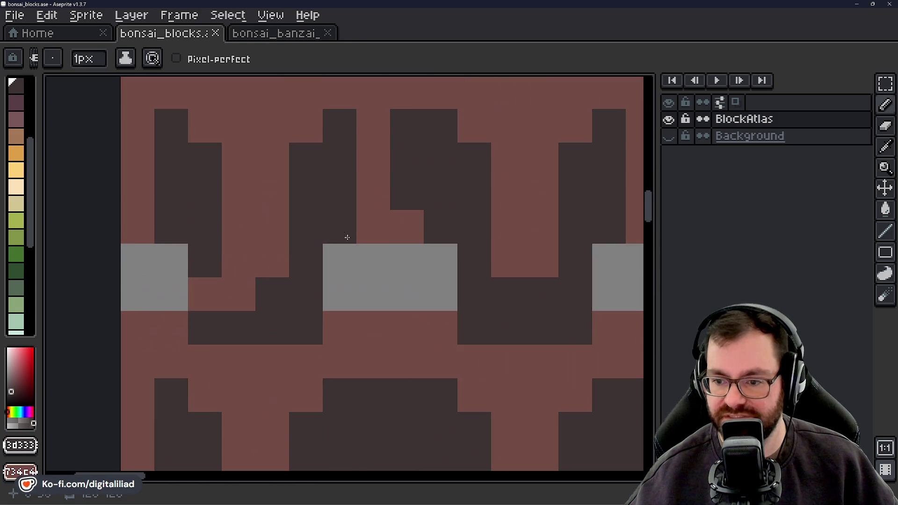
scroll(410, 225, "down", 3)
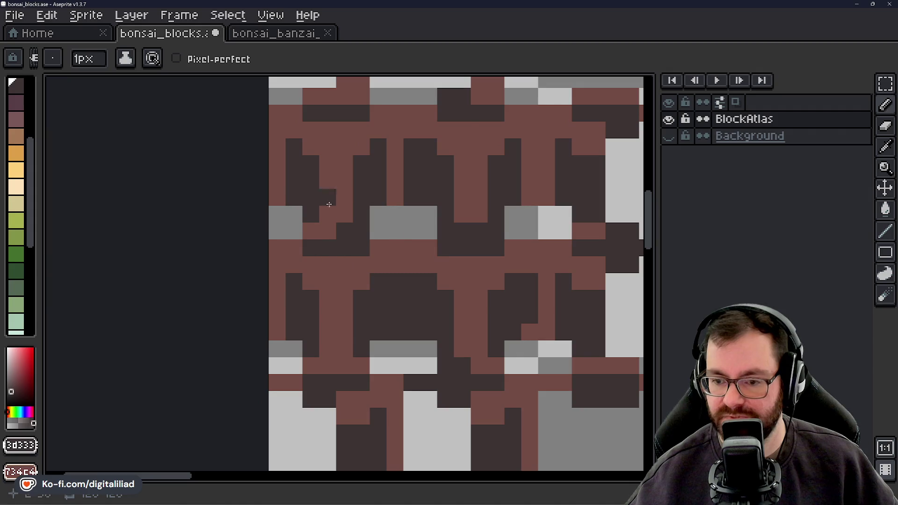
scroll(413, 272, "down", 2)
scroll(382, 260, "up", 1)
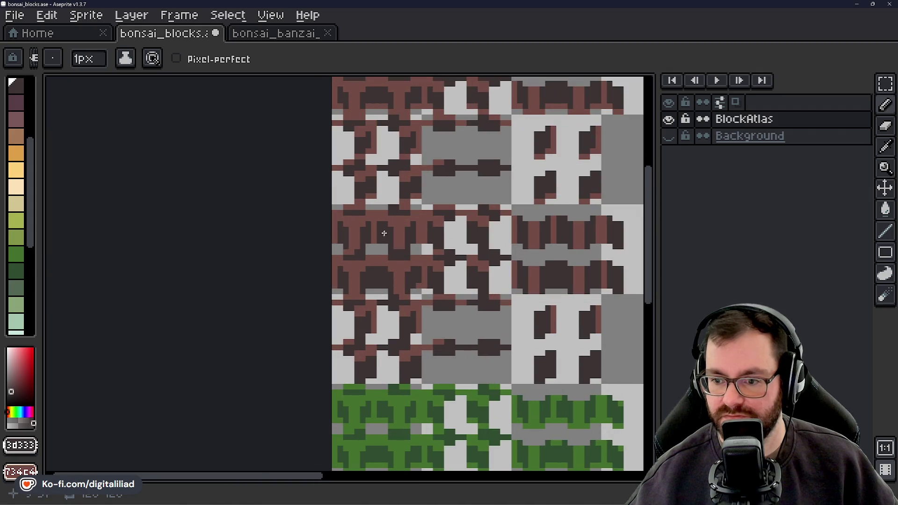
scroll(381, 253, "up", 2)
scroll(380, 251, "down", 1)
mouse_move(456, 279)
left_mouse_down()
mouse_move(468, 252)
mouse_move(465, 275)
mouse_move(373, 210)
mouse_move(359, 186)
mouse_move(363, 151)
mouse_move(355, 207)
mouse_move(410, 148)
mouse_move(418, 205)
mouse_move(433, 183)
left_mouse_up()
scroll(298, 250, "up", 3)
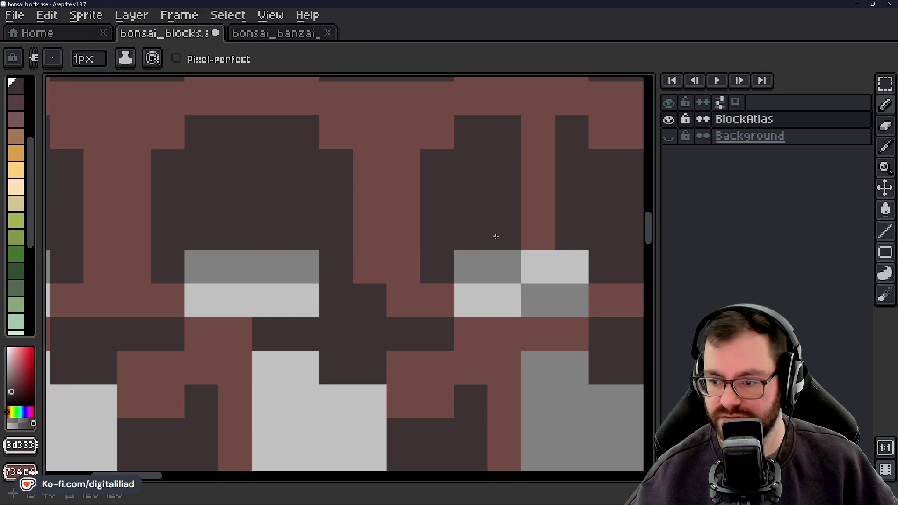
scroll(435, 230, "down", 3)
scroll(471, 273, "down", 1)
scroll(471, 273, "down", 1)
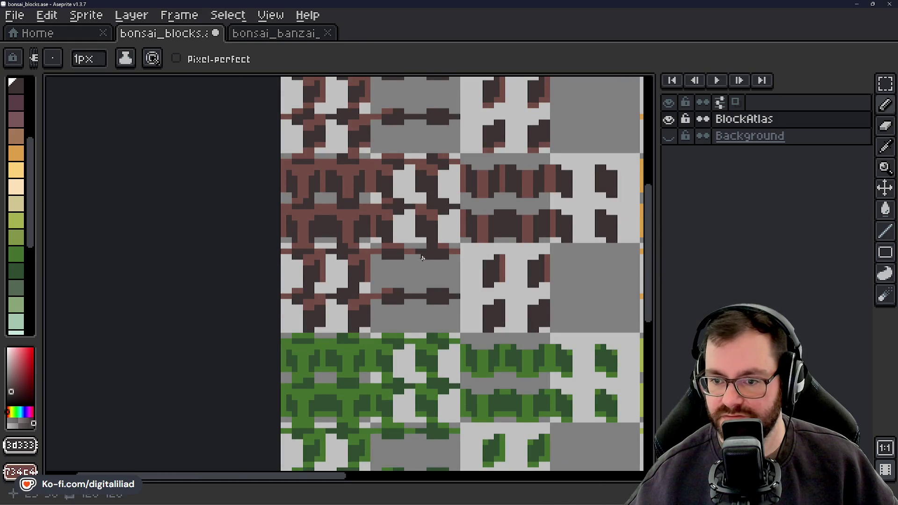
mouse_move(423, 261)
left_mouse_down()
mouse_move(402, 251)
mouse_move(332, 286)
mouse_move(327, 303)
left_mouse_up()
Save the atlas, export it as bonsai_blocks.png, and minimize Aseprite to return to Godot.
key("ctrl+s")
key("ctrl+alt+shift+s")
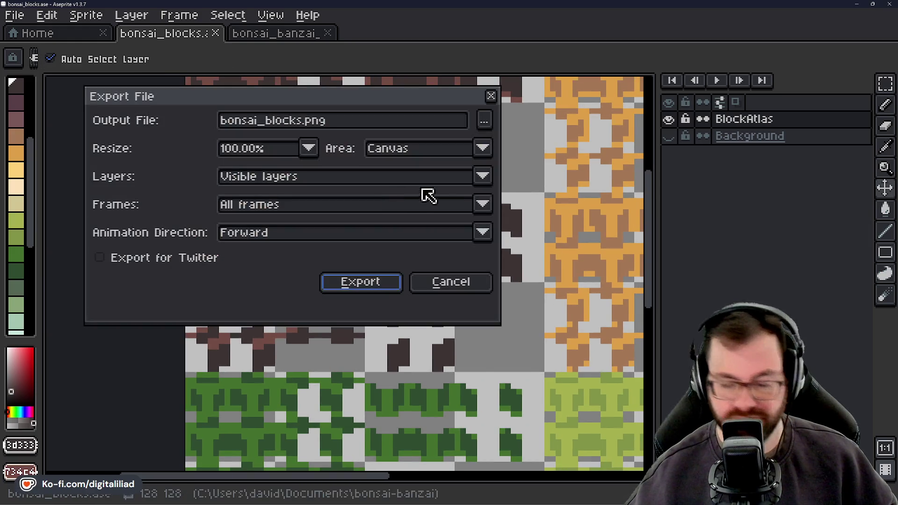
left_click(393, 281)
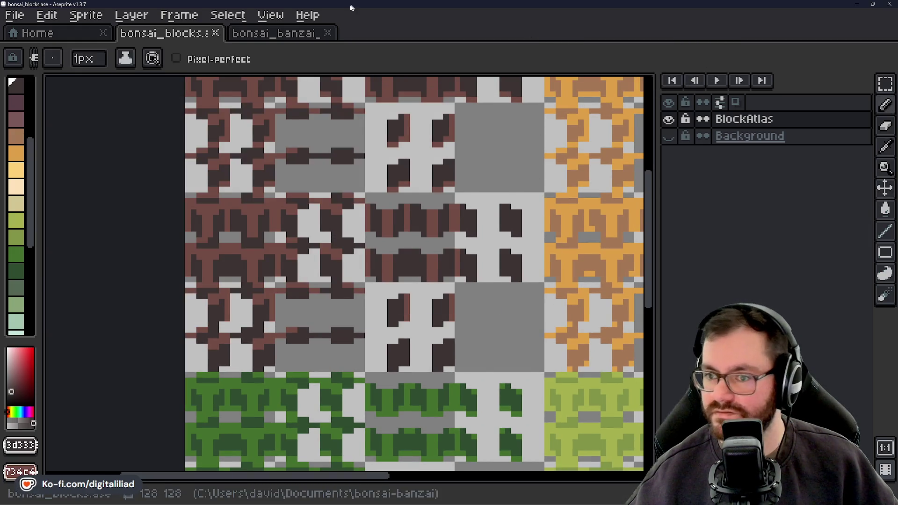
left_click(856, 4)
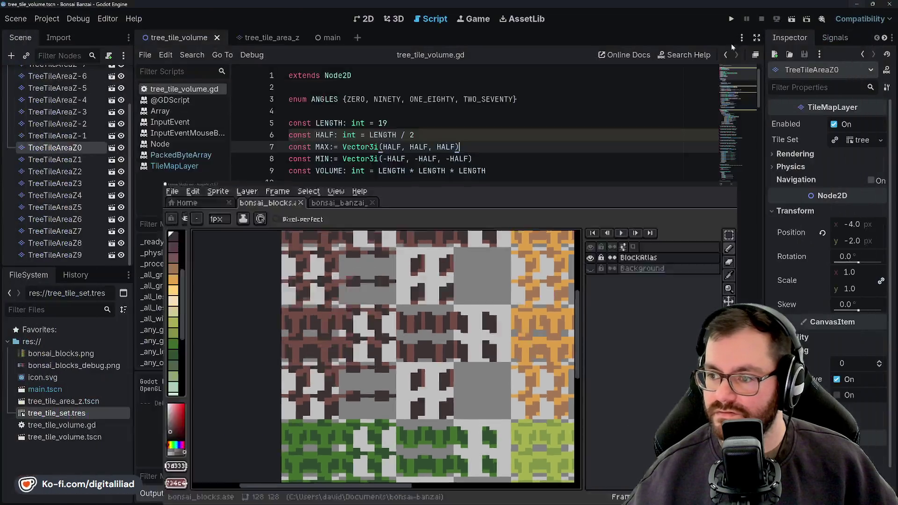
Run the scene with the re-exported atlas, stop it, and select the TreeTileAreaZ-8 layer.
left_click(730, 19)
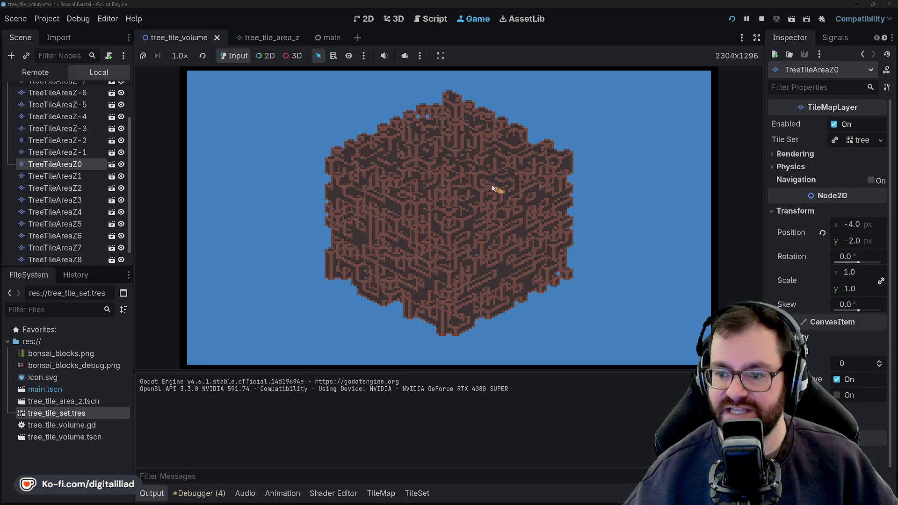
left_click(761, 19)
left_click(71, 135)
scroll(70, 112, "up", 2)
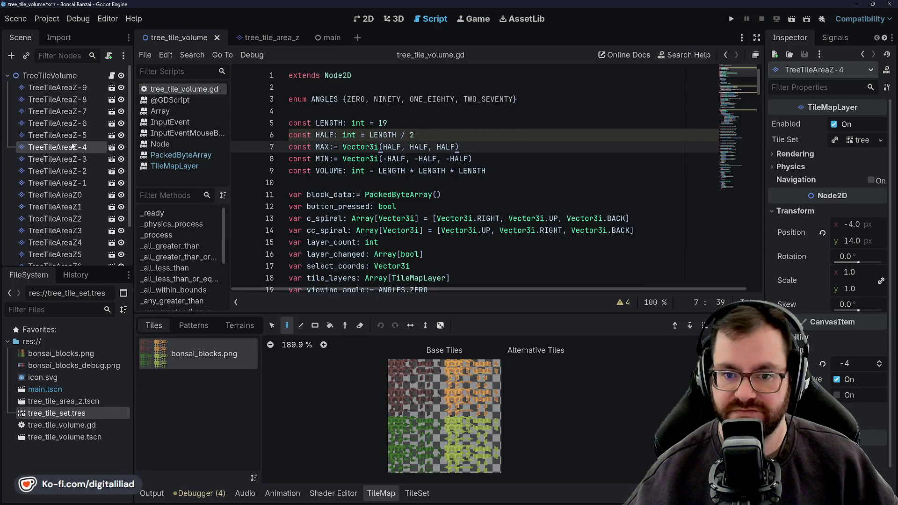
left_click(70, 87)
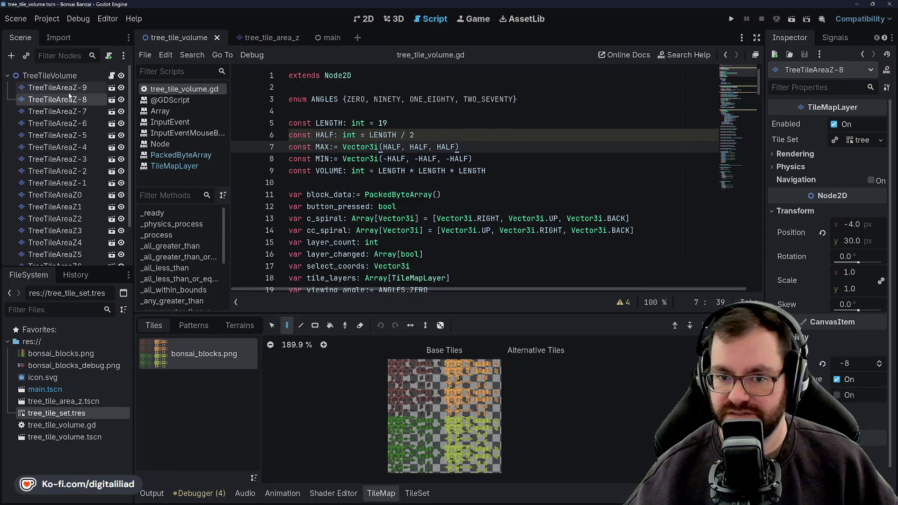
scroll(54, 136, "down", 2)
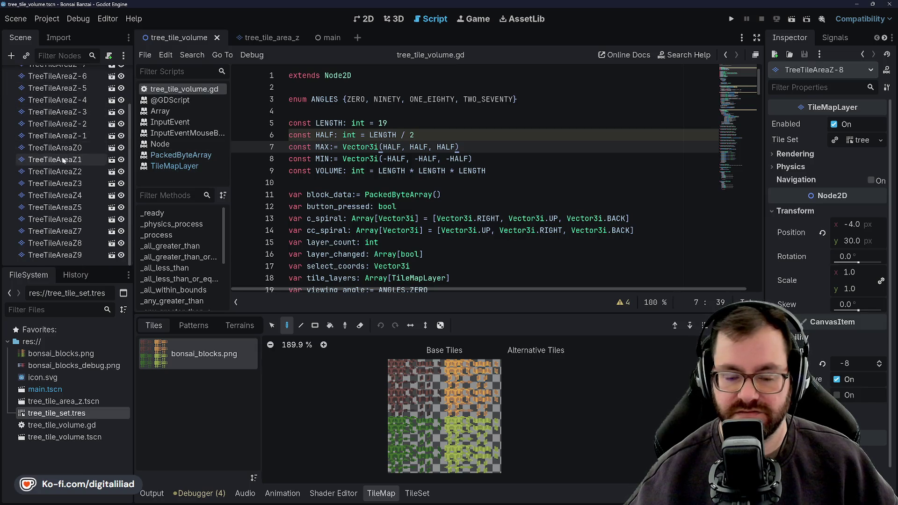
scroll(55, 136, "up", 3)
Place the cursor in the tree volume script near the LENGTH constant, then bring Aseprite forward.
left_click(368, 181)
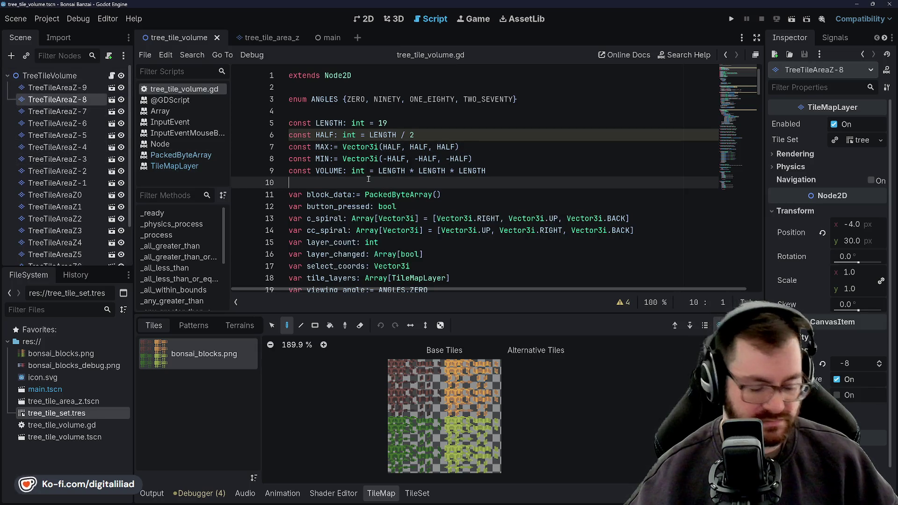
left_click(390, 122)
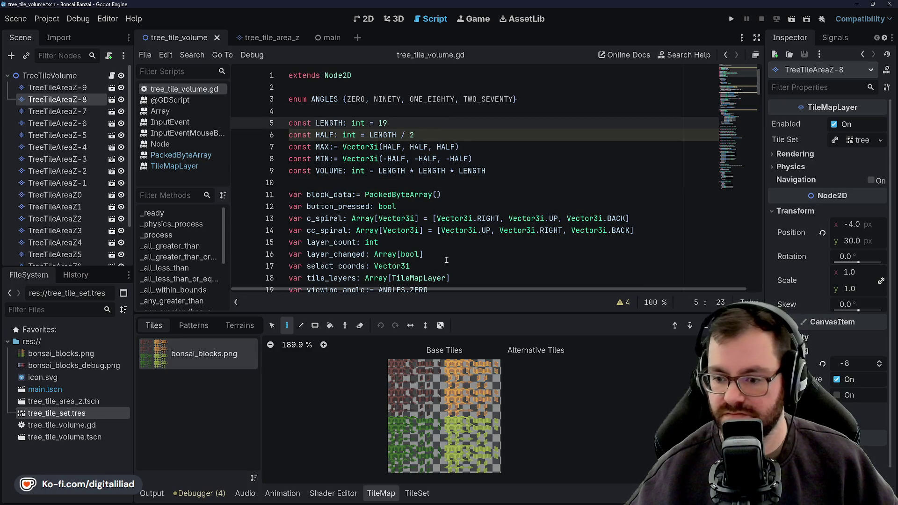
left_click(457, 497)
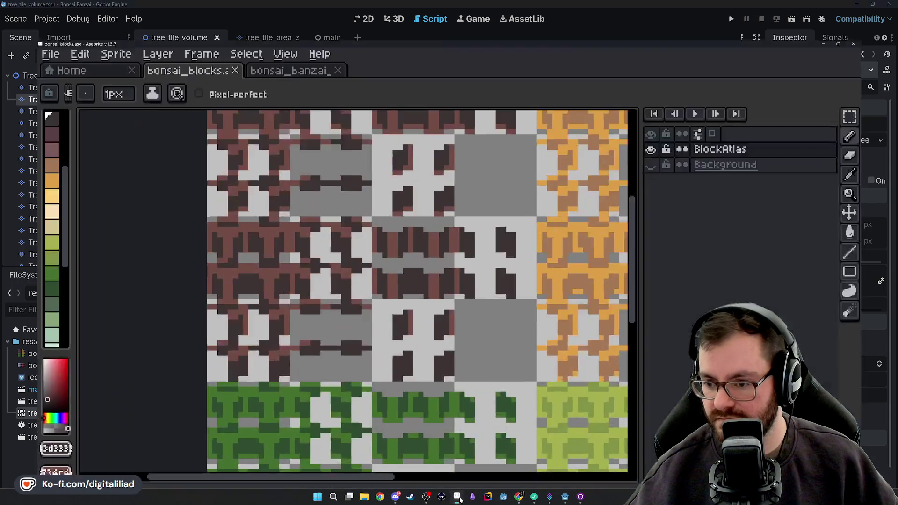
scroll(253, 222, "down", 1)
scroll(253, 222, "down", 1)
scroll(253, 222, "down", 1)
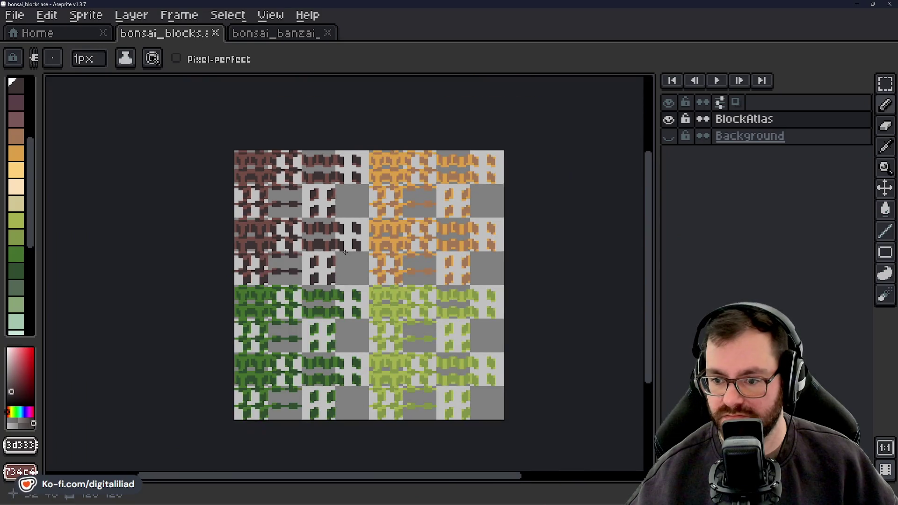
scroll(360, 231, "up", 1)
Pan to view the whole atlas of brown, orange and green tiles and pick the Rectangular Marquee tool.
left_click_drag(344, 197, 365, 176)
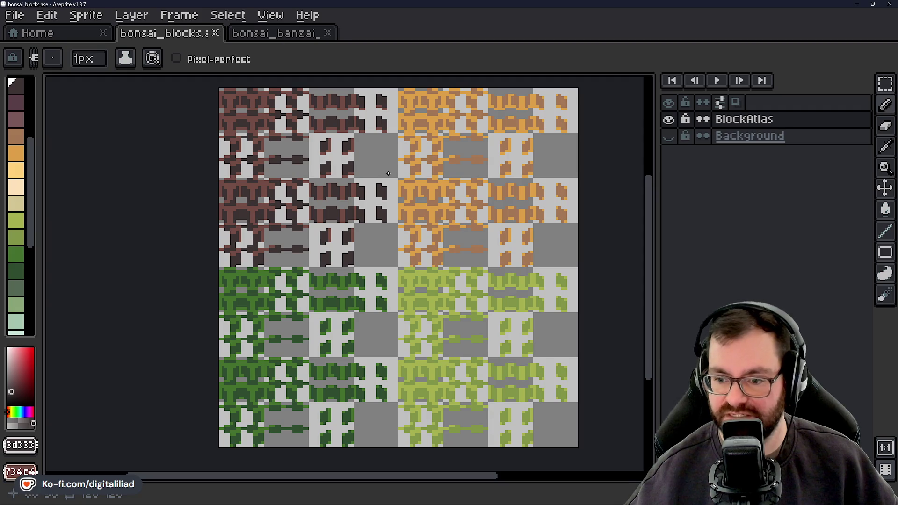
left_click_drag(388, 171, 398, 187)
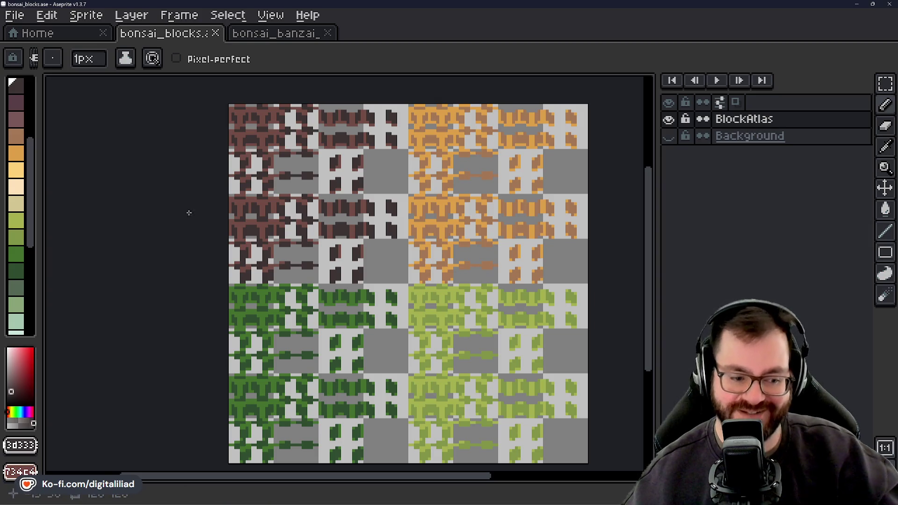
left_click(889, 89)
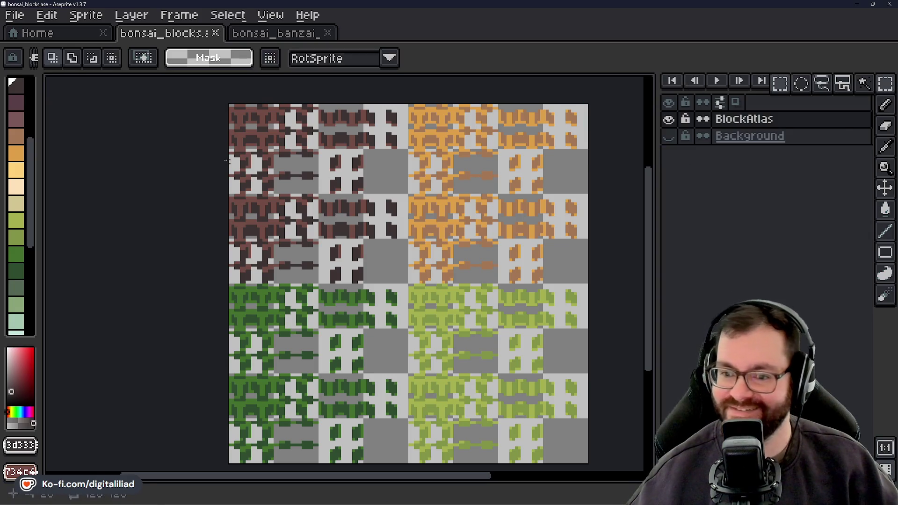
Save the atlas, then drop a copy of the top-left brown block onto the orange block.
key("ctrl+s")
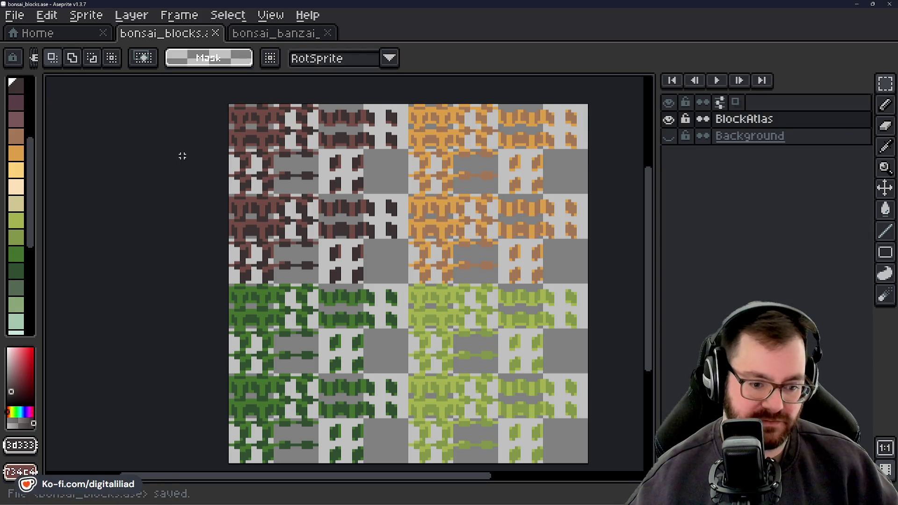
scroll(277, 128, "up", 1)
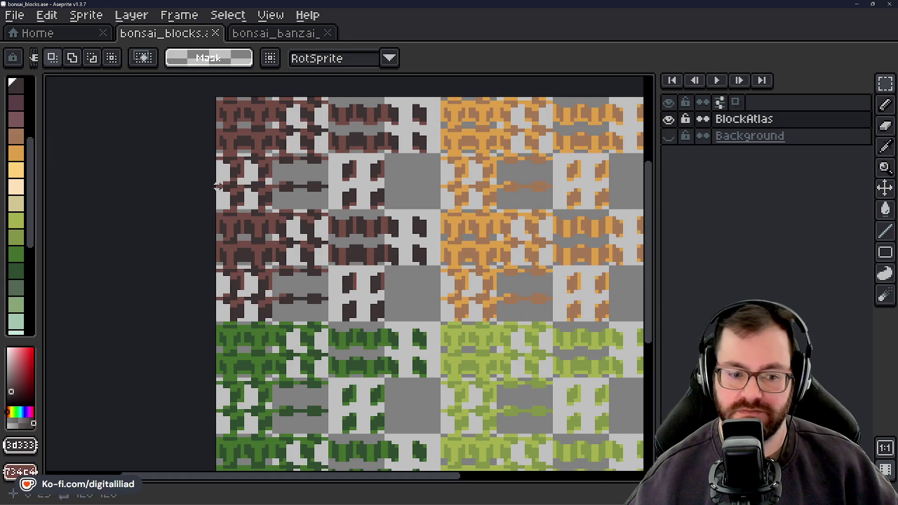
left_click_drag(218, 98, 441, 321)
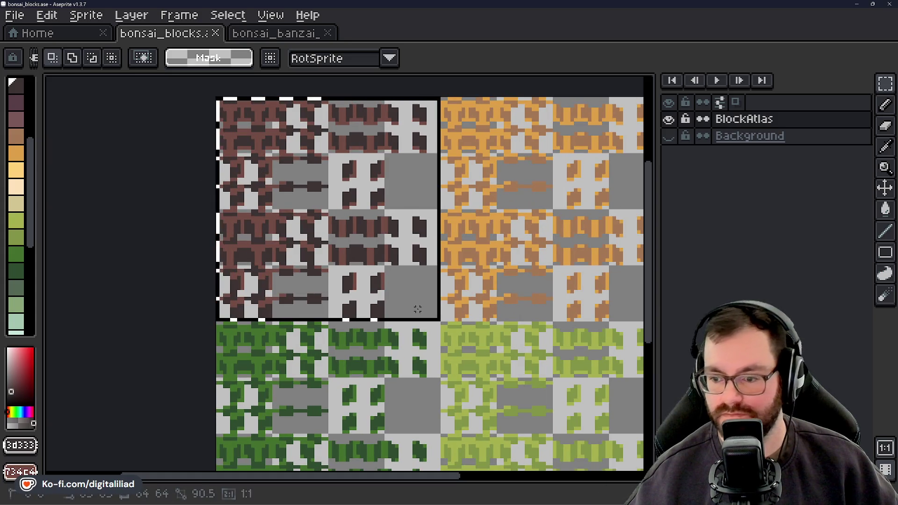
left_click(399, 300)
scroll(383, 275, "right", 5)
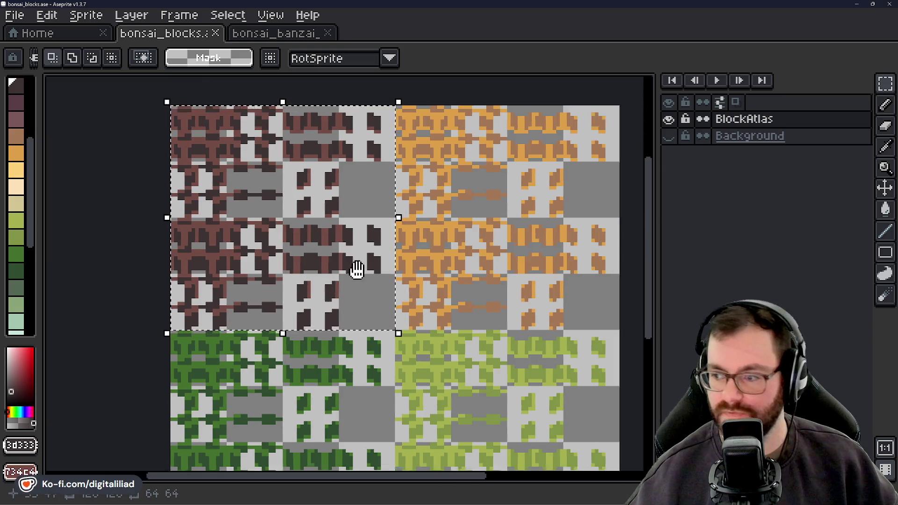
left_click_drag(201, 271, 417, 263)
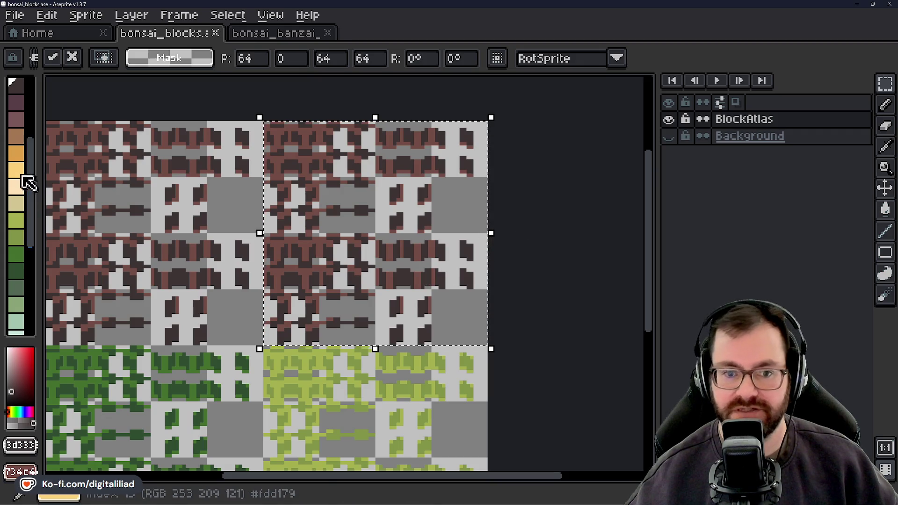
scroll(23, 191, "down", 3)
scroll(21, 200, "up", 2)
scroll(21, 201, "up", 2)
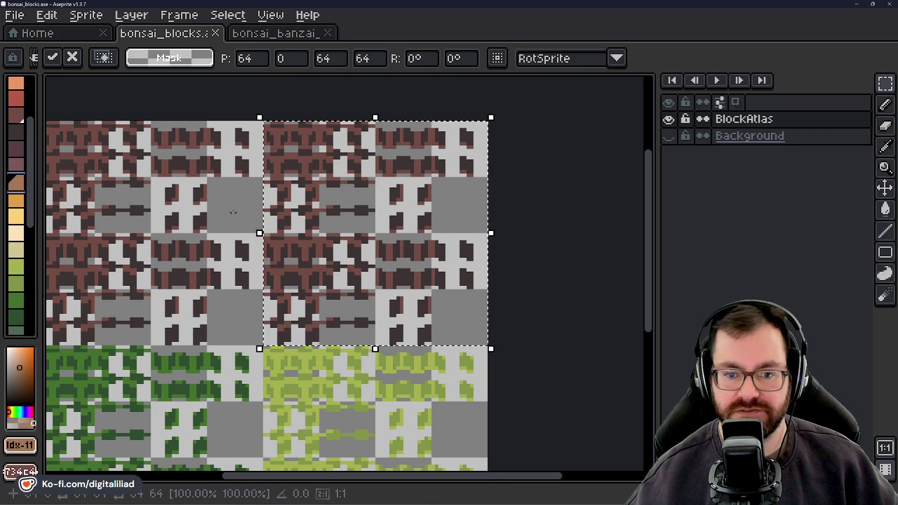
scroll(297, 167, "up", 1)
Bucket-fill the copy's darkest and brown pixels in lighter orange tones, then marquee the brown block again.
key("g")
left_click(298, 169)
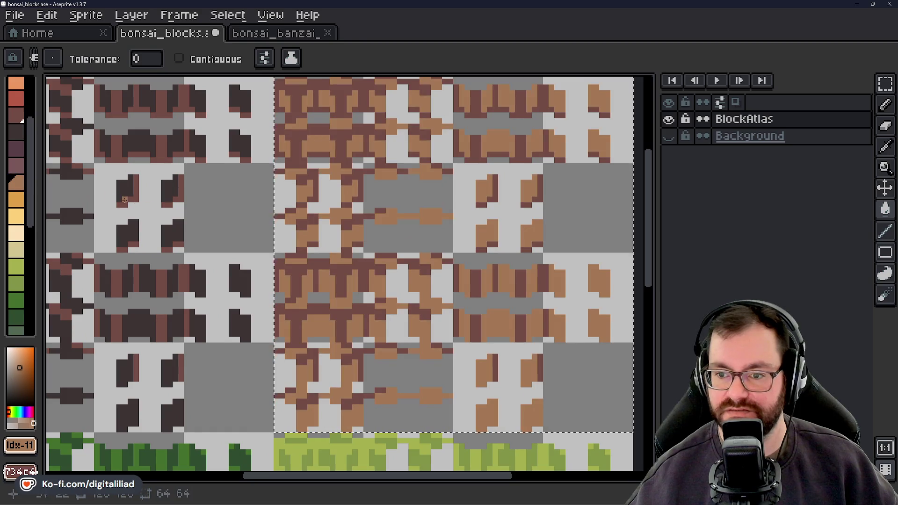
left_click(17, 201)
left_click(305, 150)
scroll(322, 215, "down", 1)
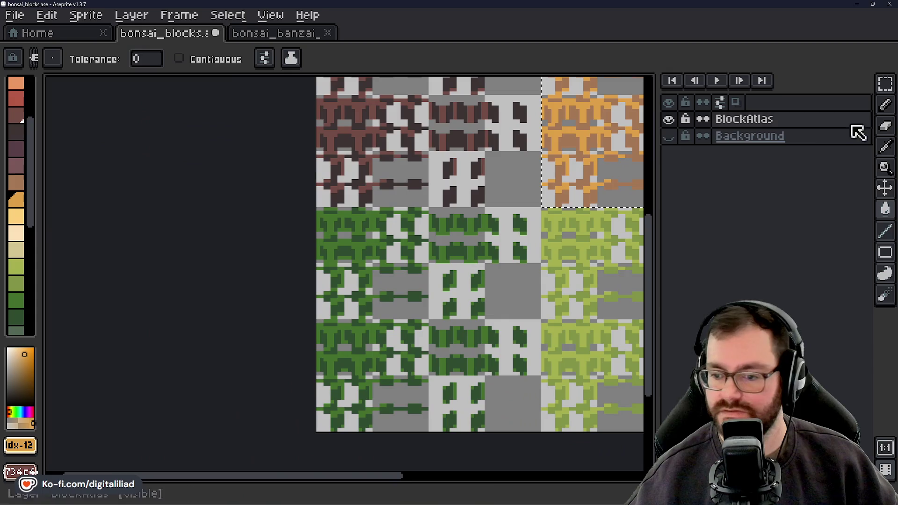
left_click(886, 83)
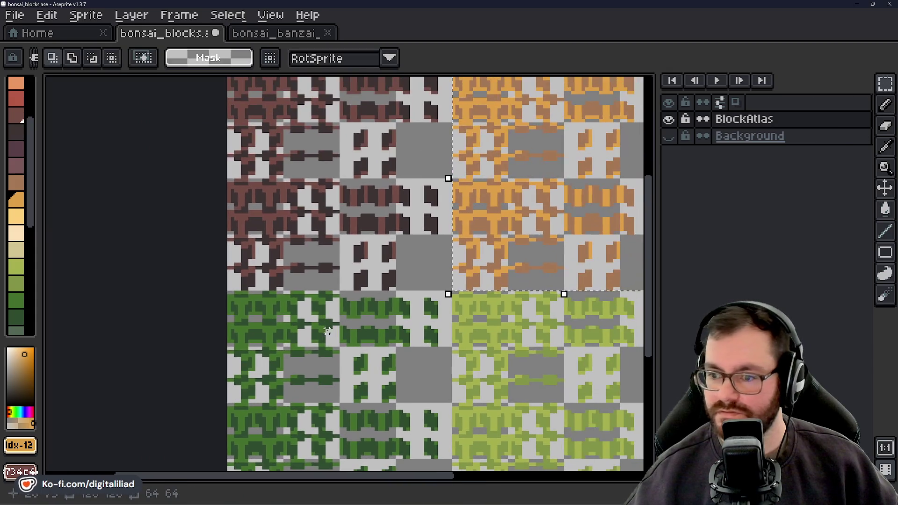
left_click_drag(227, 104, 422, 308)
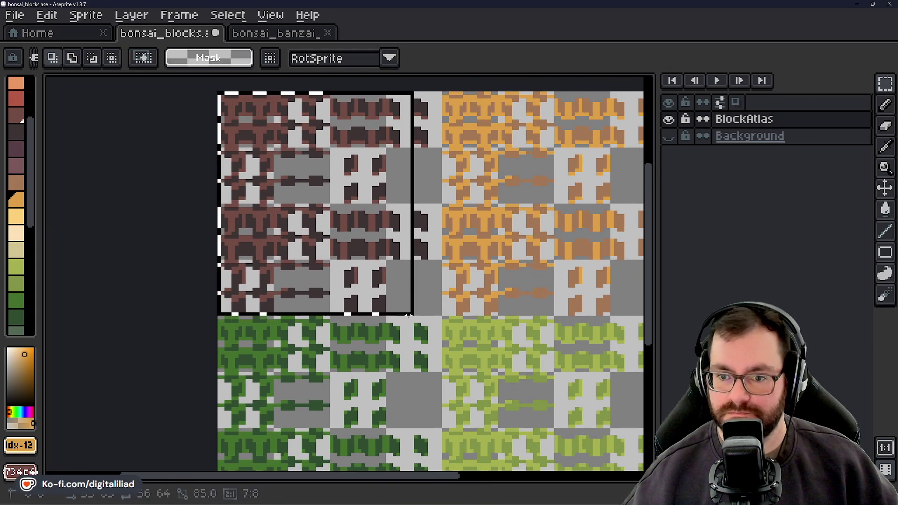
scroll(371, 271, "down", 2)
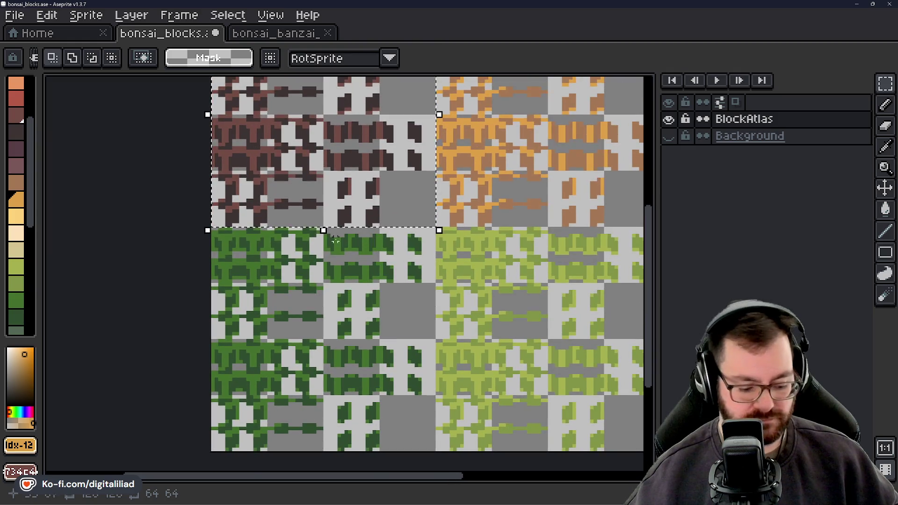
scroll(311, 219, "down", 1)
Move a brown-block copy onto the green block and fill its darkest pixels dark green.
left_click_drag(351, 161, 349, 381)
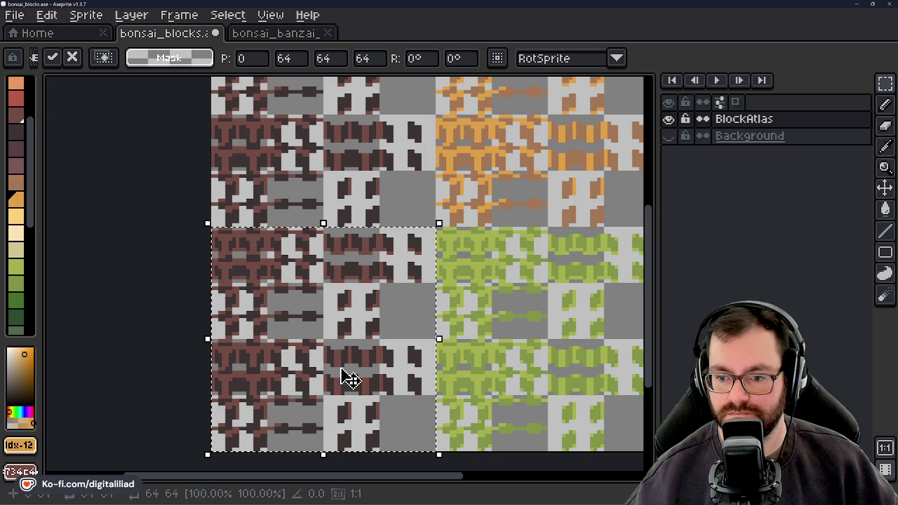
scroll(345, 379, "down", 1)
scroll(26, 237, "down", 2)
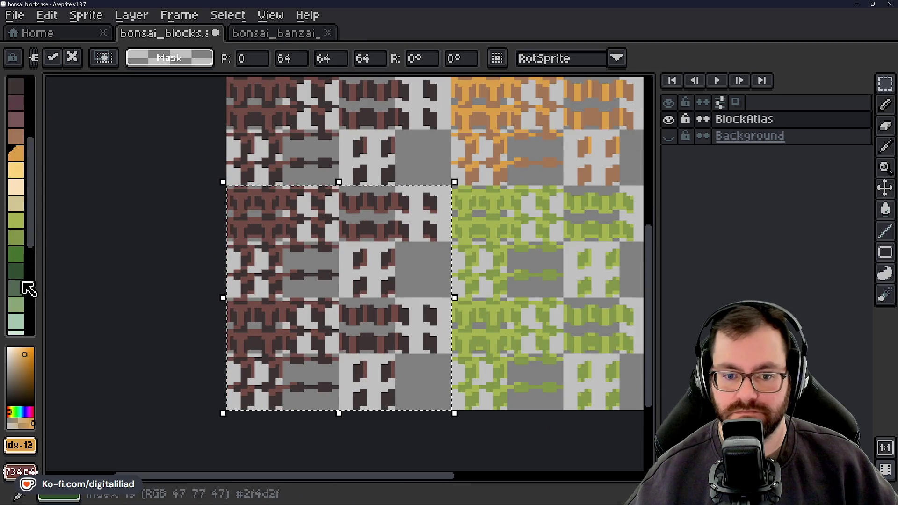
left_click(18, 271)
scroll(217, 261, "up", 1)
key("g")
scroll(275, 227, "up", 1)
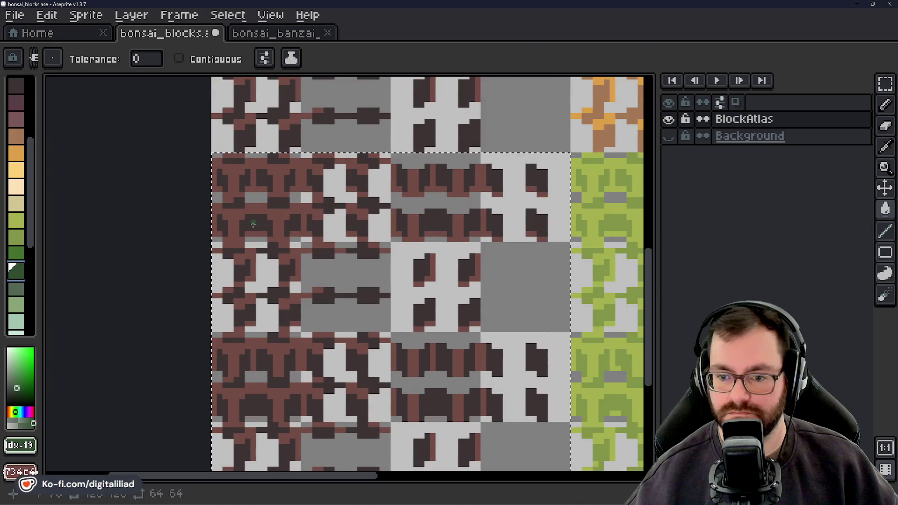
left_click(275, 228)
scroll(27, 260, "down", 1)
Fill the remaining brown pixels with the brighter green and clear the selection.
left_click(18, 267)
left_click(240, 197)
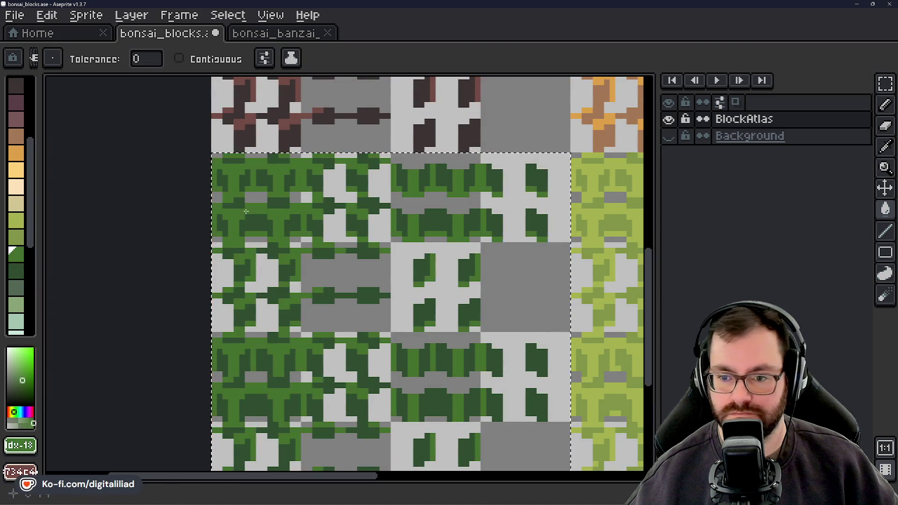
scroll(240, 196, "down", 1)
scroll(240, 194, "down", 1)
left_click_drag(283, 139, 164, 147)
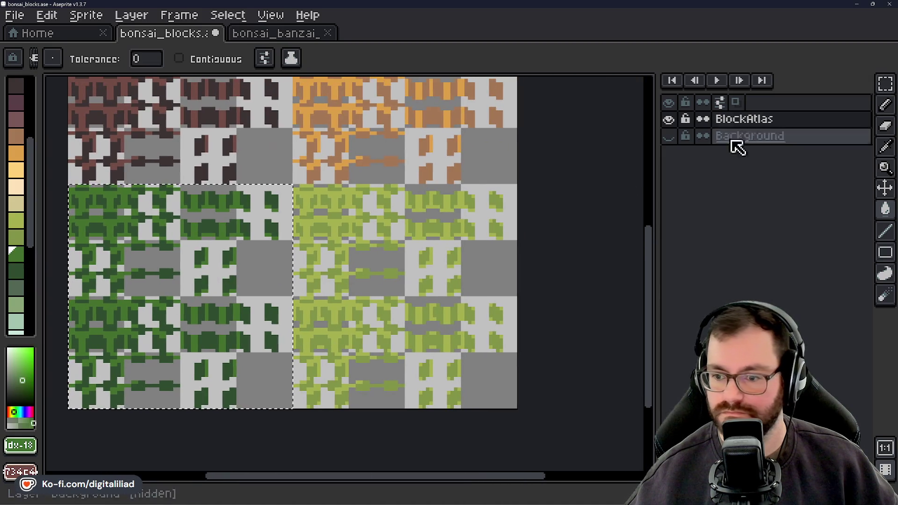
left_click(885, 83)
left_click(565, 216)
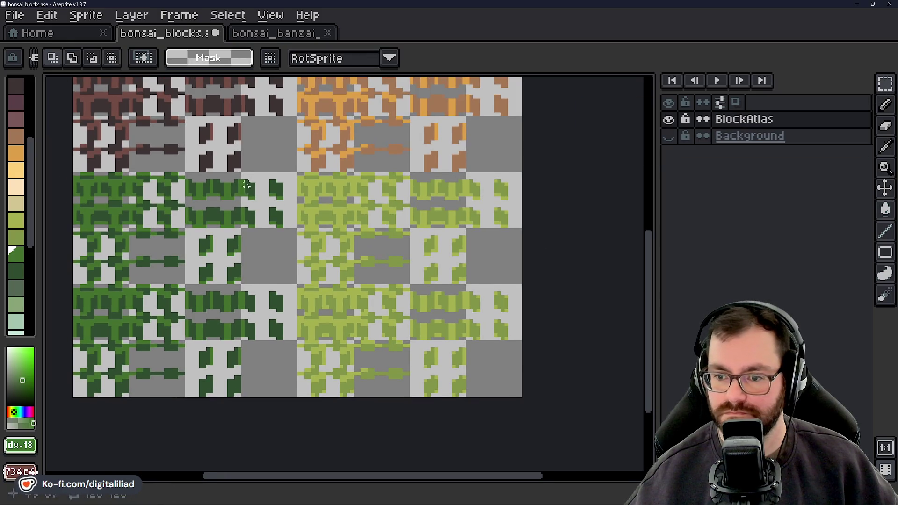
Paste the brown tile pattern over the light-green bottom-right block and commit its placement.
left_click_drag(309, 184, 524, 397)
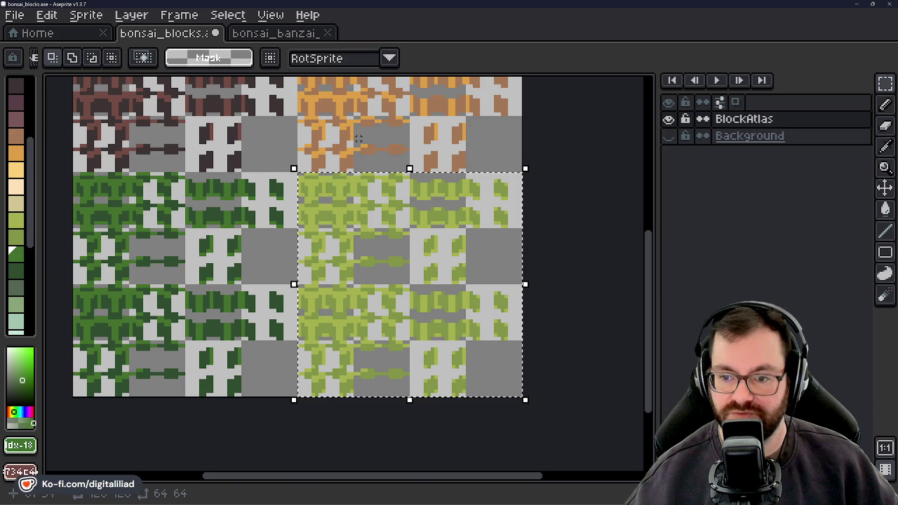
key("ctrl+d")
left_click_drag(208, 219, 245, 246)
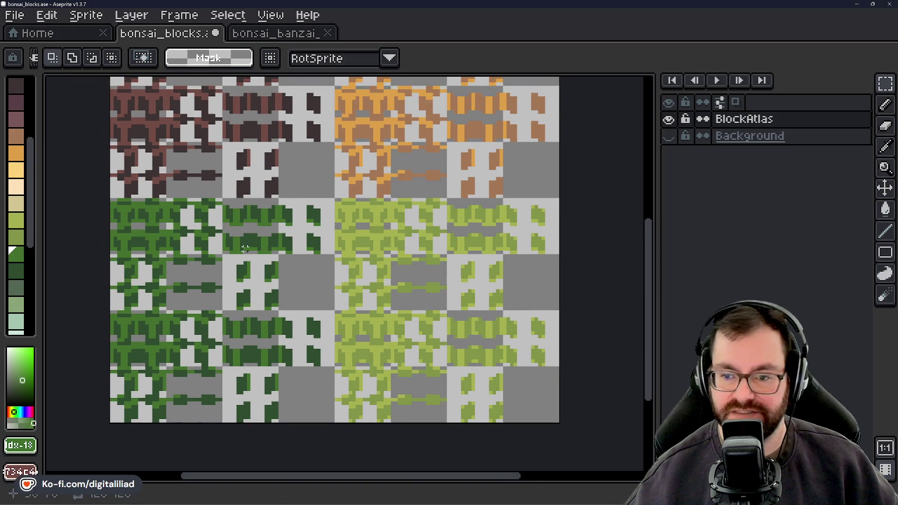
key("ctrl+v")
mouse_move(271, 171)
left_mouse_down()
mouse_move(477, 342)
mouse_move(478, 360)
left_mouse_up()
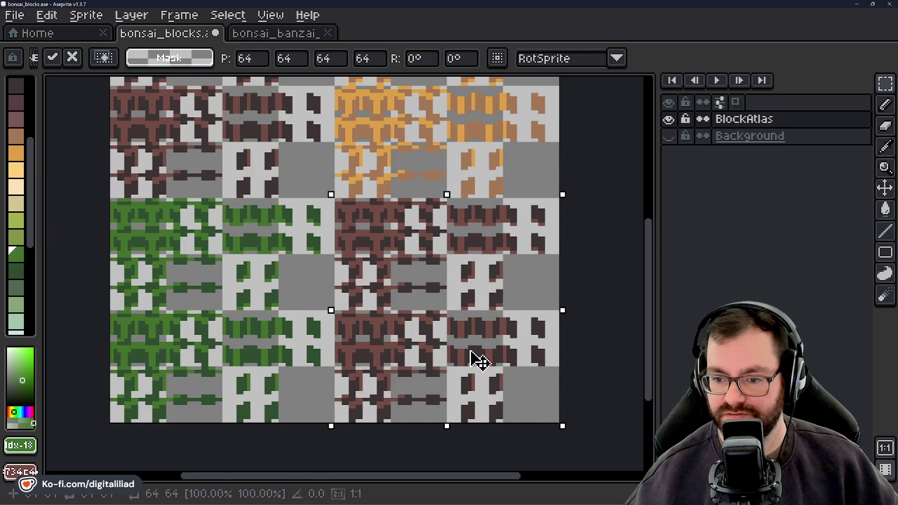
key("Return")
scroll(523, 261, "up", 1)
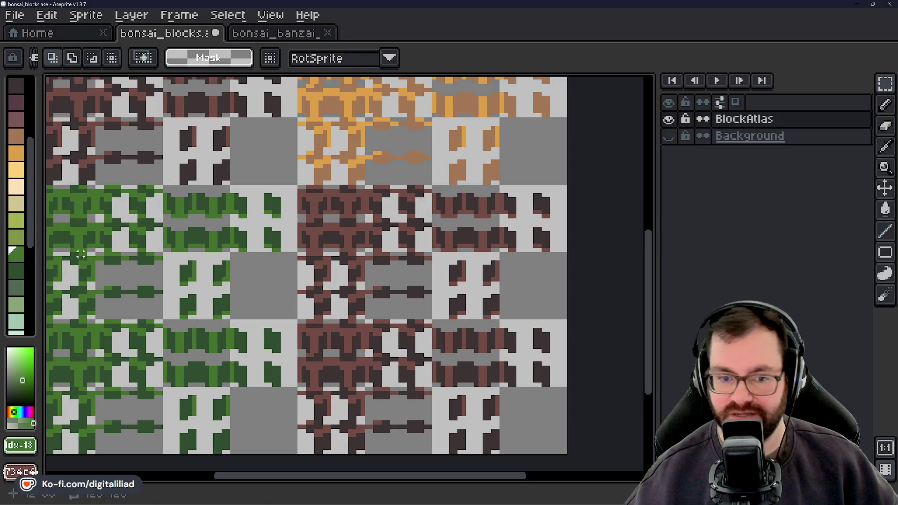
Undo a stray light-green fill, reselect the pasted block and fill its darkest pixels light green.
left_click(20, 243)
scroll(306, 228, "up", 2)
scroll(306, 228, "down", 1)
key("g")
left_click(328, 198)
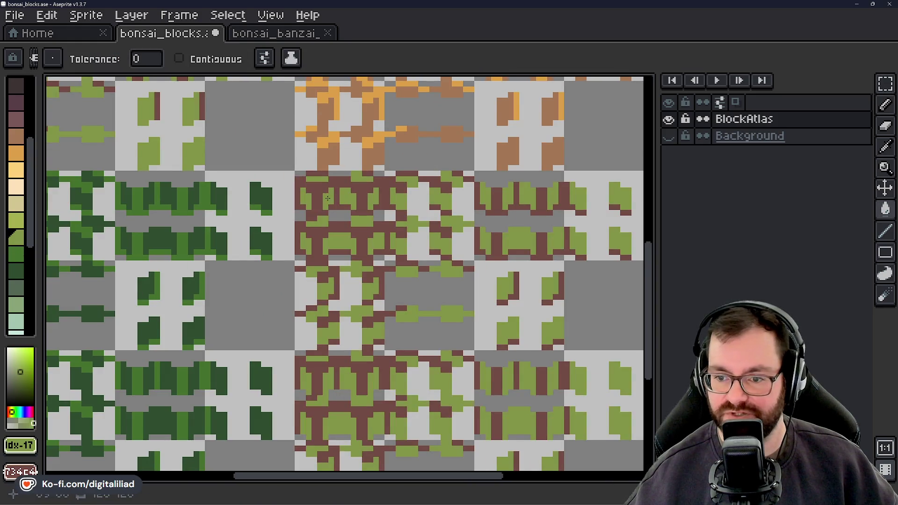
key("ctrl+z")
scroll(444, 274, "down", 1)
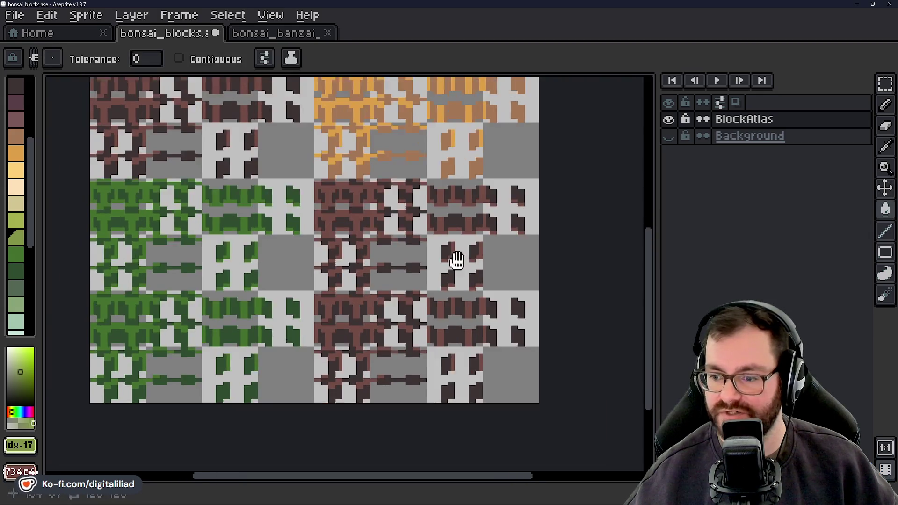
scroll(457, 257, "down", 1)
key("m")
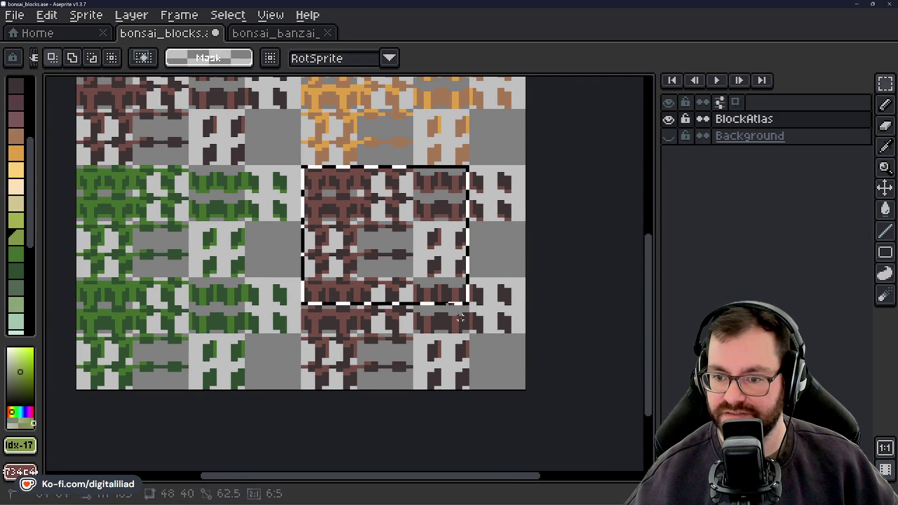
left_click_drag(310, 170, 526, 391)
scroll(341, 214, "up", 2)
key("g")
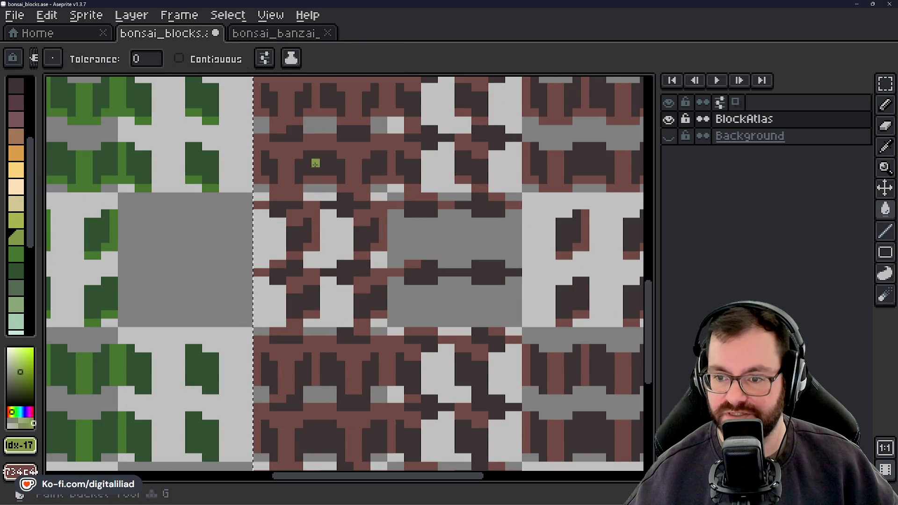
left_click(316, 163)
left_click(23, 223)
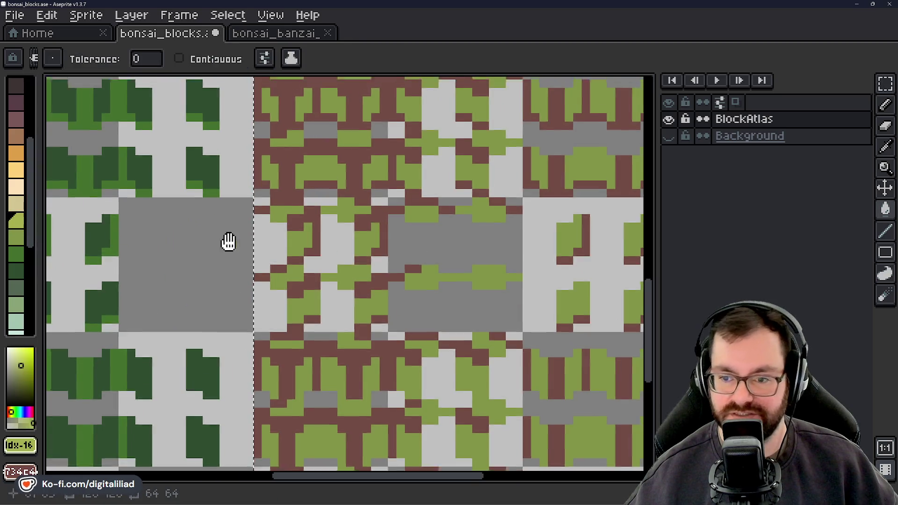
scroll(226, 241, "down", 1)
Fill the last brown pixels green, deselect, and save bonsai_blocks.ase.
left_click(334, 220)
scroll(335, 220, "down", 1)
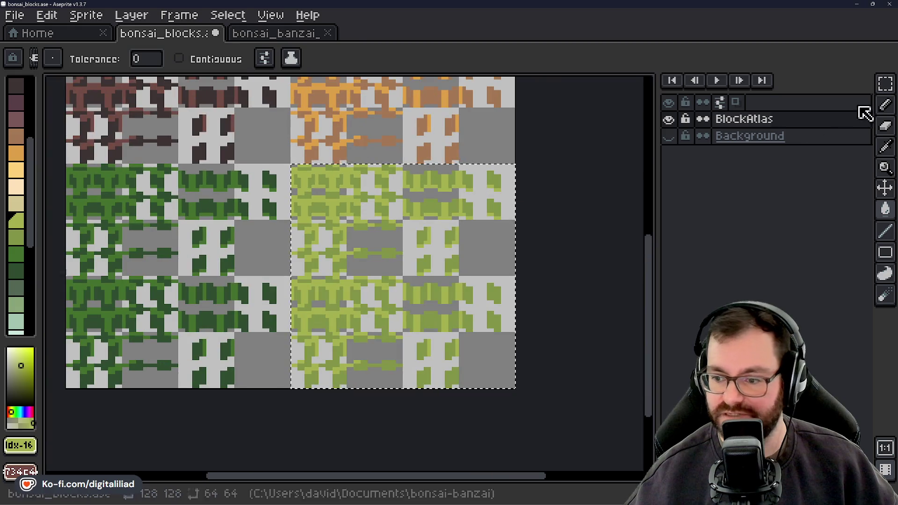
left_click(885, 83)
left_click(576, 211)
key("ctrl+s")
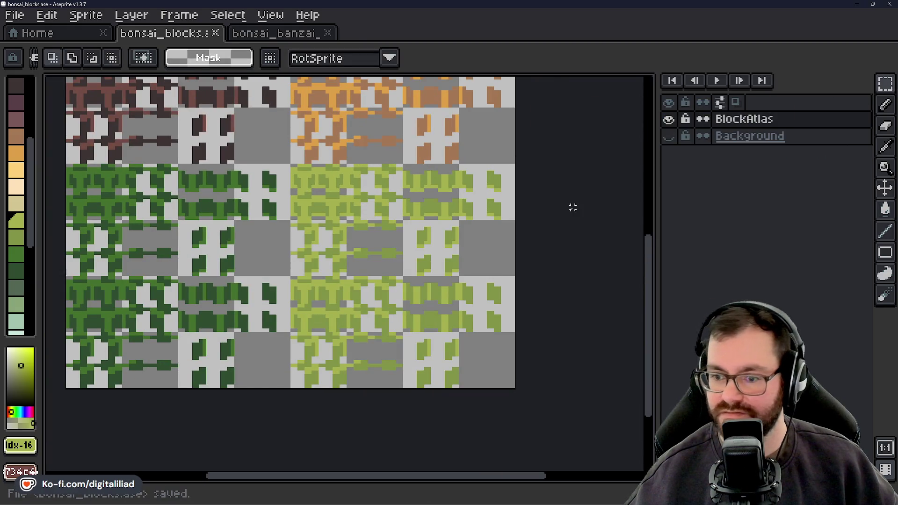
scroll(414, 245, "down", 1)
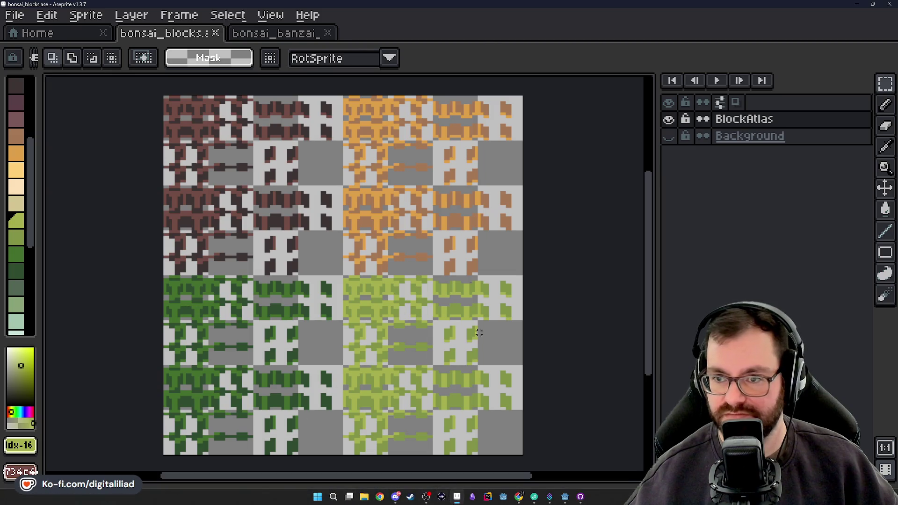
Switch to the Godot editor, save the scene and return to the script's line 10.
left_click(565, 500)
key("ctrl+s")
left_click(428, 183)
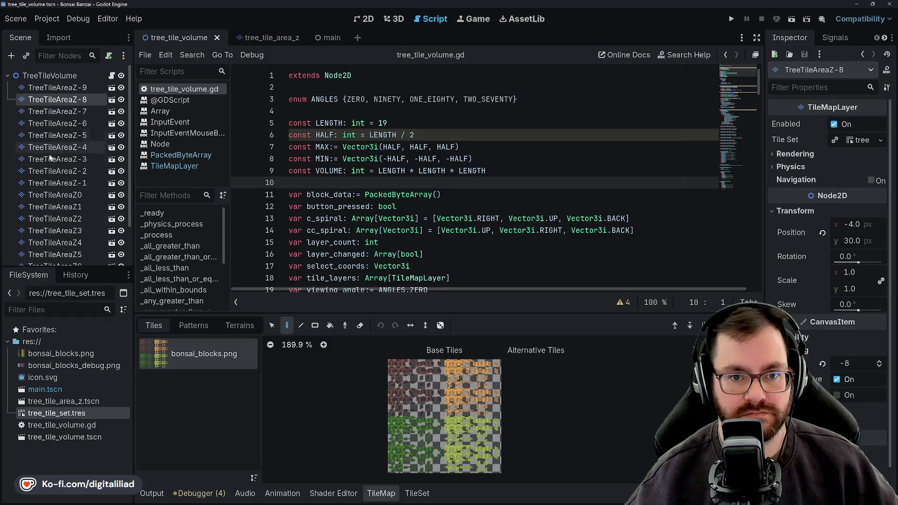
Review the constants and declarations of tree_tile_volume.gd and save the scene.
left_click(321, 111)
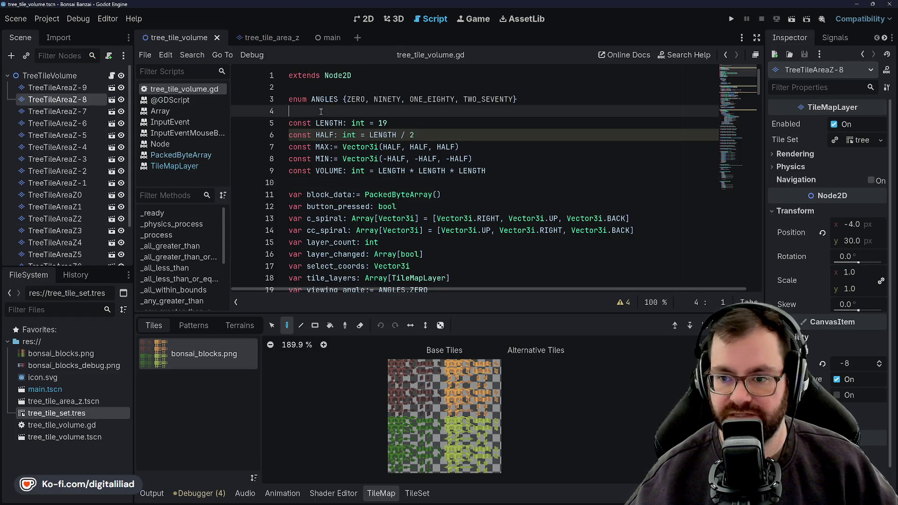
left_click(487, 148)
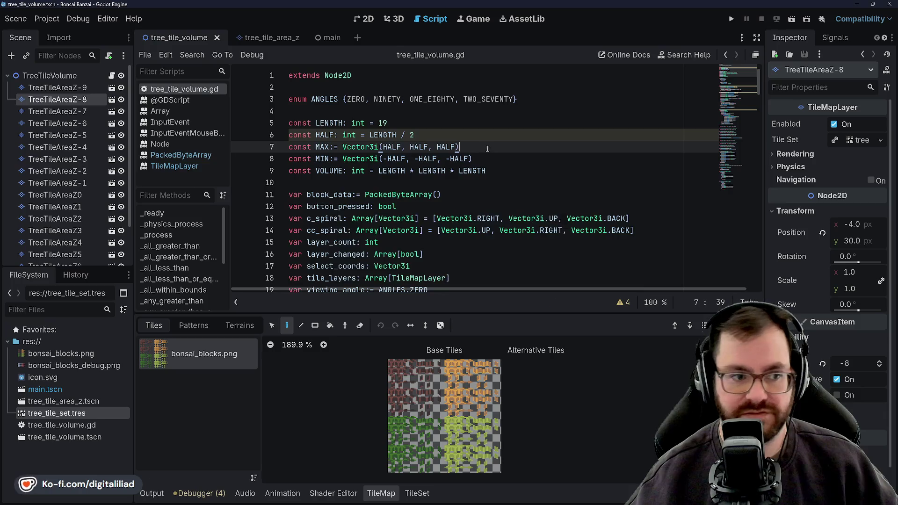
left_click(361, 182)
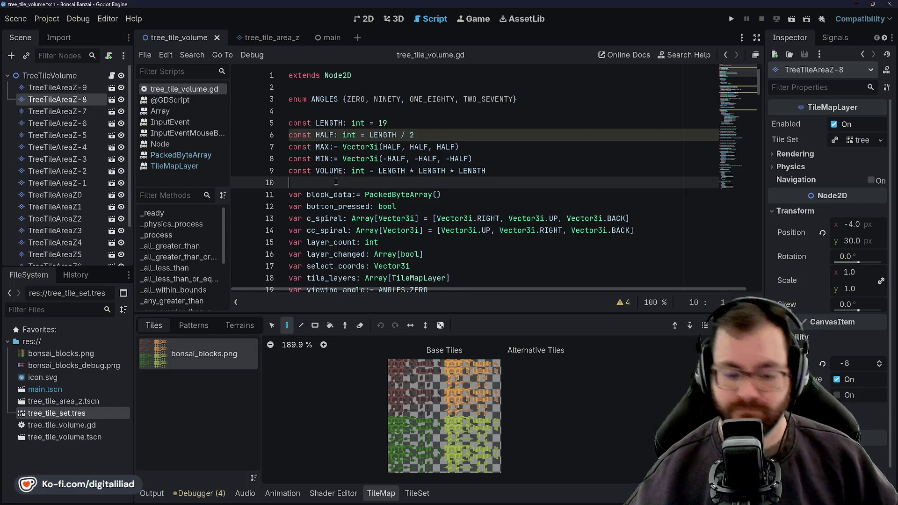
key("ctrl+s")
scroll(413, 180, "down", 1)
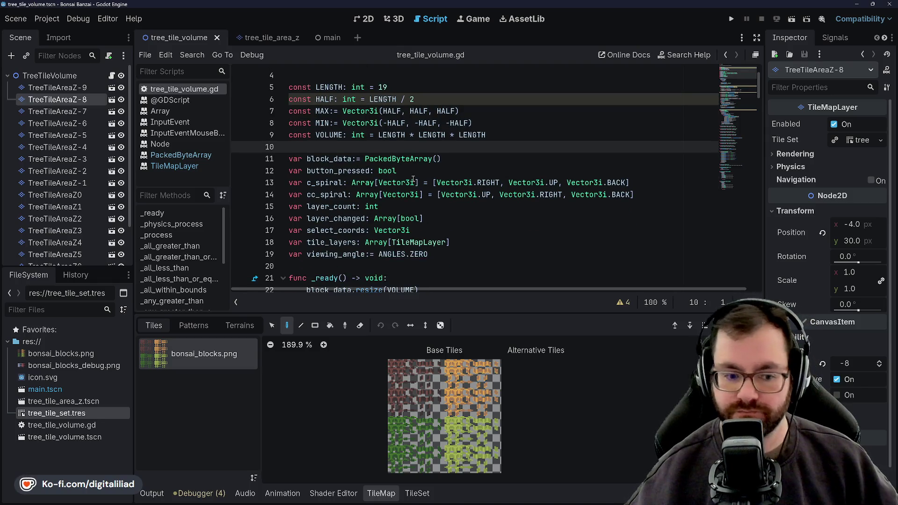
left_click(437, 232)
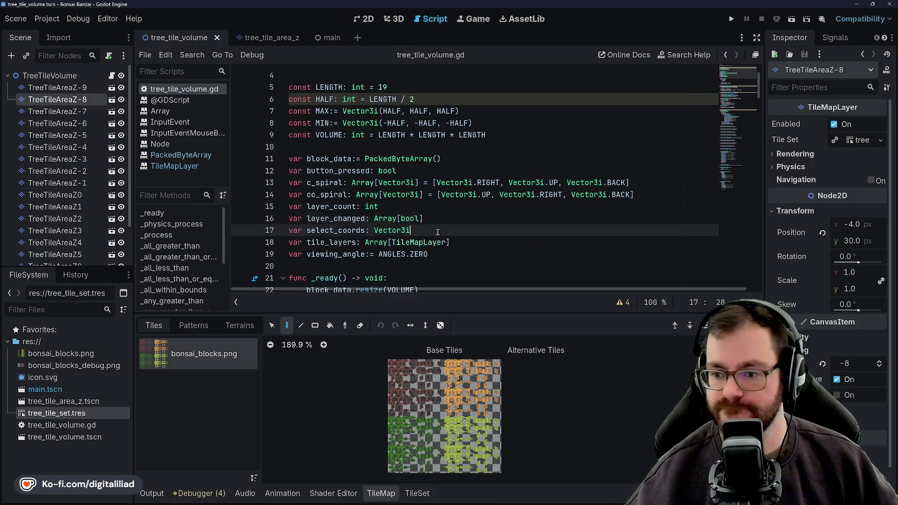
left_click(430, 254)
scroll(421, 211, "down", 2)
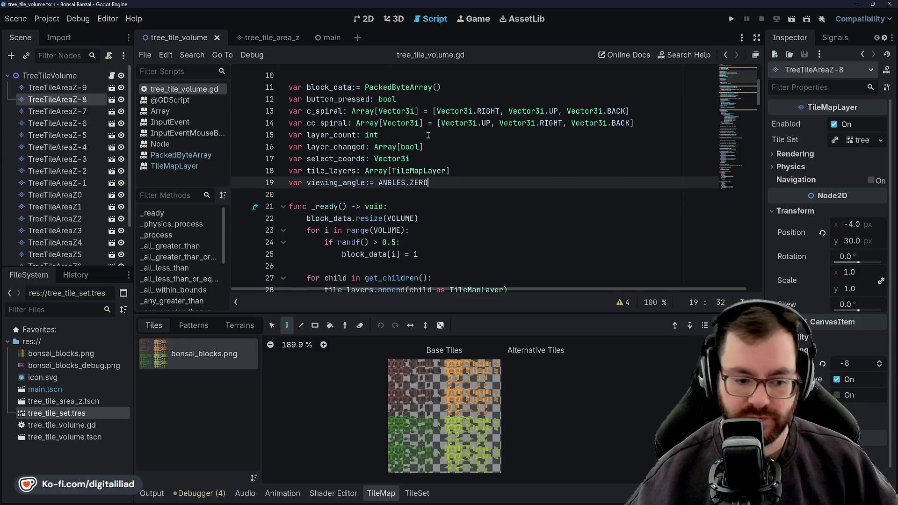
left_click(360, 205)
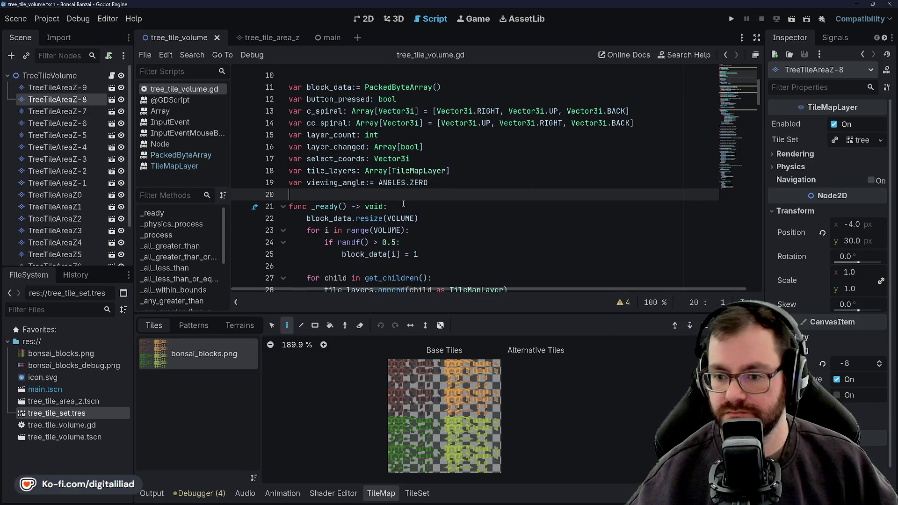
left_click(433, 232)
scroll(432, 215, "down", 3)
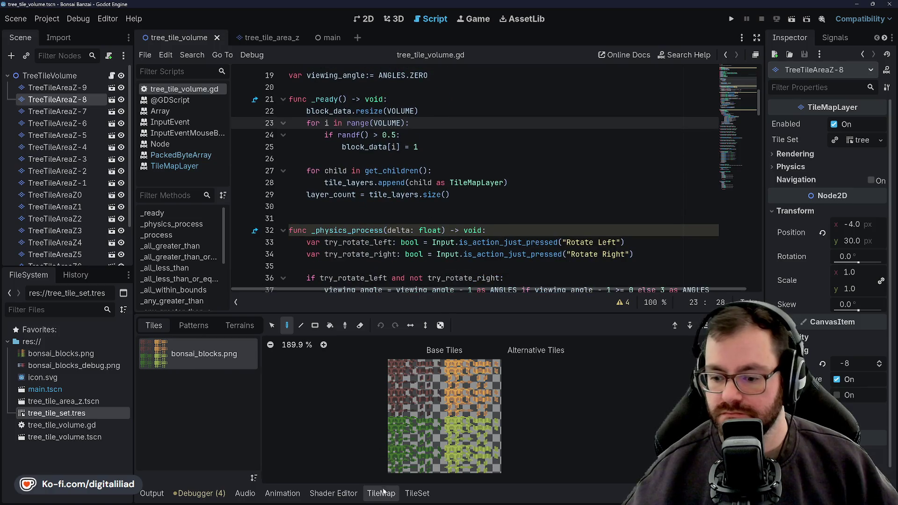
Hide the tile map panel and step through the _ready loop's randf check.
left_click(382, 493)
scroll(370, 247, "up", 5)
scroll(370, 248, "up", 1)
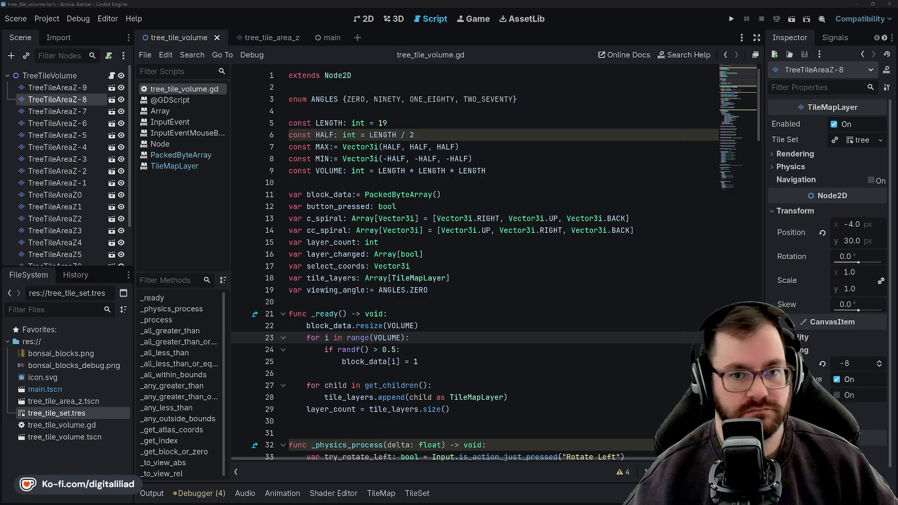
left_click(476, 181)
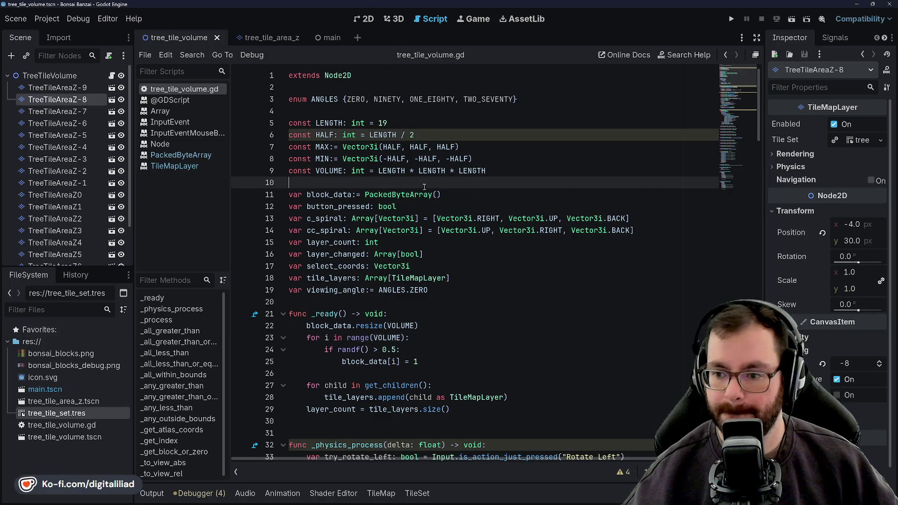
key("Down")
key("Down")
key("Down")
key("Down")
key("Down")
scroll(444, 287, "down", 2)
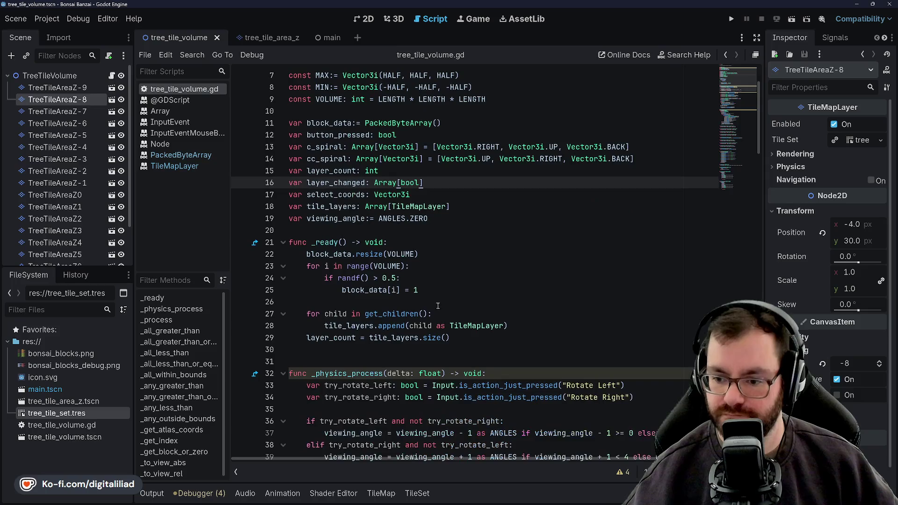
left_click(374, 292)
left_click(364, 278)
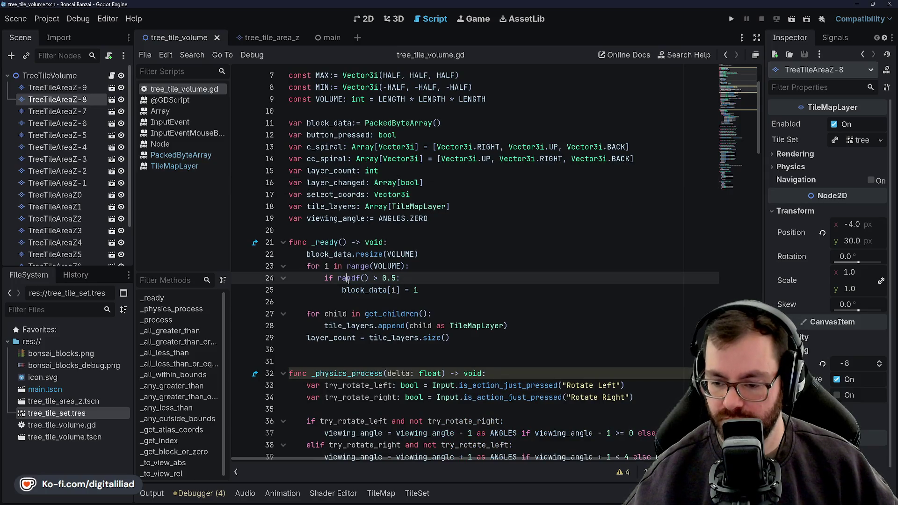
double_click(360, 290)
left_click(347, 278)
double_click(358, 267)
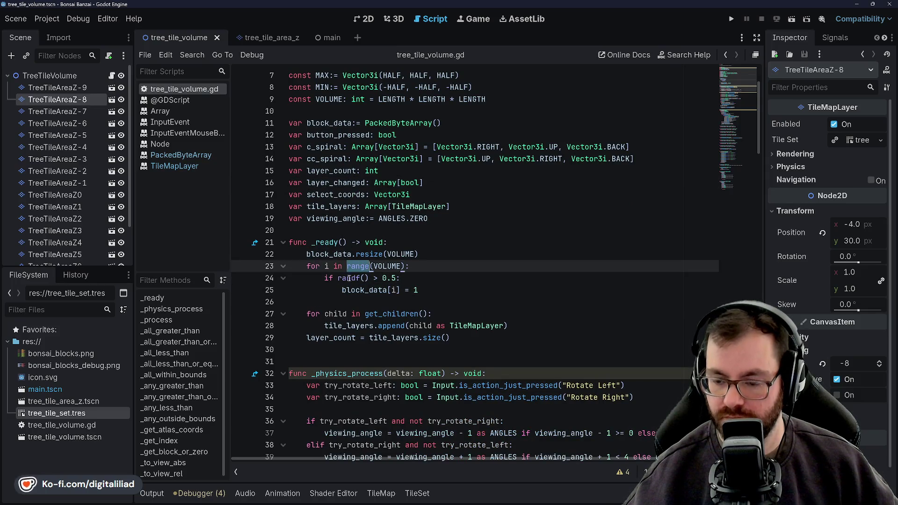
double_click(359, 266)
double_click(362, 266)
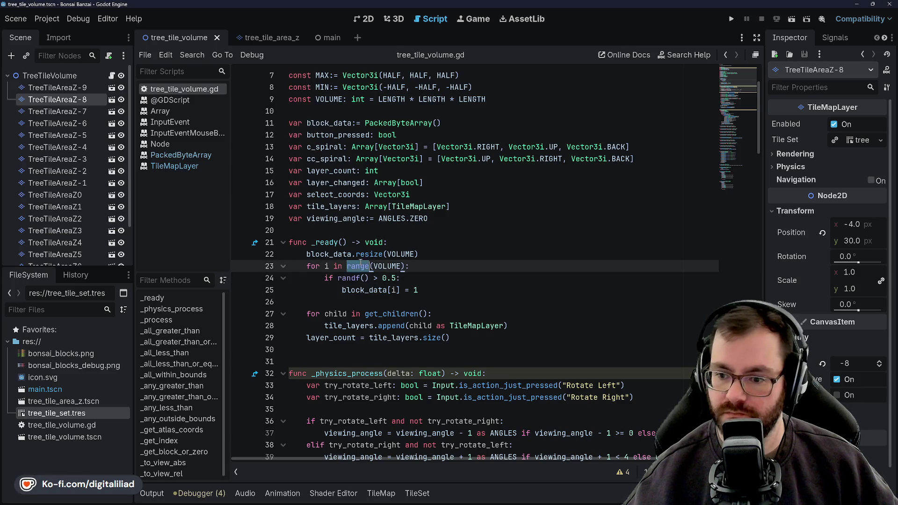
left_click(469, 277)
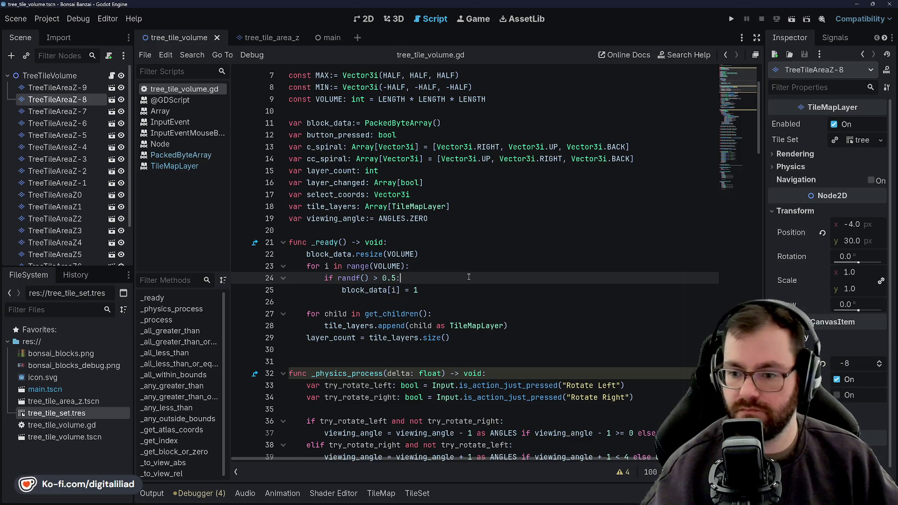
Nest a second randf check under the fill and indent the block_data assignment beneath it.
key("Return")
type("if ")
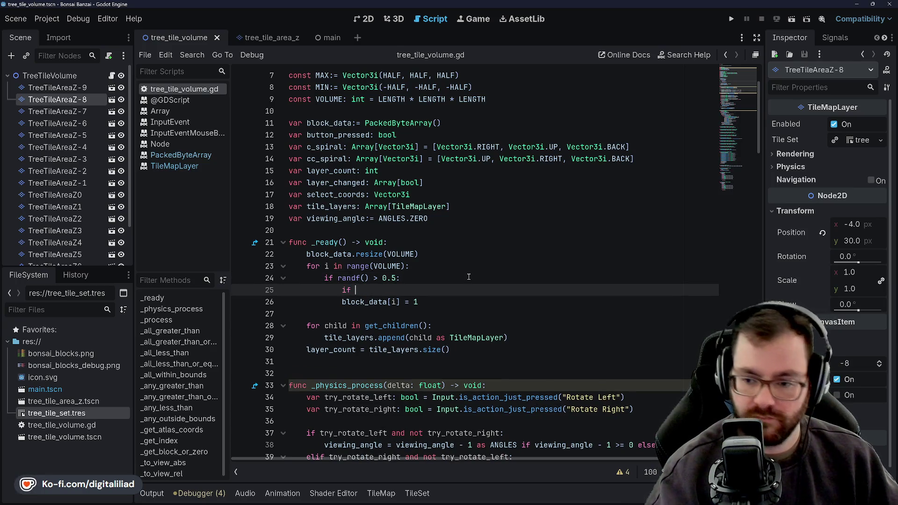
type("ran")
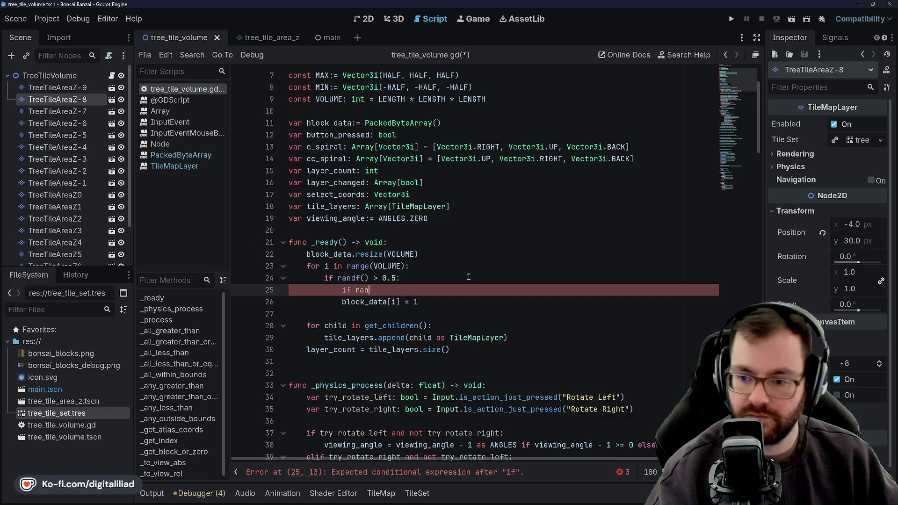
type("df")
key("Return")
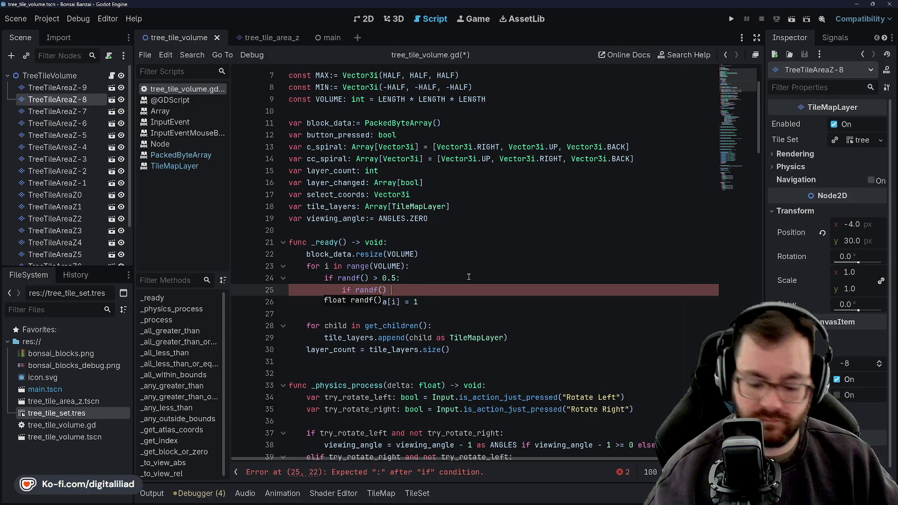
type("> 0")
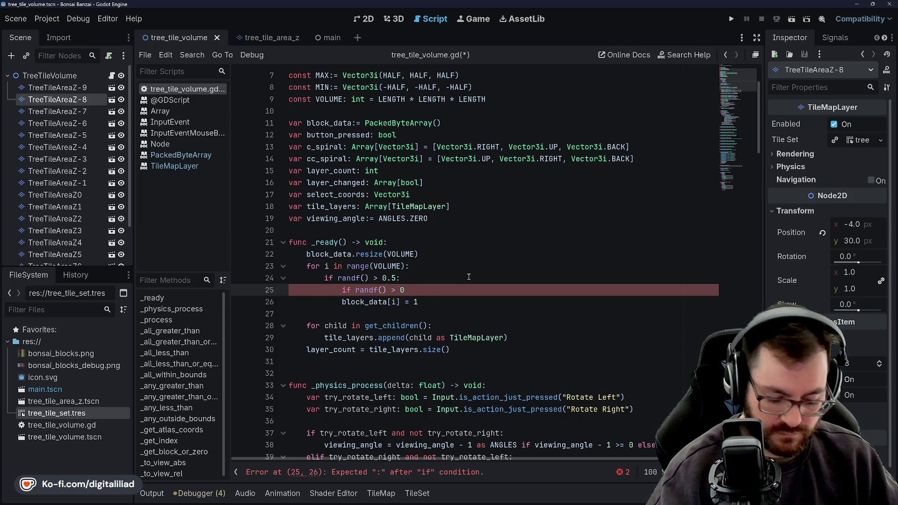
type(".5:")
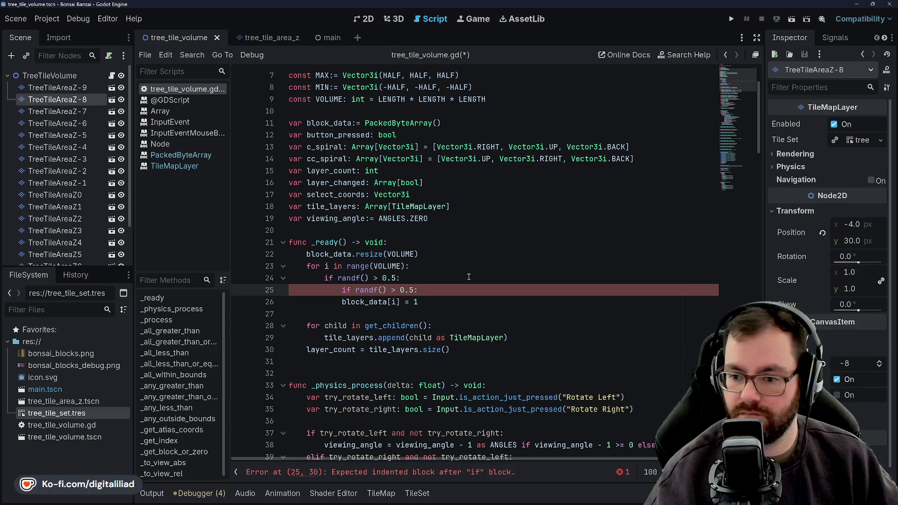
scroll(445, 272, "down", 1)
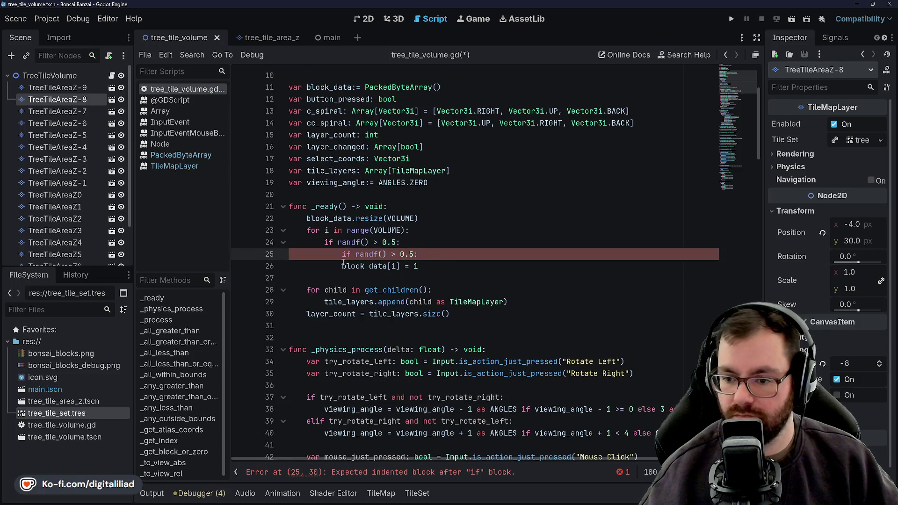
left_click(342, 264)
key("Tab")
left_click(442, 231)
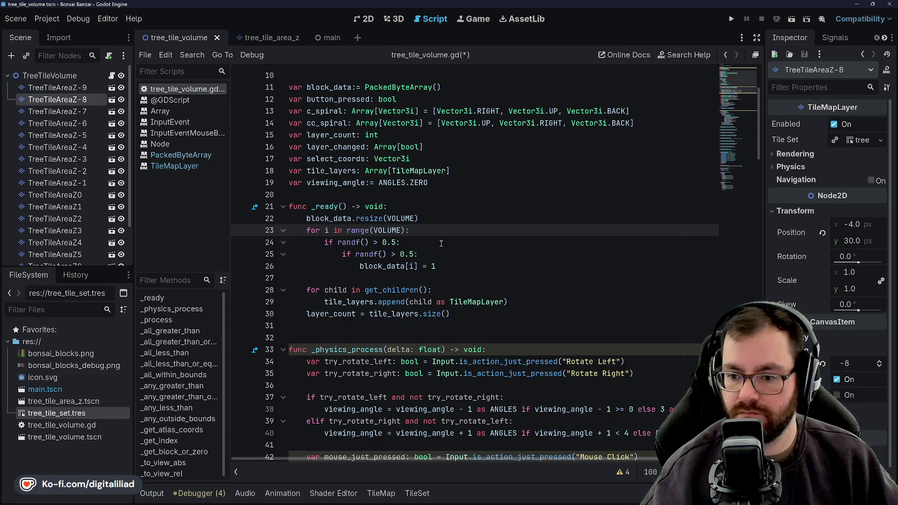
key("Return")
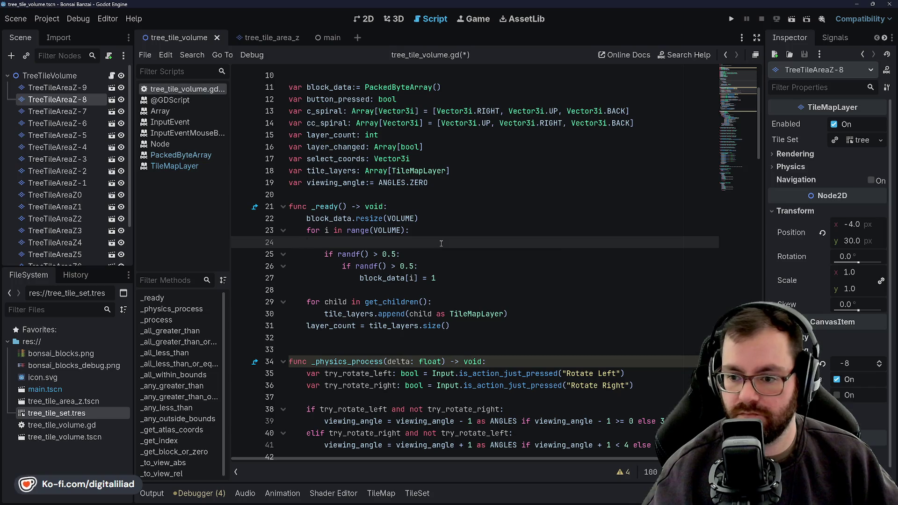
key("ctrl+z")
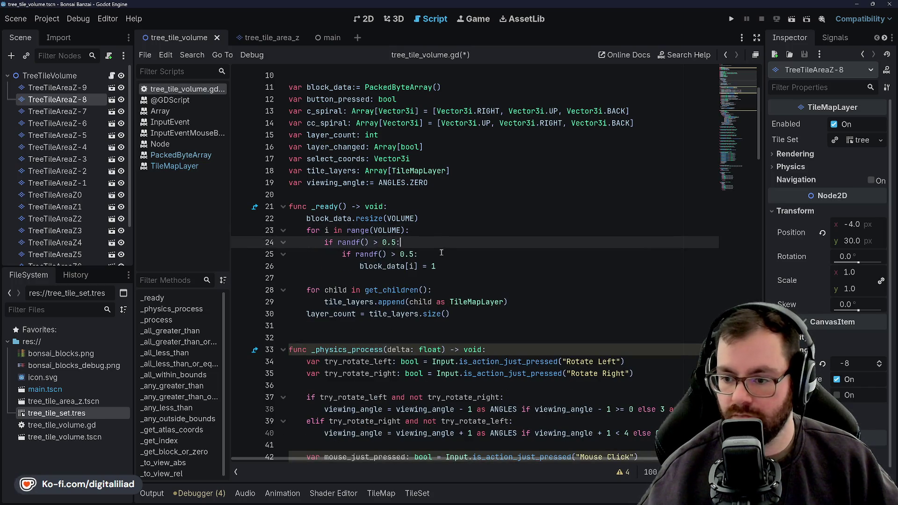
Add an else branch setting block_data[i] = 1 after the value-2 assignment.
left_click(433, 268)
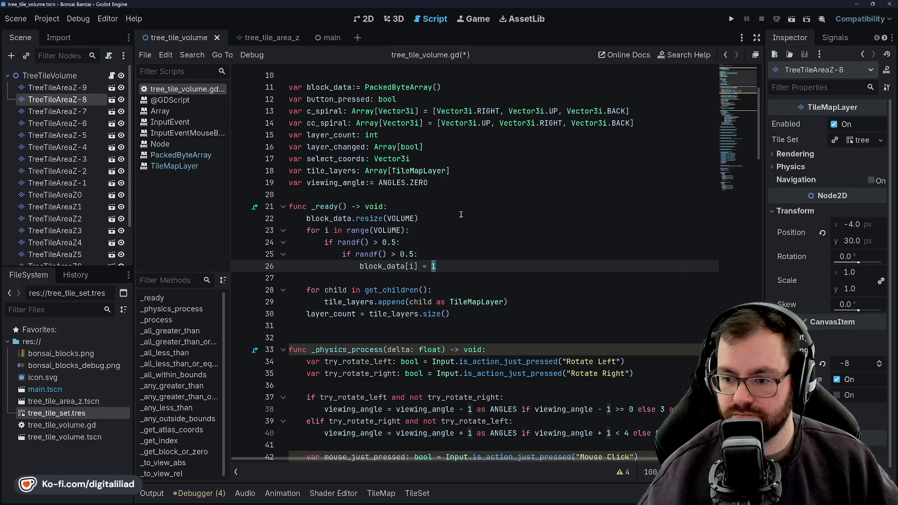
left_click(434, 266)
type("2")
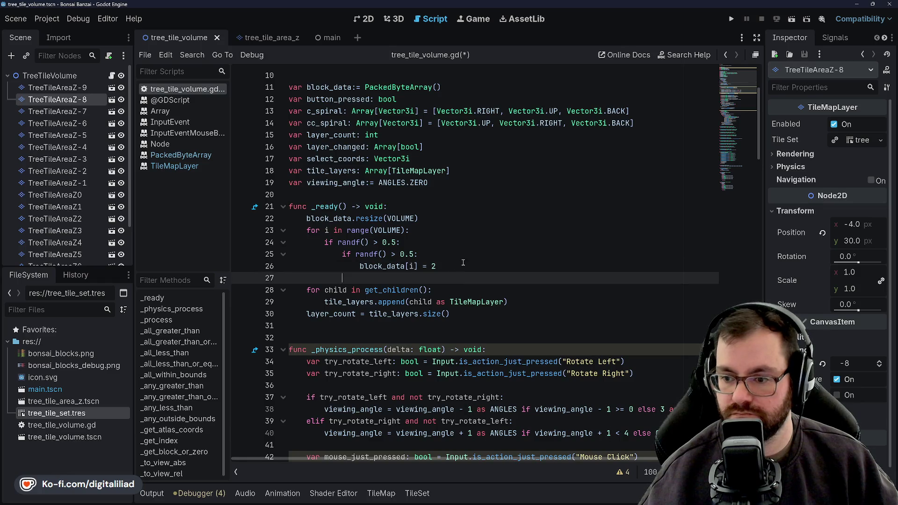
key("Return")
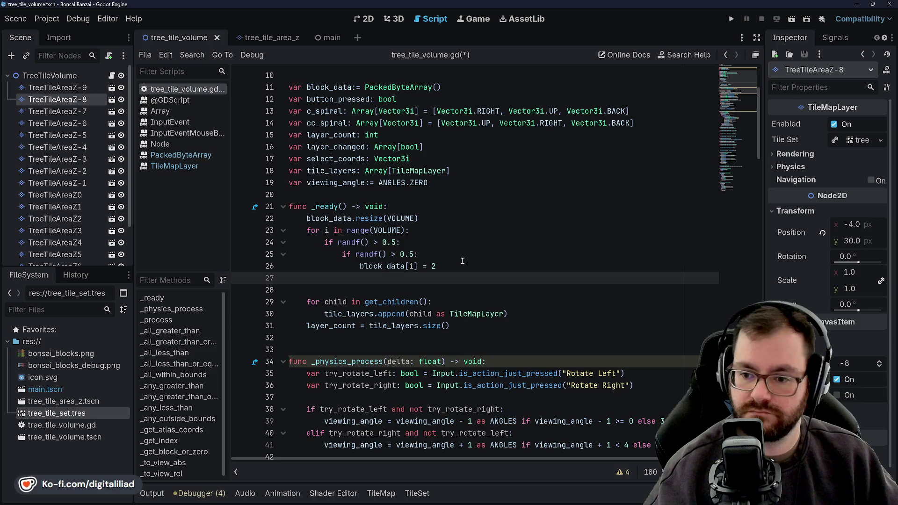
type("else")
left_click(464, 259)
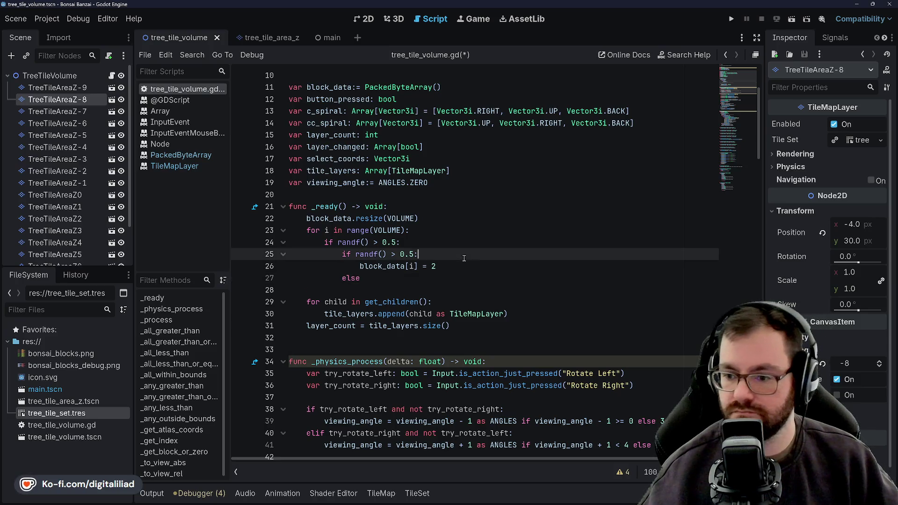
left_click(409, 254)
type("7")
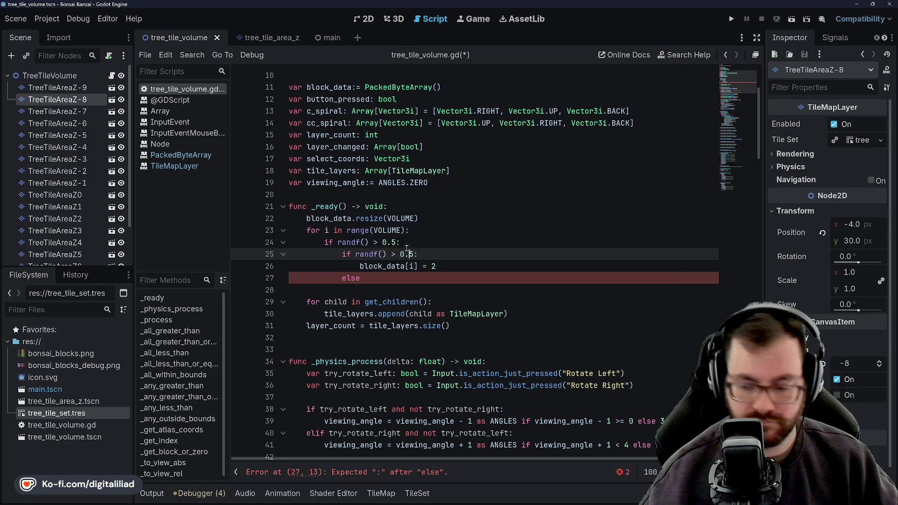
left_click(385, 284)
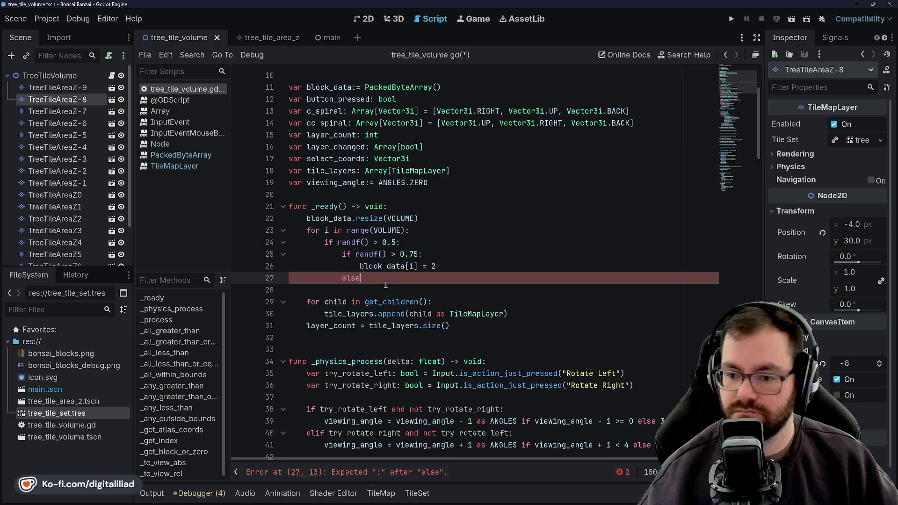
type(":")
key("Return")
type("bla")
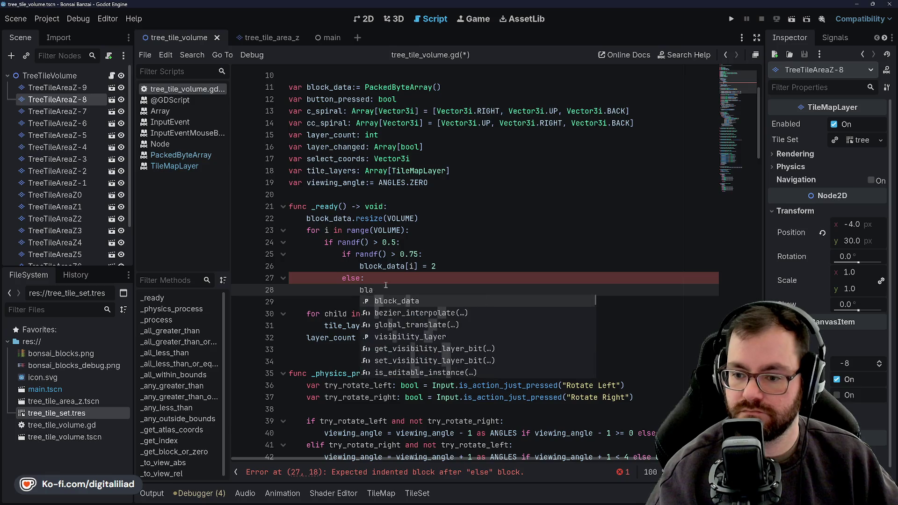
type("_da")
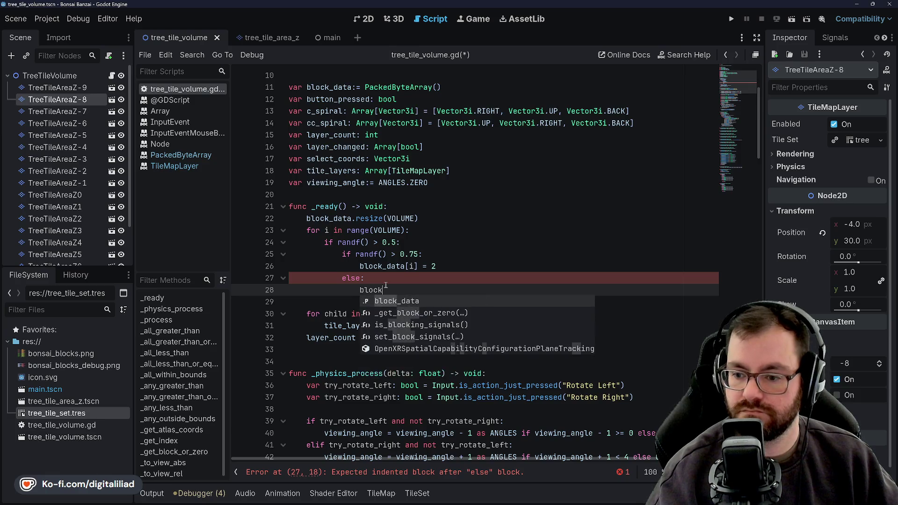
key("Return")
type("[")
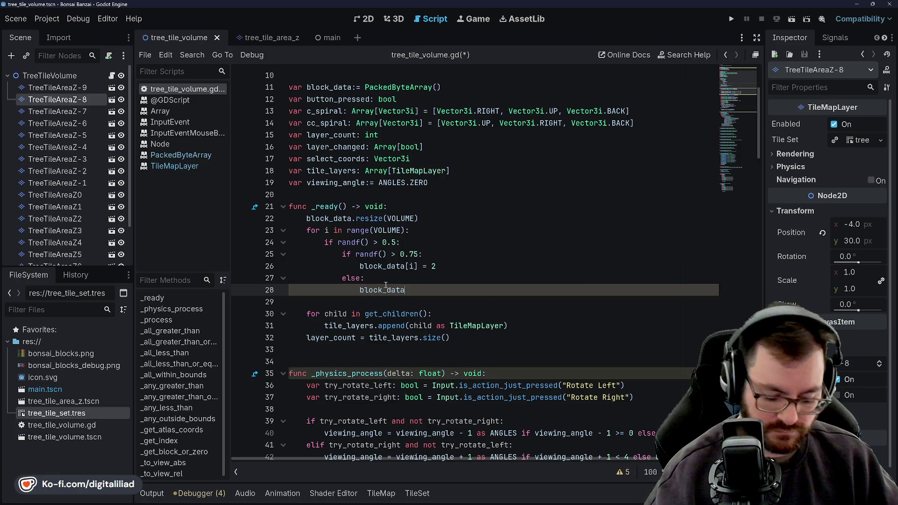
type("i] ")
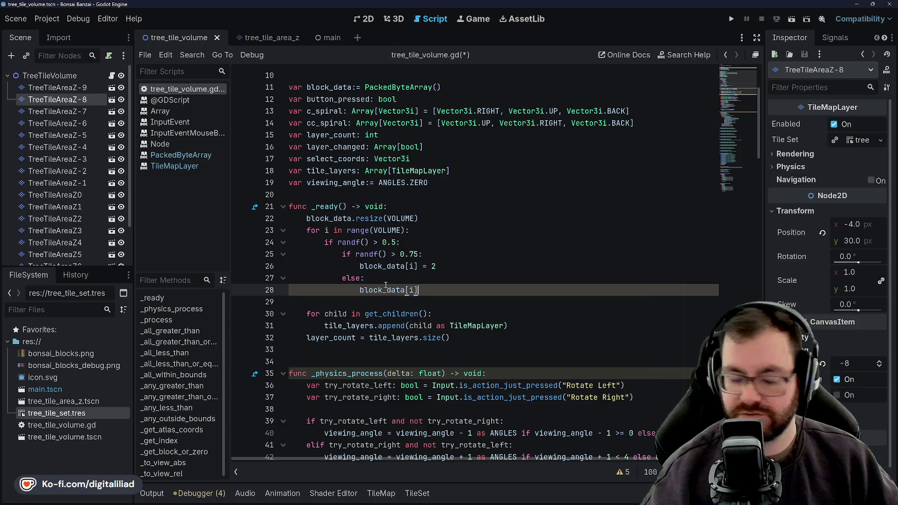
type("= 1")
Save the script and look back over the new else branch.
key("ctrl+s")
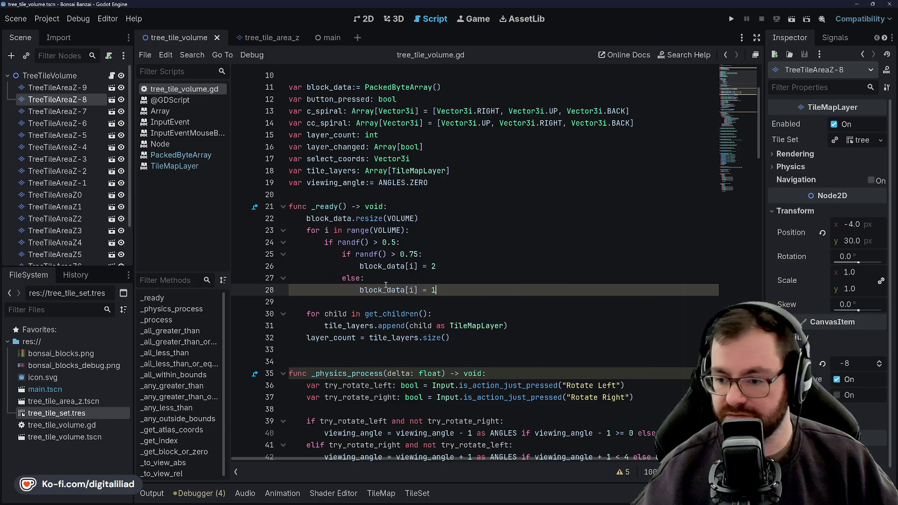
key("Up")
key("Up")
key("Up")
key("Down")
key("Down")
key("Down")
scroll(393, 257, "down", 3)
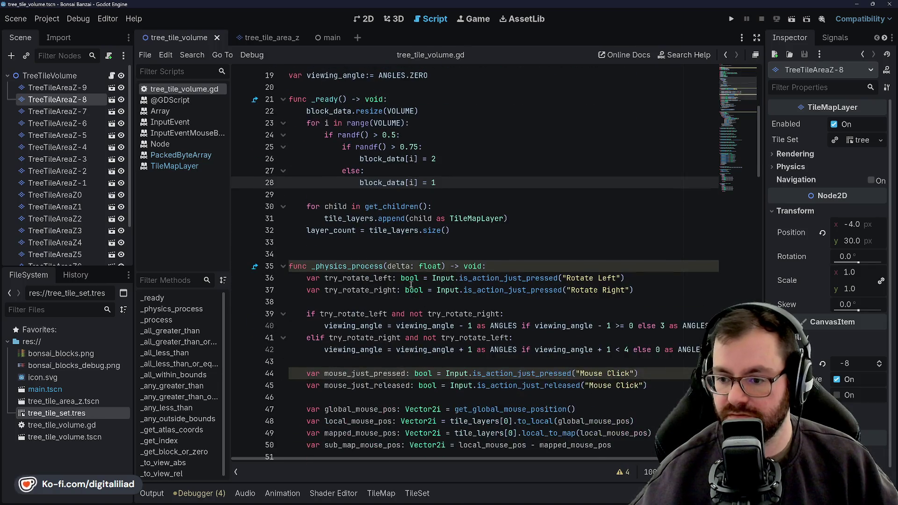
left_click(409, 218)
key("Up")
key("Up")
key("Up")
key("Up")
key("Up")
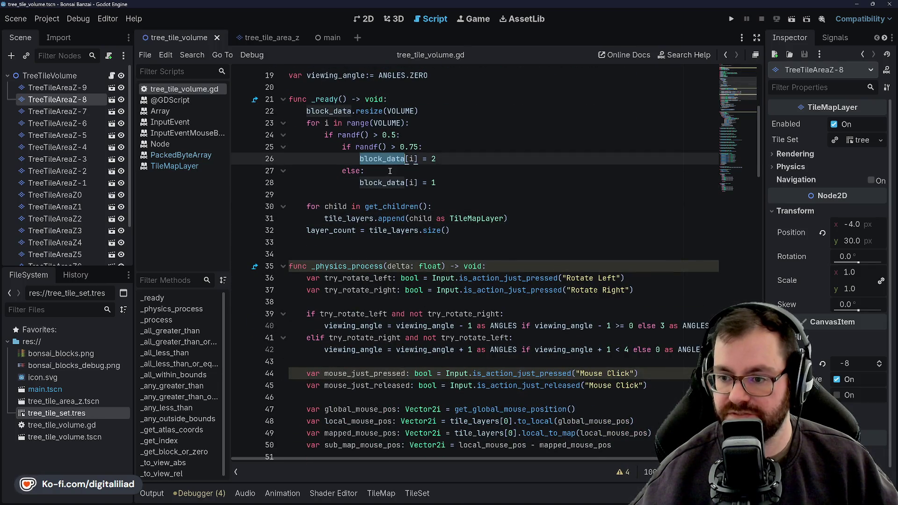
key("Down")
key("Down")
key("Down")
key("Down")
key("Down")
key("Down")
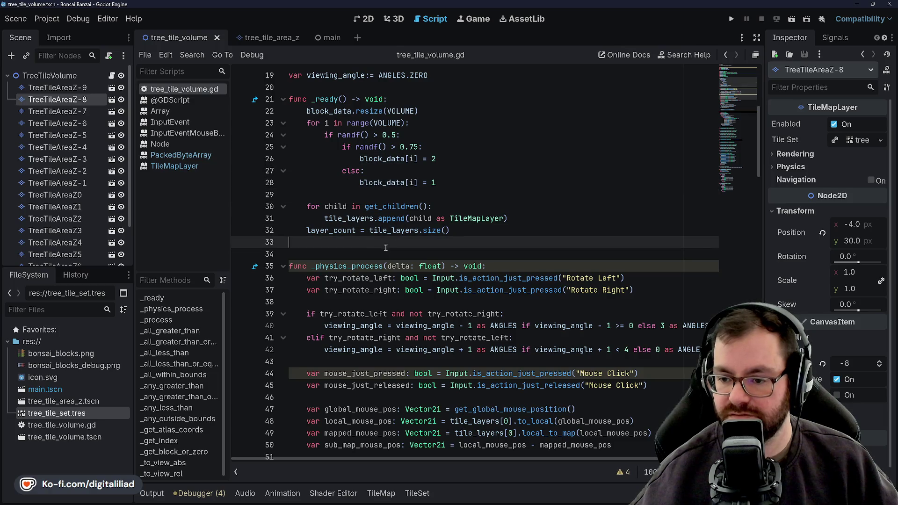
key("Down")
scroll(389, 275, "down", 5)
scroll(392, 253, "down", 2)
scroll(396, 218, "down", 4)
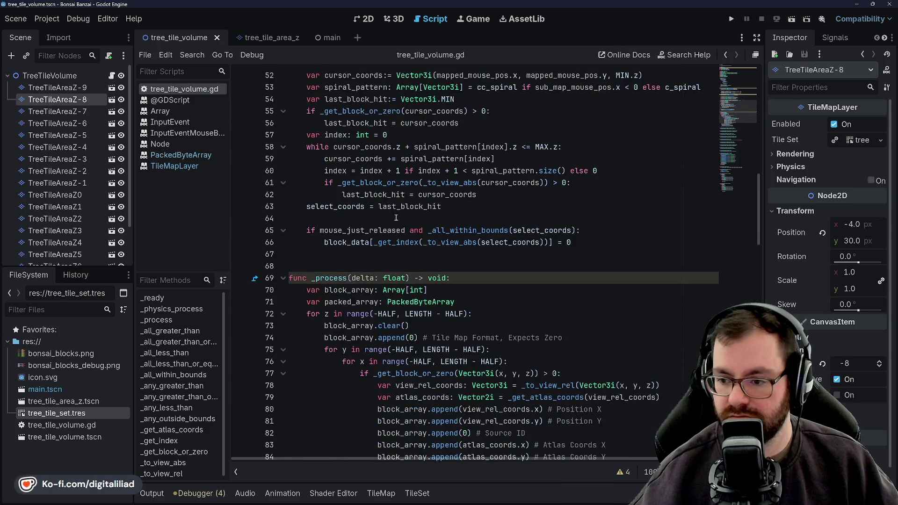
scroll(453, 198, "down", 3)
scroll(435, 225, "down", 3)
scroll(400, 283, "down", 1)
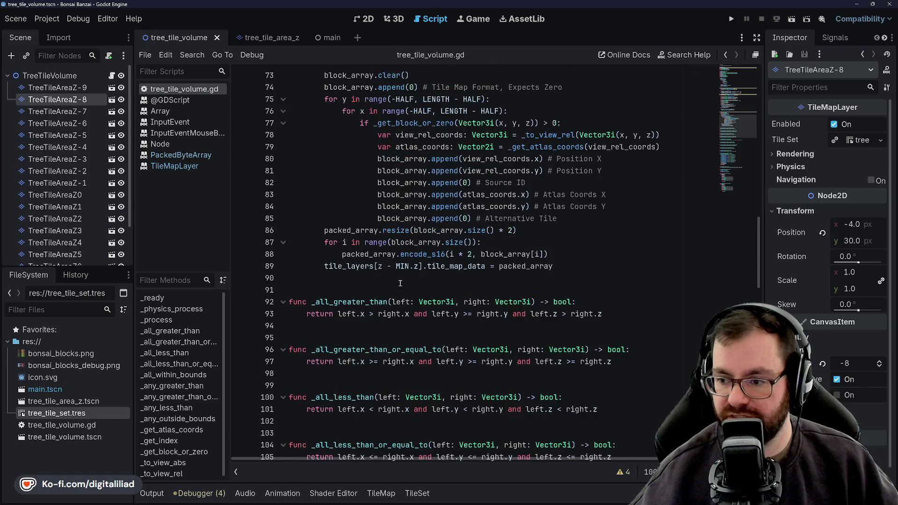
scroll(416, 190, "down", 2)
scroll(418, 204, "down", 5)
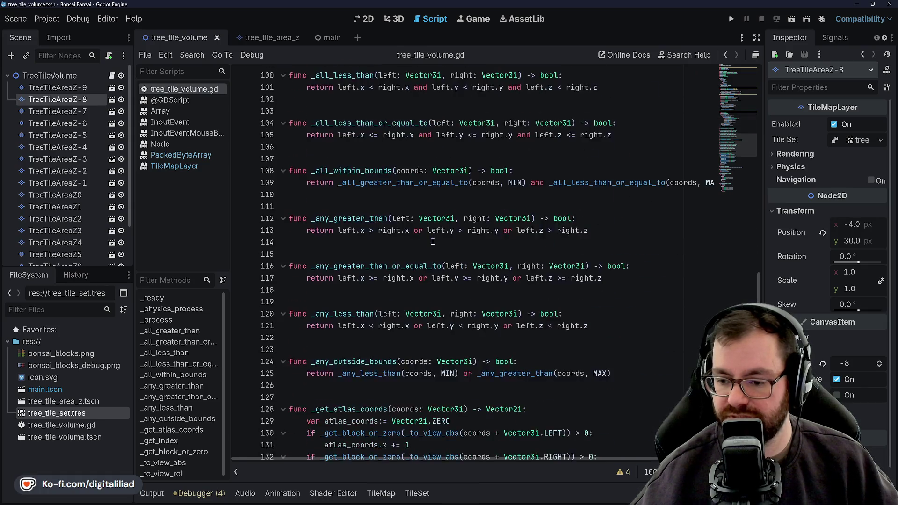
scroll(420, 225, "up", 4)
scroll(422, 256, "up", 10)
scroll(421, 258, "down", 4)
scroll(414, 260, "down", 16)
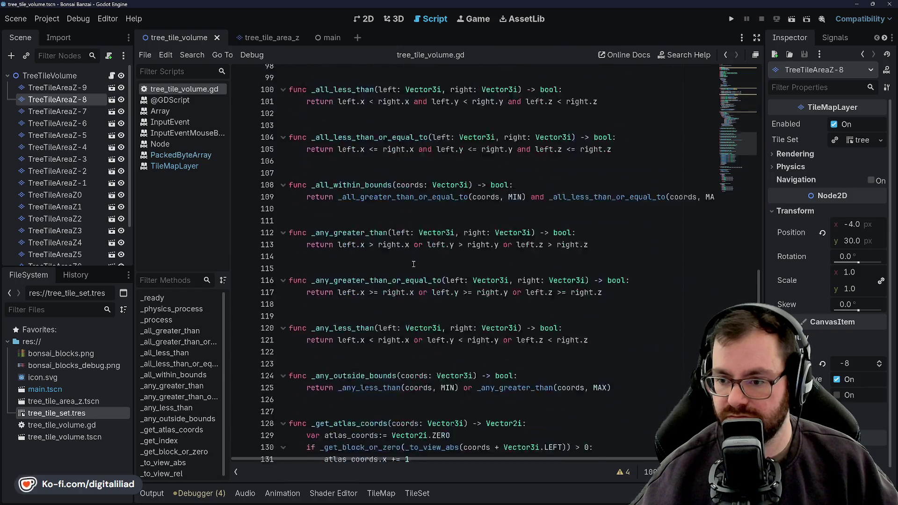
scroll(411, 256, "down", 6)
scroll(408, 249, "down", 3)
scroll(403, 253, "down", 2)
scroll(399, 256, "down", 2)
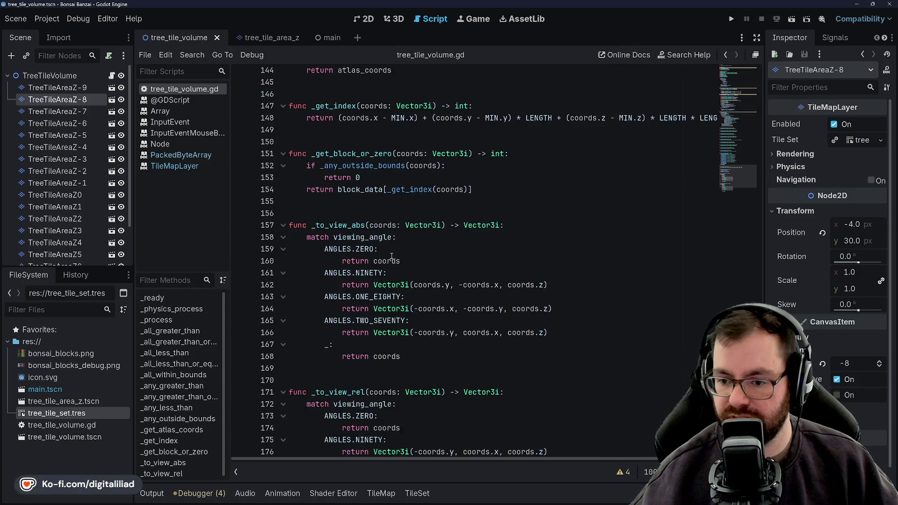
scroll(393, 260, "down", 1)
scroll(386, 266, "down", 2)
scroll(386, 266, "up", 3)
scroll(382, 246, "up", 6)
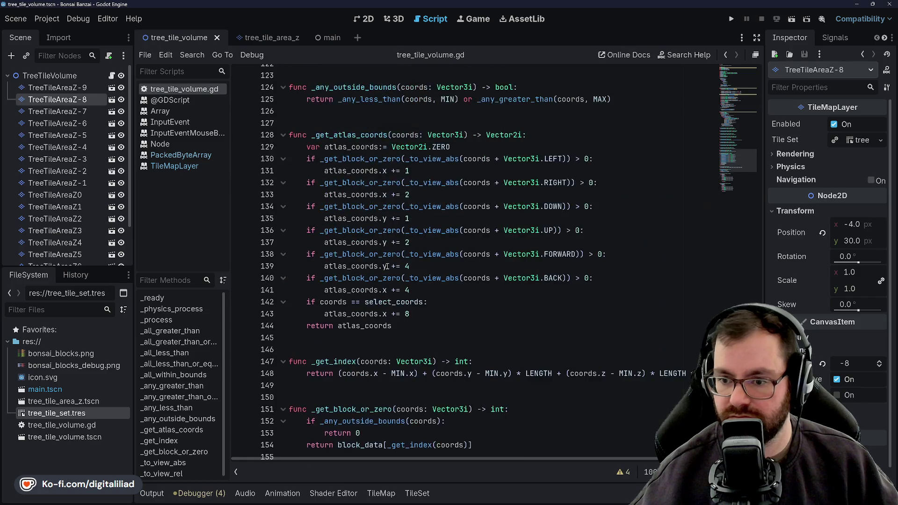
scroll(379, 232, "up", 2)
left_click(374, 219)
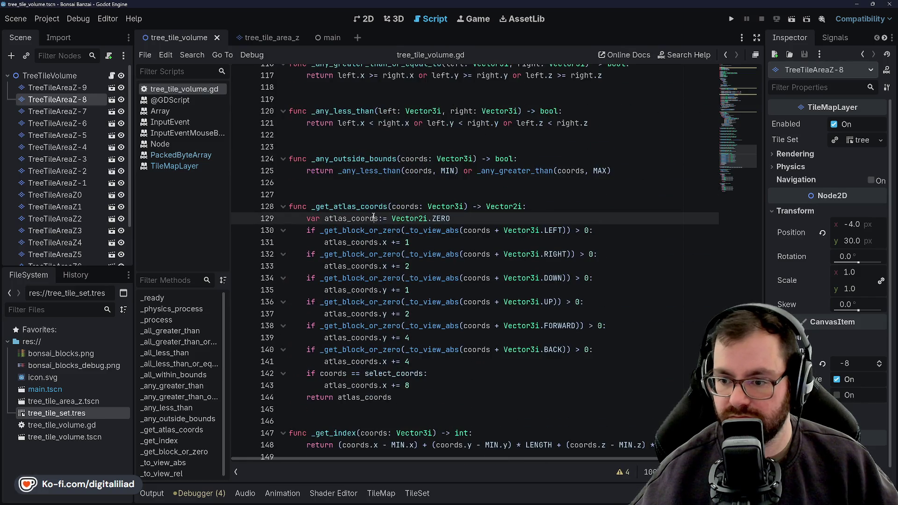
left_click(570, 205)
Start _get_atlas_coords with var block_type: int = block_data[_get_index(coords)] and save.
key("Return")
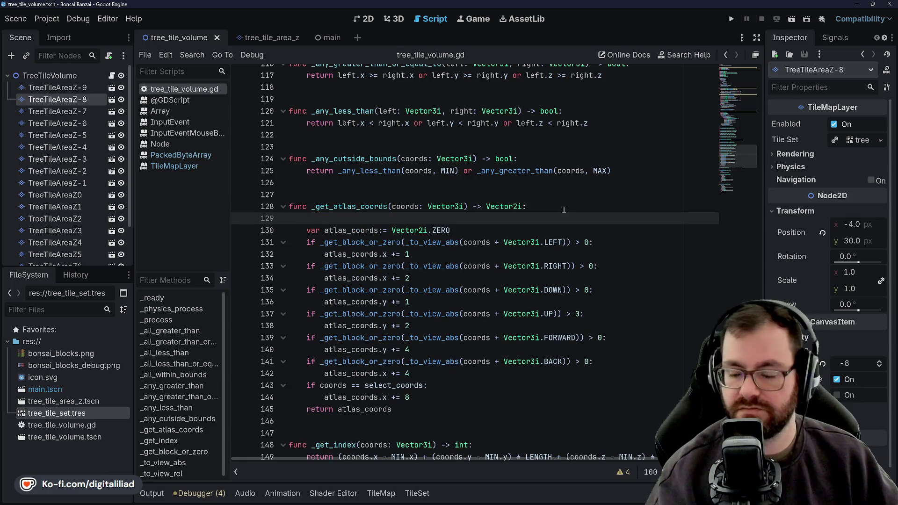
type("var bl9c")
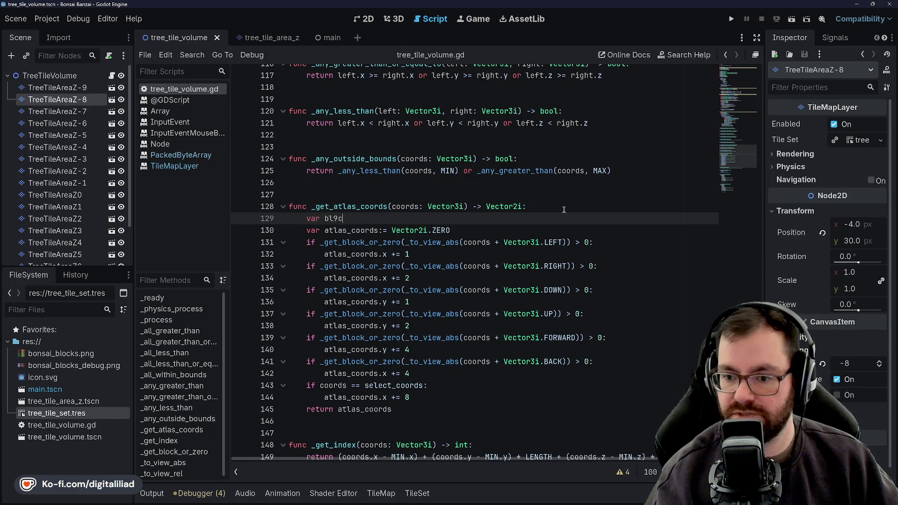
key("BackSpace")
key("BackSpace")
type("ock")
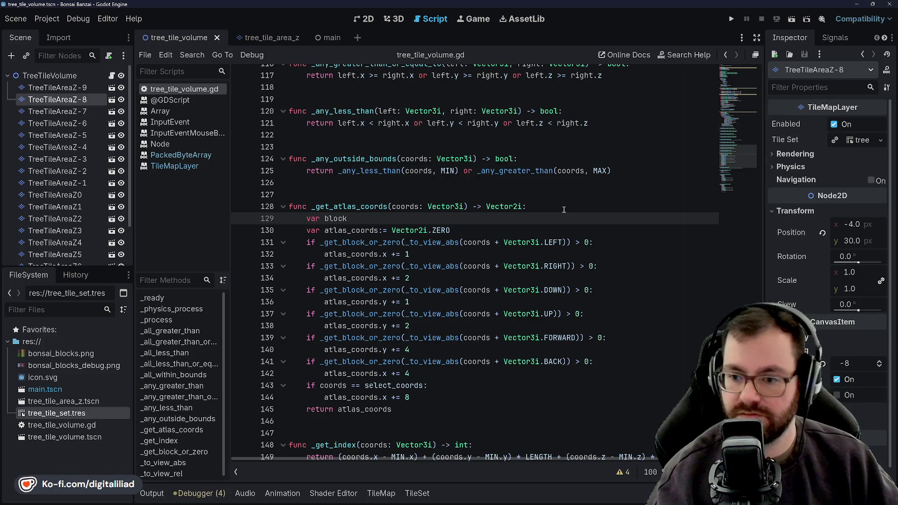
type("_type ")
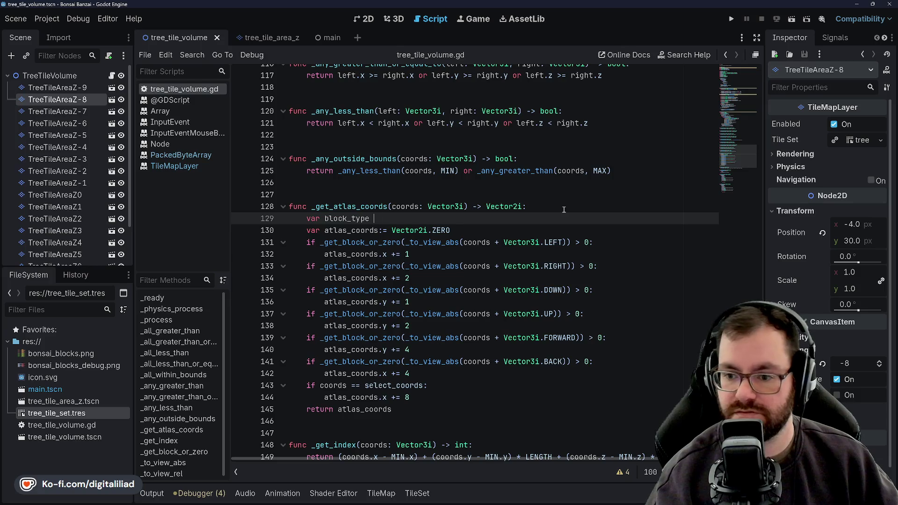
type(" : int ")
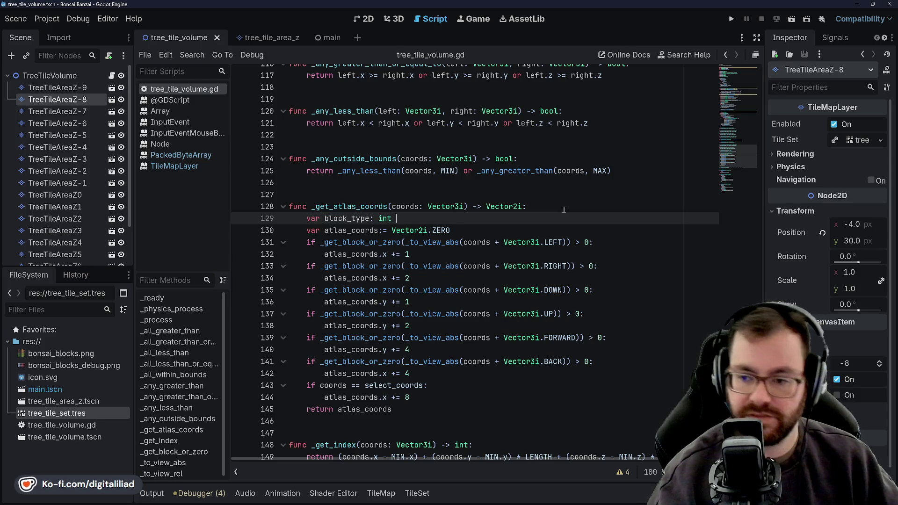
type("= block")
key("Return")
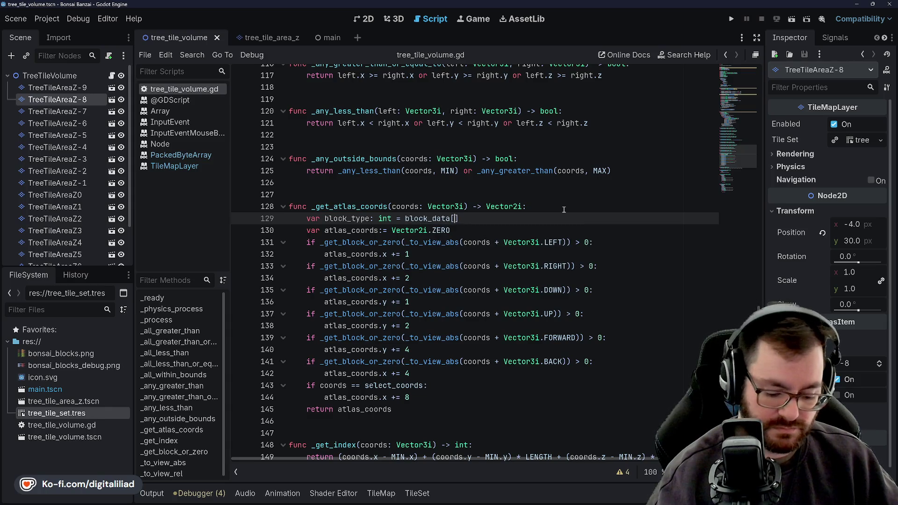
type("[i]")
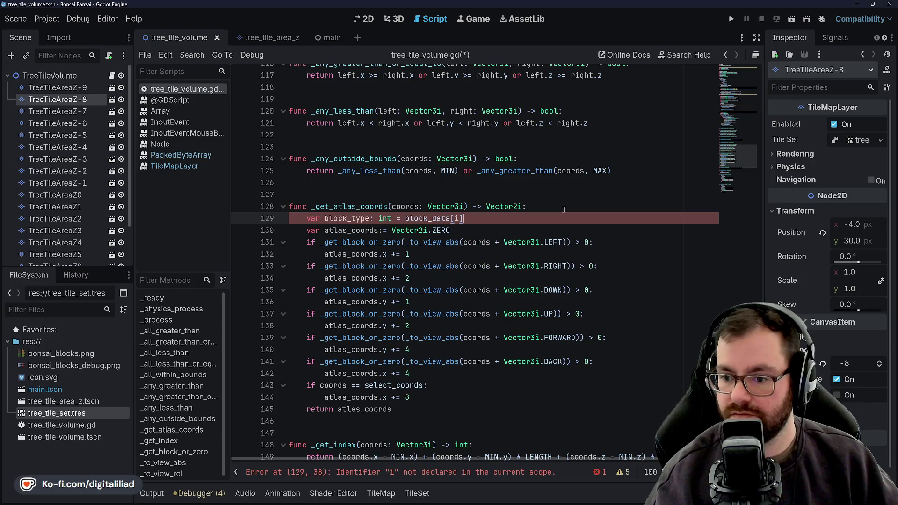
key("BackSpace")
key("BackSpace")
key("BackSpace")
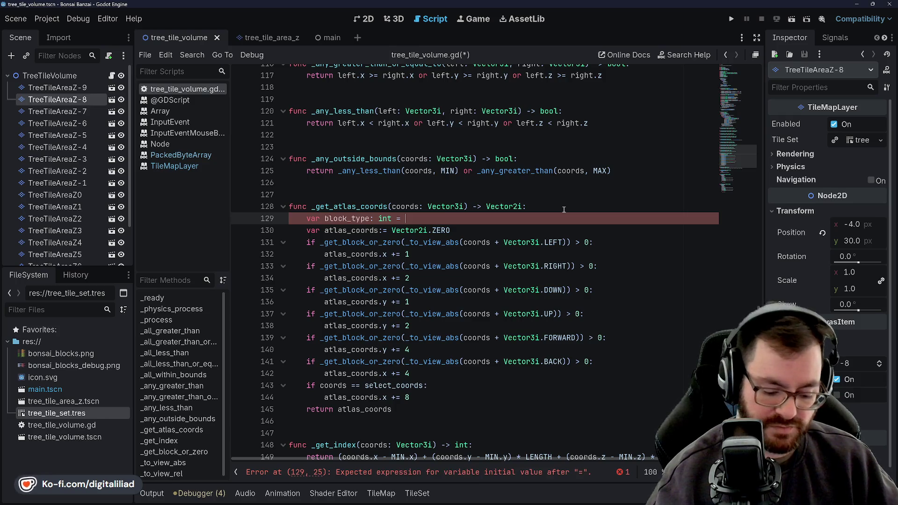
type("[")
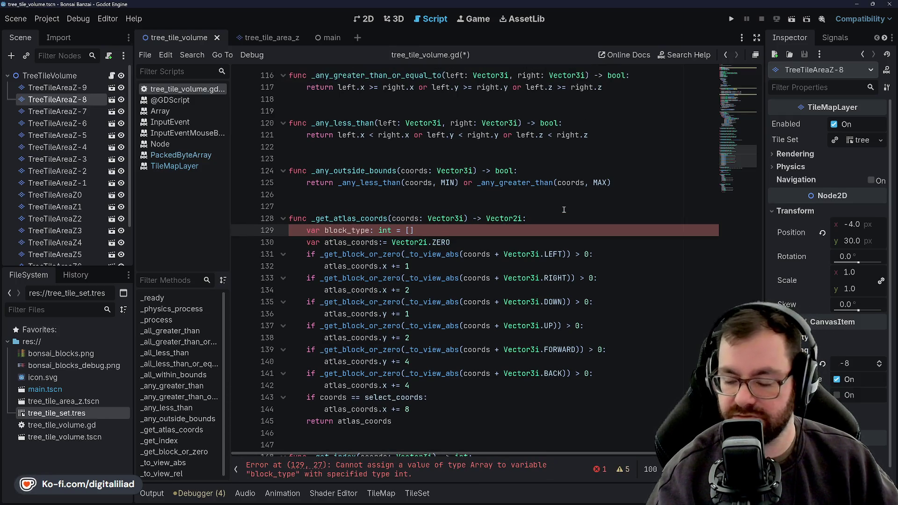
type("ck")
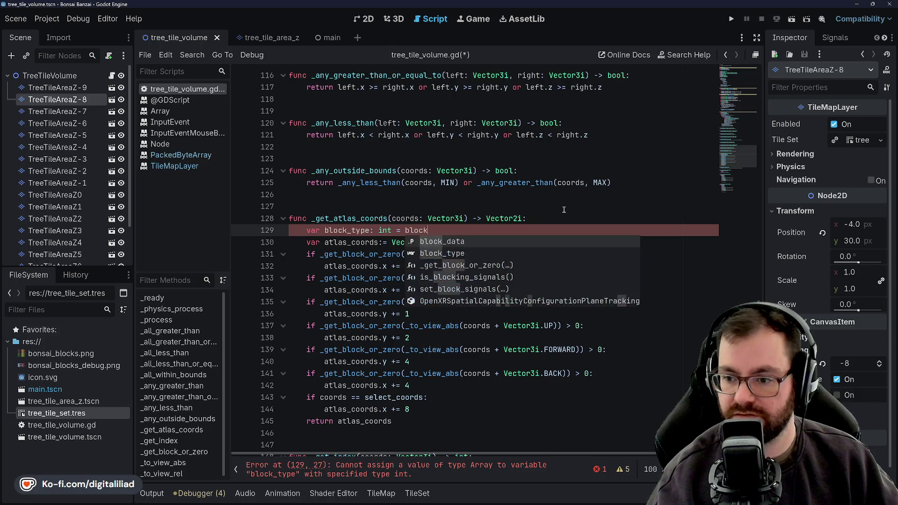
key("Return")
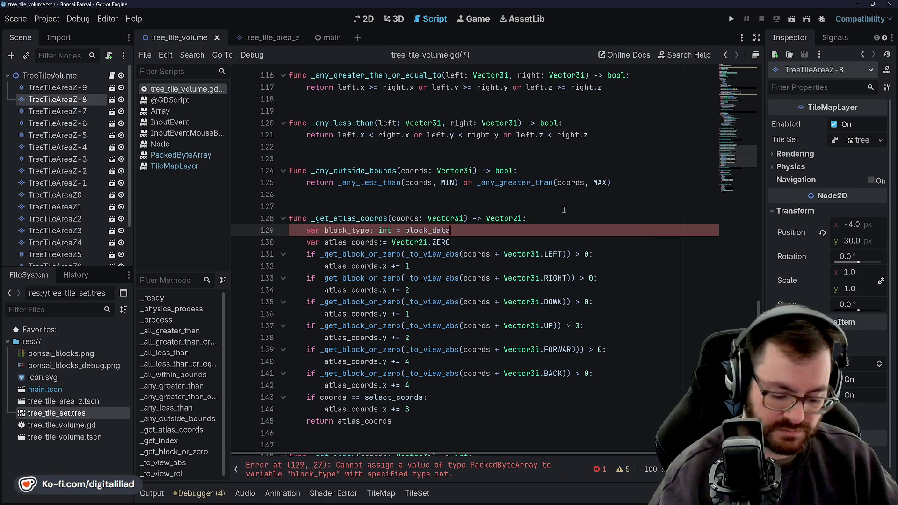
type("[_get")
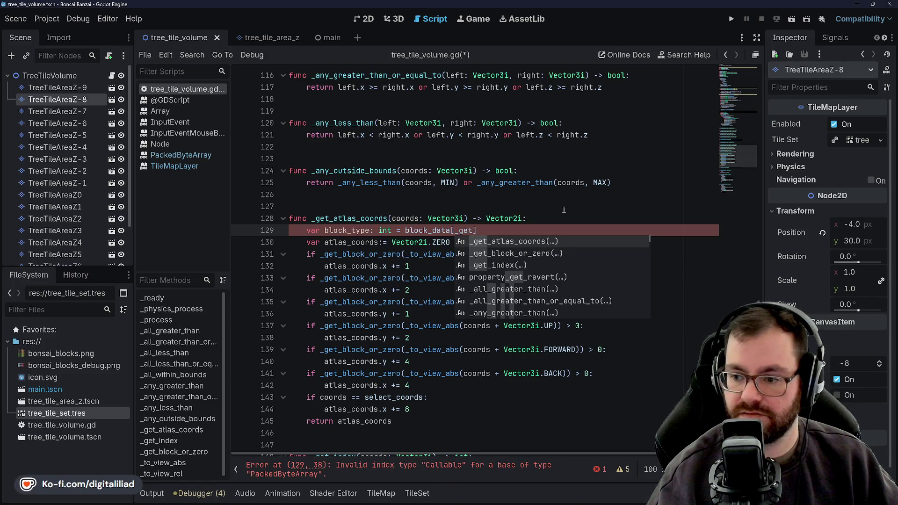
key("Down")
key("Down")
key("Return")
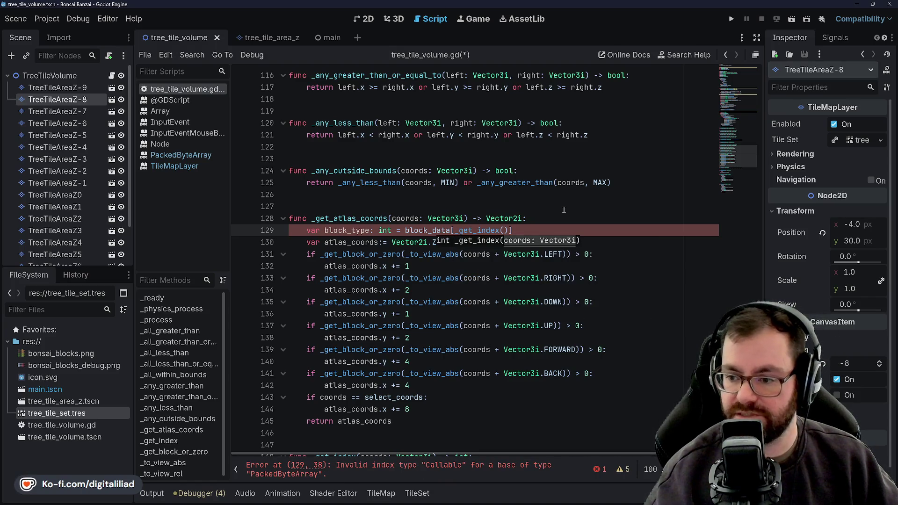
type("coords")
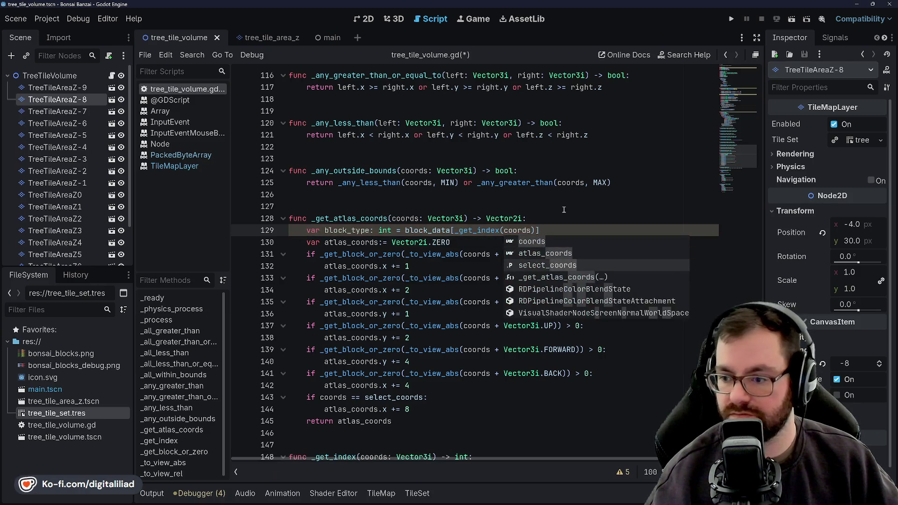
left_click(564, 209)
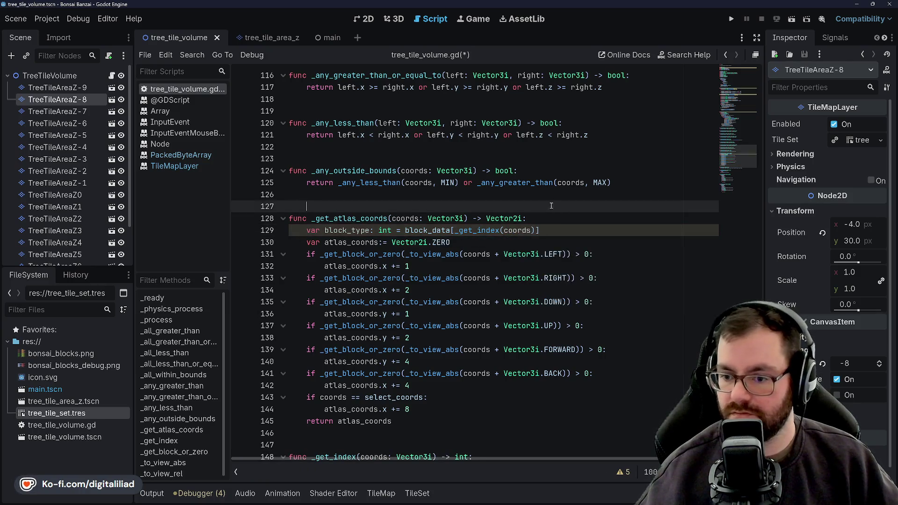
key("ctrl+s")
Change the LEFT neighbour check on line 131 from '> 0' to '== block_type'.
left_click(581, 256)
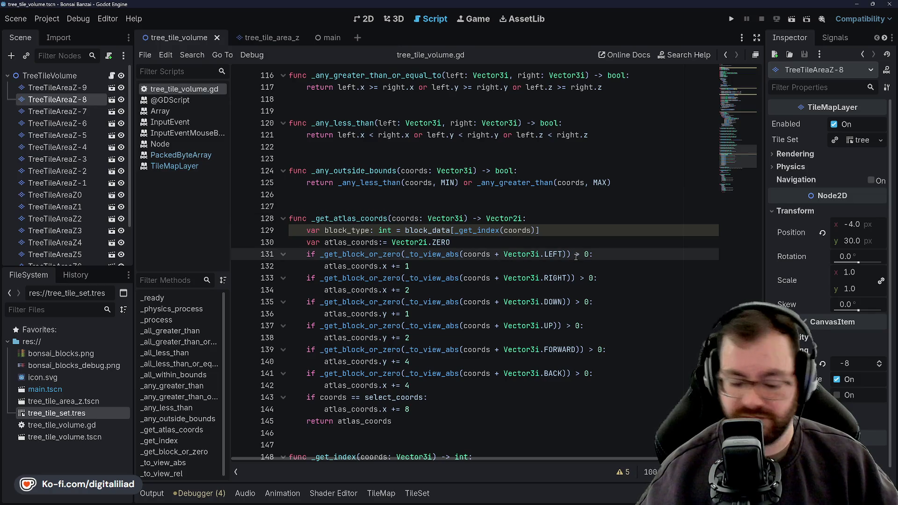
key("BackSpace")
type("!=")
key("BackSpace")
key("BackSpace")
type("==")
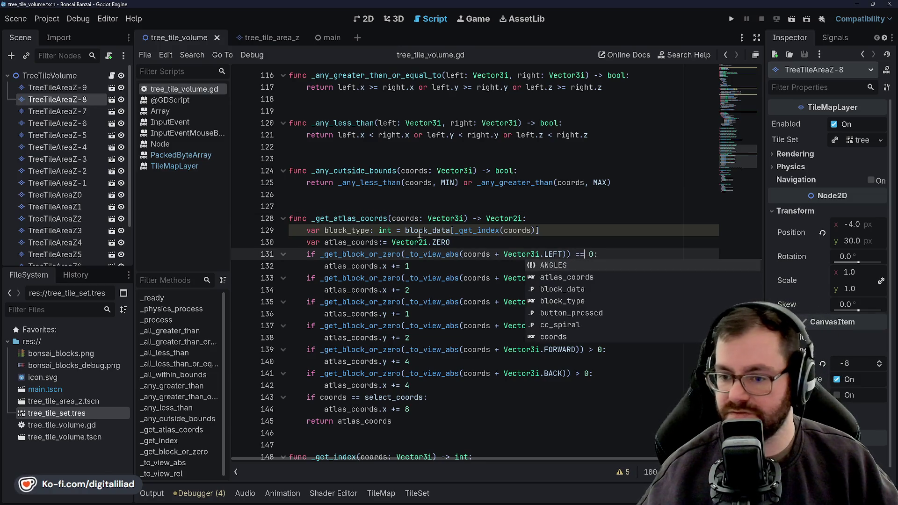
double_click(349, 218)
double_click(356, 229)
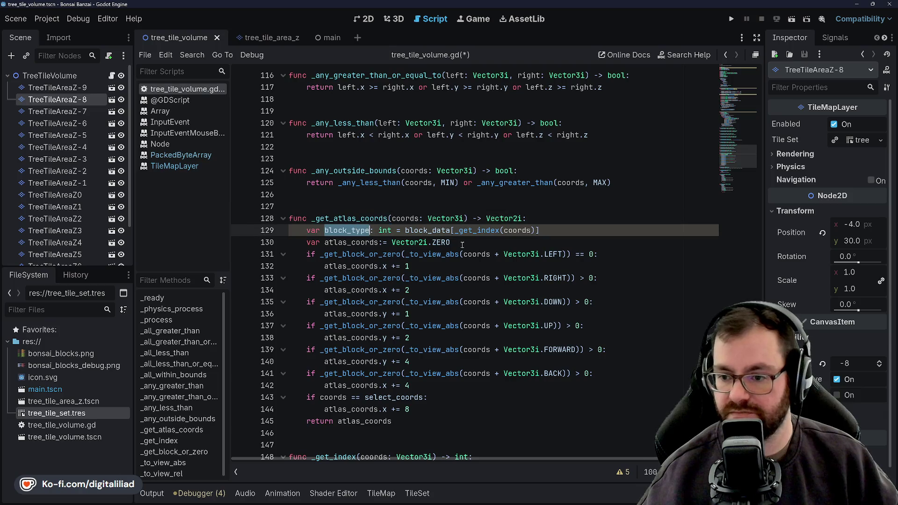
left_click(588, 254)
type("block_type")
Change the RIGHT neighbour check on line 133 to '== block_type' as well.
left_click(579, 278)
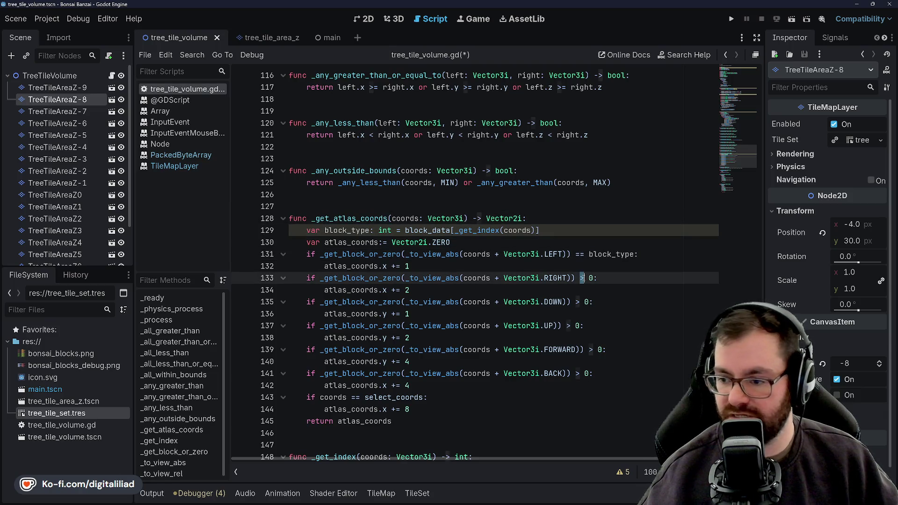
key("Delete")
type("==")
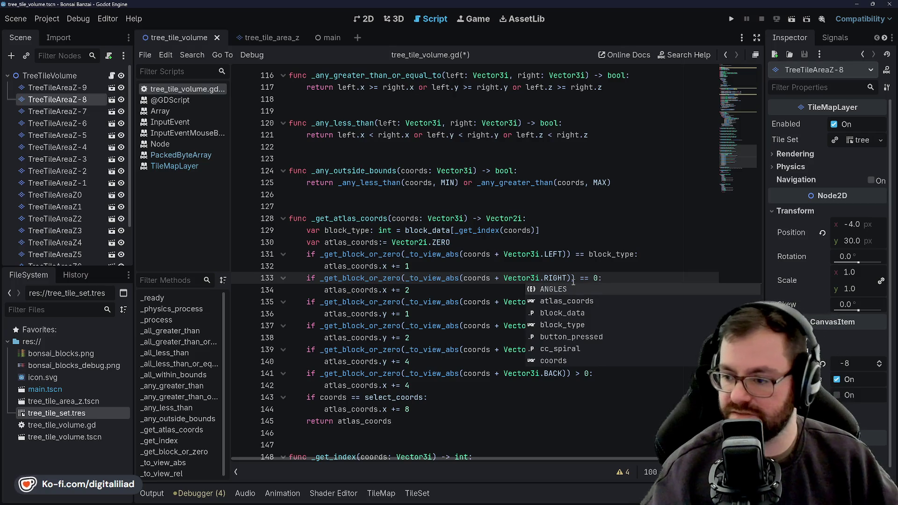
left_click(600, 265)
double_click(594, 278)
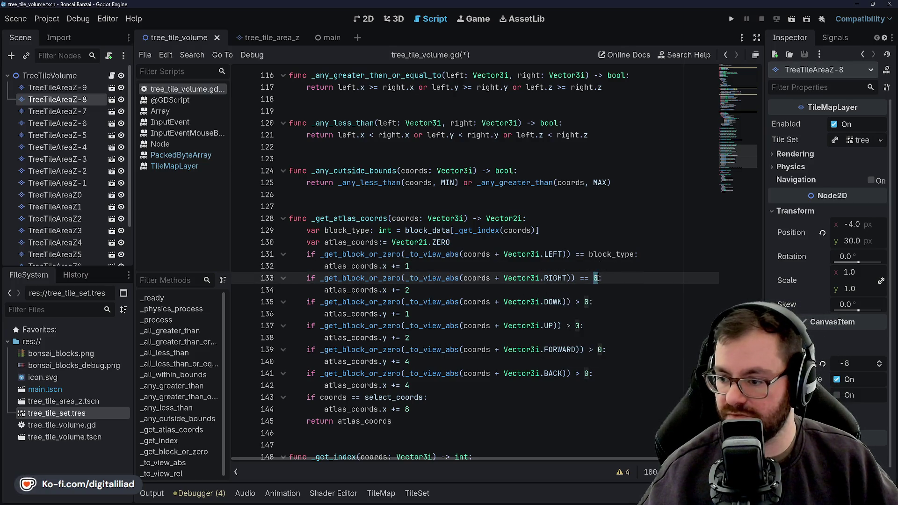
type("block_type")
left_click(605, 261)
left_click(602, 290)
left_click(586, 317)
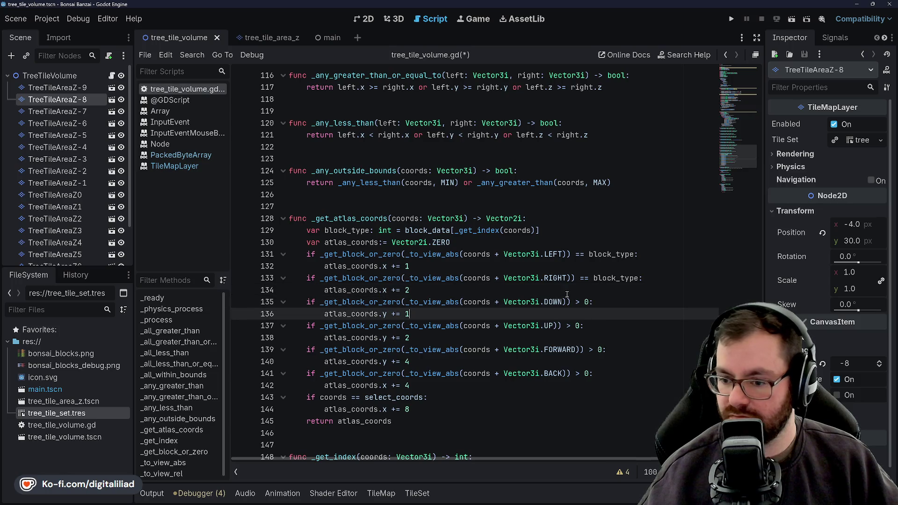
left_click(566, 292)
left_click(545, 263)
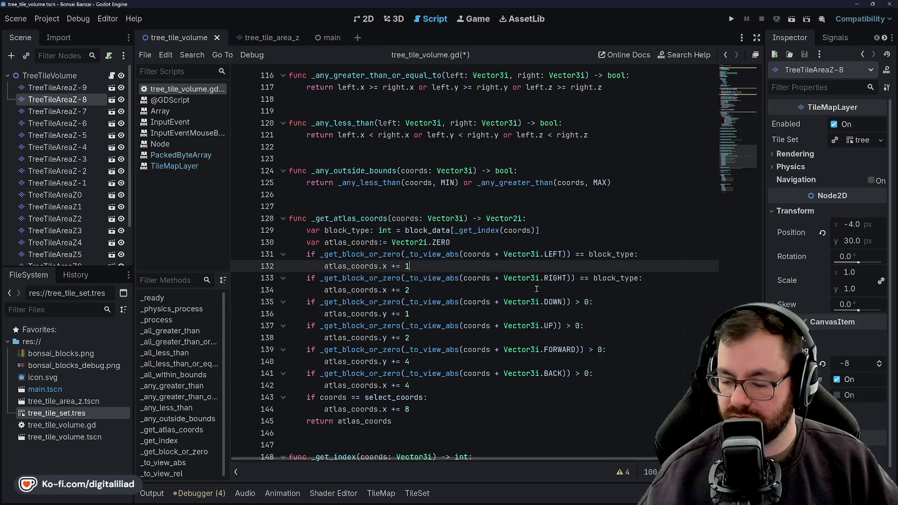
Begin a new 'if block_type == 2' line after the atlas_coords declaration.
left_click(515, 244)
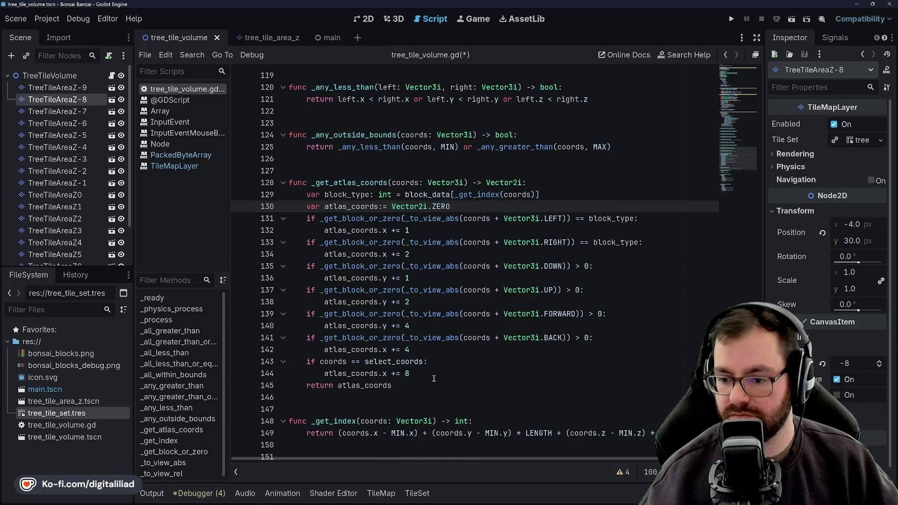
left_click(437, 373)
scroll(443, 361, "down", 1)
left_click(451, 354)
type("x")
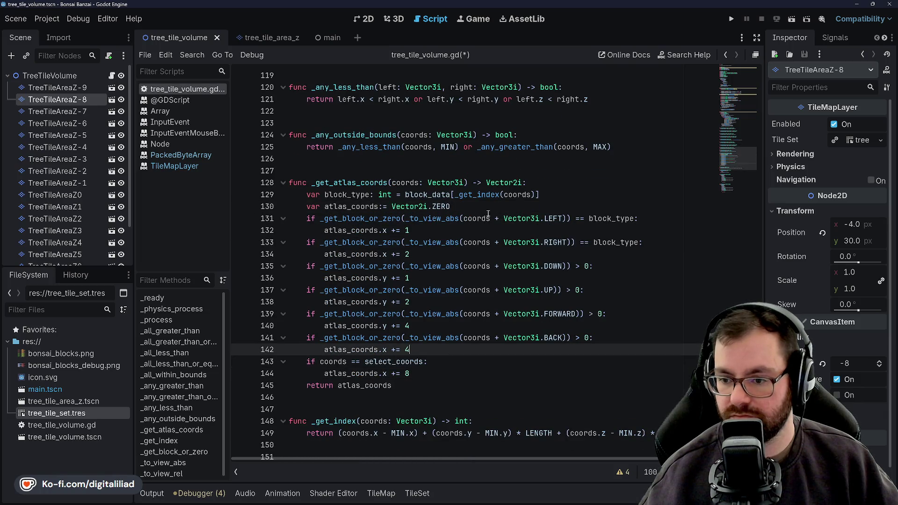
left_click(490, 212)
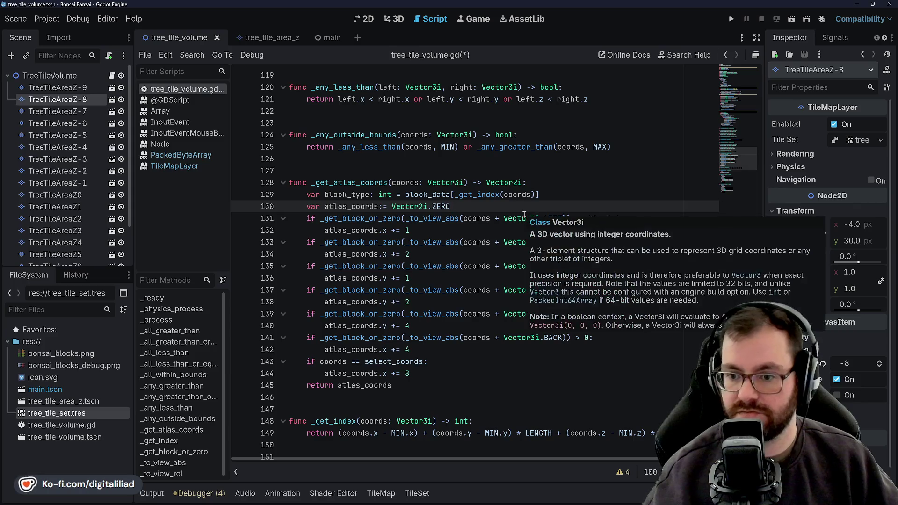
key("Return")
type("if ")
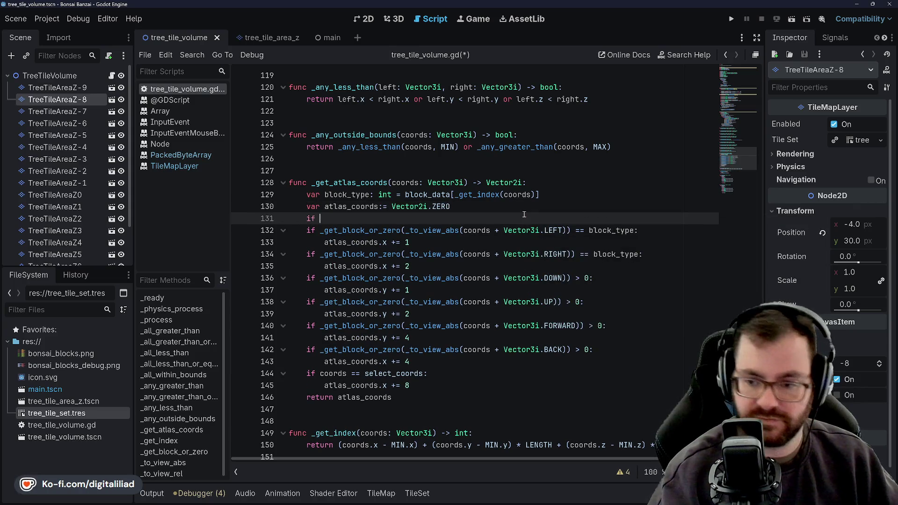
type("bl_type")
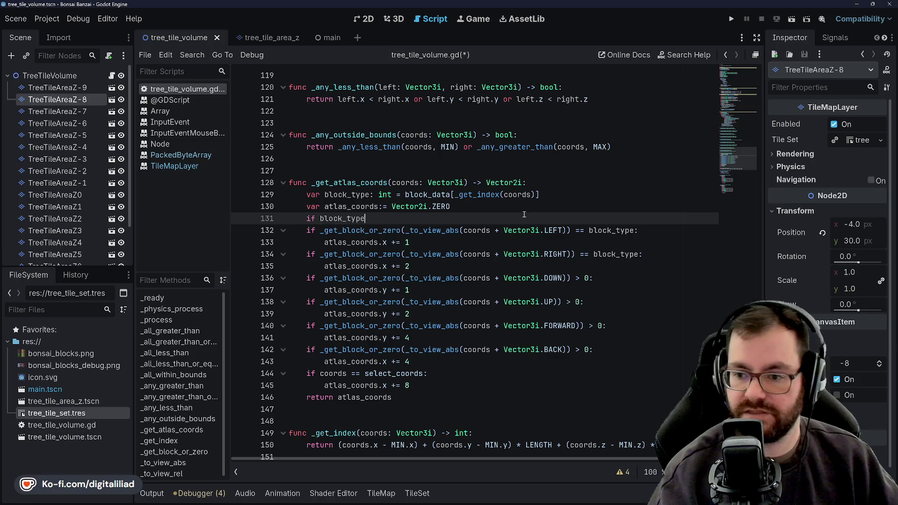
type(" ==== 2")
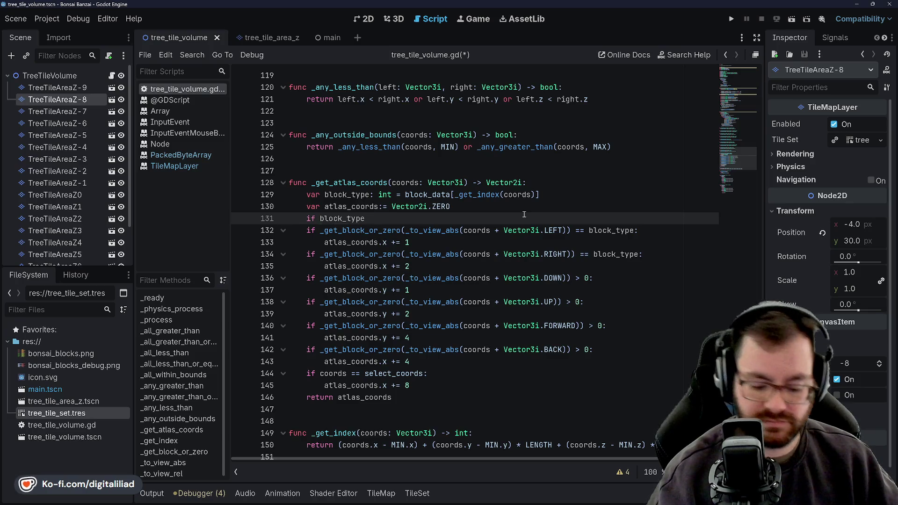
scroll(524, 214, "up", 1)
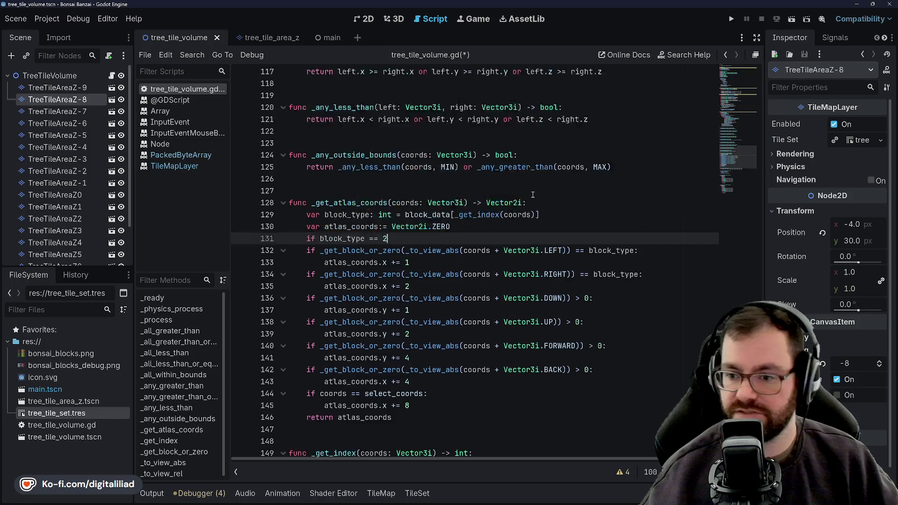
scroll(491, 225, "up", 6)
scroll(420, 232, "up", 10)
scroll(353, 240, "up", 10)
scroll(353, 240, "up", 3)
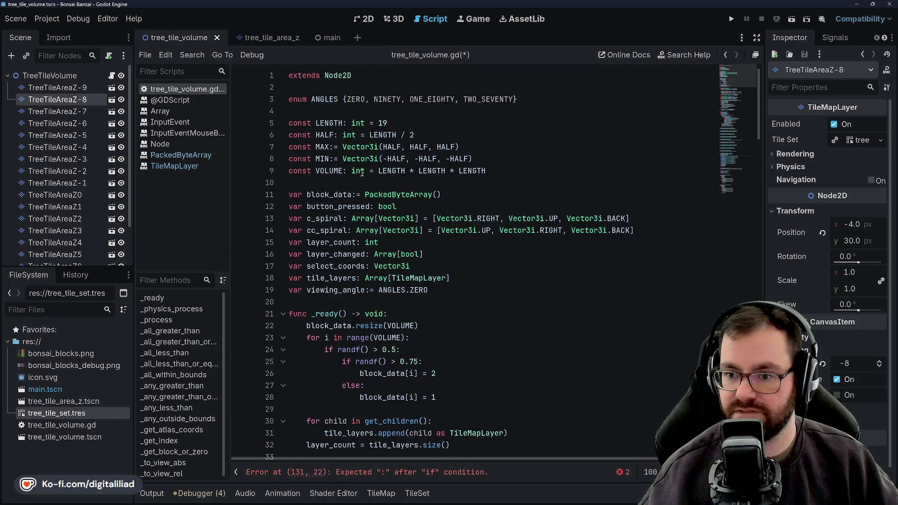
Open a new line directly below the ANGLES enum at the top of the script.
left_click(338, 119)
key("Up")
key("Up")
key("Up")
key("Up")
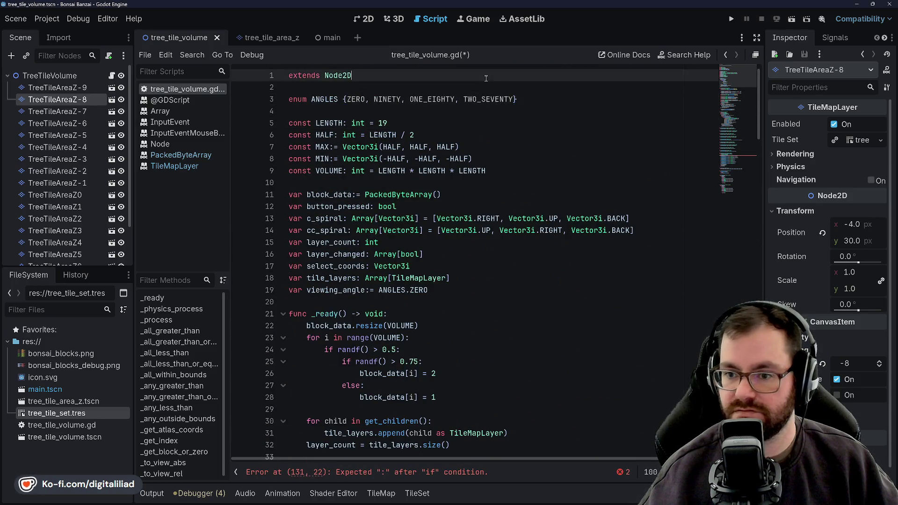
key("Down")
key("Down")
key("Down")
left_click(548, 96)
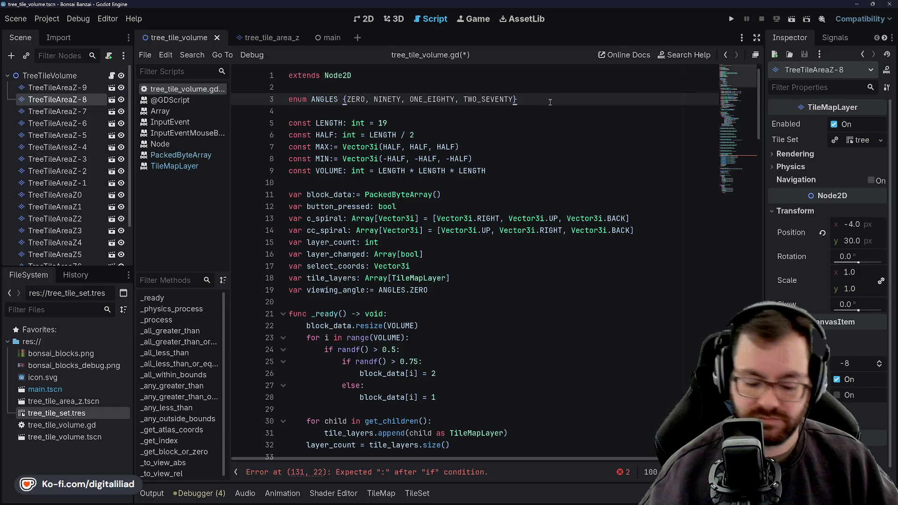
key("Return")
type("en")
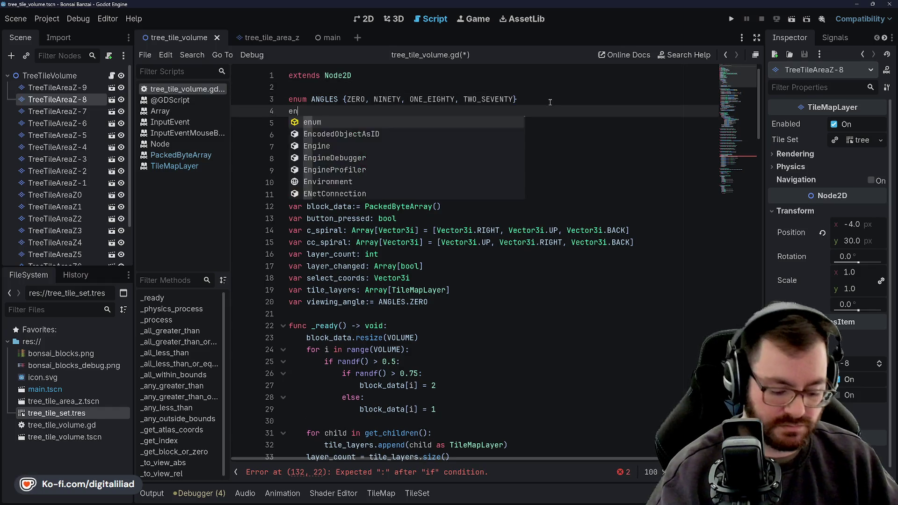
type("um TYPE")
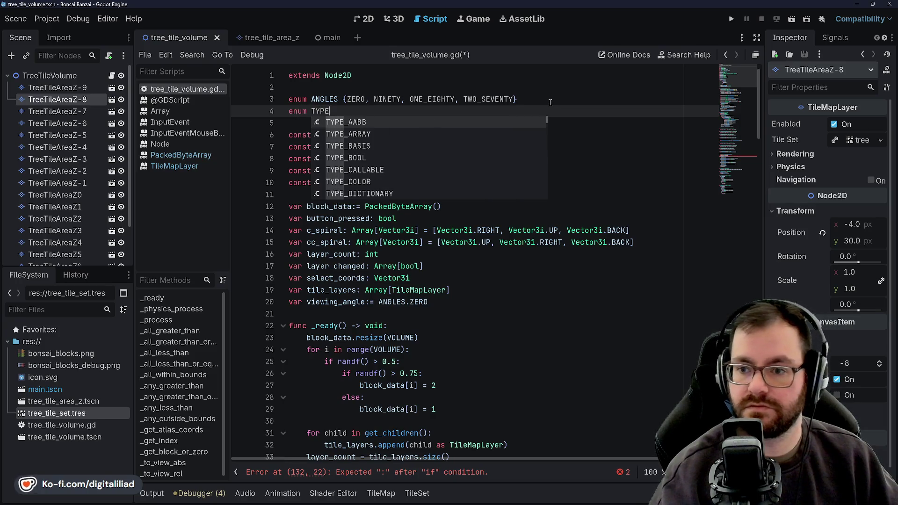
type("S {")
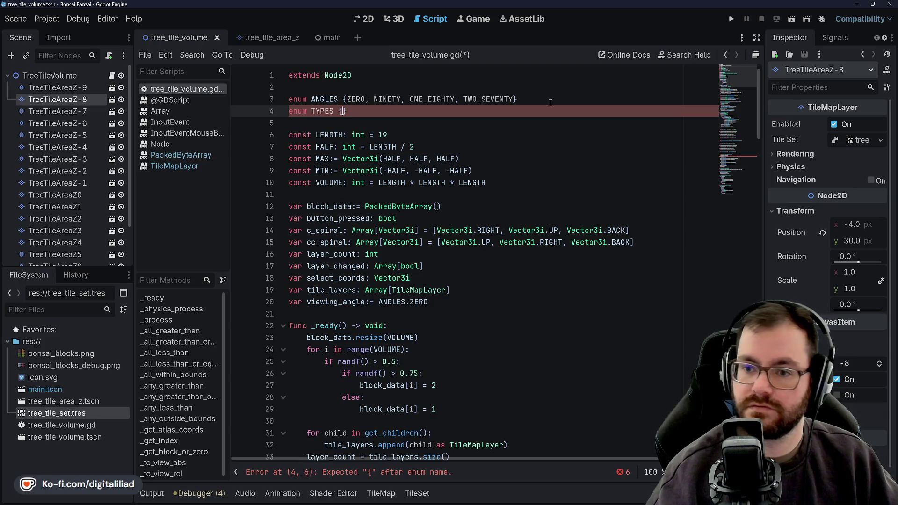
type("WOOD")
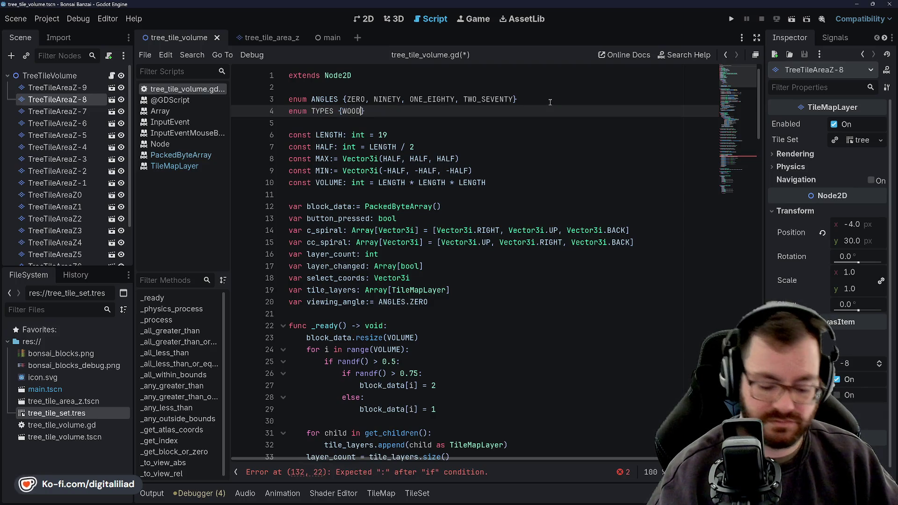
Write enum BLOCKS {EMPTY, TRUNK, ROOT, BRANCH, LEAF} and save the script.
key("BackSpace")
key("BackSpace")
key("BackSpace")
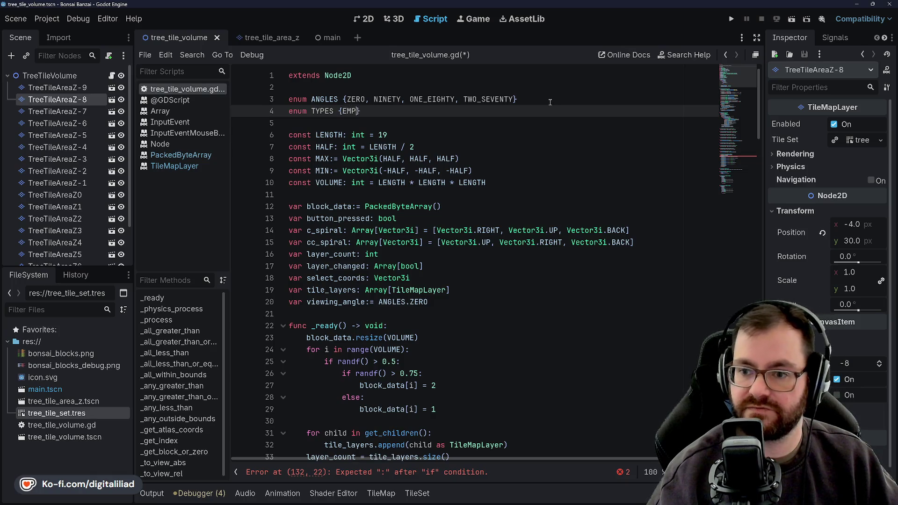
key("BackSpace")
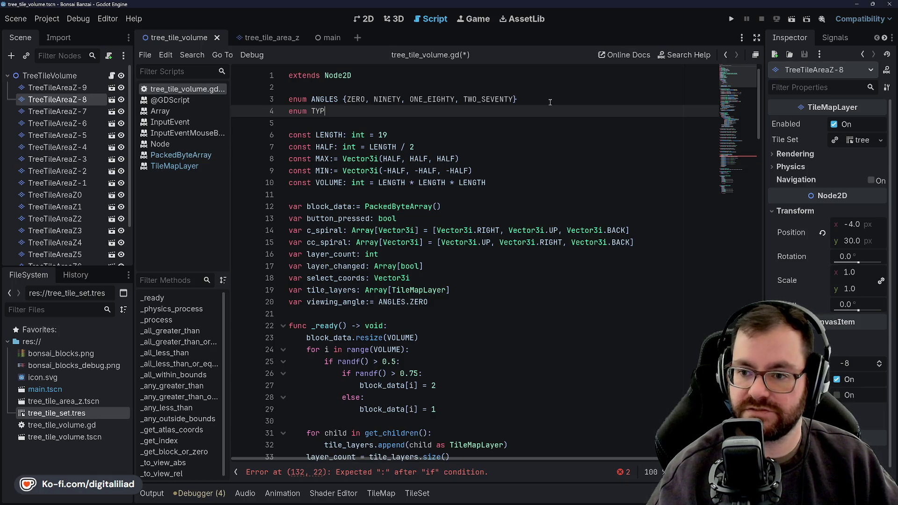
type("BLOCKS{")
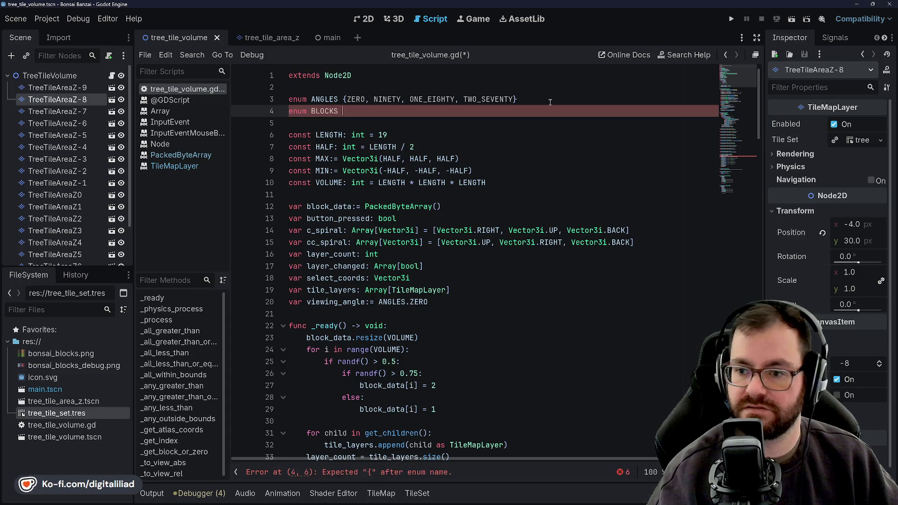
type("EMPTY")
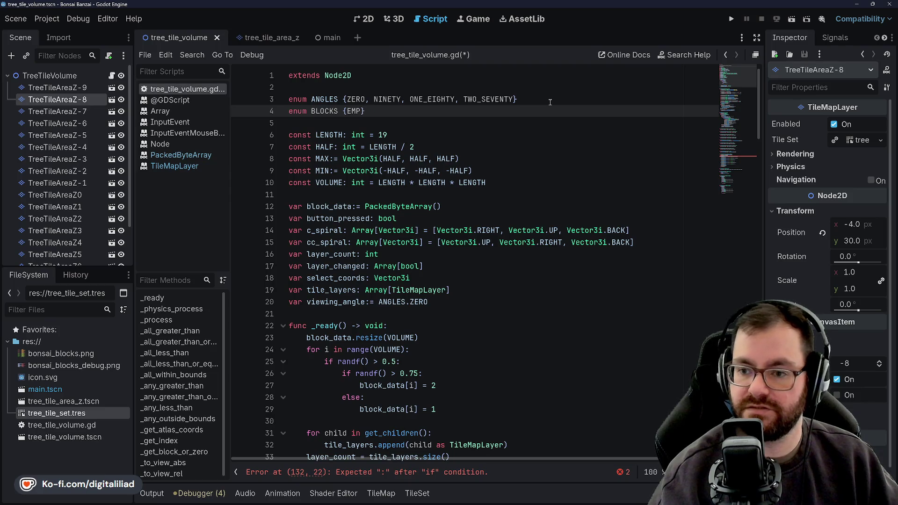
type(", TRU")
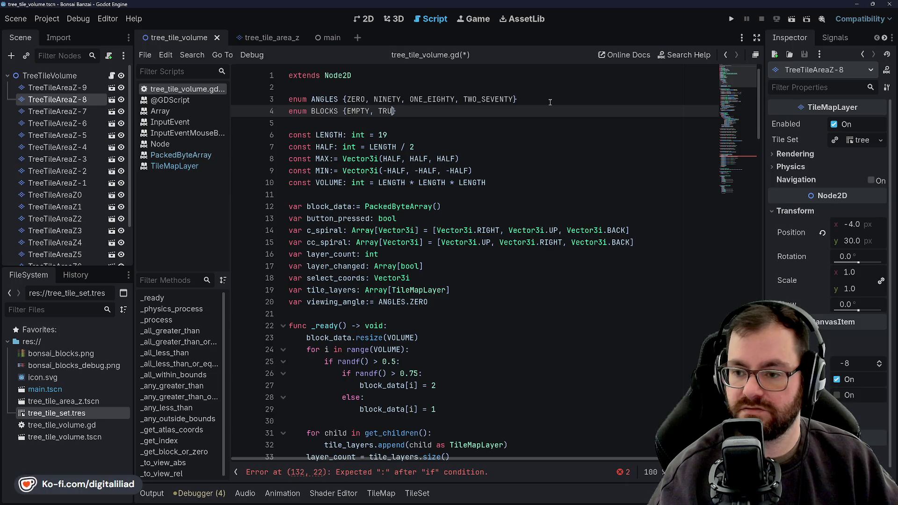
key("BackSpace")
key("BackSpace")
key("BackSpace")
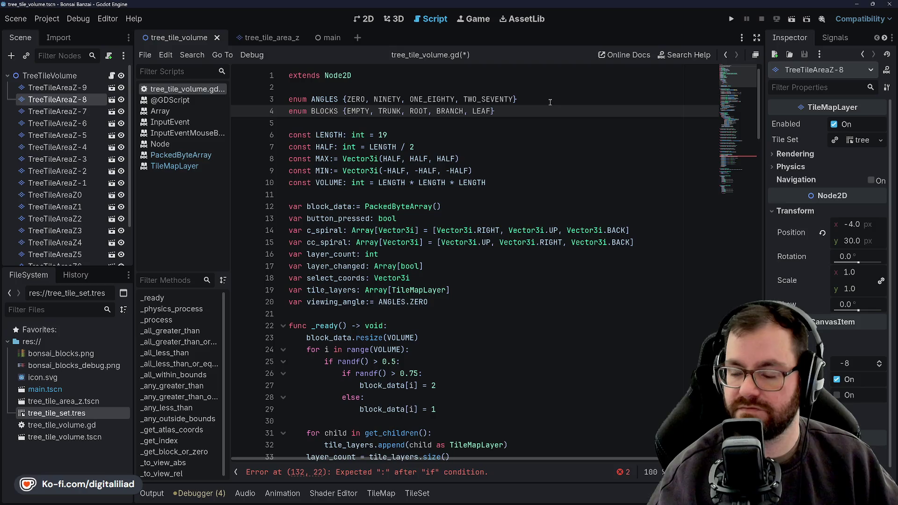
left_click(533, 124)
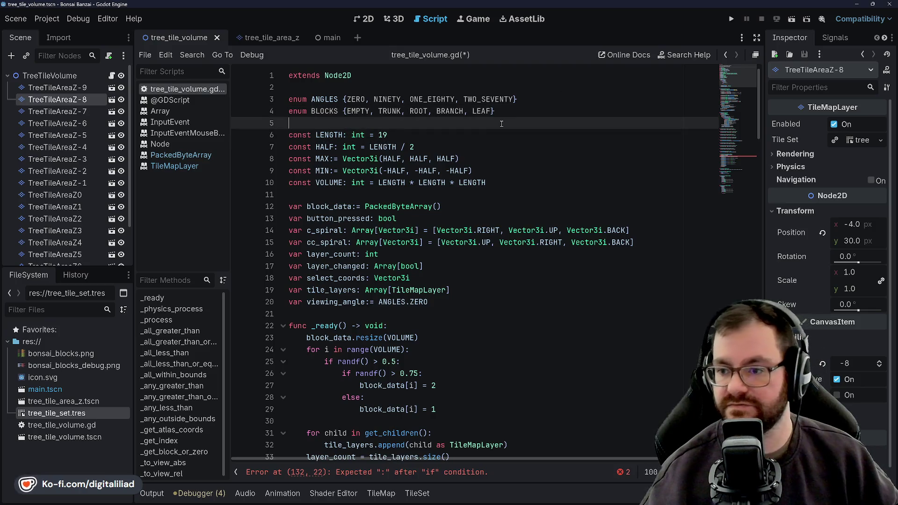
key("ctrl+s")
left_click(501, 137)
left_click(516, 165)
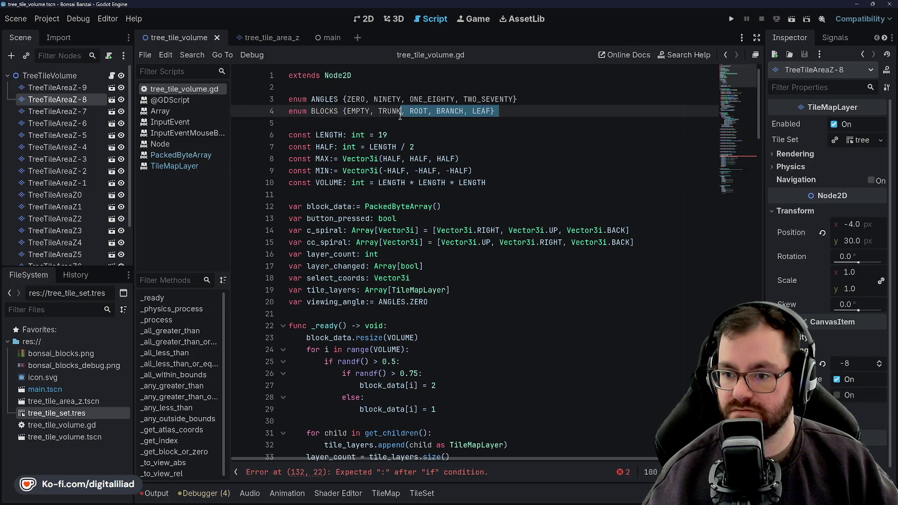
left_click(380, 134)
scroll(456, 162, "down", 4)
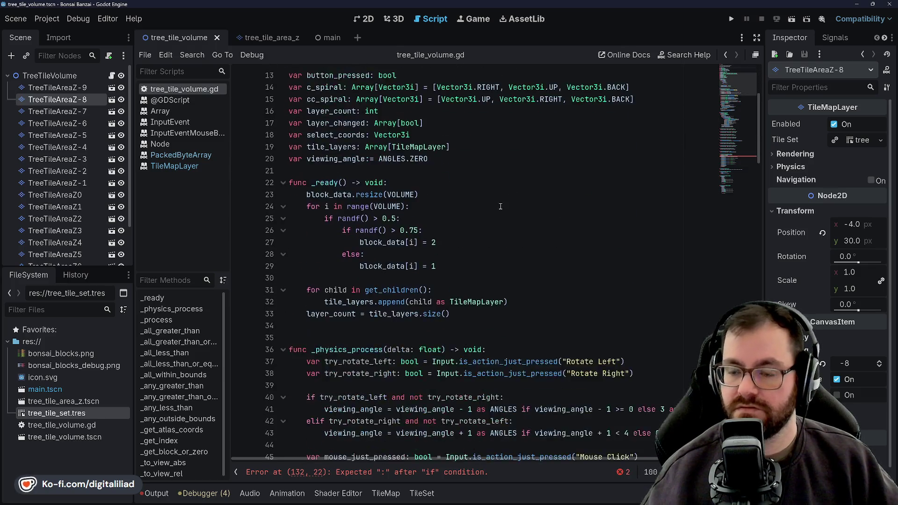
scroll(525, 187, "down", 6)
scroll(525, 187, "down", 10)
scroll(513, 184, "down", 12)
scroll(502, 181, "down", 3)
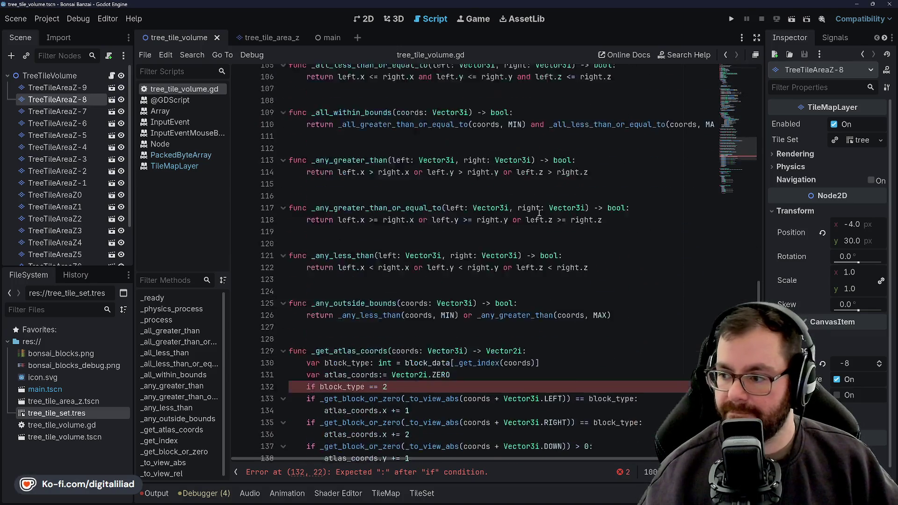
scroll(495, 178, "down", 3)
scroll(477, 174, "up", 1)
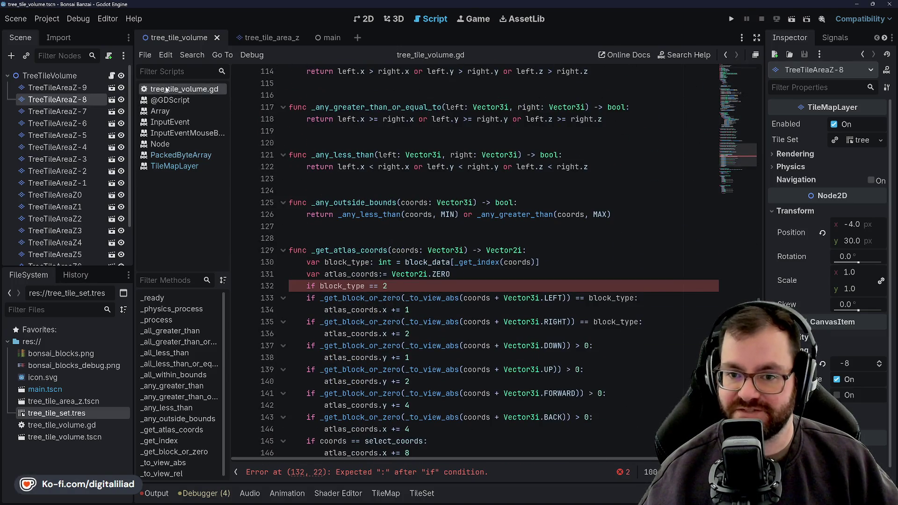
scroll(423, 205, "down", 1)
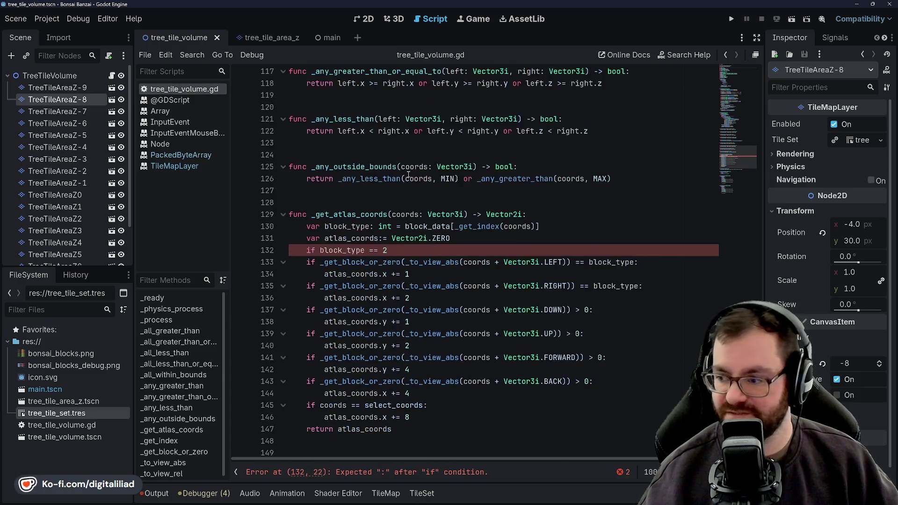
scroll(428, 214, "down", 6)
scroll(434, 231, "up", 3)
scroll(445, 256, "up", 14)
scroll(446, 256, "up", 12)
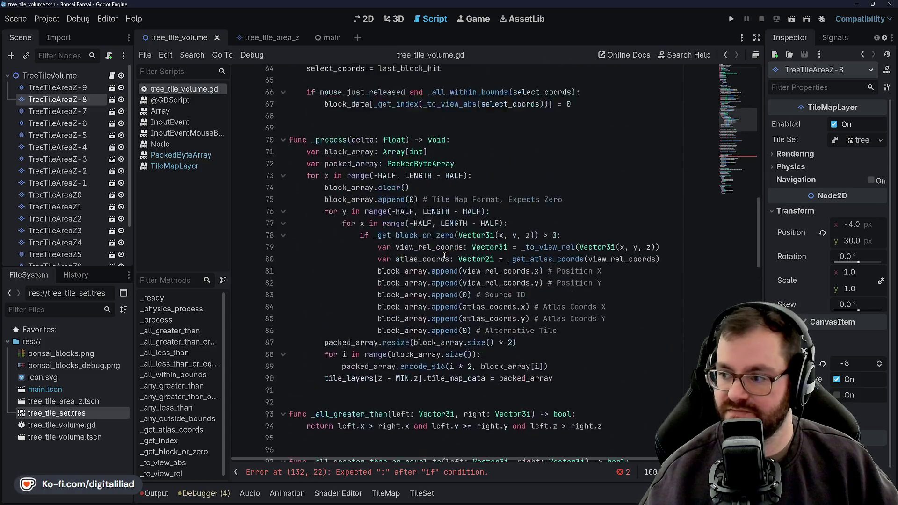
scroll(444, 253, "up", 10)
scroll(443, 249, "up", 10)
scroll(302, 218, "down", 5)
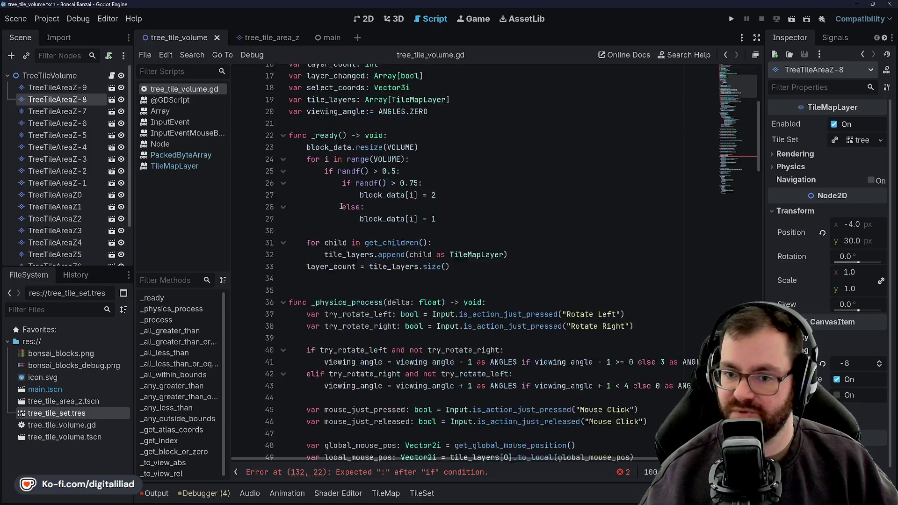
scroll(337, 214, "down", 10)
scroll(372, 210, "down", 7)
scroll(405, 205, "down", 10)
scroll(403, 207, "down", 2)
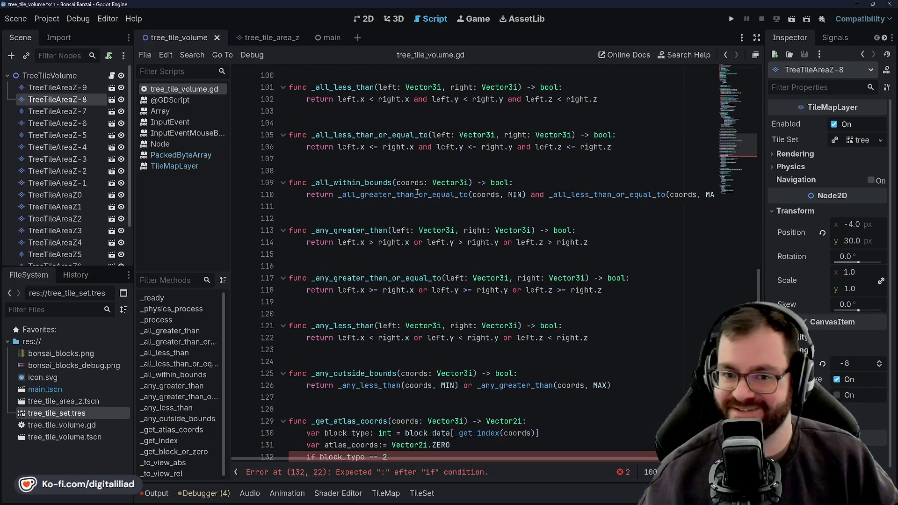
scroll(397, 214, "down", 3)
scroll(392, 221, "down", 3)
left_click(388, 230)
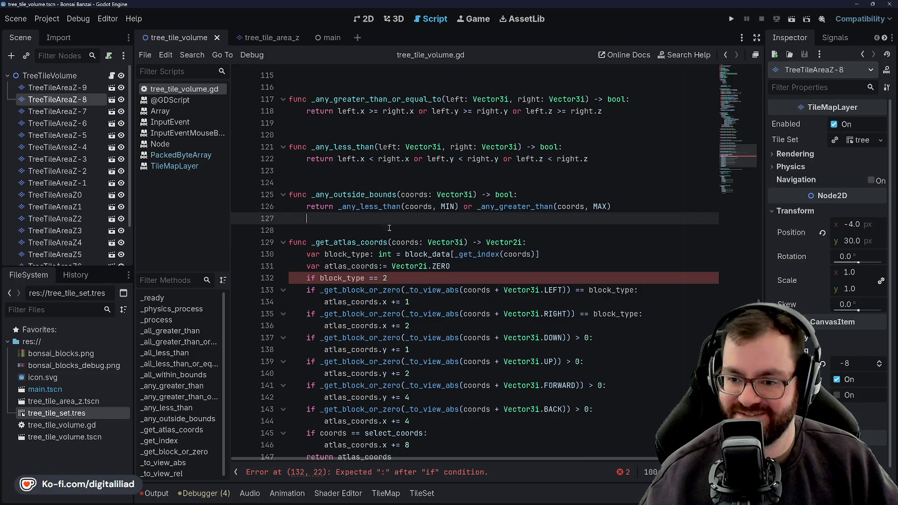
left_click(546, 265)
left_click(448, 275)
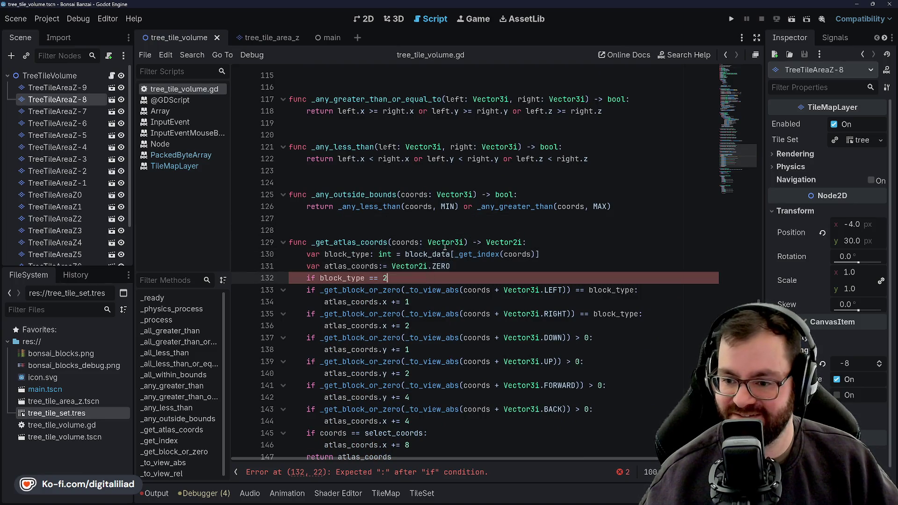
type(":")
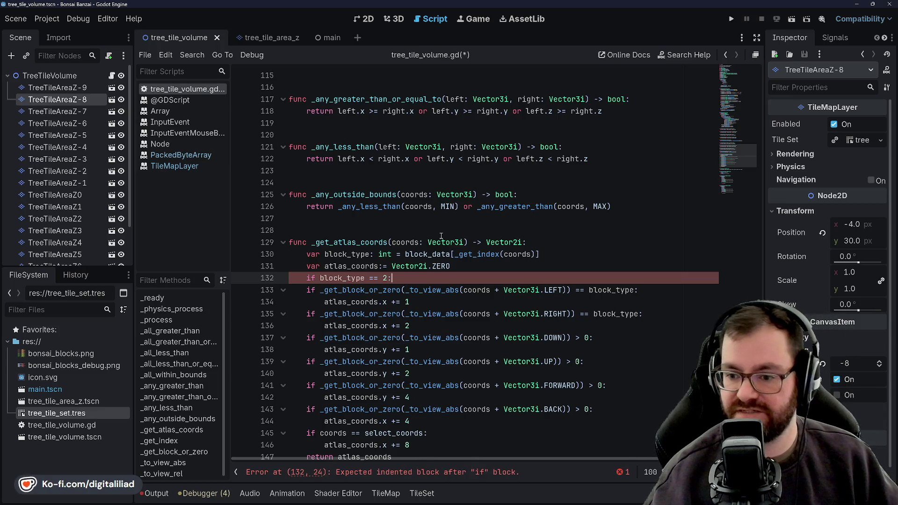
Give the block_type == 2 check a body of atlas_coords.y += 8 and save.
key("Return")
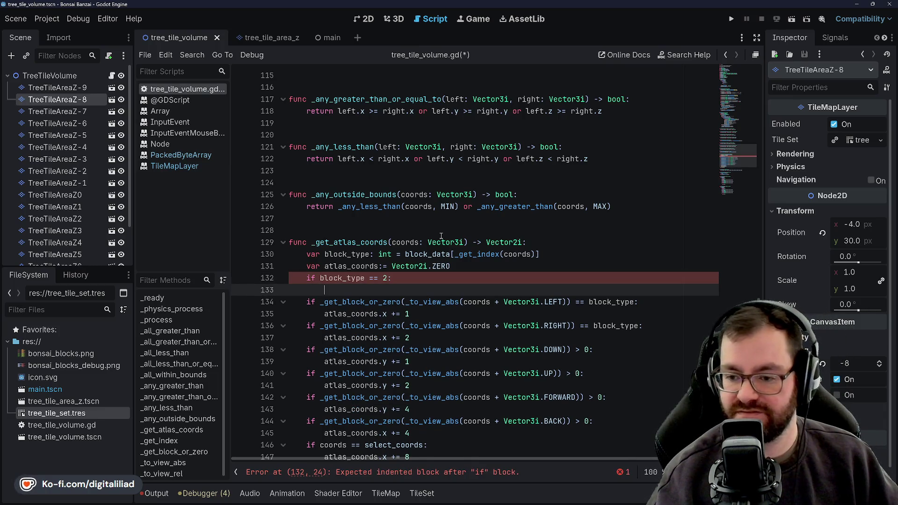
type("at;as")
key("BackSpace")
key("BackSpace")
type("at")
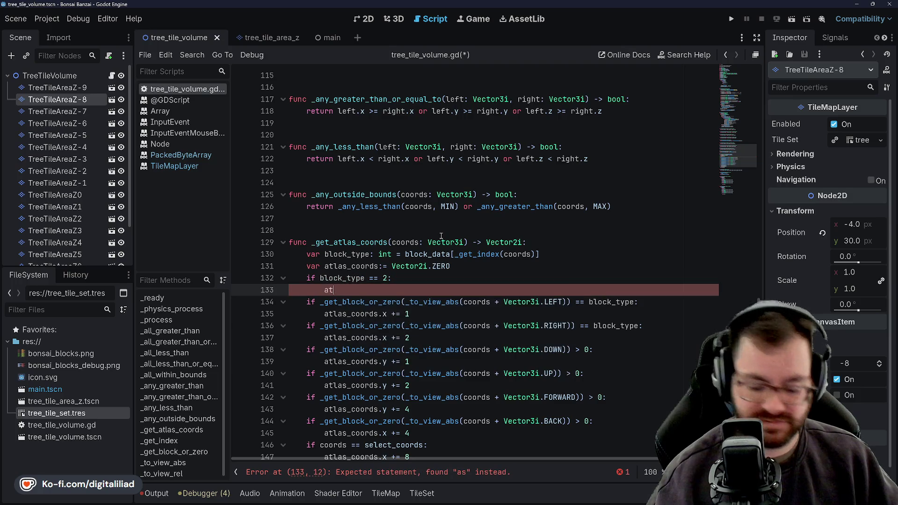
type("las")
key("Return")
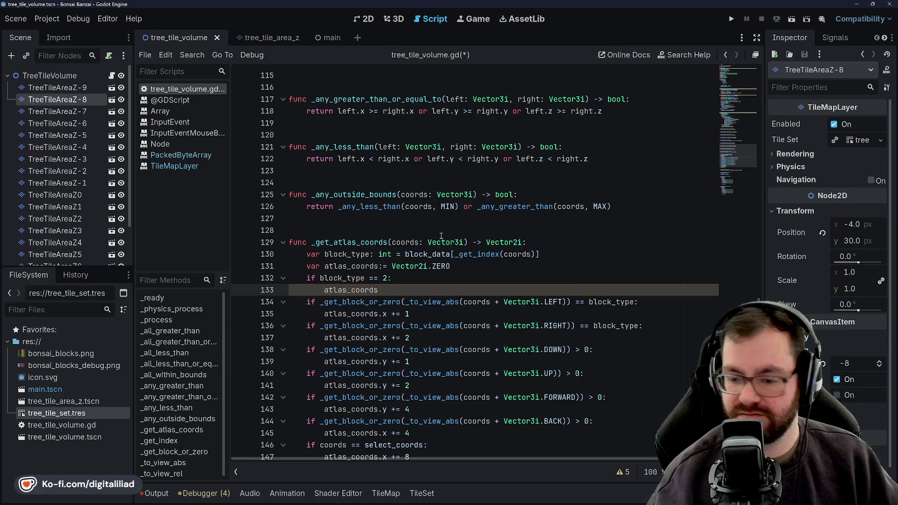
type(".y")
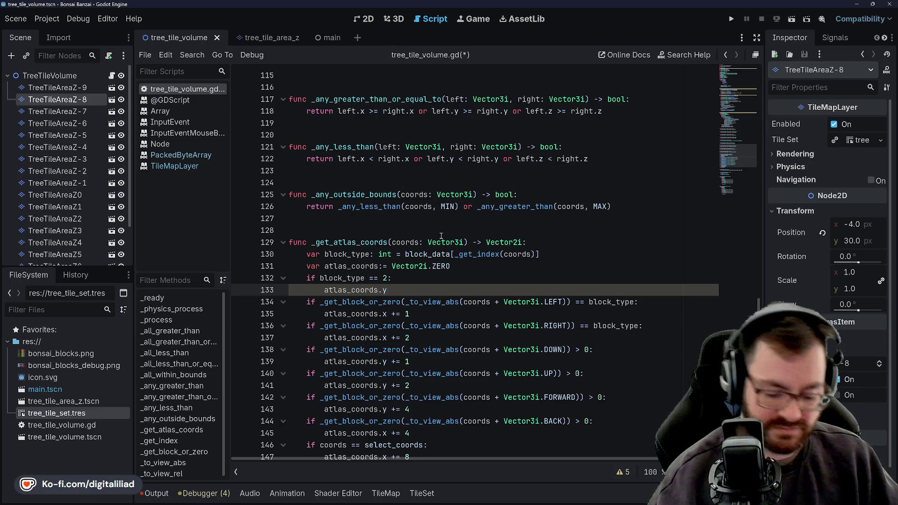
type(" += ")
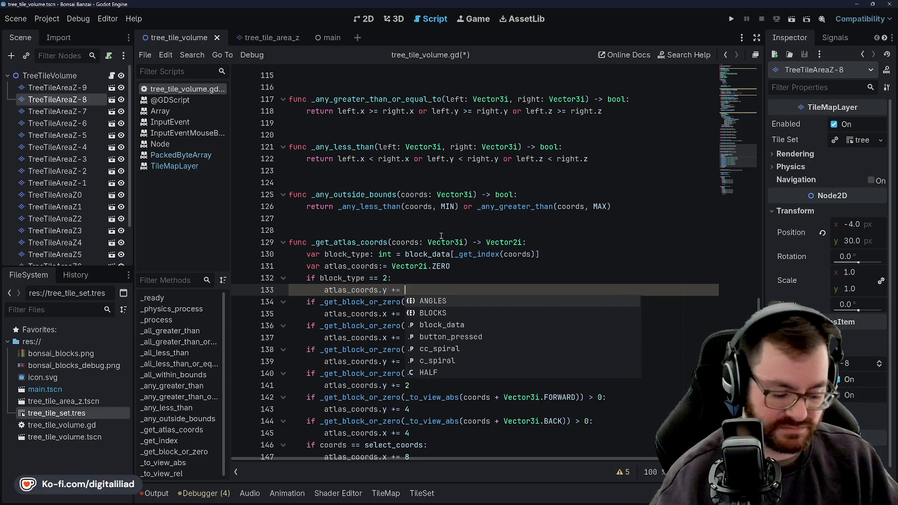
type("8")
left_click(441, 232)
key("ctrl+s")
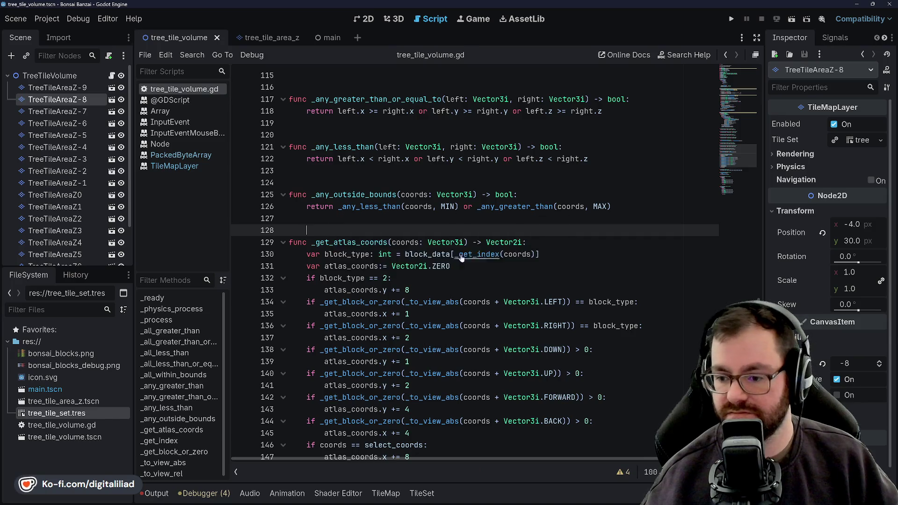
scroll(461, 258, "down", 4)
scroll(459, 303, "up", 2)
Step the caret between the check and the new offset line to review them.
left_click(439, 218)
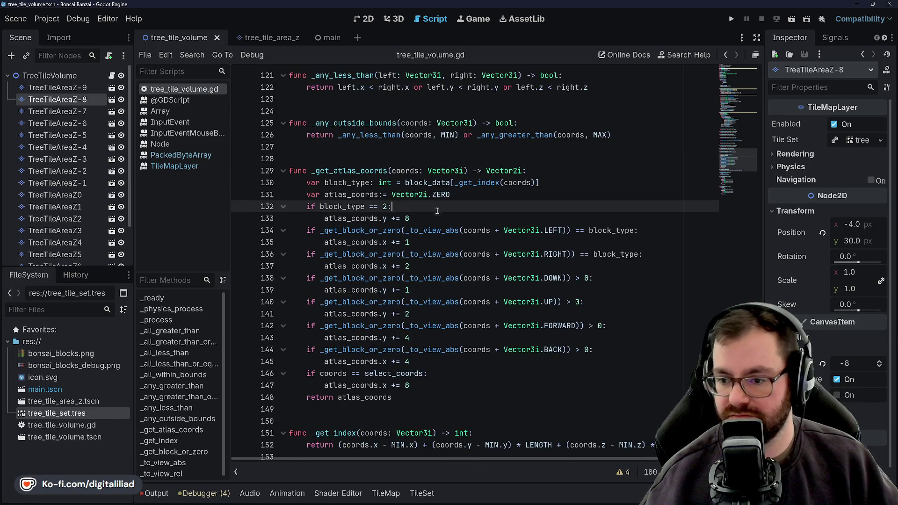
key("Up")
key("Up")
key("Down")
key("Down")
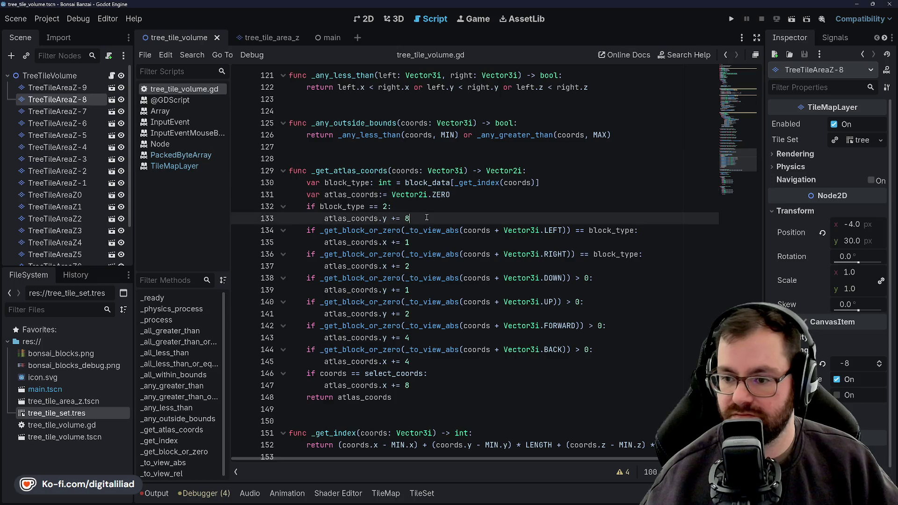
key("Up")
key("Down")
key("Up")
key("Up")
key("Down")
key("Down")
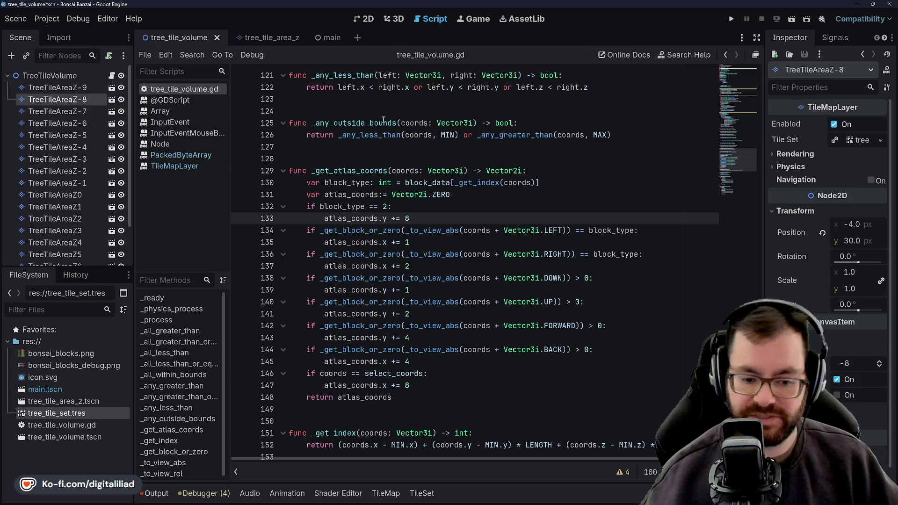
left_click(382, 146)
left_click(369, 97)
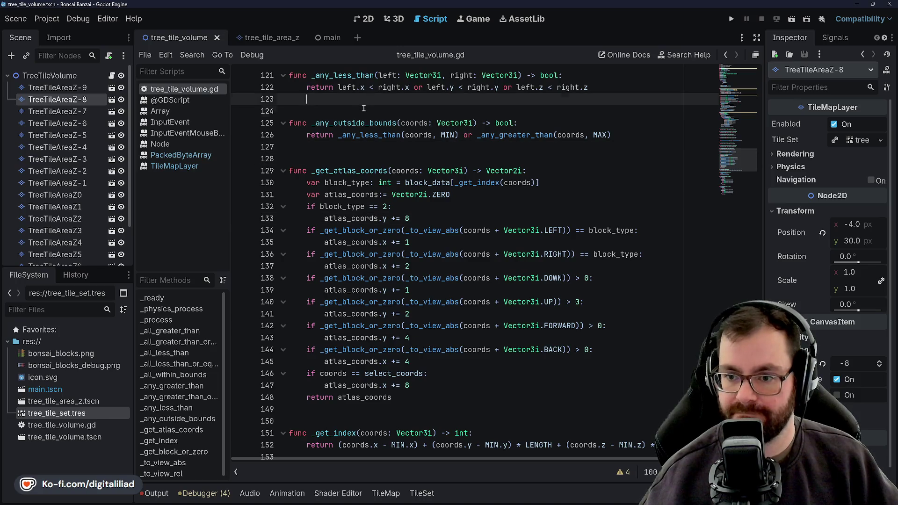
left_click(366, 147)
scroll(362, 183, "down", 5)
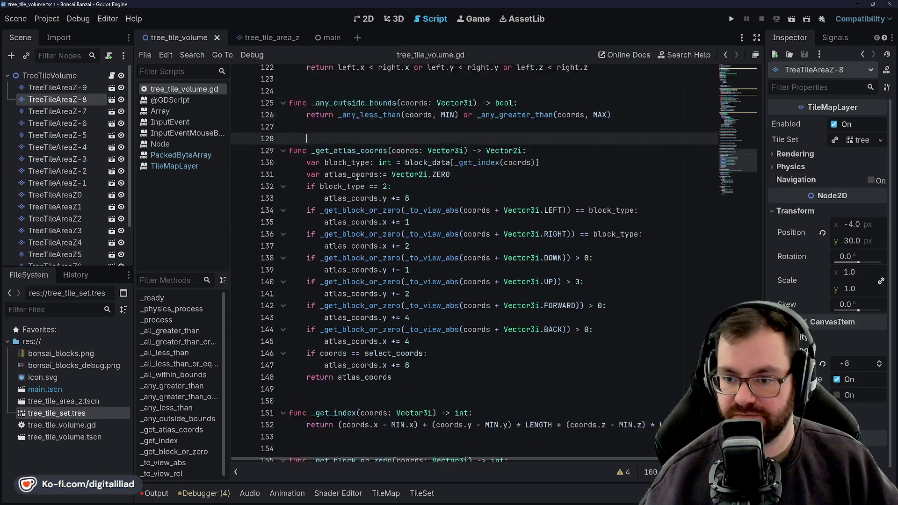
left_click(356, 242)
scroll(347, 232, "down", 2)
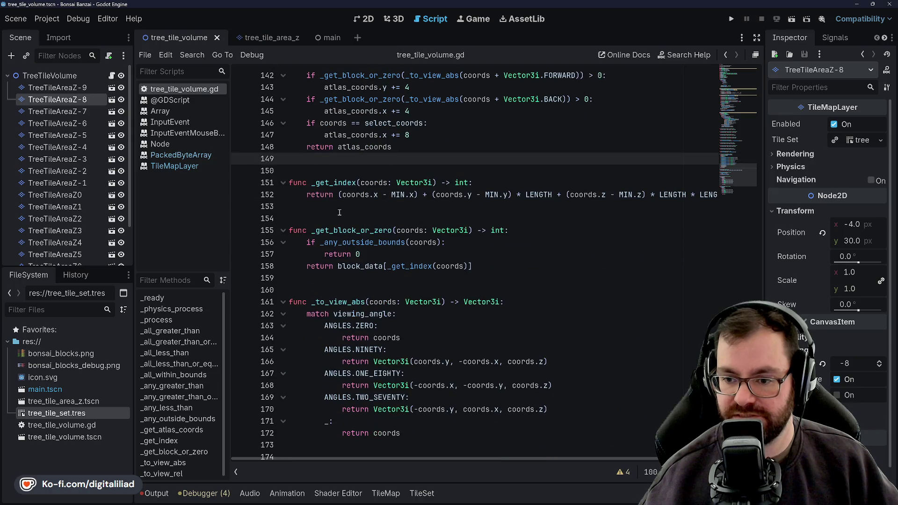
left_click(339, 208)
scroll(328, 243, "down", 1)
left_click(345, 243)
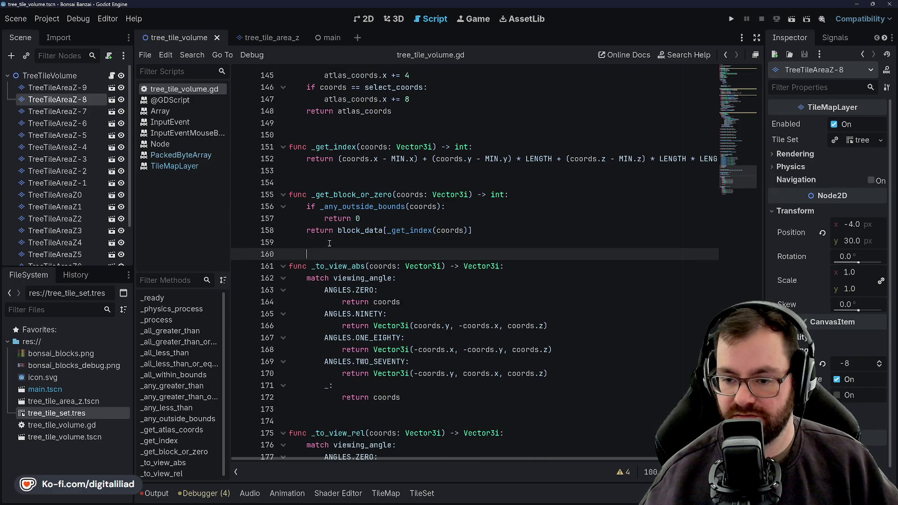
scroll(337, 266, "down", 3)
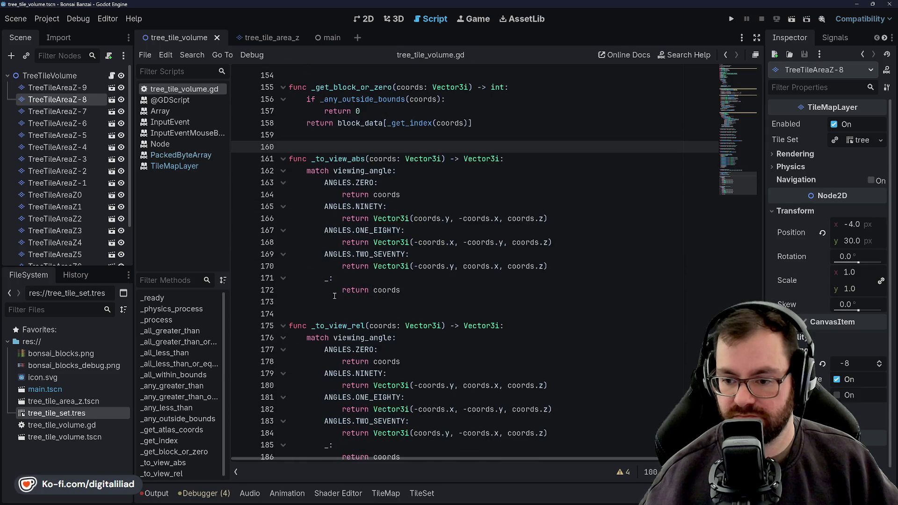
left_click(327, 302)
scroll(328, 304, "down", 1)
scroll(340, 316, "up", 6)
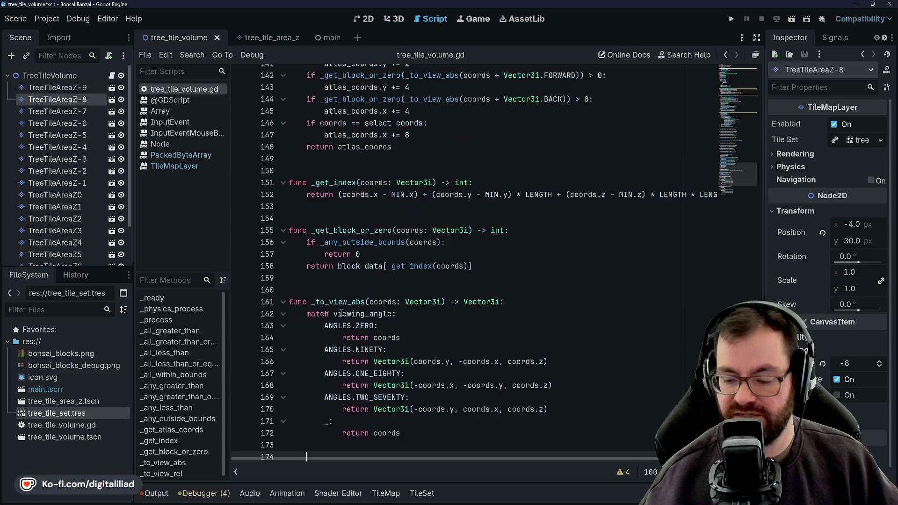
scroll(347, 308, "up", 4)
scroll(358, 301, "up", 4)
scroll(368, 291, "up", 4)
scroll(371, 287, "up", 6)
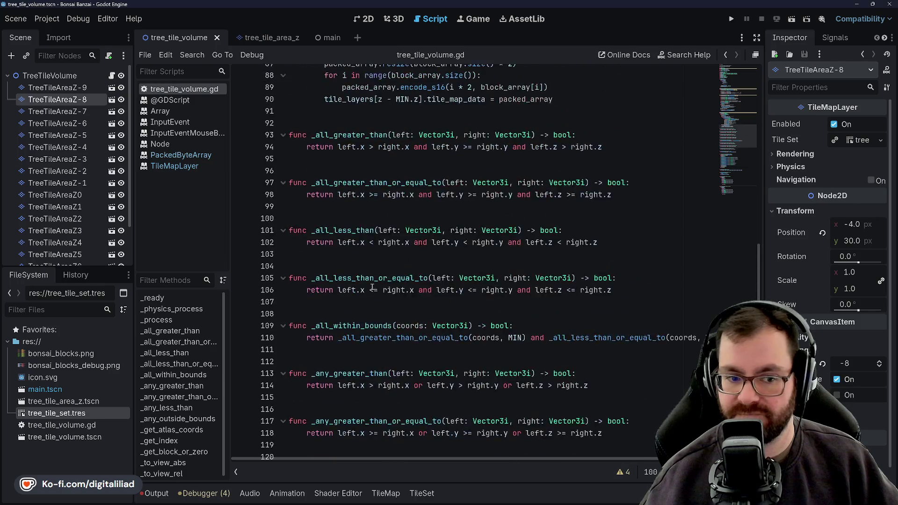
scroll(372, 283, "up", 6)
scroll(370, 278, "up", 8)
scroll(369, 272, "up", 10)
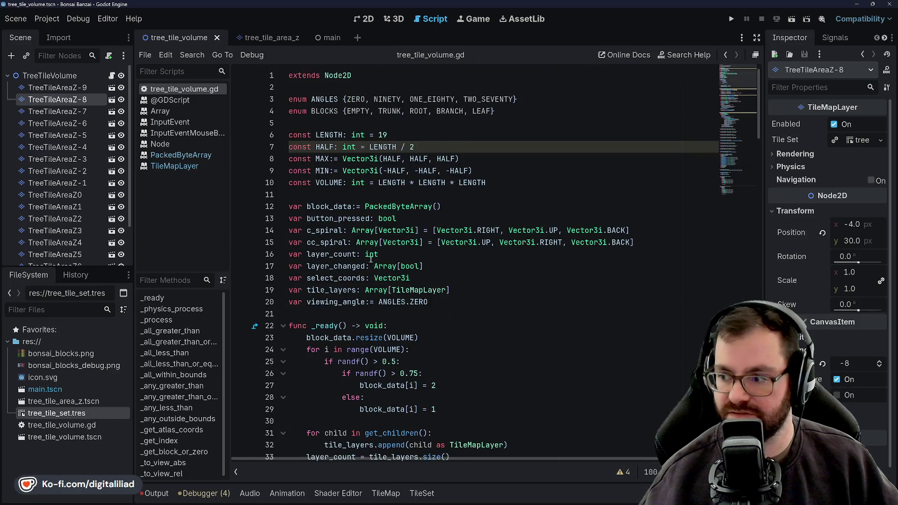
scroll(370, 258, "down", 4)
scroll(371, 249, "down", 6)
left_click(372, 242)
scroll(372, 231, "down", 5)
scroll(373, 211, "up", 3)
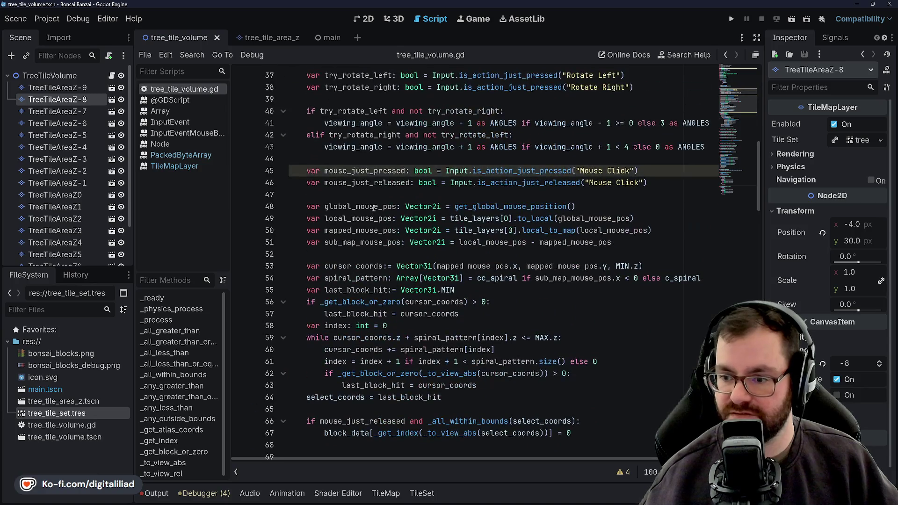
scroll(374, 210, "down", 3)
scroll(376, 221, "up", 2)
scroll(377, 232, "up", 1)
scroll(379, 240, "up", 1)
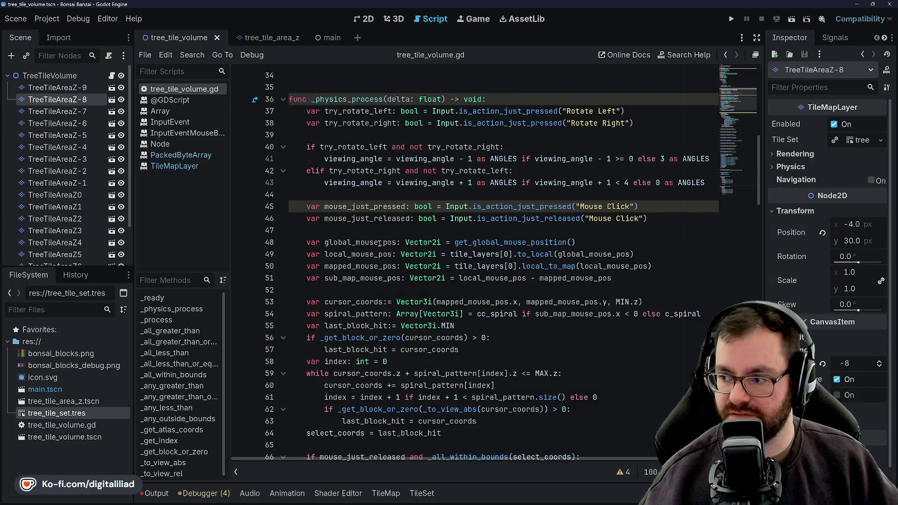
scroll(380, 242, "down", 1)
scroll(379, 241, "down", 4)
scroll(380, 242, "down", 3)
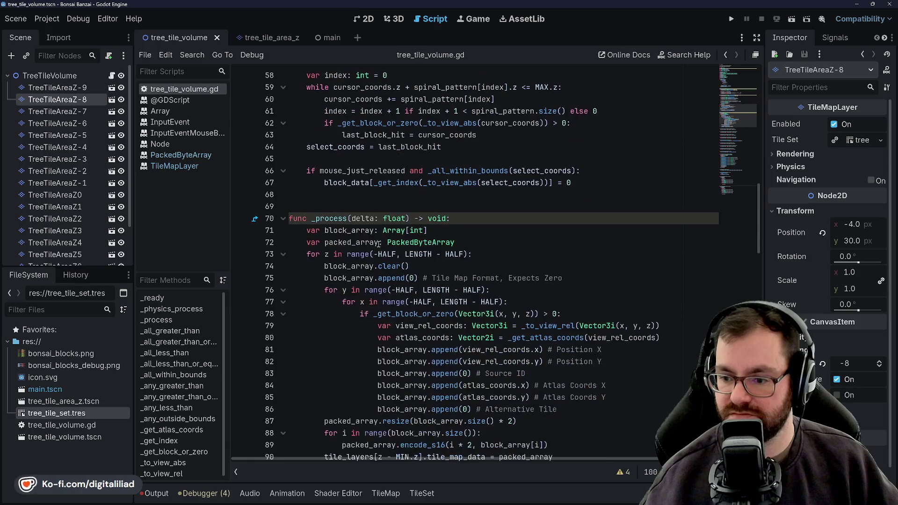
left_click(339, 190)
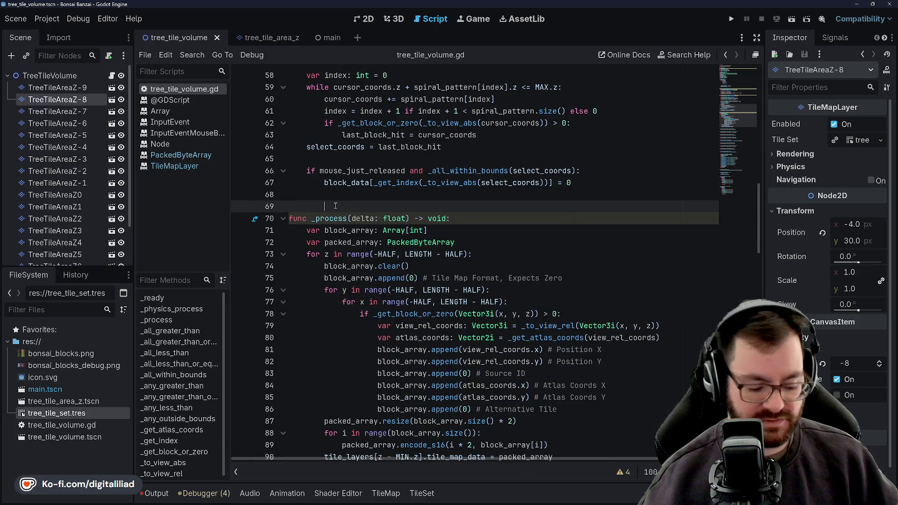
scroll(455, 183, "down", 2)
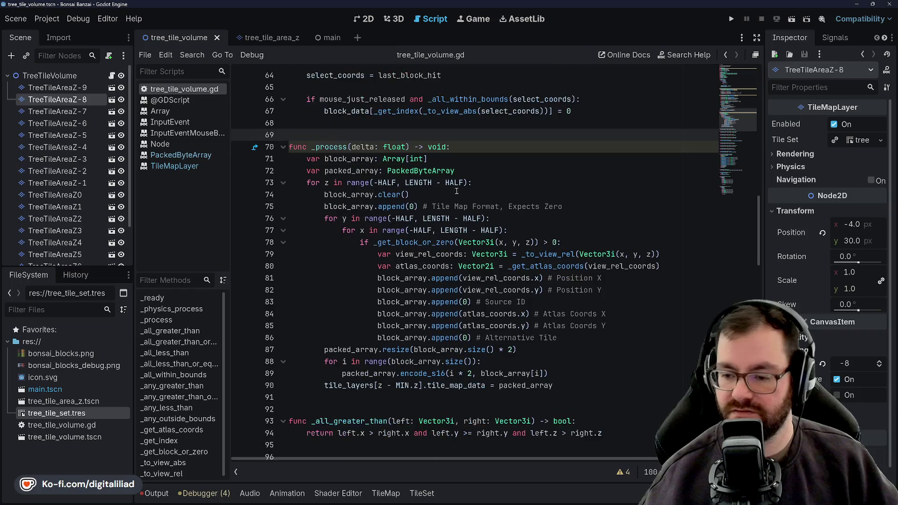
left_click(477, 192)
key("Down")
key("Down")
key("Down")
key("Down")
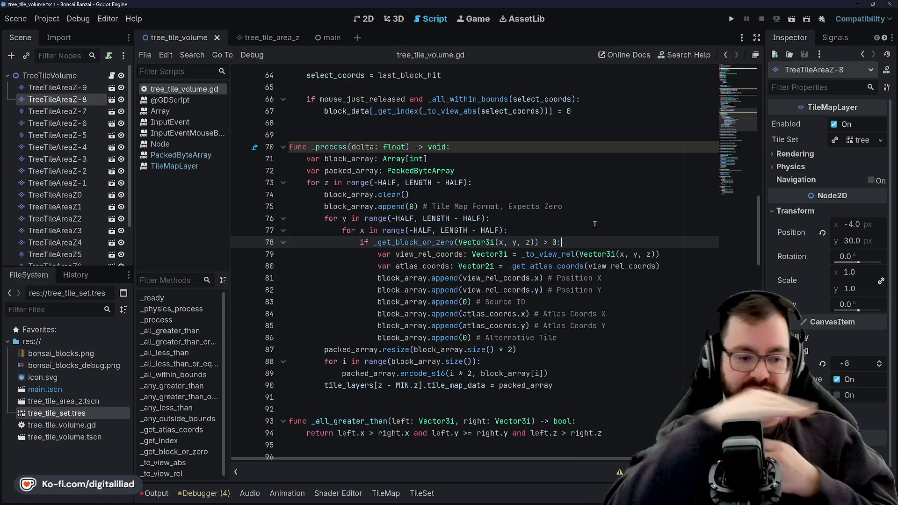
left_click(525, 229)
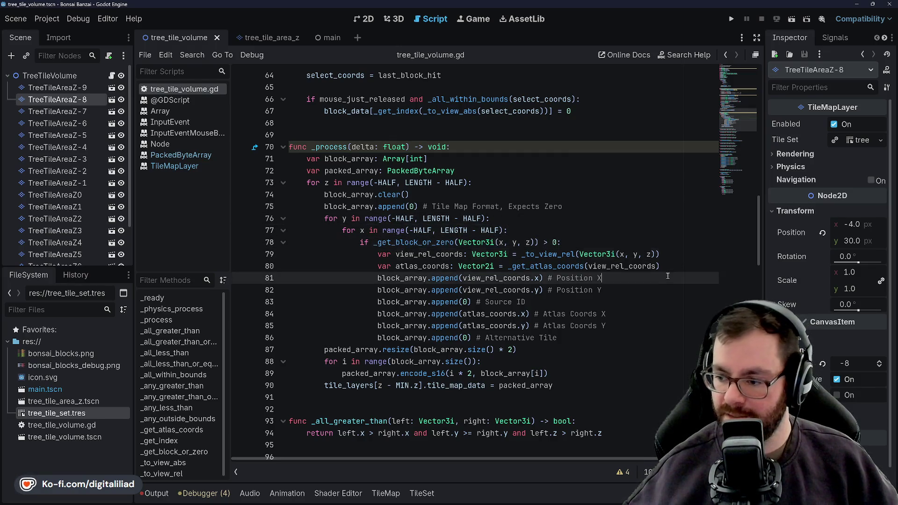
left_click(654, 290)
key("Down")
key("Down")
key("Down")
key("Down")
key("Down")
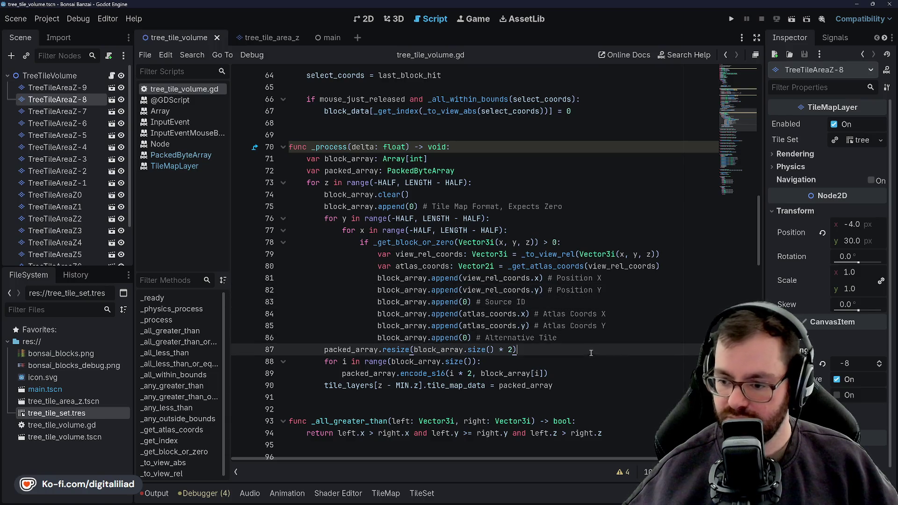
key("Up")
key("Up")
key("Up")
key("ctrl+s")
key("Up")
key("Up")
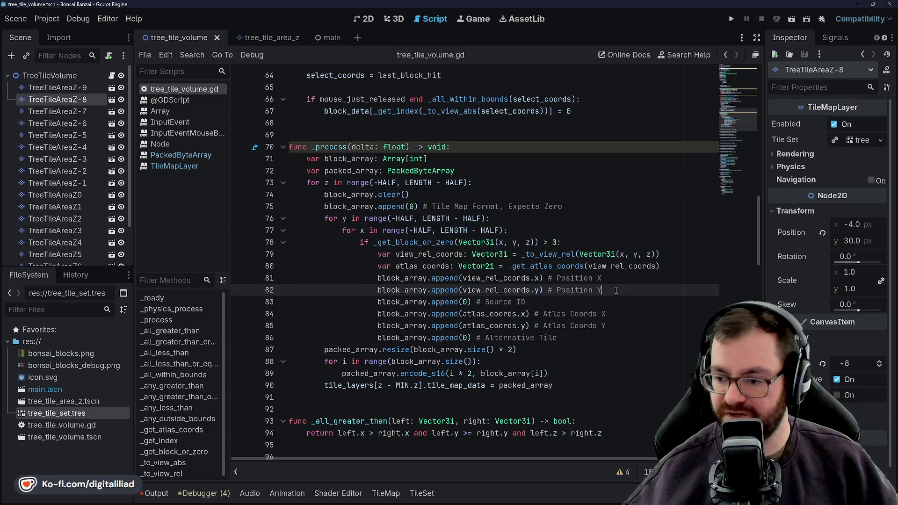
left_click(618, 283)
key("Down")
key("Down")
key("Down")
key("Down")
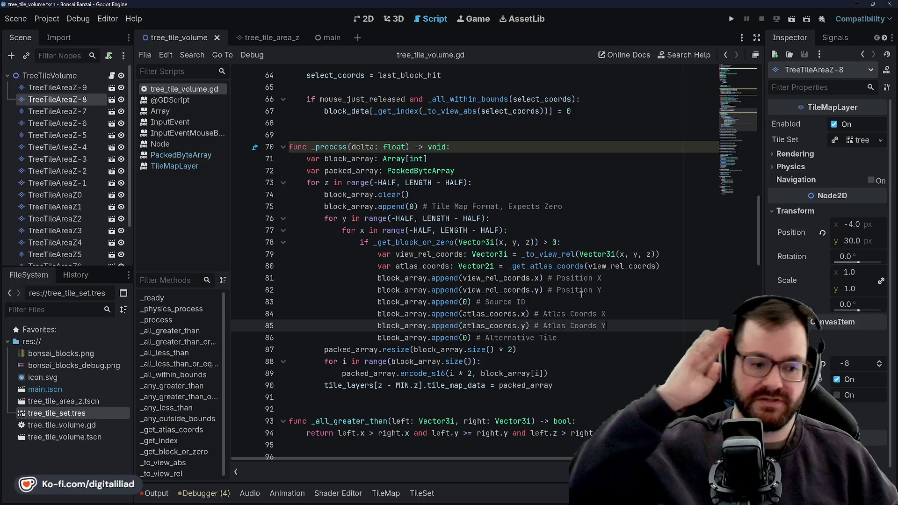
scroll(572, 288, "right", 1)
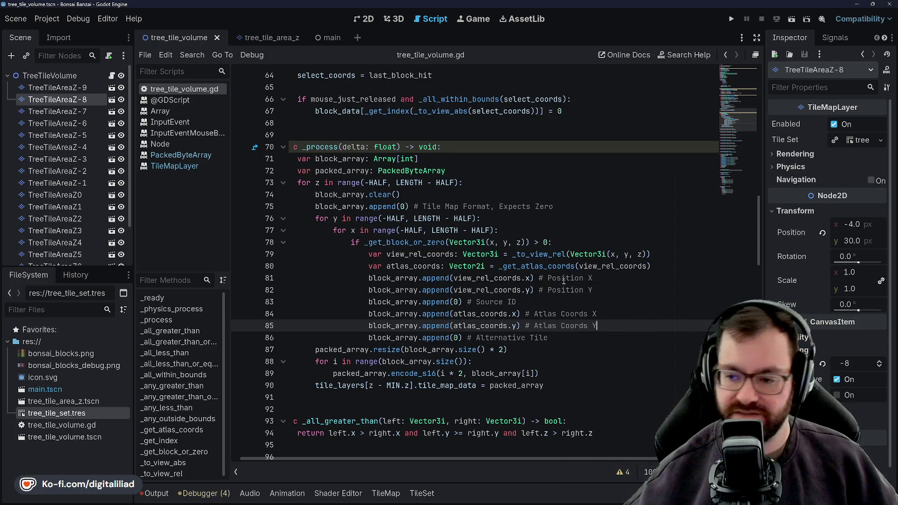
scroll(563, 280, "left", 1)
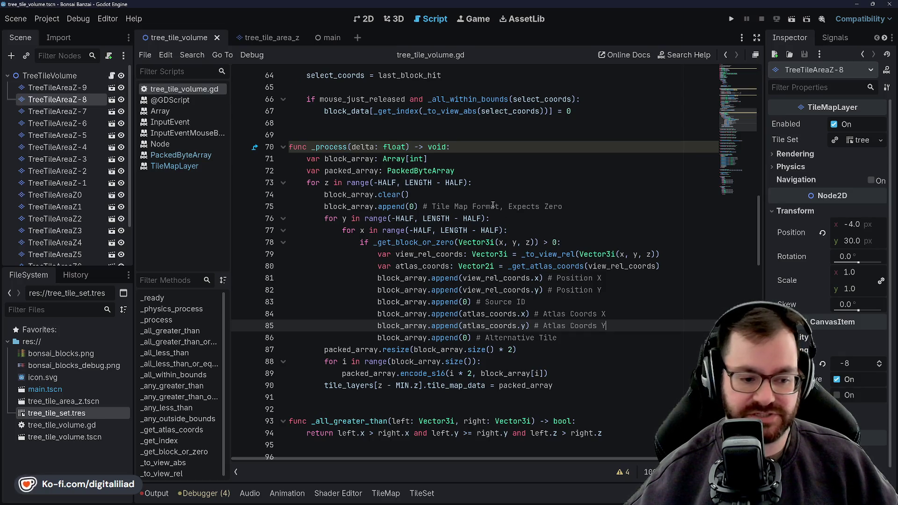
scroll(484, 231, "up", 1)
scroll(477, 234, "up", 2)
scroll(466, 242, "up", 5)
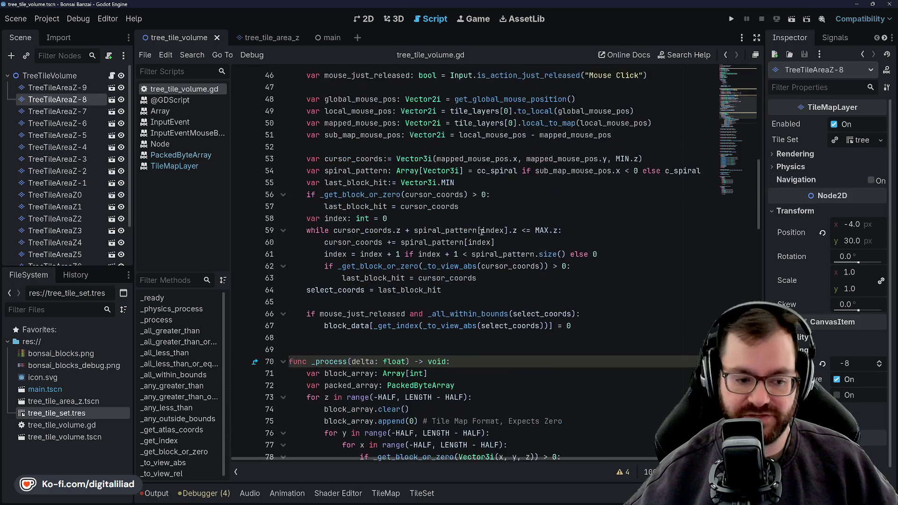
scroll(455, 251, "down", 6)
left_click(436, 206)
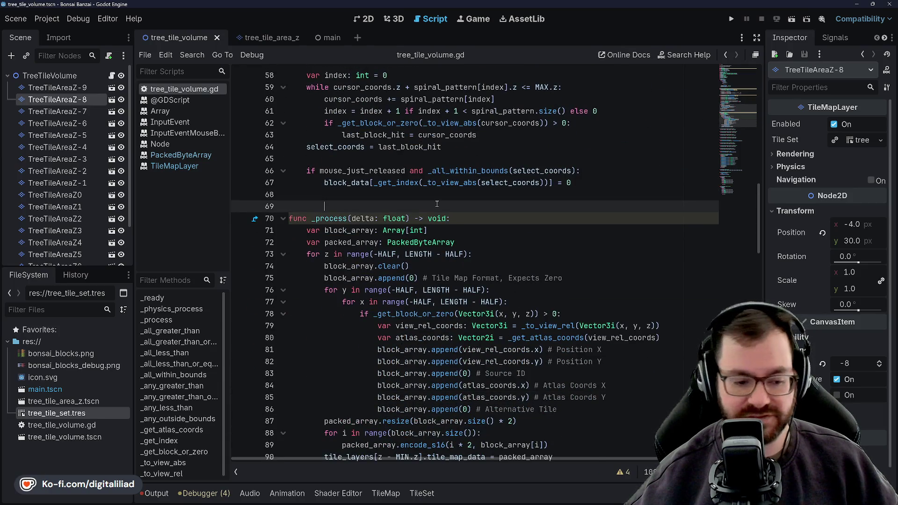
scroll(436, 206, "down", 6)
left_click(471, 181)
key("Up")
key("Up")
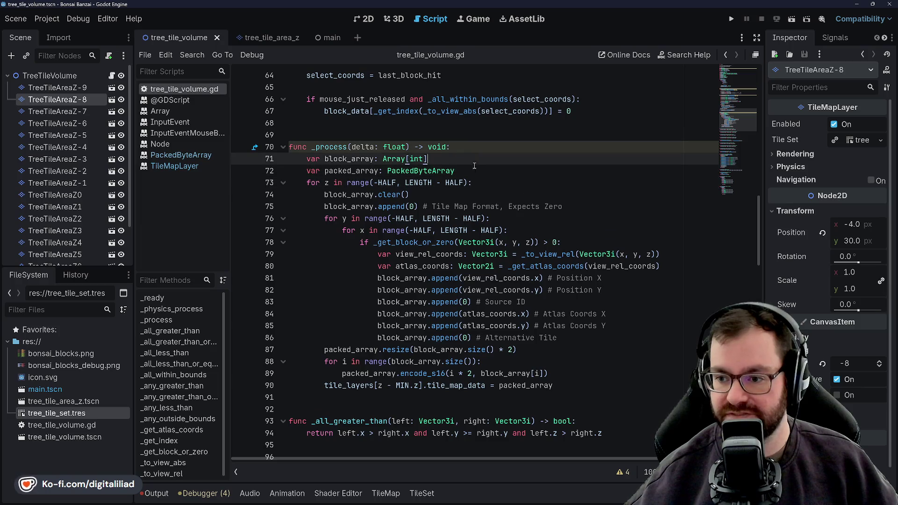
key("Down")
key("Down")
key("Down")
key("Down")
key("Down")
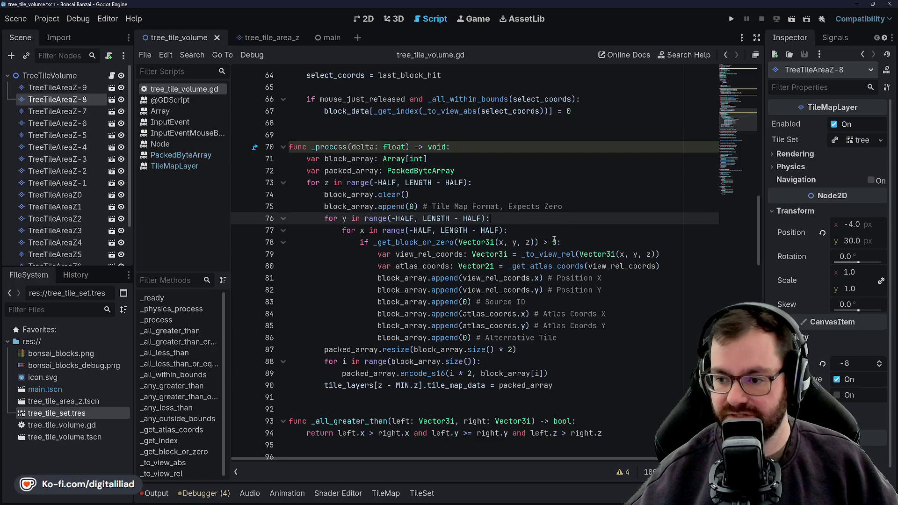
left_click(583, 239)
key("Down")
key("Down")
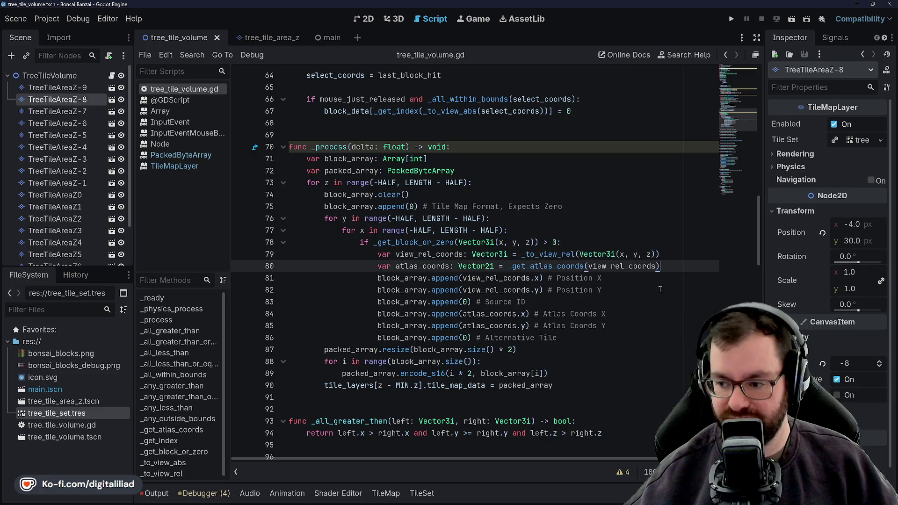
key("Down")
key("Down")
key("Down")
key("Down")
key("Down")
key("Down")
scroll(588, 269, "down", 2)
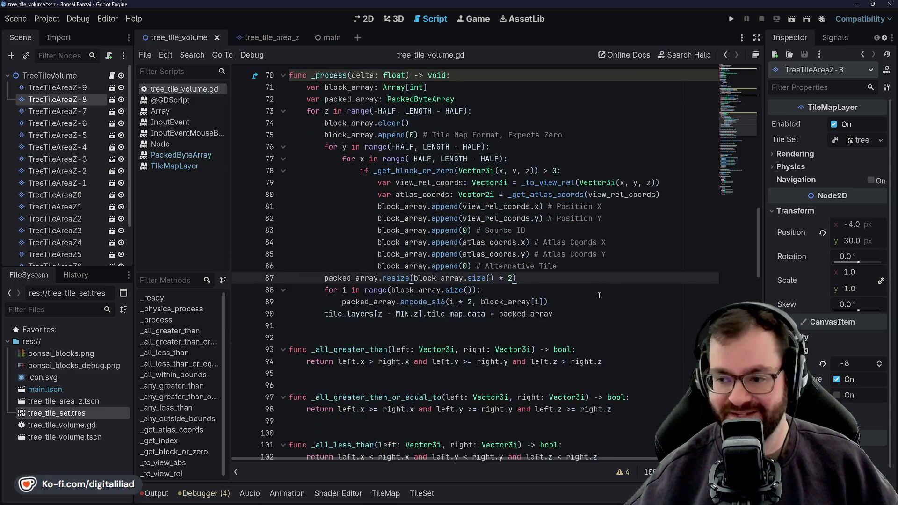
key("ctrl+s")
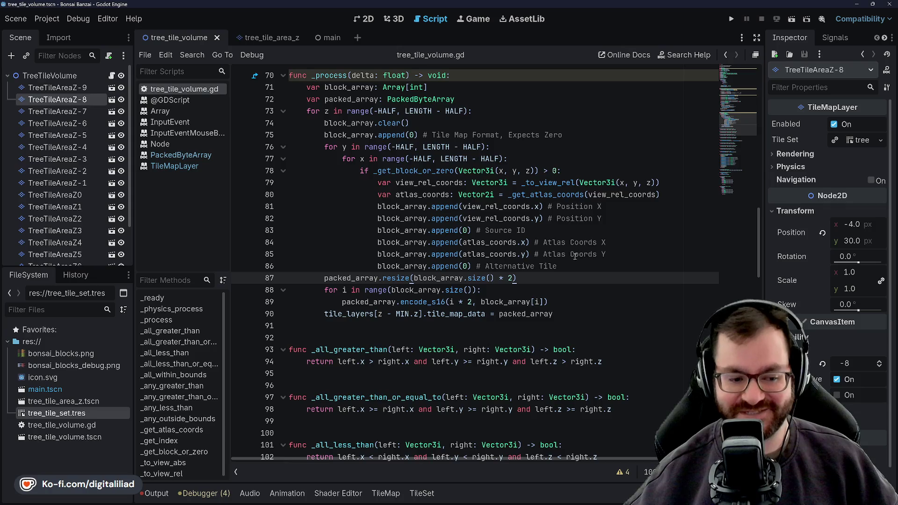
scroll(555, 250, "down", 2)
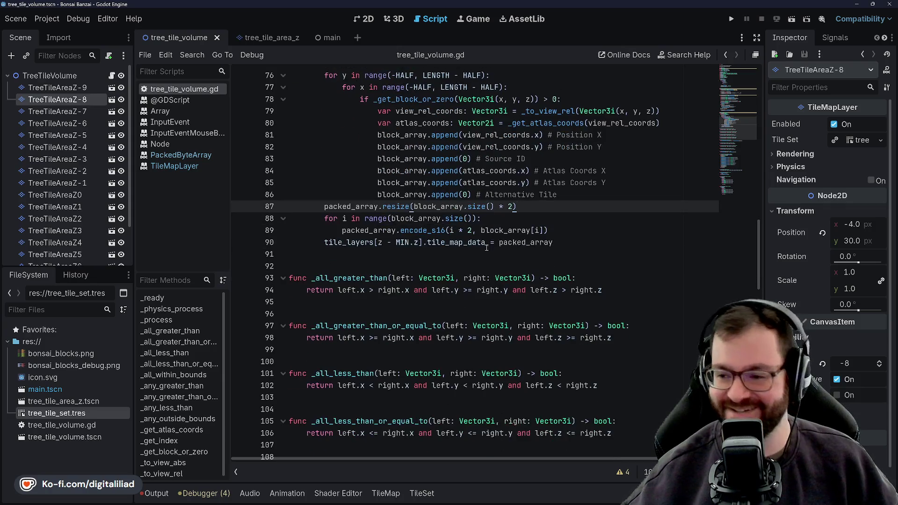
key("Down")
key("Down")
key("Down")
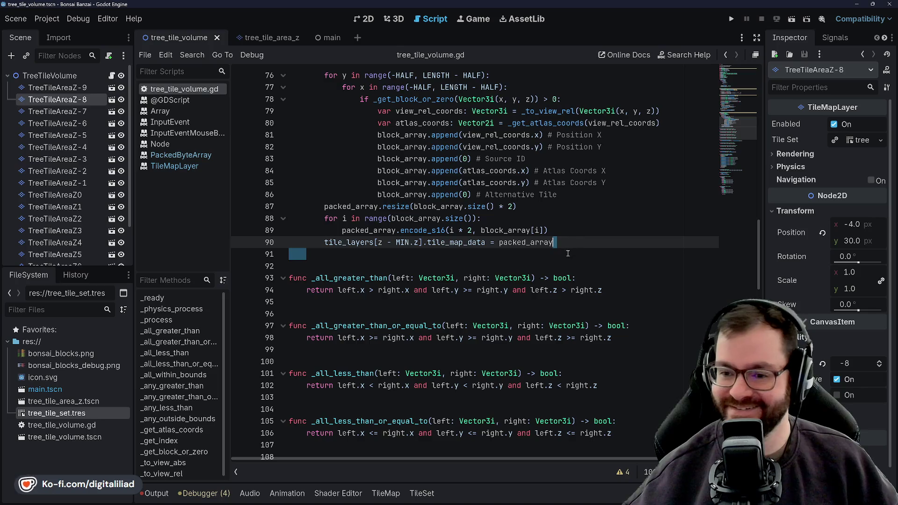
key("Down")
key("Down")
scroll(552, 282, "down", 3)
key("Down")
key("Down")
key("Down")
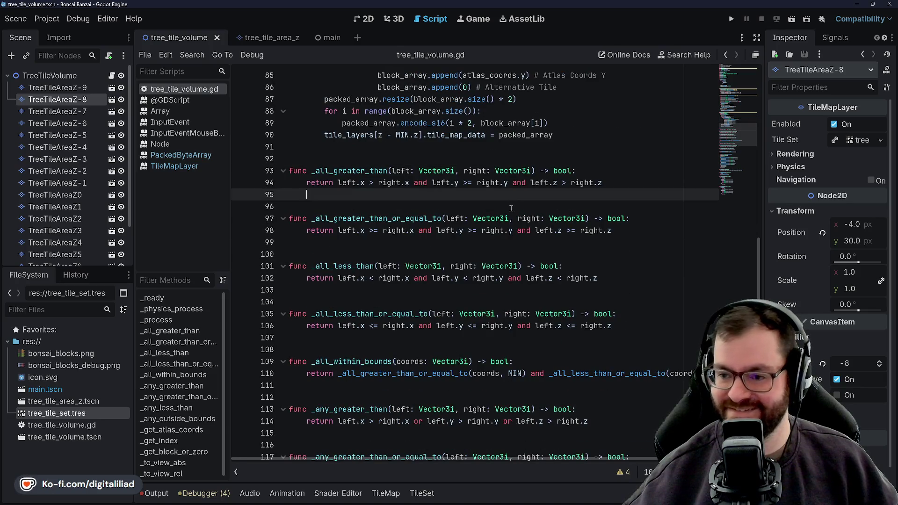
key("Down")
scroll(466, 182, "down", 1)
scroll(467, 181, "down", 1)
key("Down")
key("Down")
key("Down")
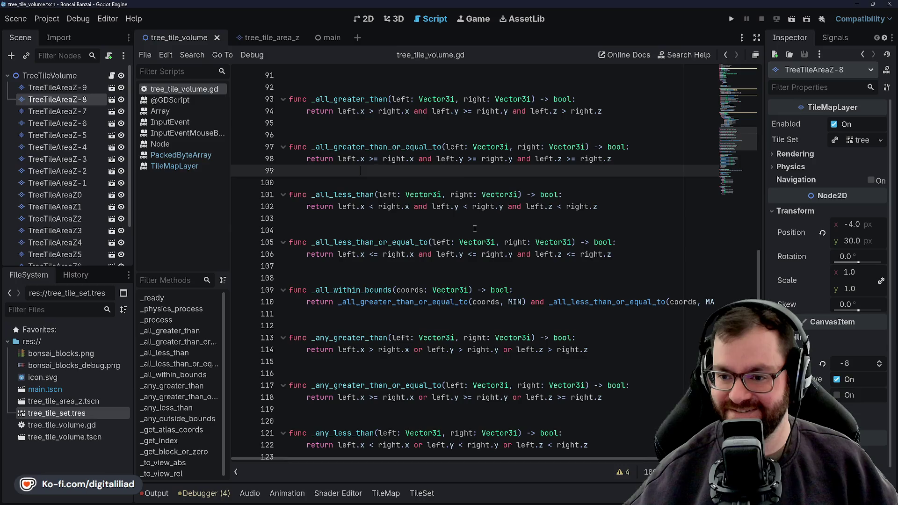
key("Down")
key("Down")
key("Down")
scroll(475, 228, "down", 2)
key("Down")
key("Down")
key("Down")
key("Down")
scroll(444, 212, "down", 1)
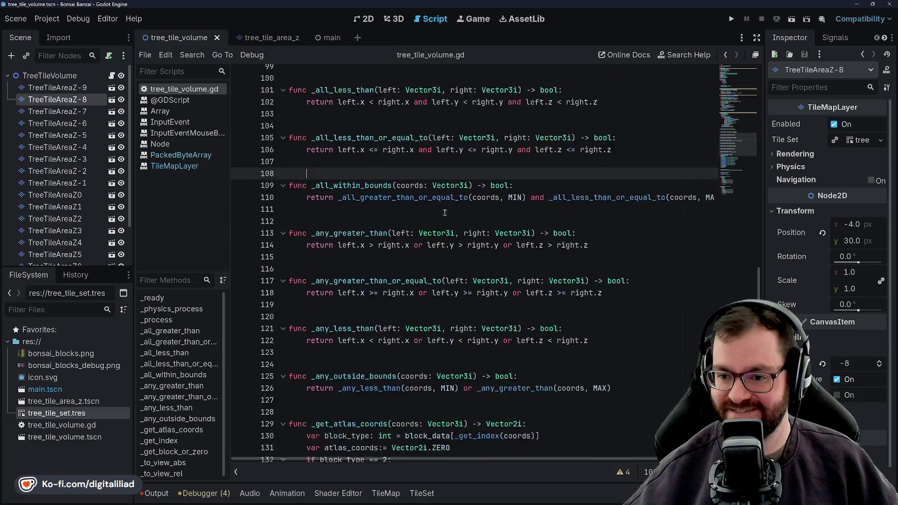
scroll(444, 212, "down", 3)
key("Down")
key("Down")
key("Down")
scroll(405, 194, "down", 2)
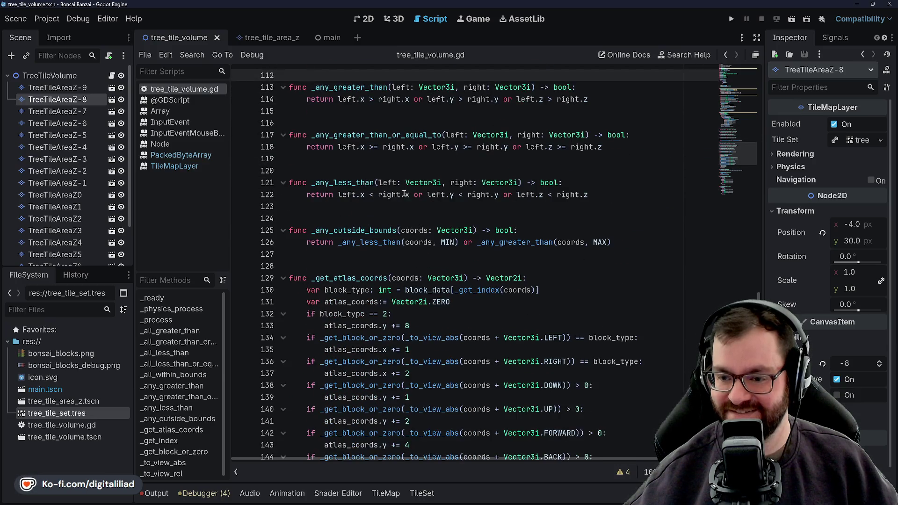
left_click(400, 218)
scroll(400, 218, "down", 2)
key("Down")
key("Down")
key("Down")
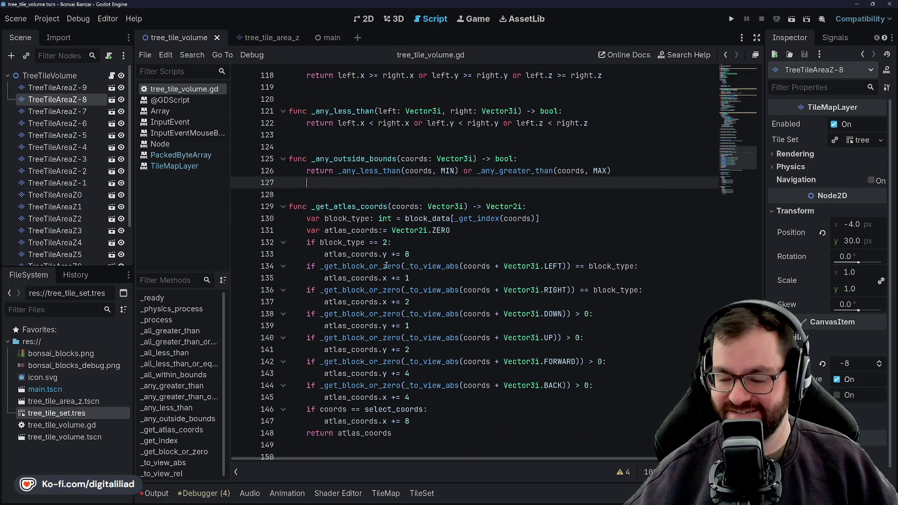
scroll(385, 265, "down", 3)
scroll(352, 145, "up", 3)
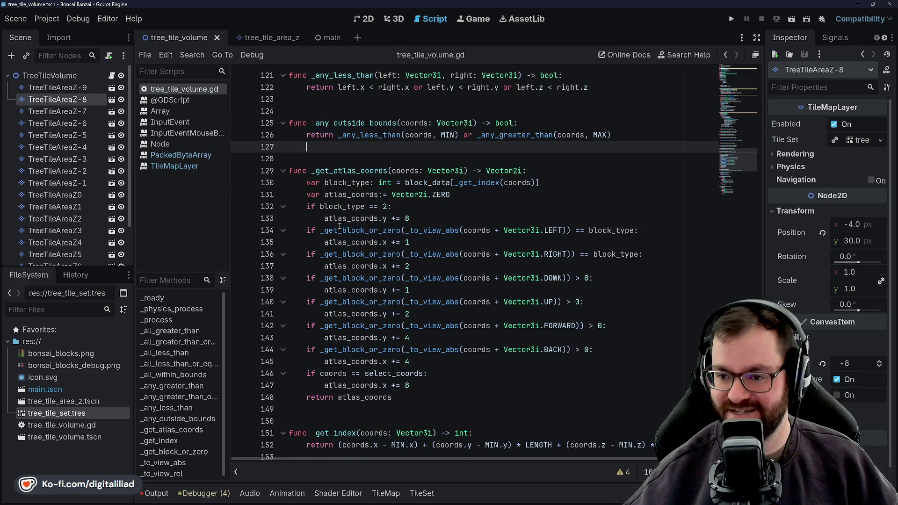
scroll(358, 182, "up", 1)
scroll(365, 246, "up", 6)
scroll(377, 329, "up", 20)
scroll(379, 310, "up", 12)
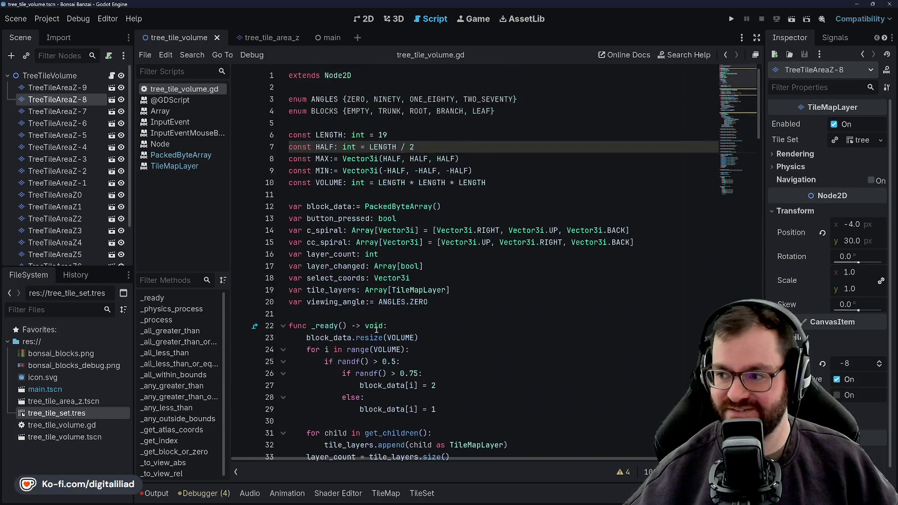
scroll(385, 266, "down", 4)
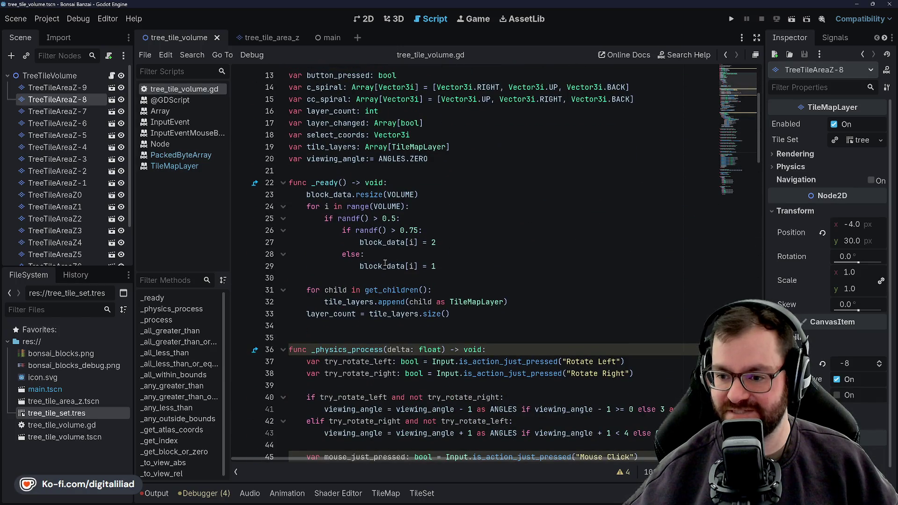
scroll(436, 273, "down", 4)
scroll(388, 123, "down", 4)
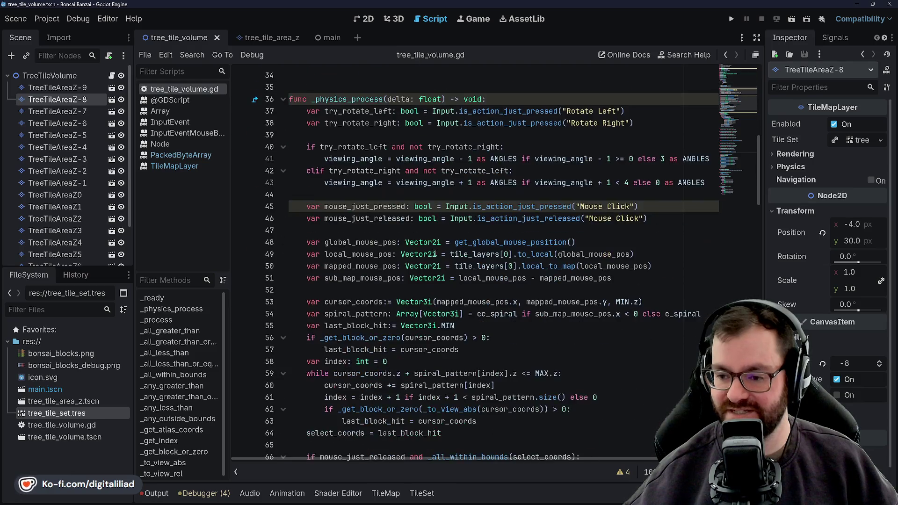
scroll(407, 134, "down", 2)
scroll(456, 143, "up", 2)
scroll(491, 153, "up", 4)
scroll(504, 155, "down", 1)
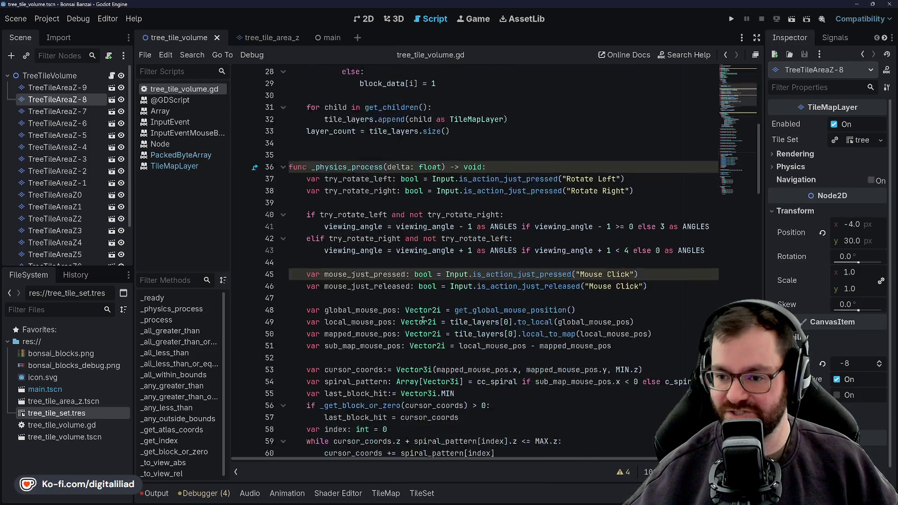
scroll(484, 172, "down", 2)
scroll(465, 187, "down", 2)
scroll(447, 202, "down", 4)
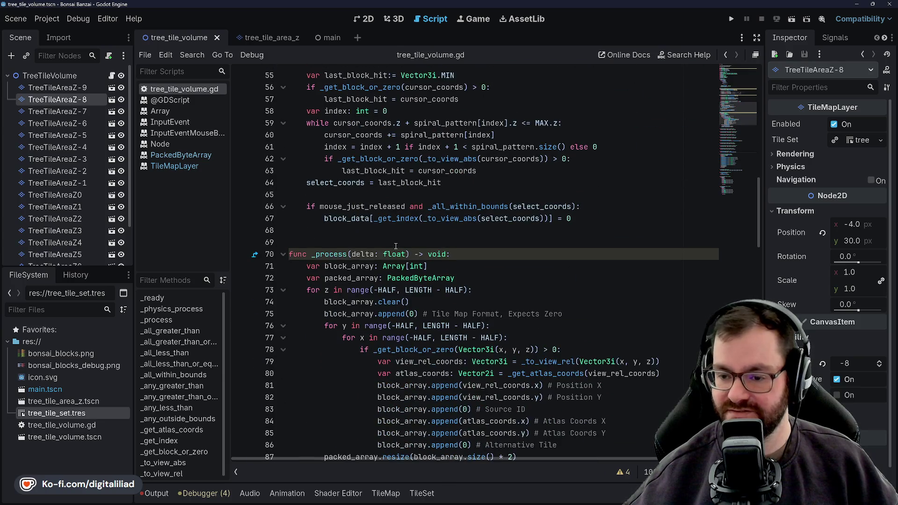
scroll(428, 196, "up", 1)
scroll(408, 169, "up", 2)
scroll(387, 140, "up", 1)
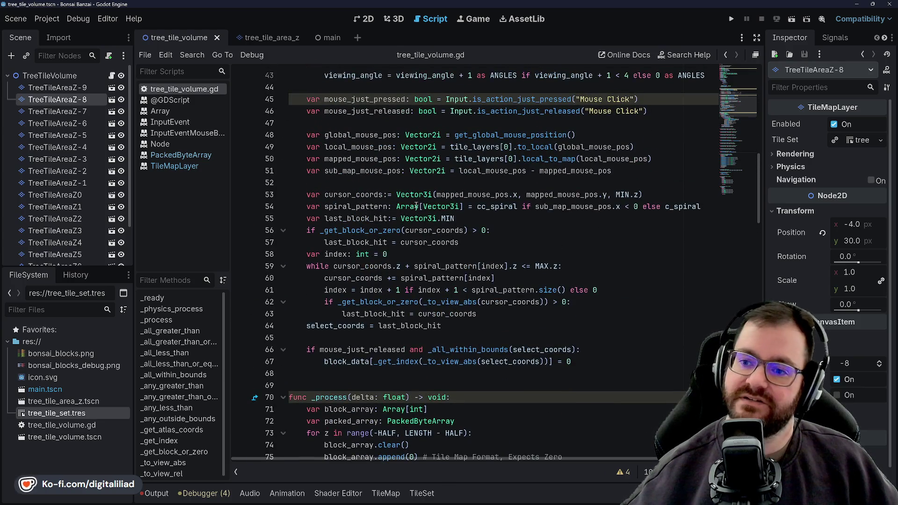
scroll(400, 154, "down", 5)
scroll(428, 182, "down", 3)
scroll(449, 204, "down", 3)
scroll(454, 211, "up", 1)
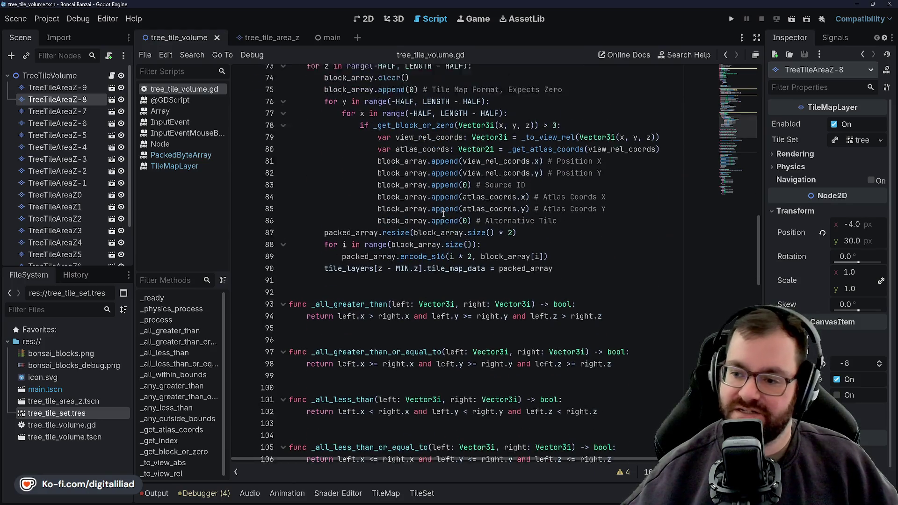
scroll(449, 219, "up", 12)
scroll(444, 229, "up", 5)
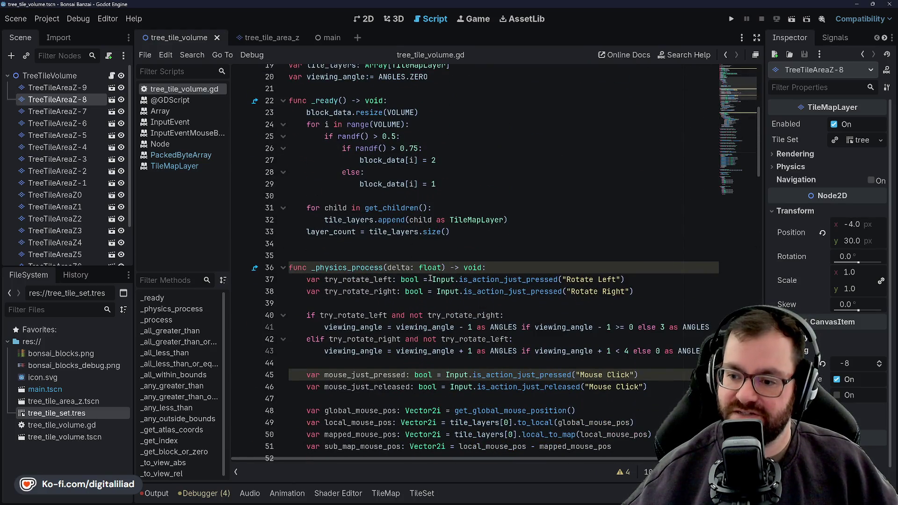
scroll(431, 279, "up", 1)
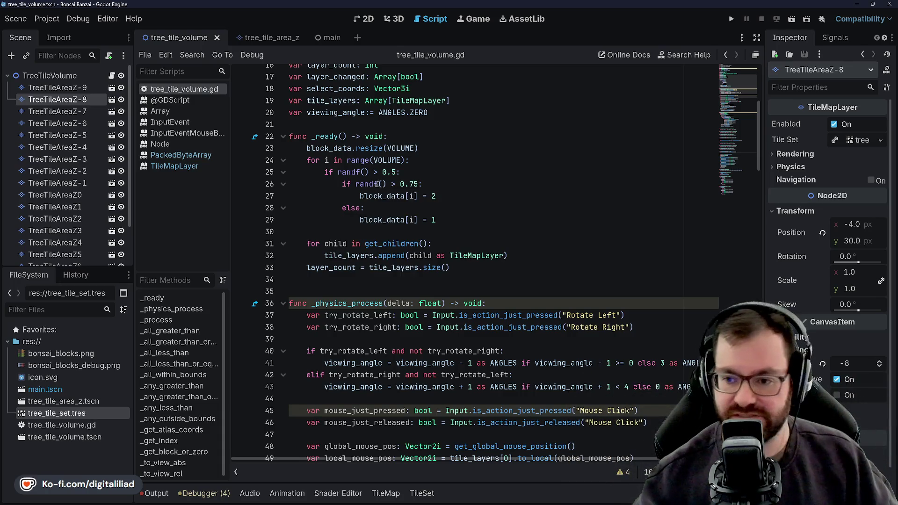
Review the spiral search loop and click handling in tree_tile_volume.gd, then save the scene.
left_click(377, 232)
left_click(379, 280)
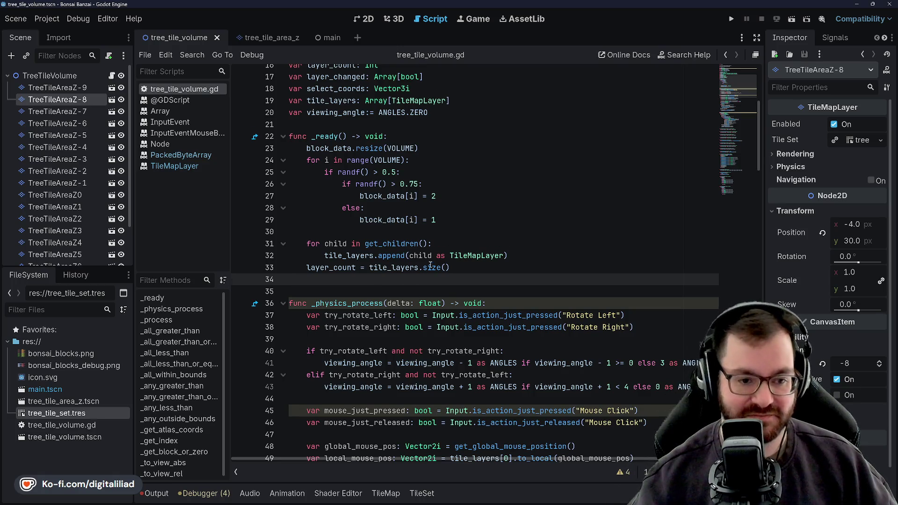
scroll(430, 267, "down", 4)
scroll(430, 267, "down", 3)
scroll(430, 239, "down", 3)
left_click(429, 212)
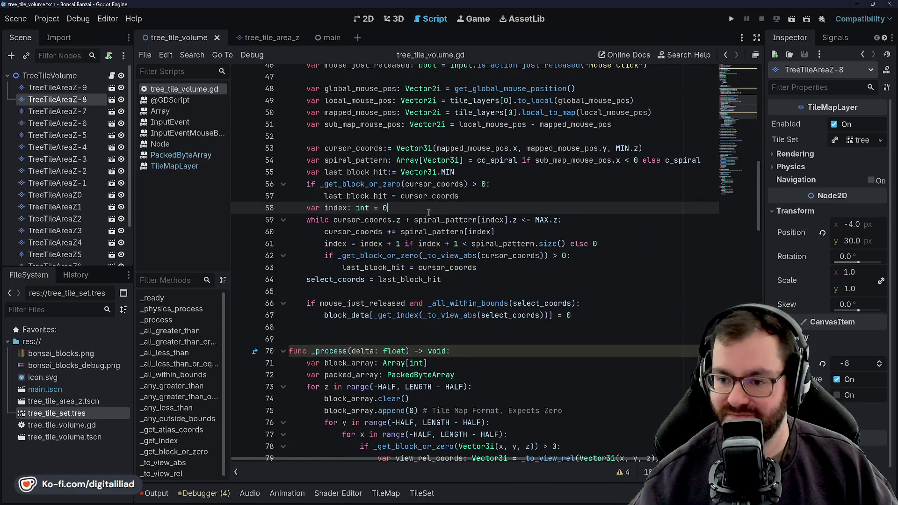
left_click(579, 217)
left_click(608, 243)
left_click(594, 266)
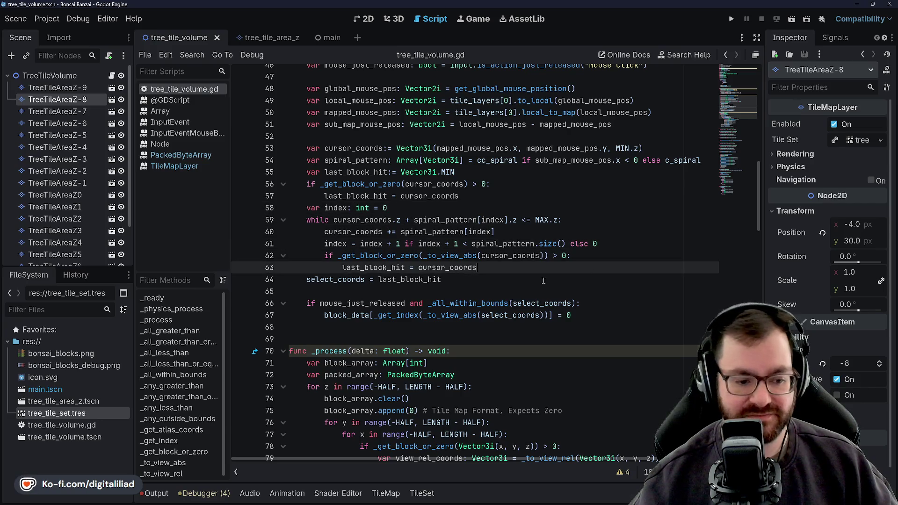
scroll(434, 244, "down", 2)
left_click(428, 219)
left_click(415, 255)
scroll(400, 295, "down", 3)
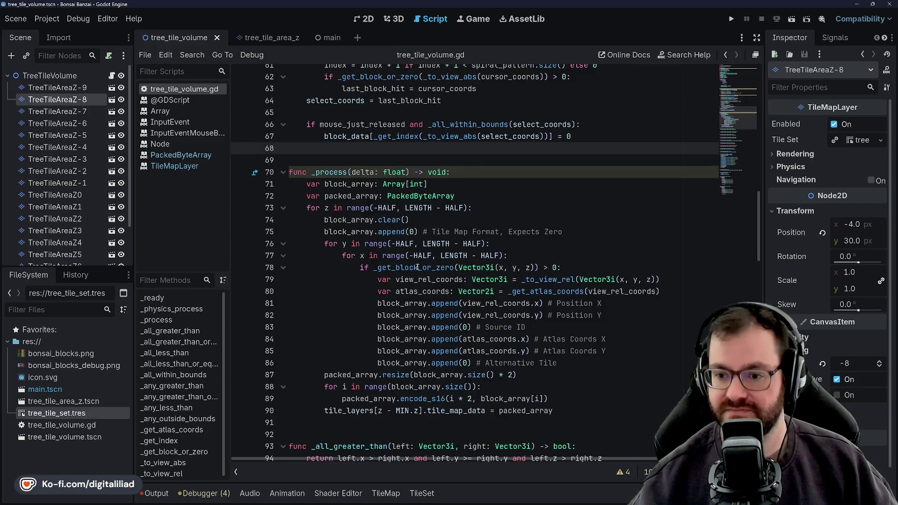
scroll(384, 313, "down", 3)
scroll(385, 313, "down", 3)
left_click(385, 280)
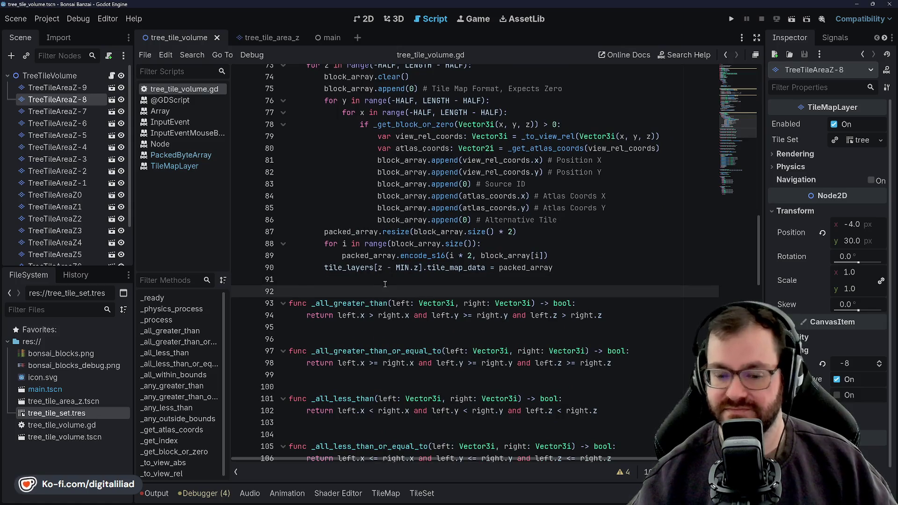
key("ctrl+s")
scroll(384, 284, "down", 2)
scroll(390, 281, "down", 8)
scroll(400, 277, "down", 7)
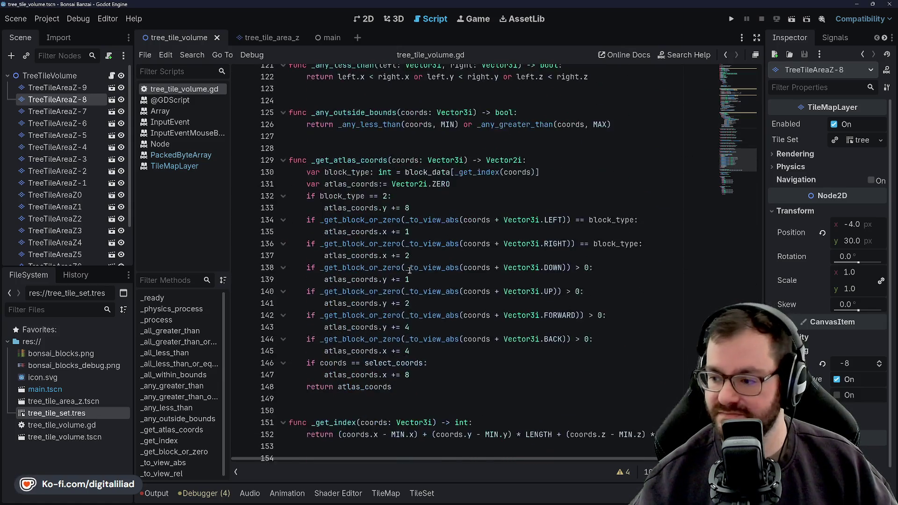
scroll(408, 271, "down", 9)
scroll(421, 272, "down", 2)
scroll(491, 271, "up", 10)
scroll(492, 277, "up", 14)
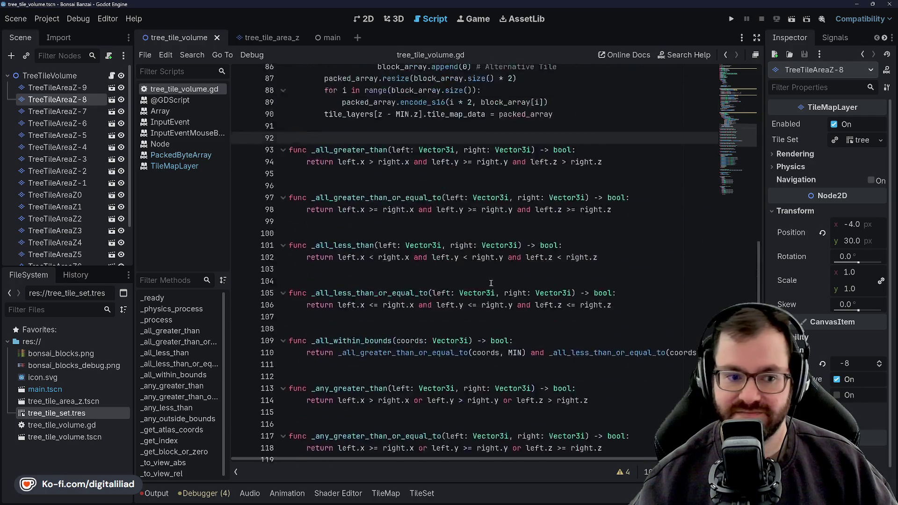
scroll(491, 283, "up", 13)
scroll(490, 282, "up", 13)
scroll(491, 284, "up", 2)
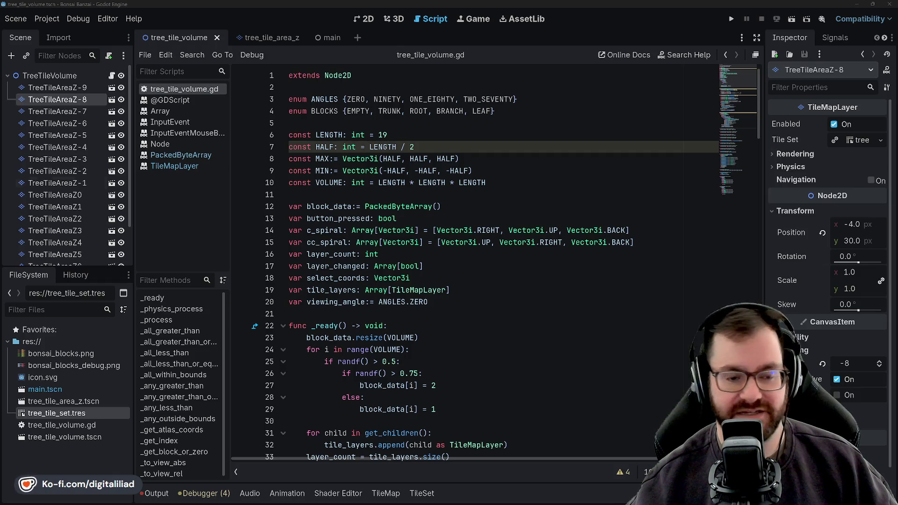
left_click_drag(378, 135, 289, 123)
key("Down")
key("Down")
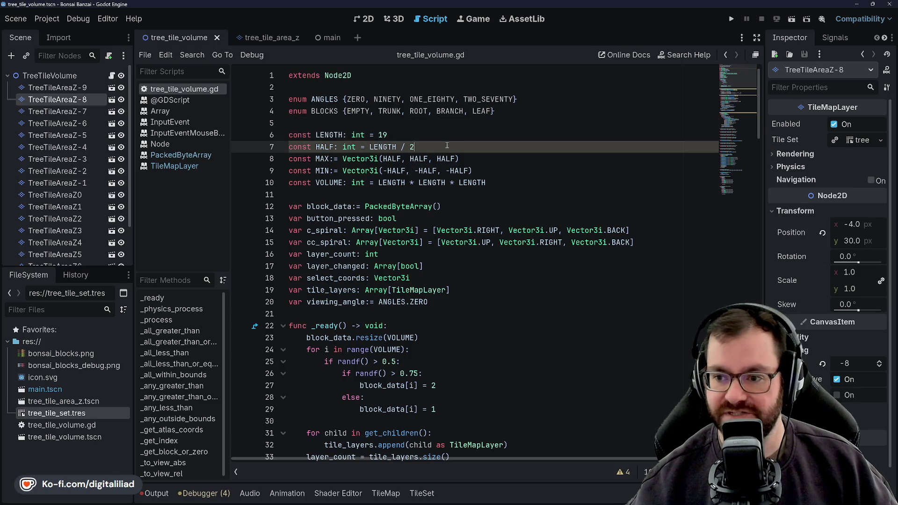
key("Down")
key("Down")
key("Down")
key("Down")
key("Down")
key("Down")
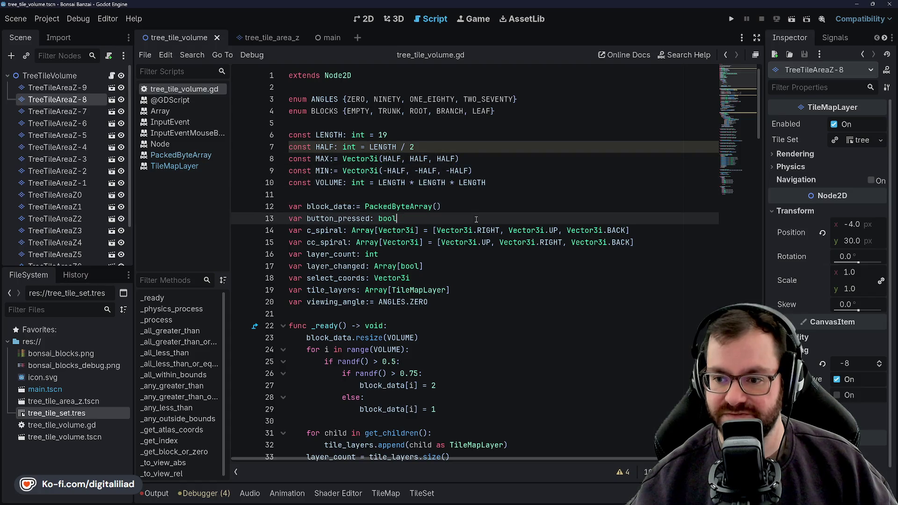
scroll(463, 199, "down", 2)
left_click(442, 194)
key("Up")
key("Down")
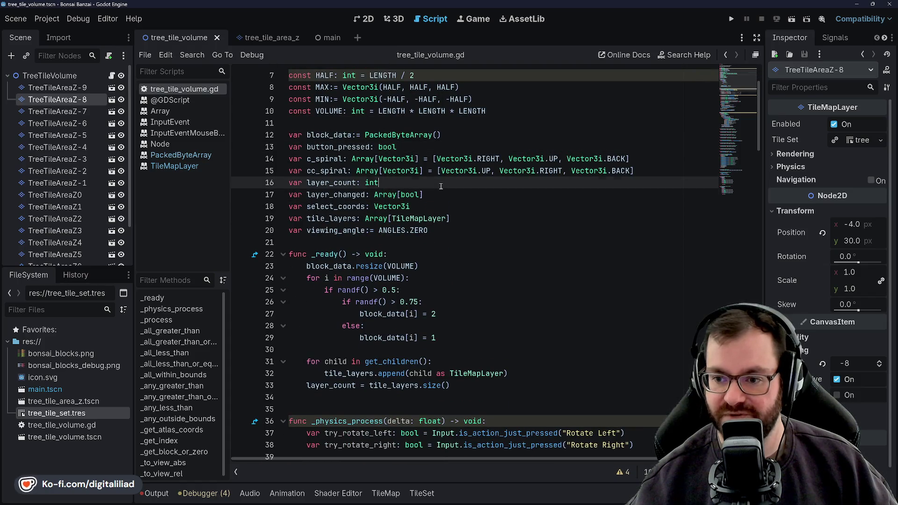
key("Down")
key("Down")
key("Down")
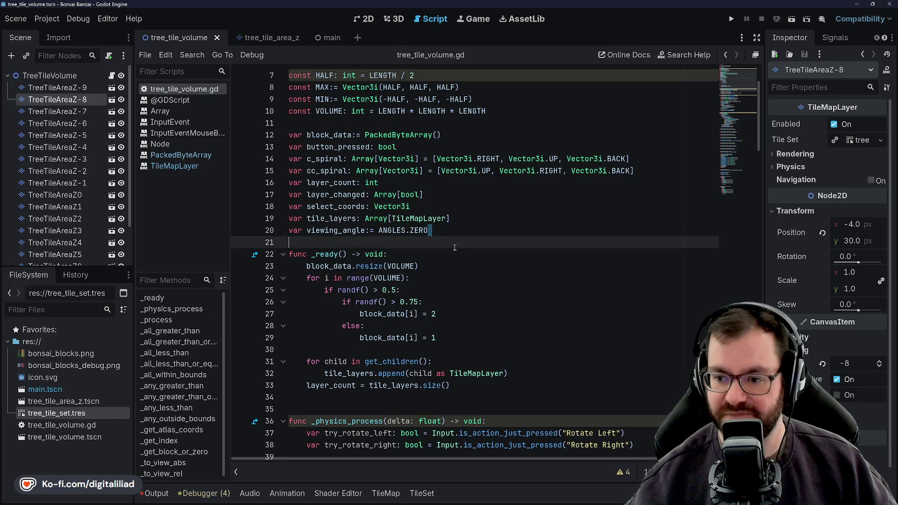
key("Down")
key("Down")
scroll(444, 268, "down", 1)
scroll(443, 269, "down", 3)
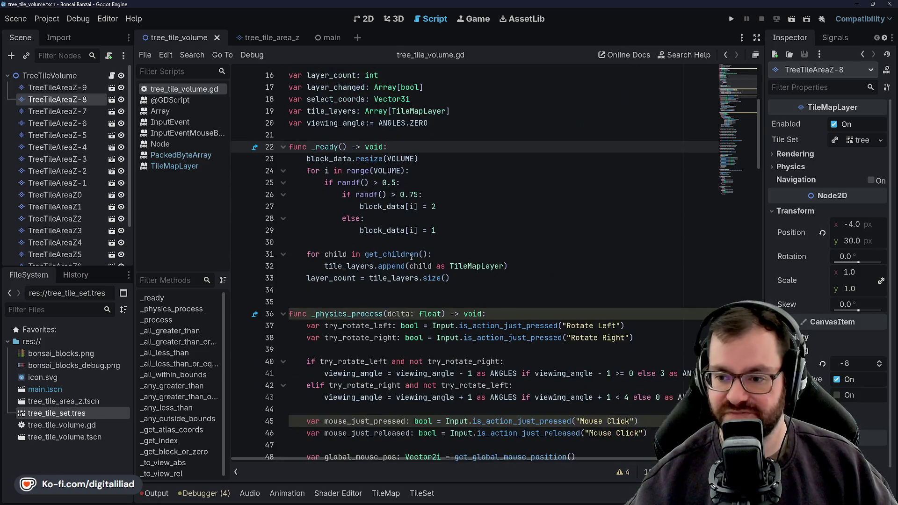
left_click(421, 242)
scroll(414, 239, "down", 3)
left_click(386, 188)
key("Up")
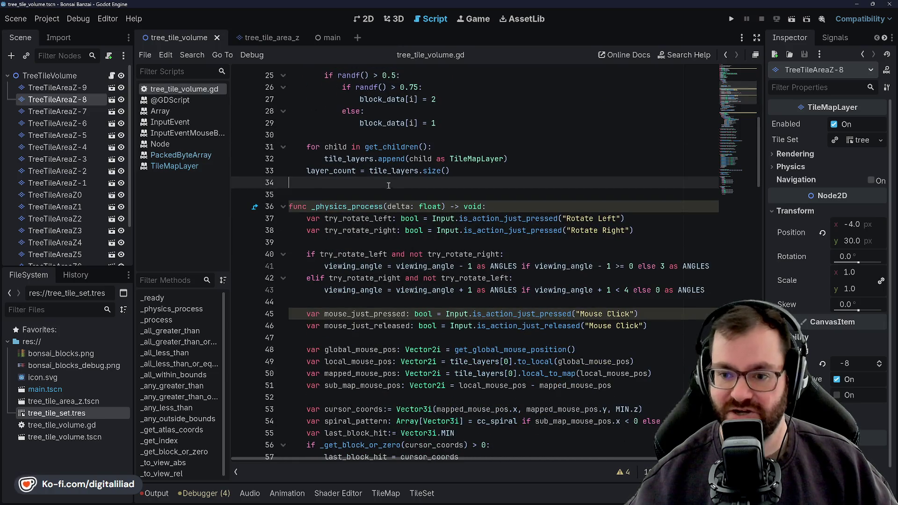
key("Down")
key("Up")
key("Up")
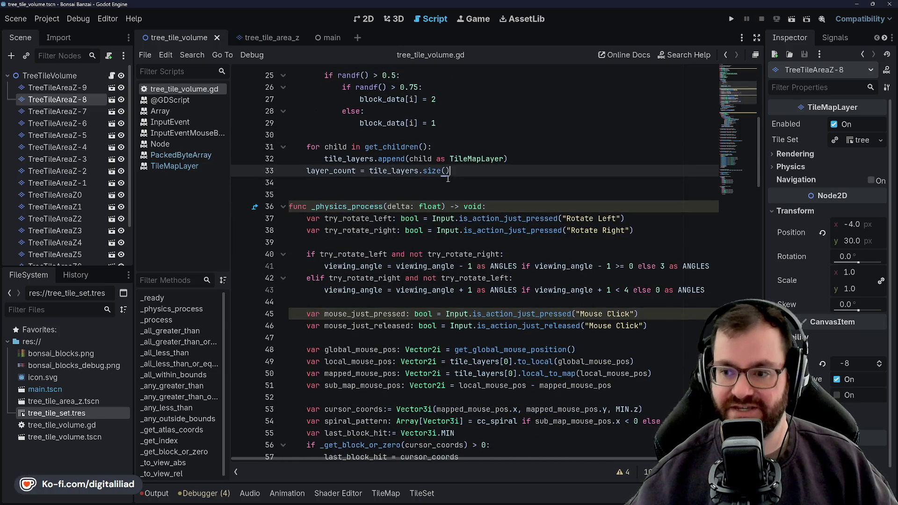
key("Down")
key("Down")
scroll(421, 204, "down", 3)
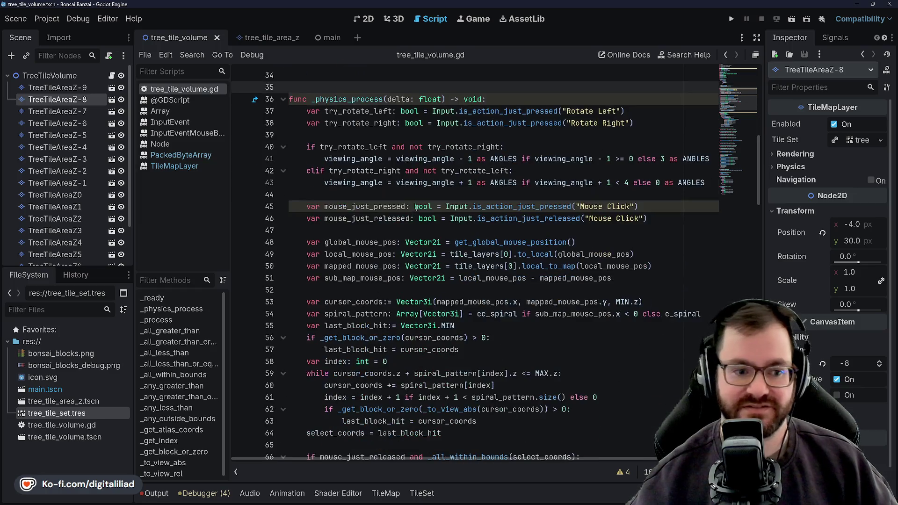
scroll(393, 202, "down", 3)
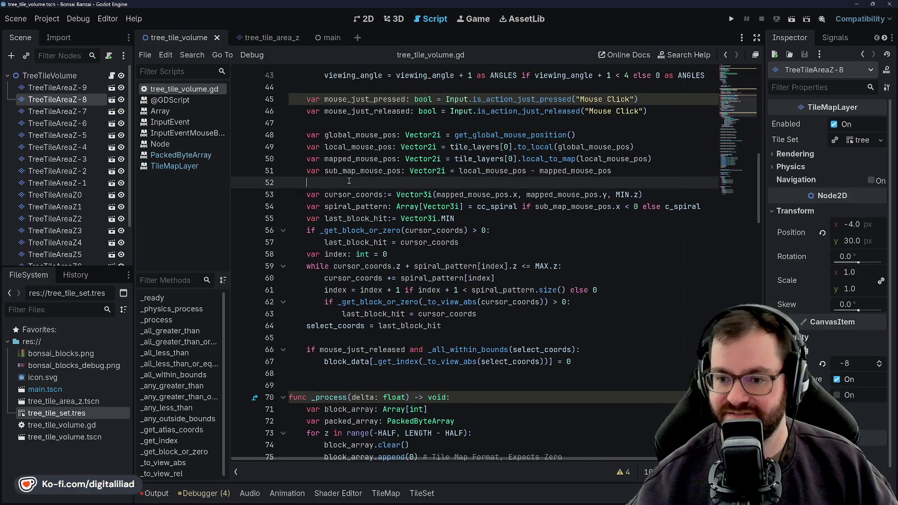
scroll(370, 198, "down", 4)
left_click(344, 254)
scroll(344, 254, "down", 3)
key("Up")
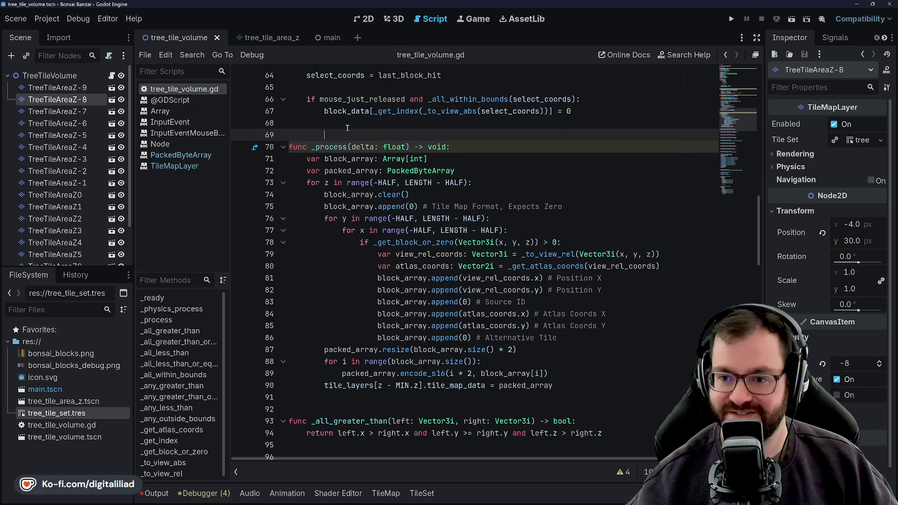
key("Up")
scroll(338, 149, "up", 2)
key("Up")
key("Up")
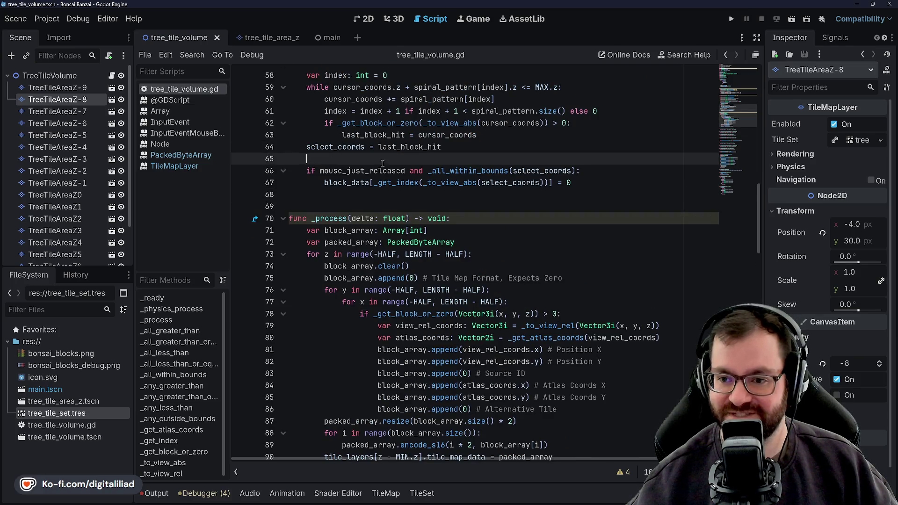
key("Up")
key("Up")
key("Up")
key("End")
scroll(485, 161, "up", 2)
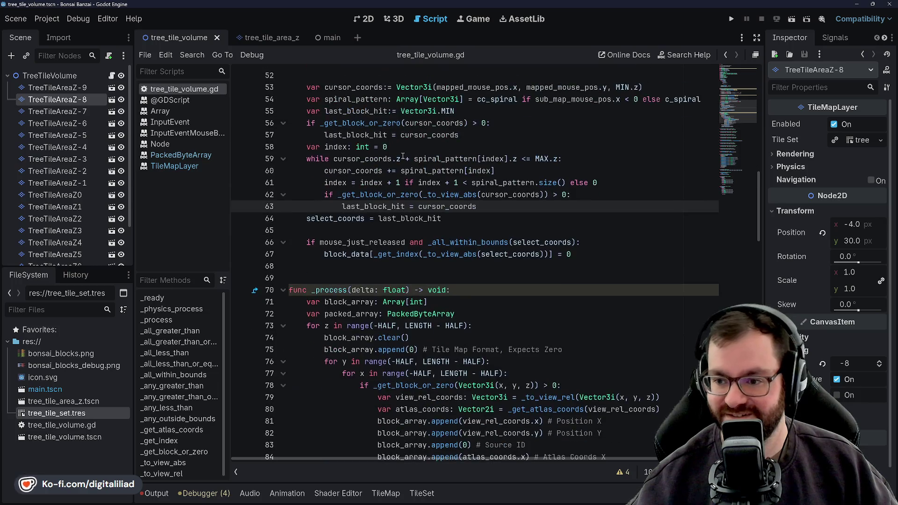
key("Up")
key("Up")
key("Up")
scroll(457, 182, "down", 4)
scroll(420, 194, "down", 4)
scroll(420, 194, "up", 4)
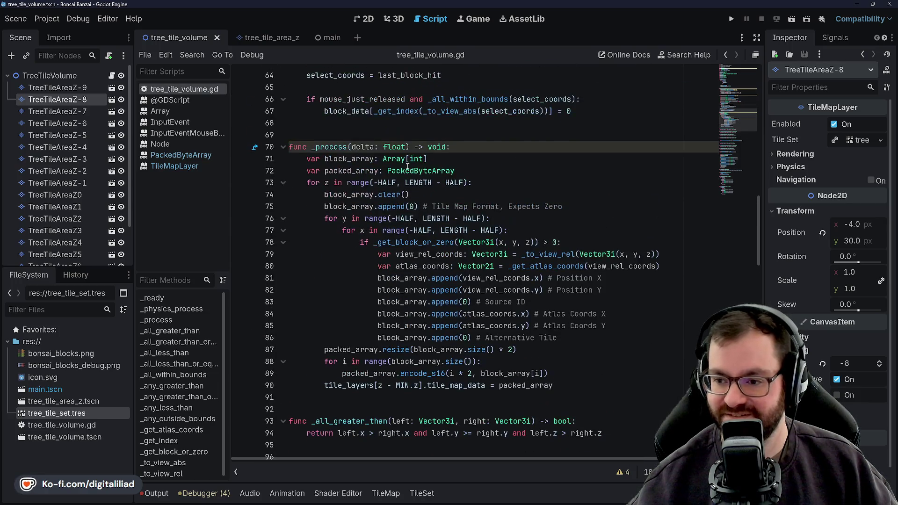
scroll(485, 195, "down", 3)
scroll(334, 197, "down", 4)
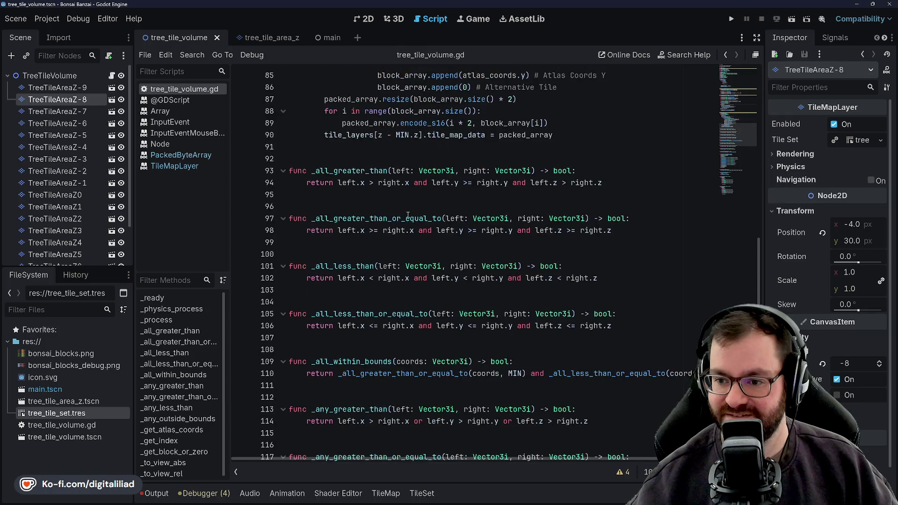
scroll(350, 207, "down", 4)
scroll(374, 218, "down", 4)
scroll(374, 235, "down", 5)
scroll(375, 239, "down", 8)
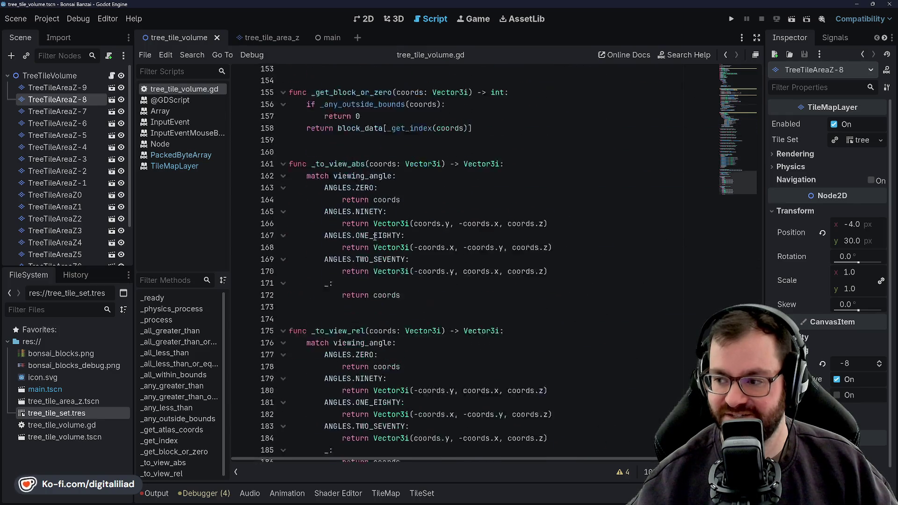
scroll(375, 240, "up", 4)
scroll(375, 241, "up", 12)
scroll(375, 242, "up", 2)
scroll(375, 242, "up", 6)
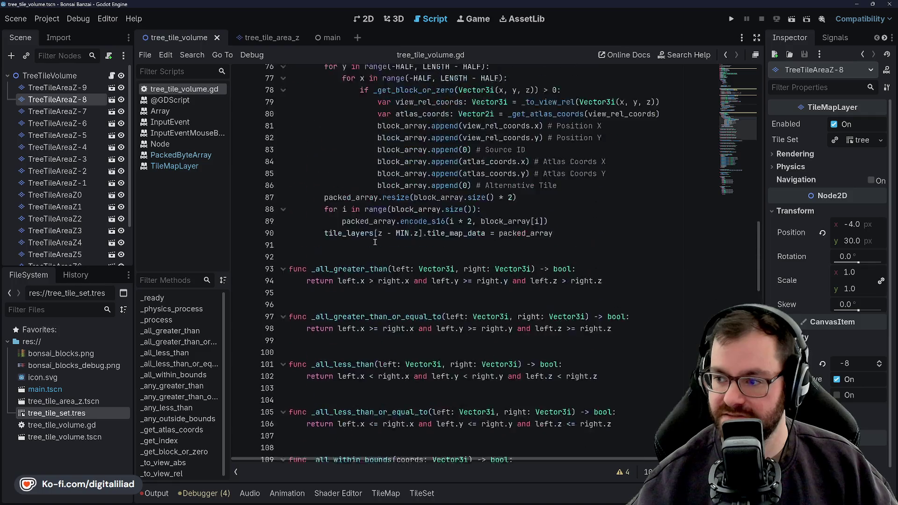
scroll(393, 240, "up", 8)
scroll(420, 239, "up", 2)
scroll(443, 236, "up", 2)
scroll(444, 237, "up", 2)
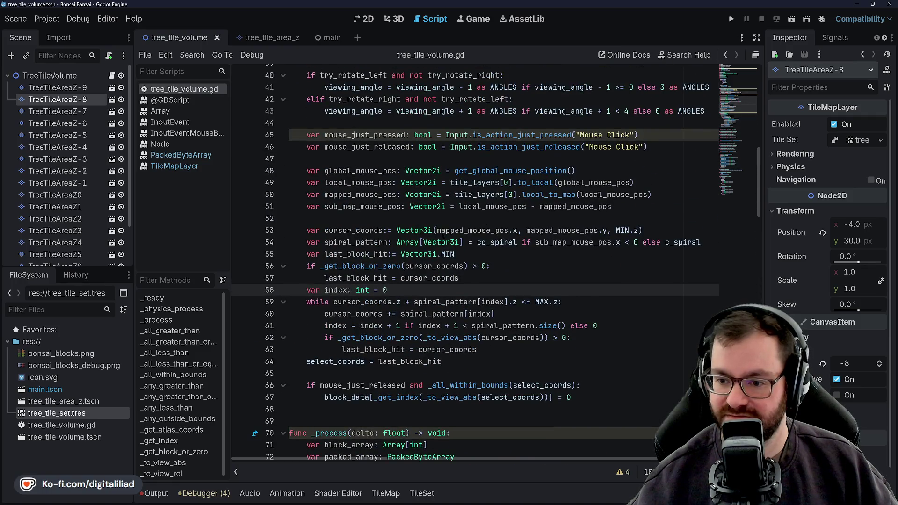
scroll(442, 236, "up", 2)
scroll(437, 238, "up", 10)
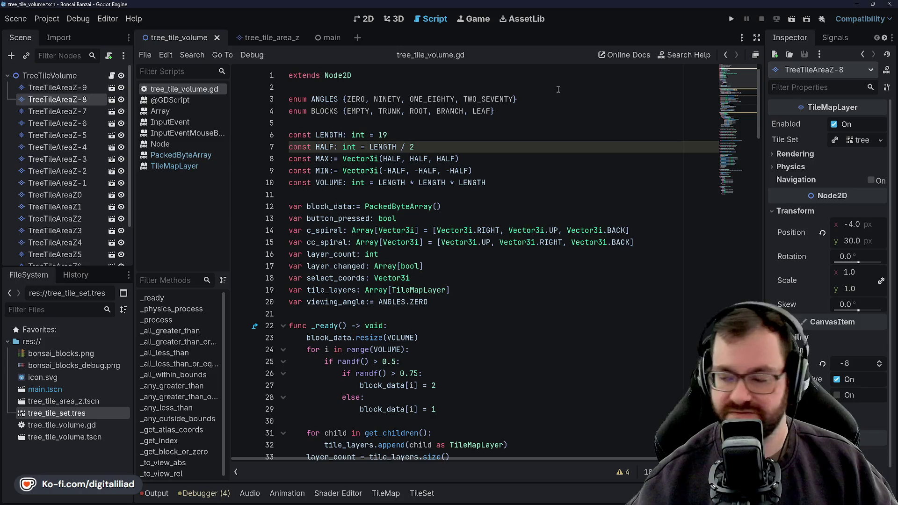
Run the project to view the brown-and-green voxel cube, then stop the game.
left_click(730, 18)
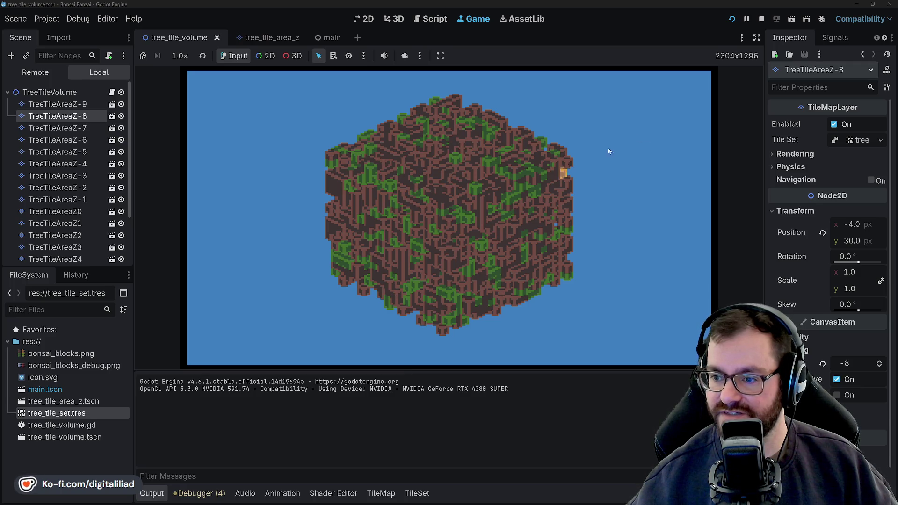
left_click(761, 21)
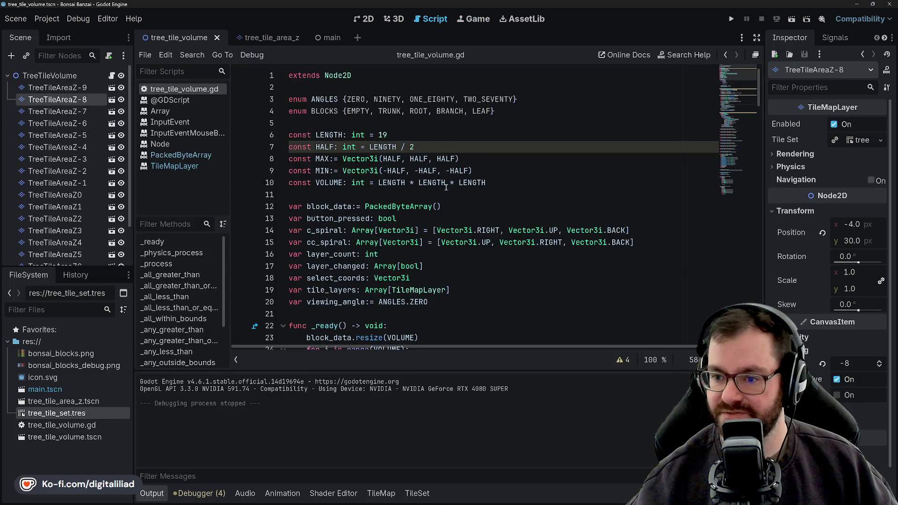
scroll(445, 187, "down", 4)
scroll(407, 168, "down", 1)
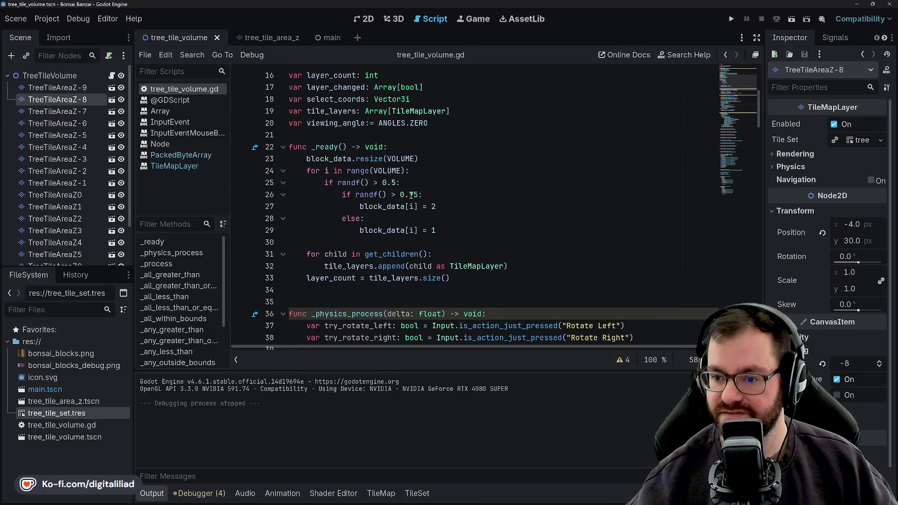
Trim the outer random threshold on line 25 and save the script.
double_click(411, 194)
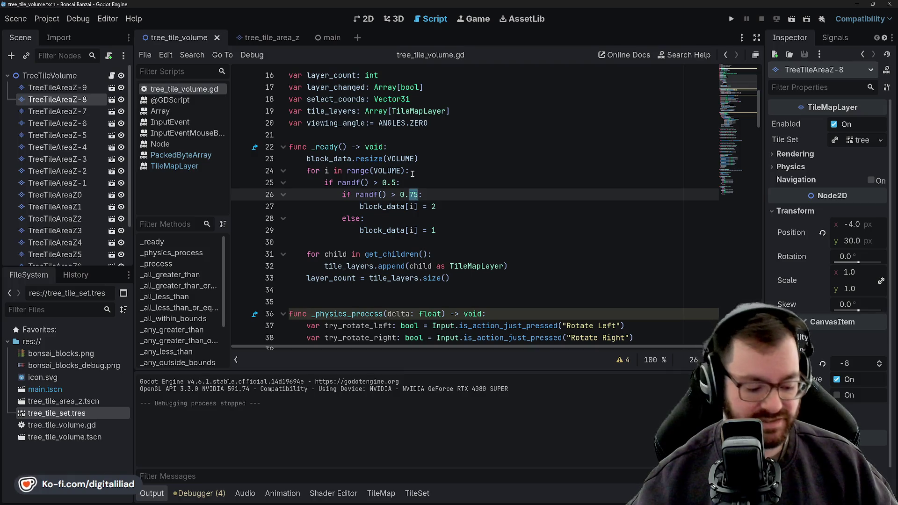
type("33")
left_click(395, 182)
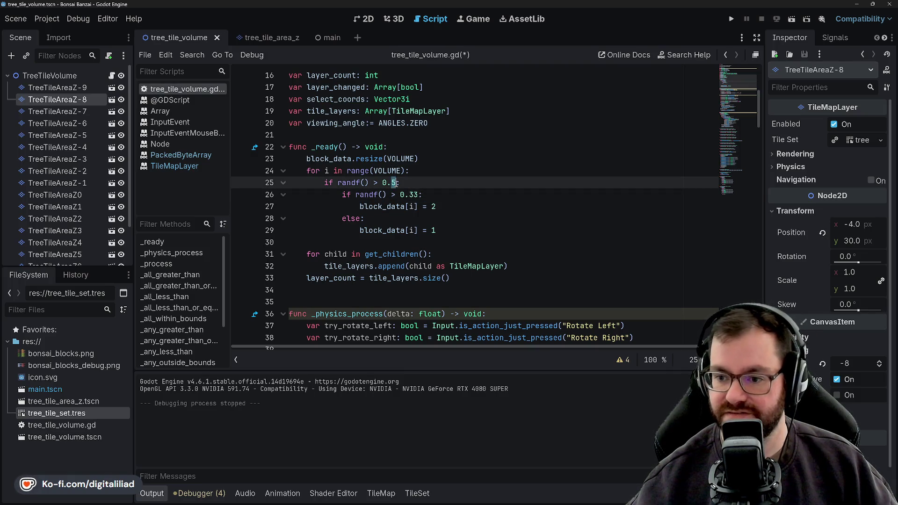
type("67")
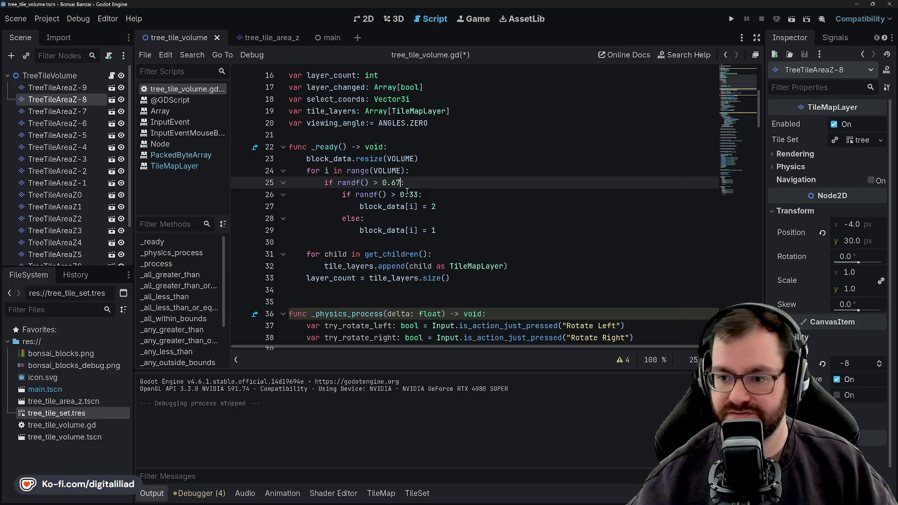
left_click(411, 195)
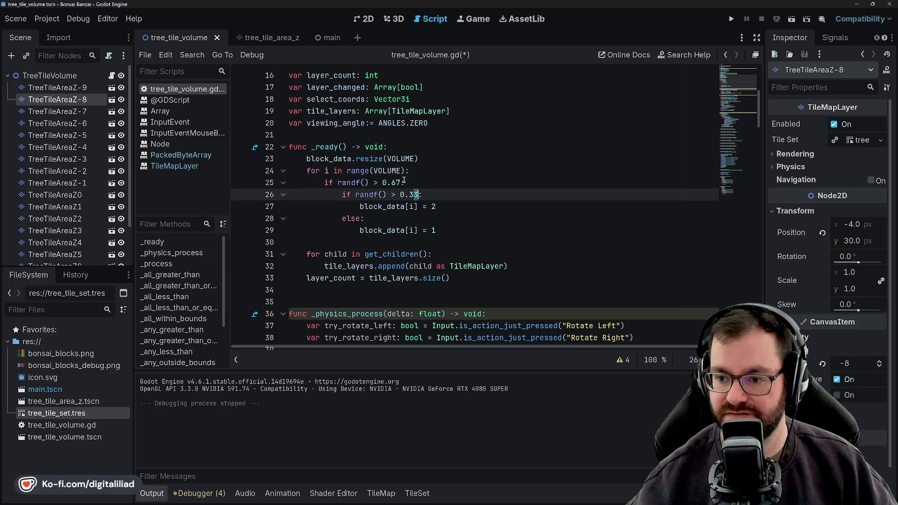
left_click(404, 183)
key("BackSpace")
type("6")
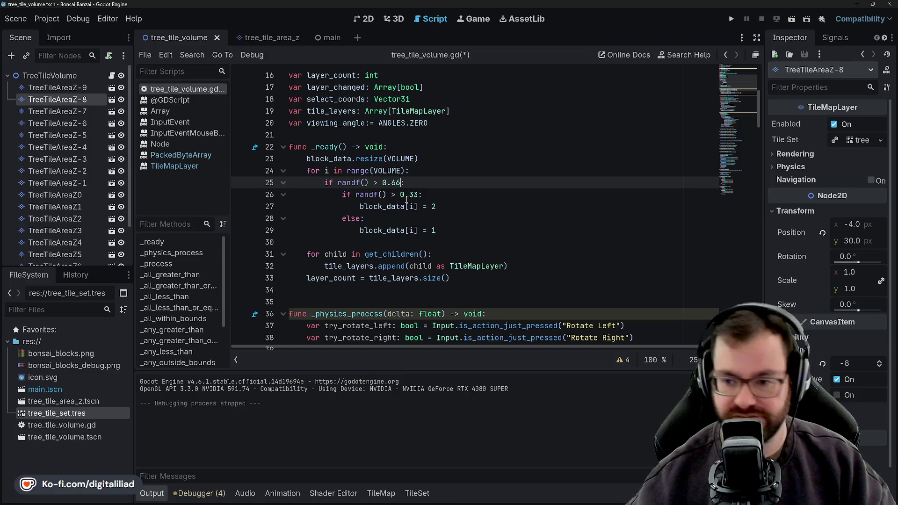
key("Down")
key("ctrl+s")
key("Down")
key("Down")
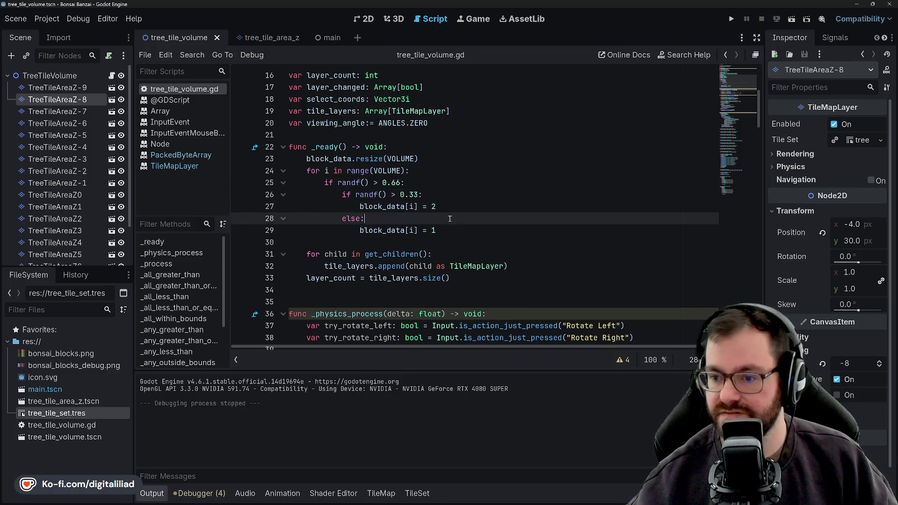
key("Down")
key("Down")
key("Up")
key("Up")
key("Up")
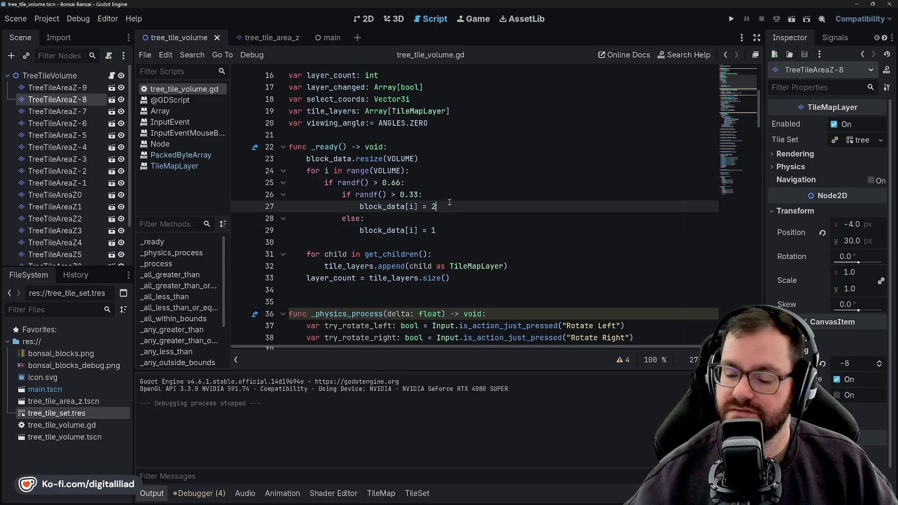
key("Up")
key("Up")
Set the inner threshold to 0.3 and the outer threshold to 0.6 in _ready's random fill.
left_click(424, 194)
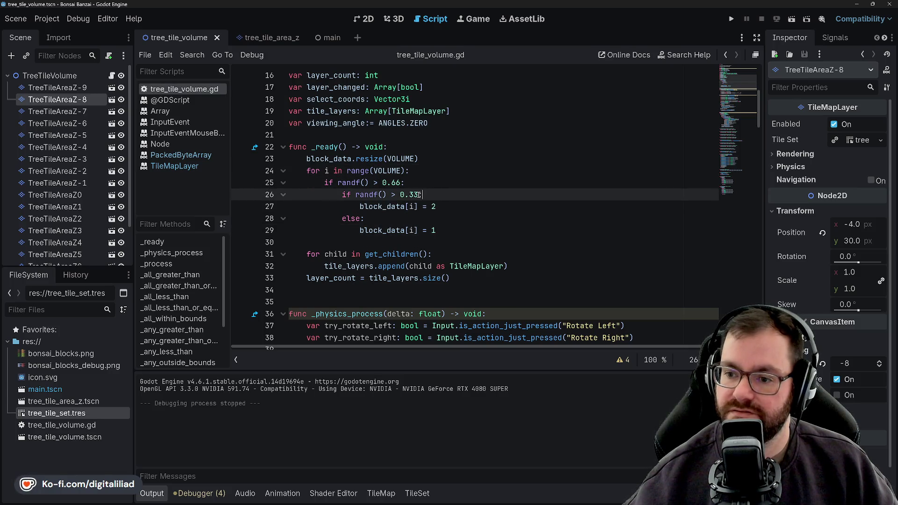
key("BackSpace")
left_click(429, 184)
key("Left")
key("BackSpace")
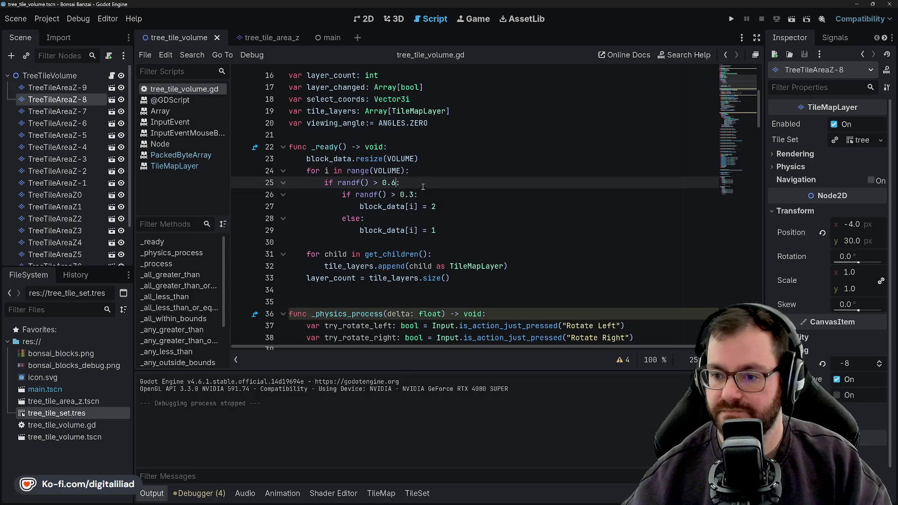
left_click(453, 207)
key("Down")
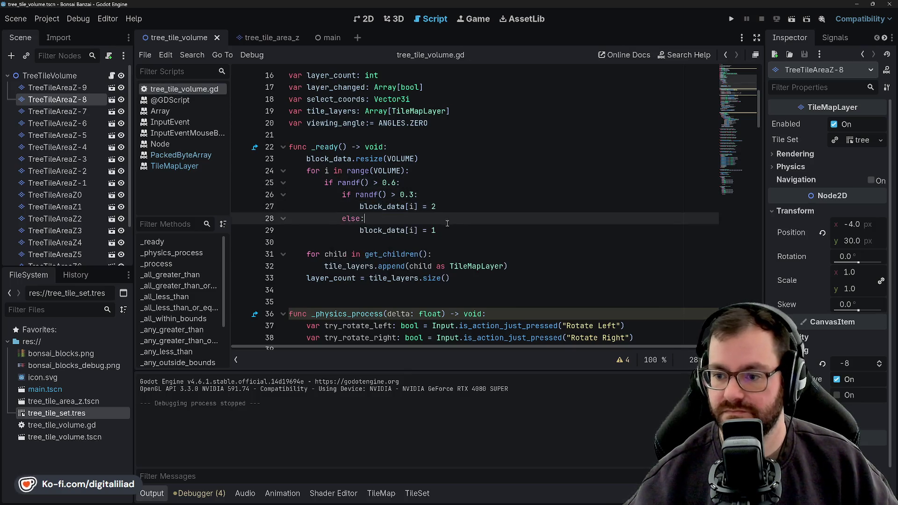
key("Down")
key("Down")
scroll(448, 241, "down", 1)
key("Down")
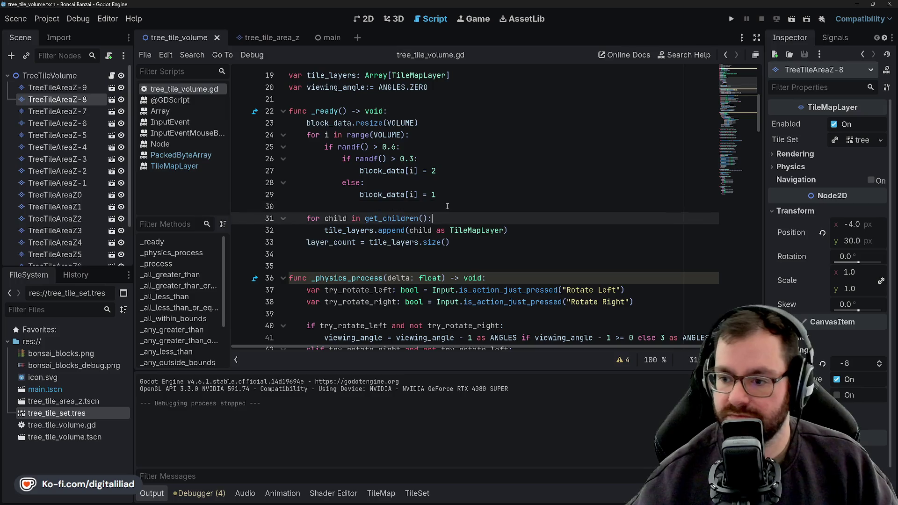
left_click(447, 176)
key("Down")
scroll(393, 180, "down", 1)
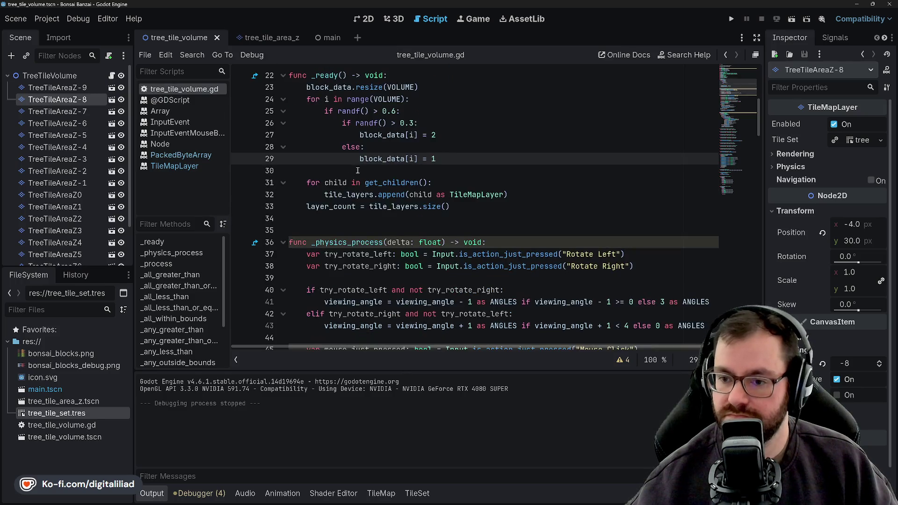
key("Down")
left_click(362, 214)
scroll(376, 222, "down", 2)
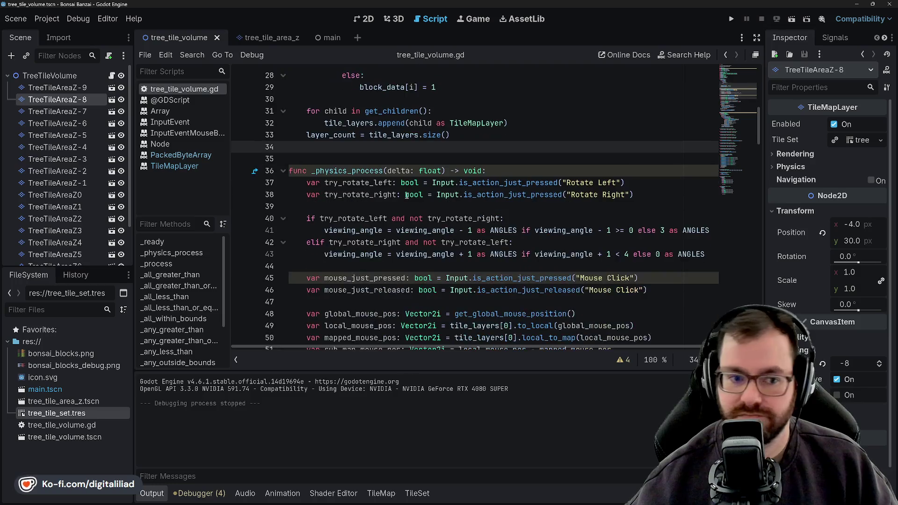
scroll(386, 211, "down", 4)
scroll(400, 200, "down", 4)
scroll(413, 188, "down", 5)
scroll(418, 186, "down", 5)
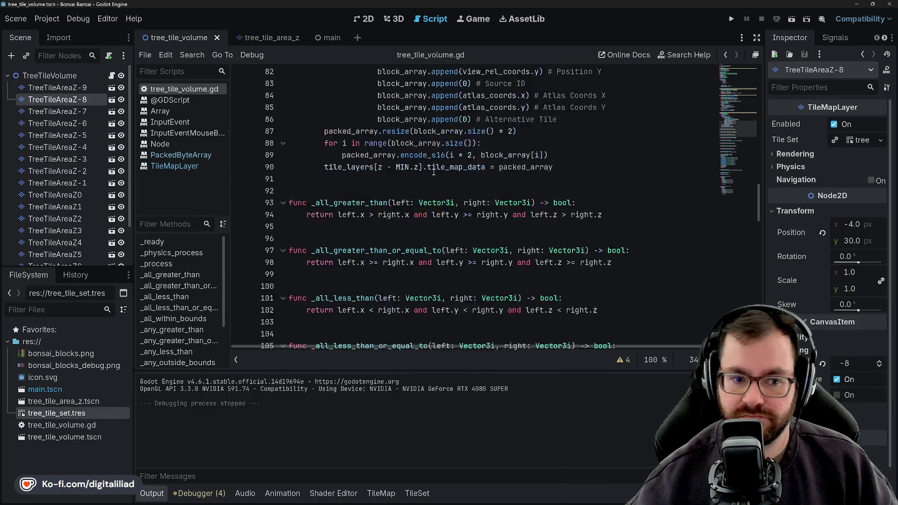
scroll(423, 181, "down", 6)
scroll(428, 178, "down", 1)
scroll(423, 180, "down", 2)
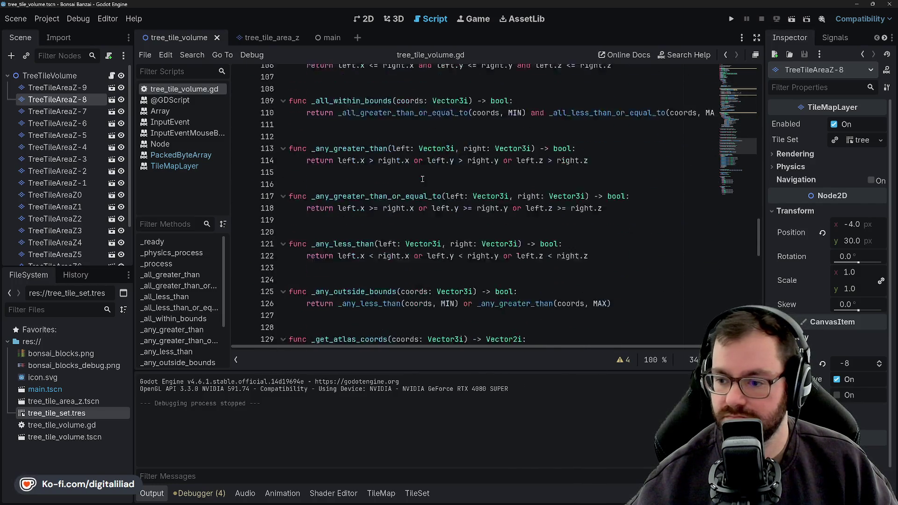
scroll(424, 182, "down", 12)
scroll(426, 186, "down", 3)
scroll(428, 189, "up", 8)
scroll(429, 190, "up", 2)
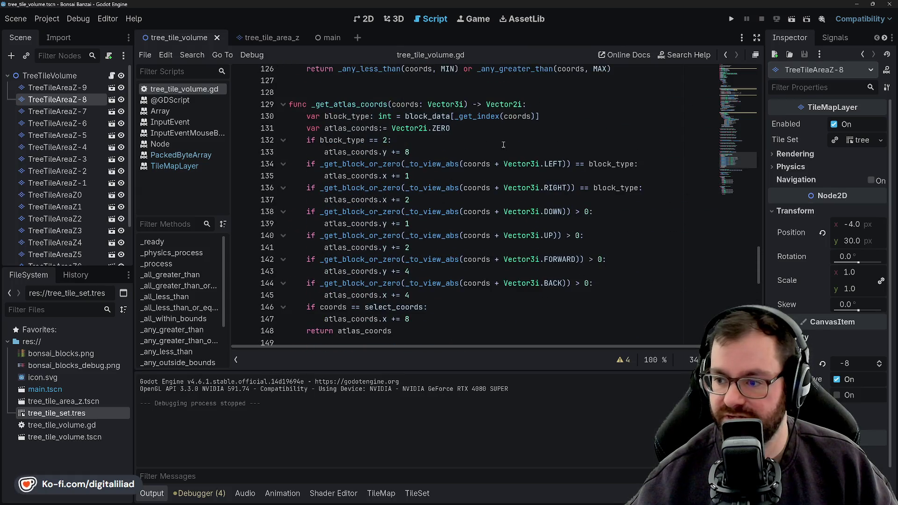
Replace the '> 0' neighbour checks on lines 138–144 with '== block_type' and save.
left_click_drag(579, 188, 639, 188)
key("ctrl+c")
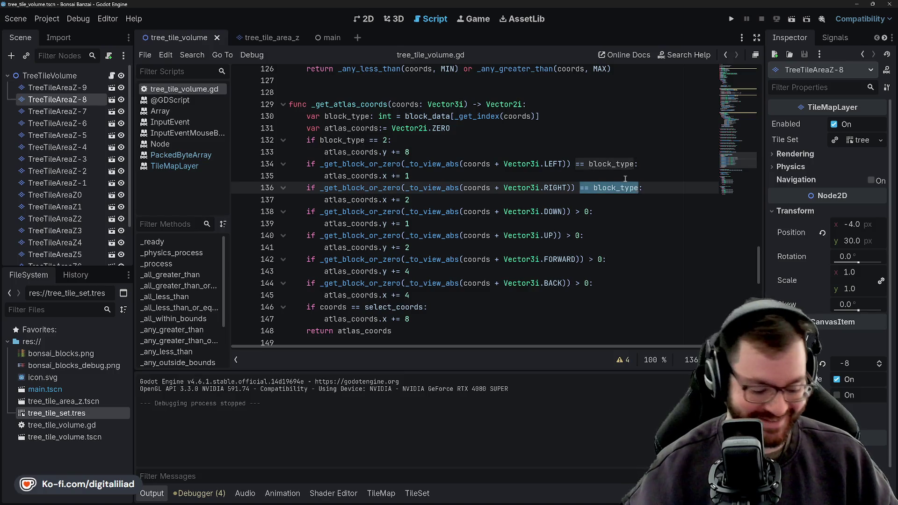
mouse_move(577, 211)
left_mouse_down()
mouse_move(588, 211)
mouse_move(583, 235)
mouse_move(592, 259)
mouse_move(583, 283)
mouse_move(591, 283)
left_mouse_up()
key("ctrl+v")
left_click(567, 236)
key("ctrl+v")
key("ctrl+v")
key("ctrl+v")
left_click(632, 222)
key("ctrl+s")
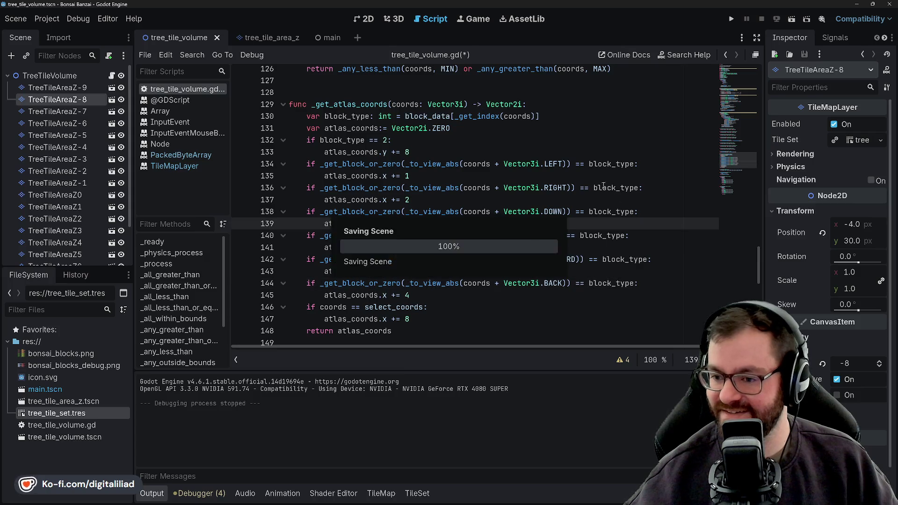
scroll(465, 280, "down", 1)
Run the project to show the leafier green-and-brown tree cube.
left_click(466, 283)
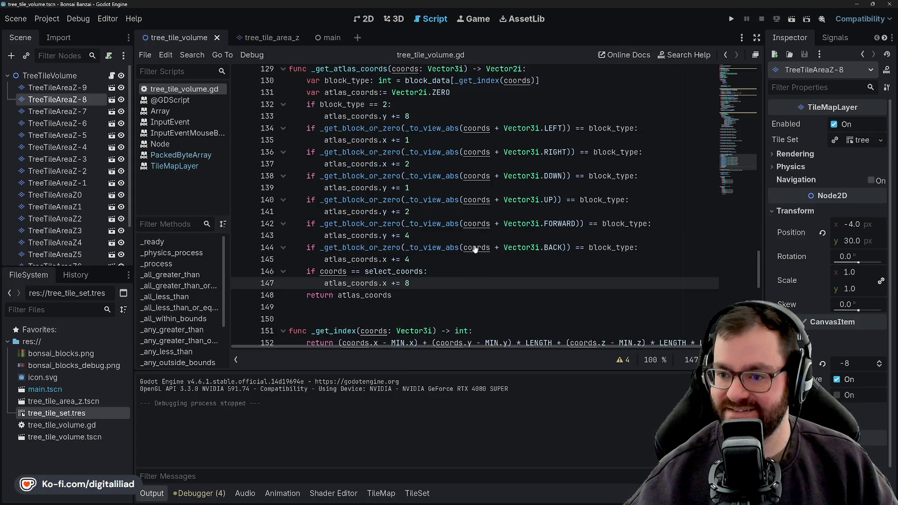
left_click(465, 116)
key("Up")
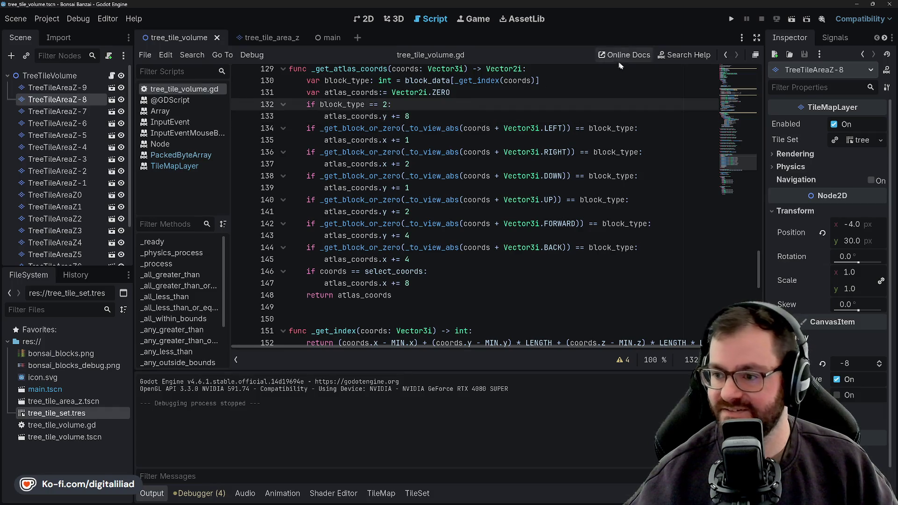
left_click(731, 18)
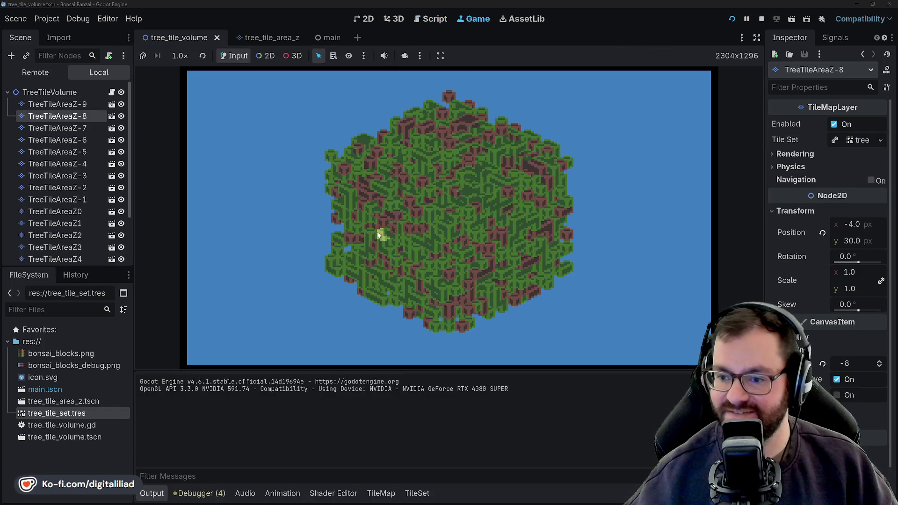
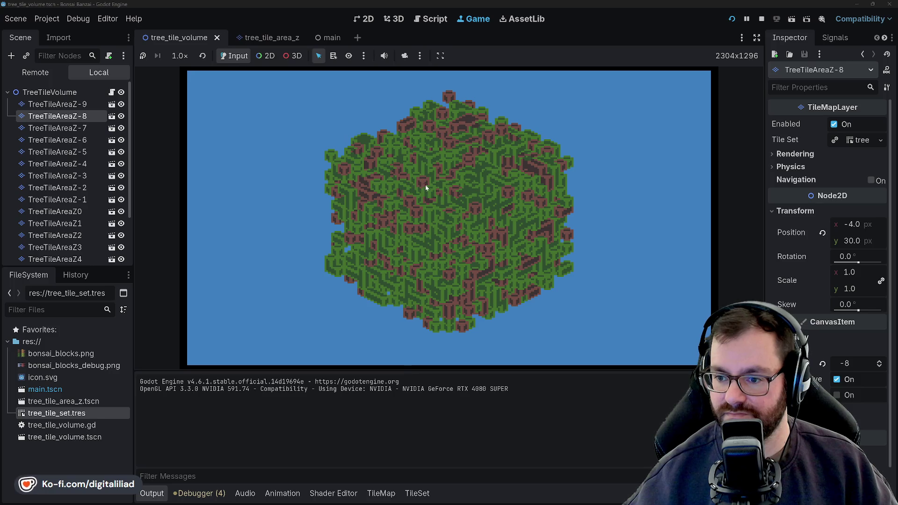
Spin the running tree-tile volume through several orientations with E, then rotate back with Q.
key("e")
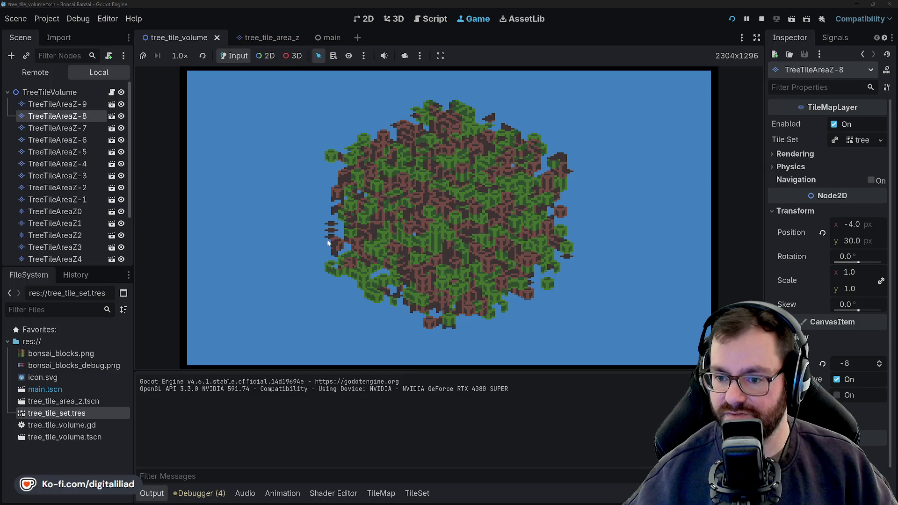
key("e")
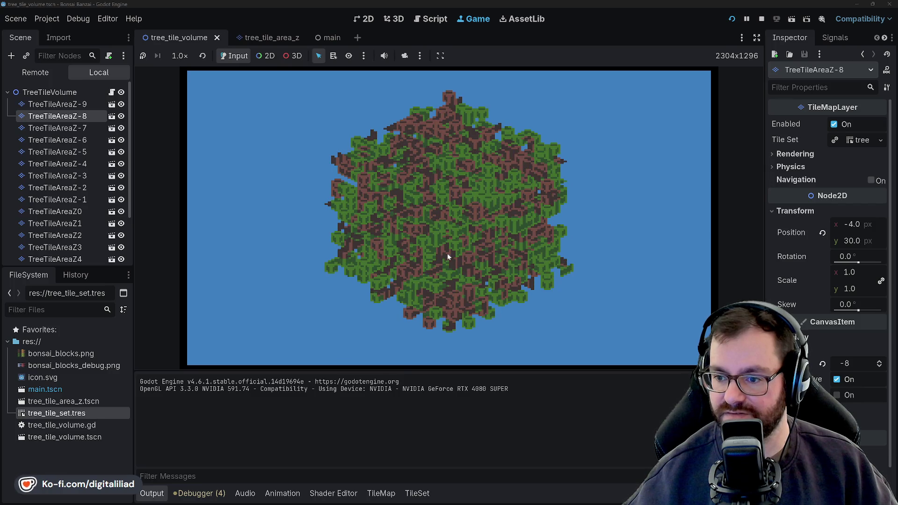
key("e")
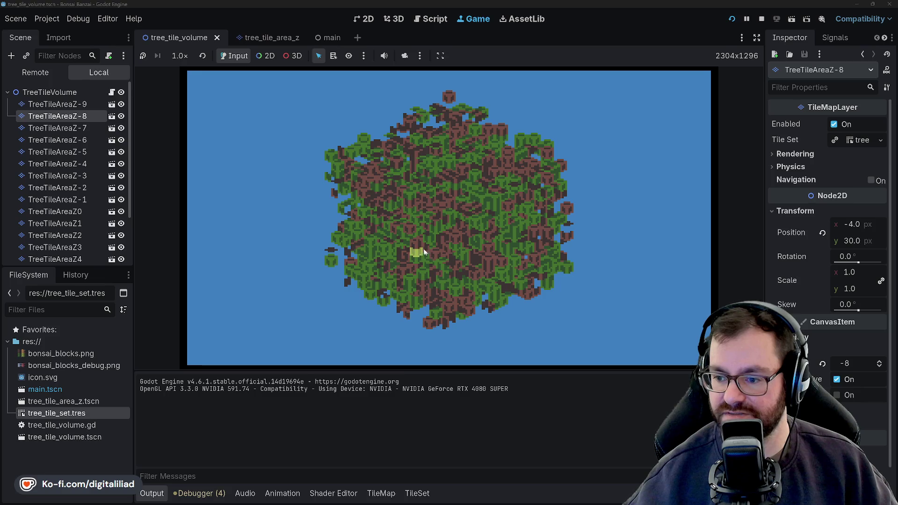
key("e")
key("e")
key("e")
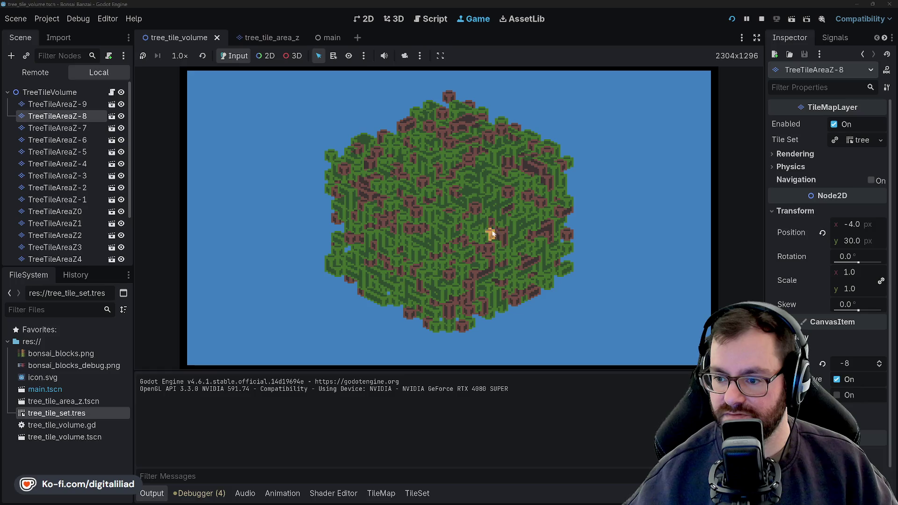
key("e")
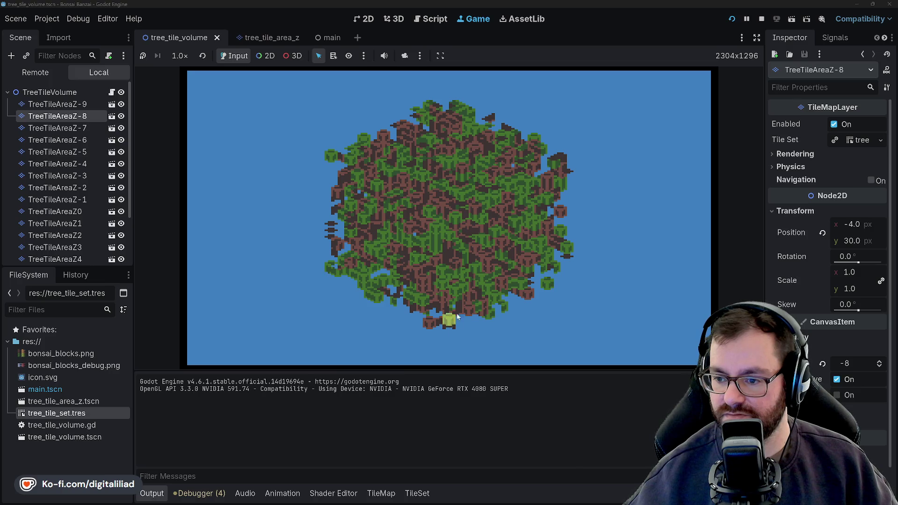
key("e")
key("e")
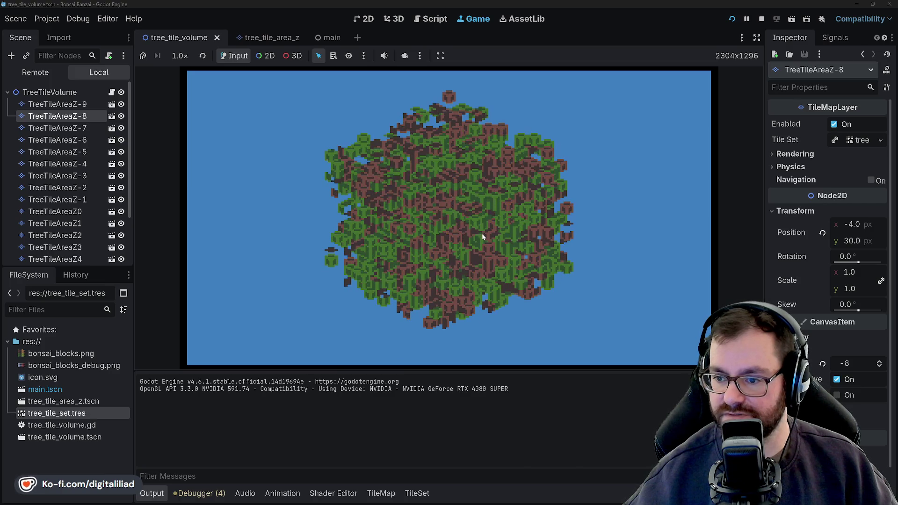
key("e")
key("e")
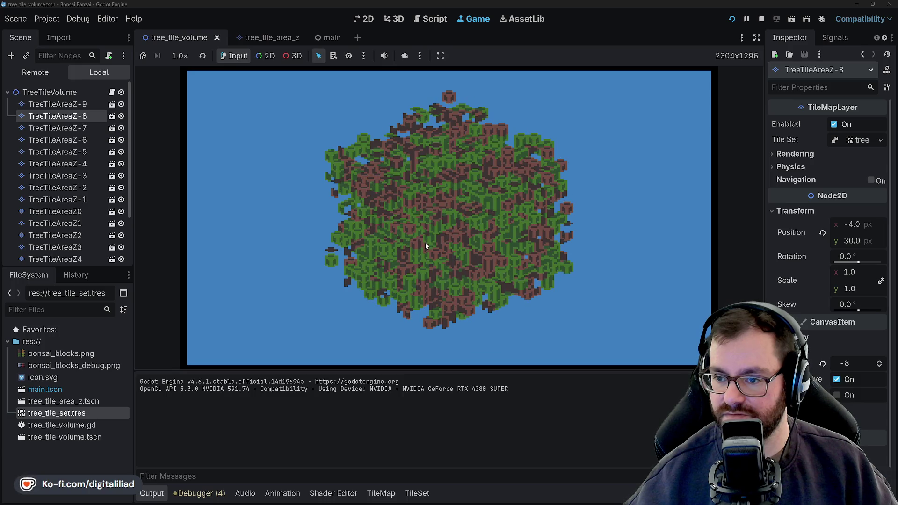
key("q")
Stop the running game with F8.
key("F8")
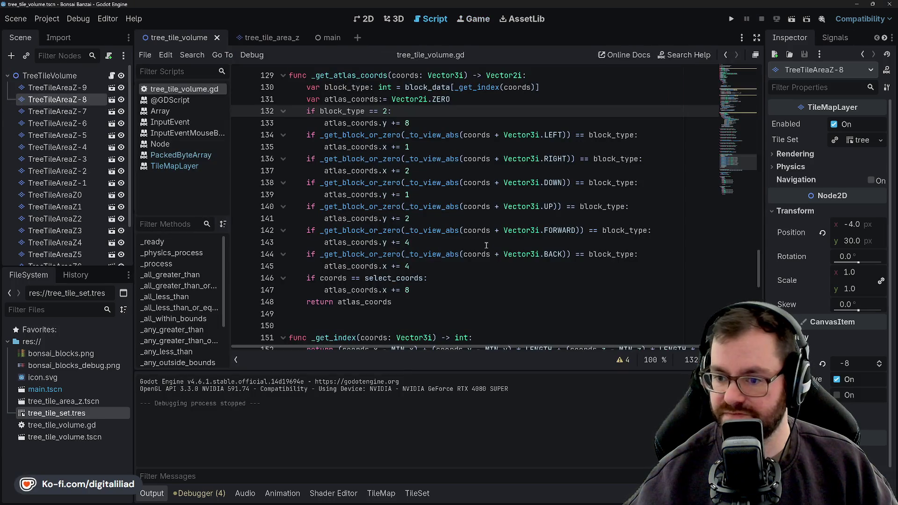
Return to the volume script, hide the output log, and select the TreeTileAreaZ-9 layer.
left_click(463, 254)
left_click(449, 230)
scroll(435, 211, "up", 3)
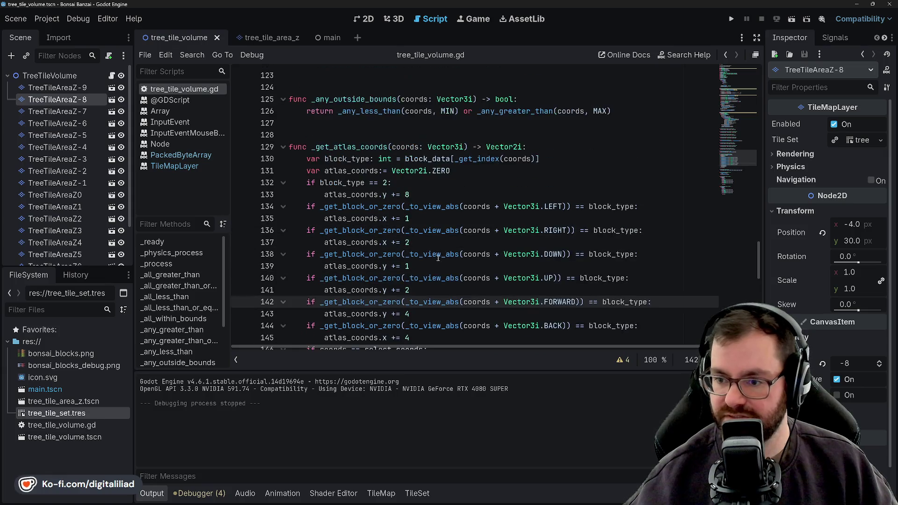
left_click(407, 159)
scroll(428, 169, "up", 2)
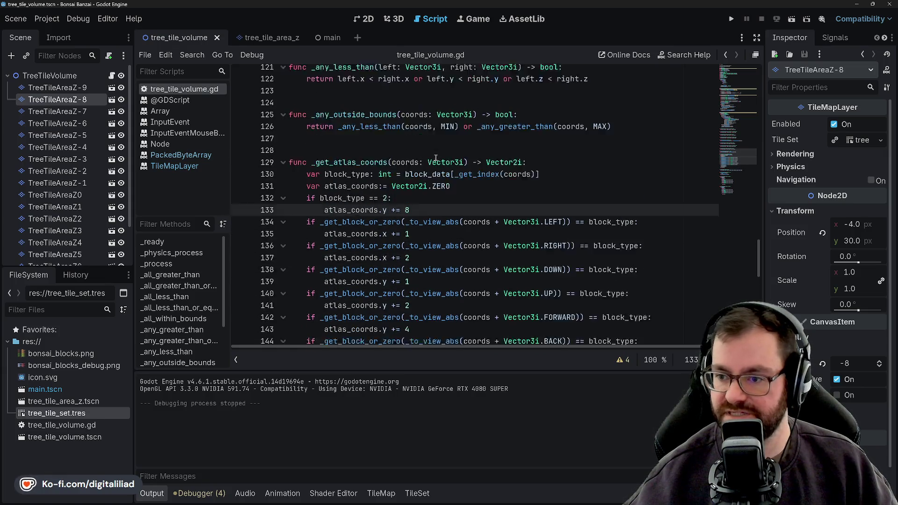
scroll(443, 176, "up", 2)
scroll(444, 175, "up", 2)
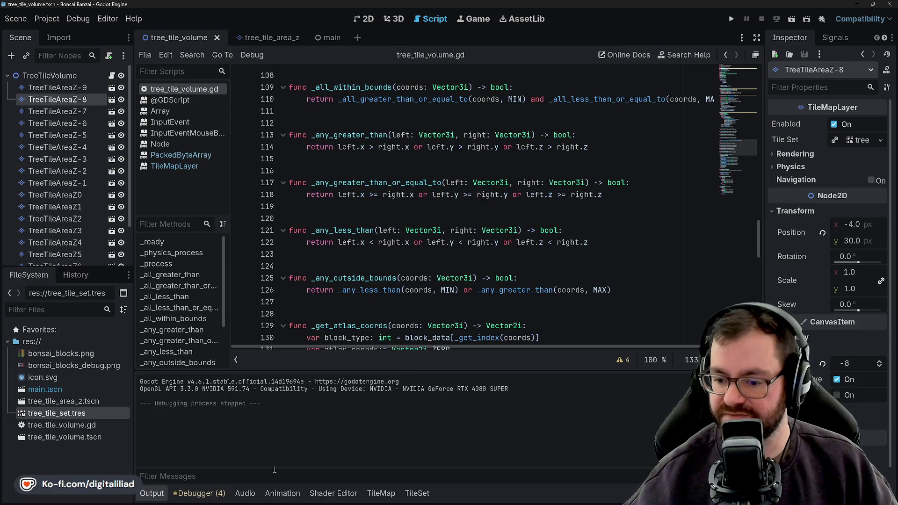
left_click(152, 493)
scroll(424, 307, "up", 3)
scroll(423, 308, "up", 4)
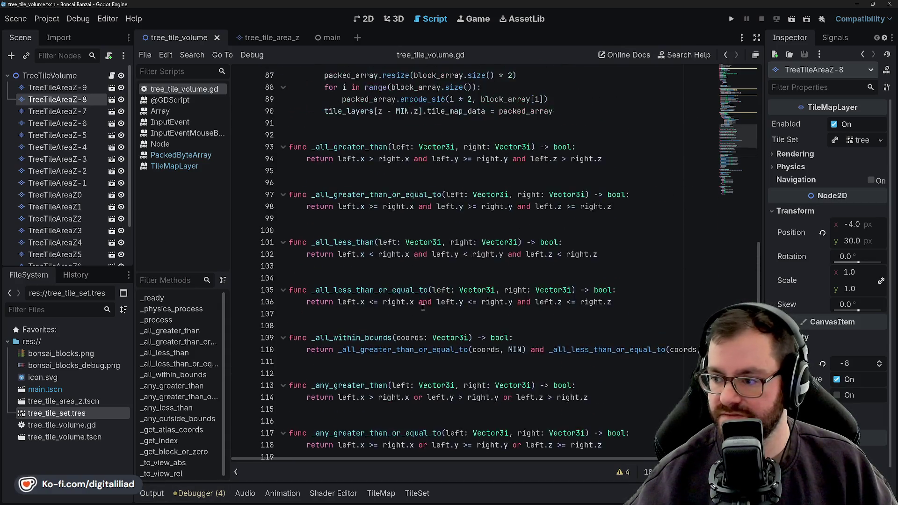
scroll(423, 308, "up", 15)
scroll(423, 308, "up", 8)
scroll(423, 307, "up", 4)
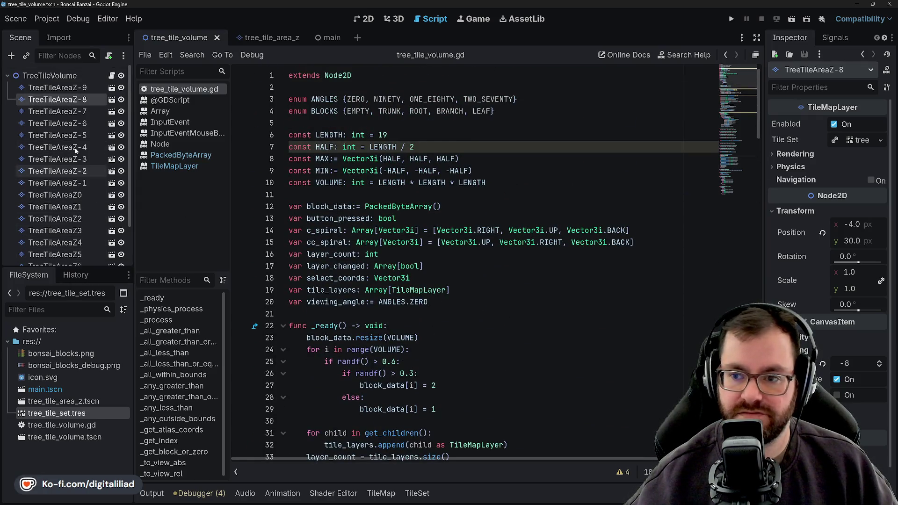
left_click(90, 88)
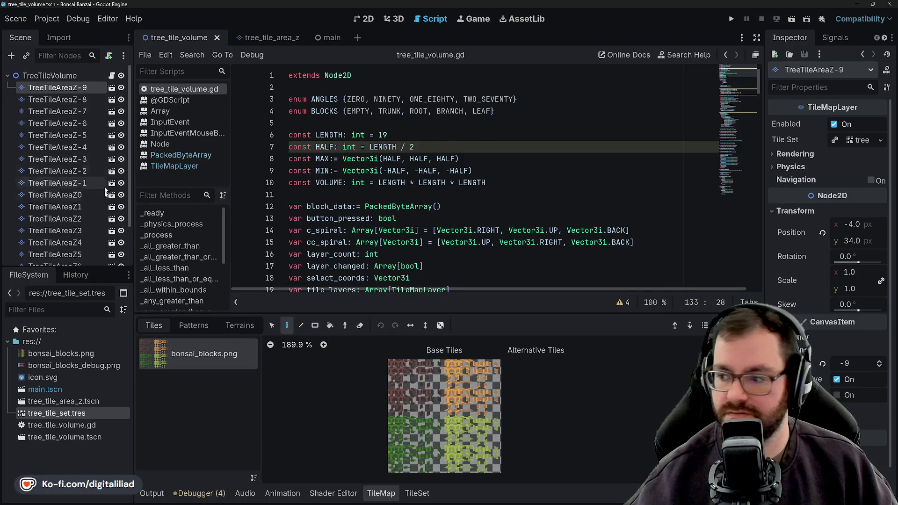
scroll(69, 164, "down", 3)
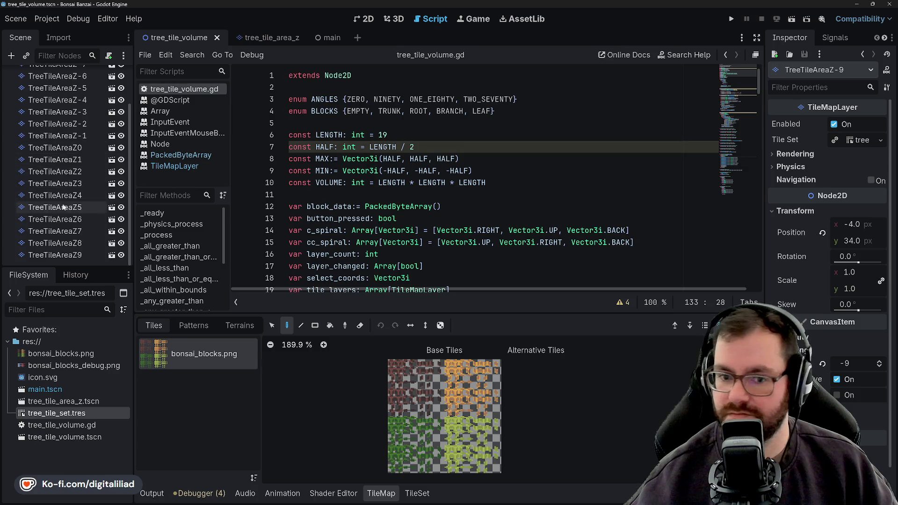
Select the top TreeTileAreaZ9 layer, look over script lines 10–30, and expand its tree tile set properties.
left_click(60, 256)
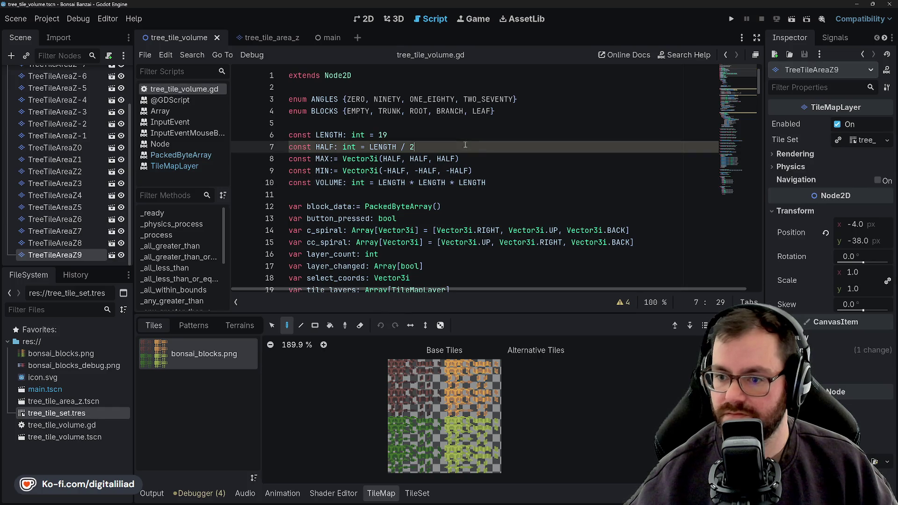
left_click(503, 183)
key("Down")
key("Down")
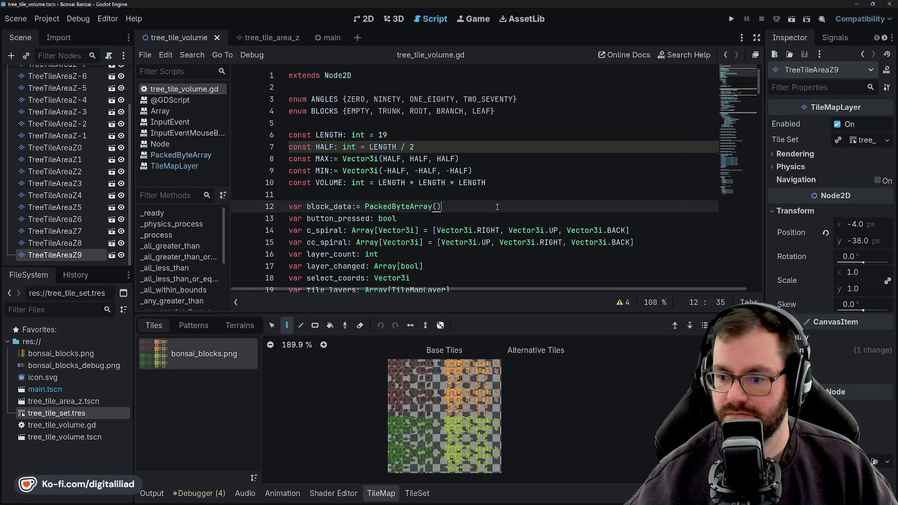
scroll(485, 190, "down", 3)
left_click(475, 171)
scroll(474, 188, "down", 1)
scroll(475, 188, "down", 2)
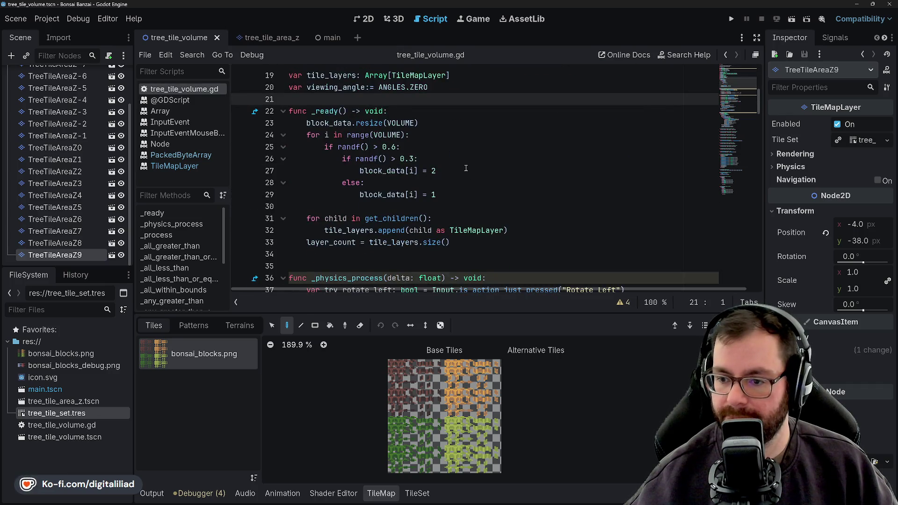
left_click(454, 172)
left_click(460, 198)
key("Down")
scroll(460, 198, "down", 4)
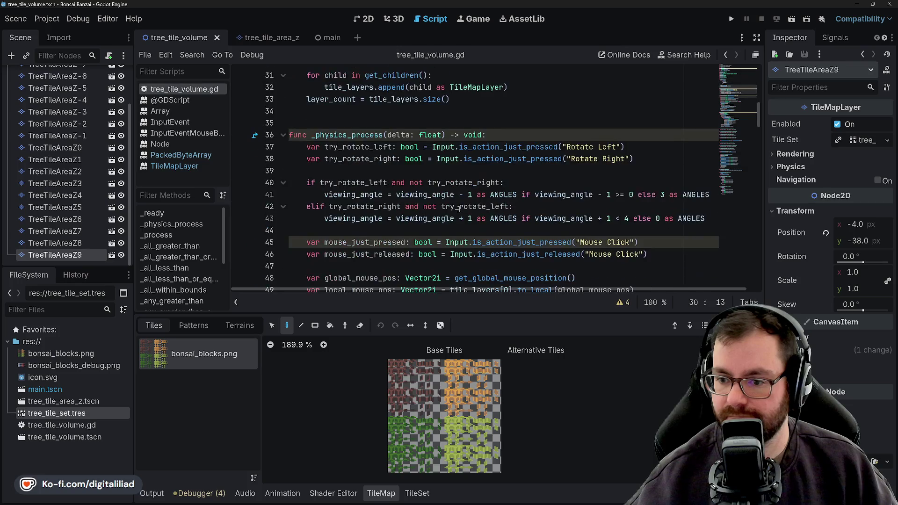
scroll(421, 141, "down", 3)
scroll(387, 107, "up", 2)
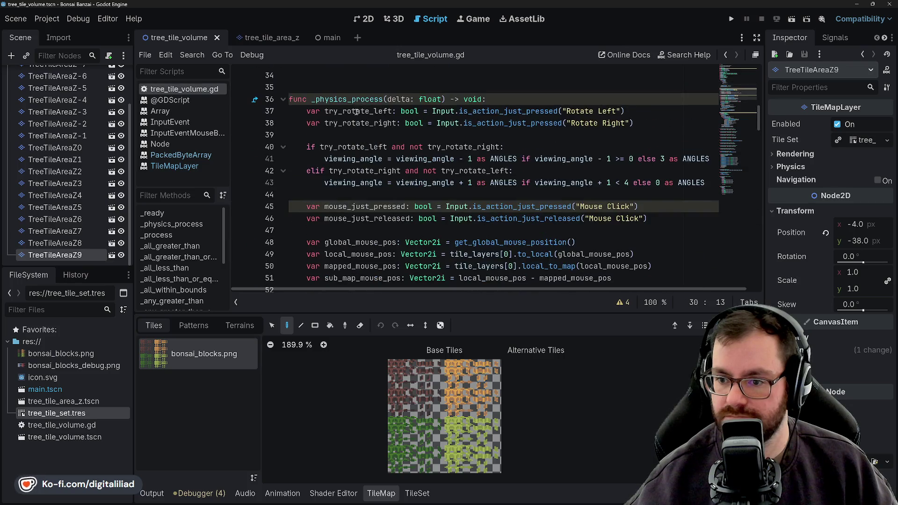
scroll(564, 214, "down", 1)
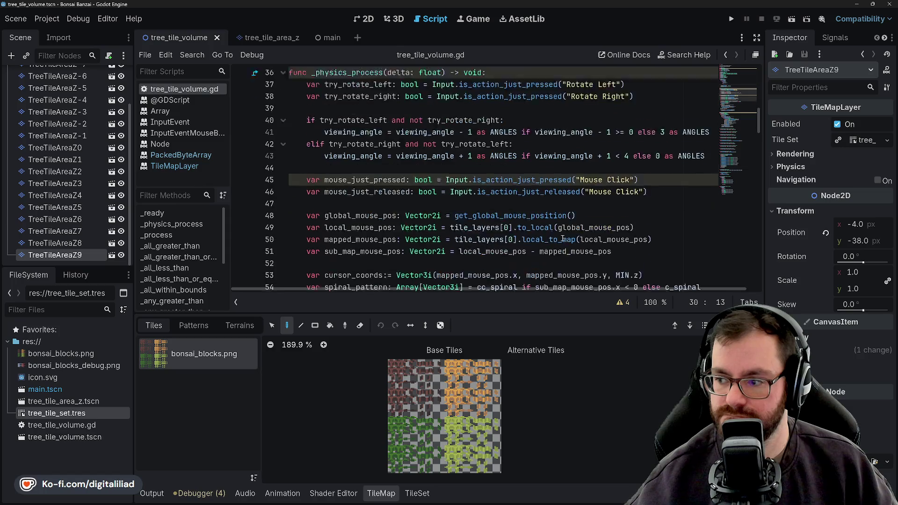
scroll(437, 147, "down", 1)
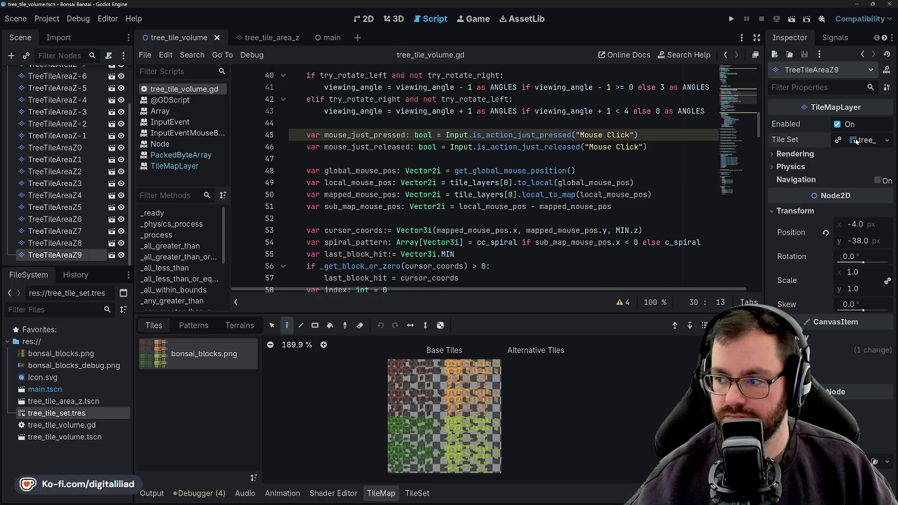
left_click(856, 139)
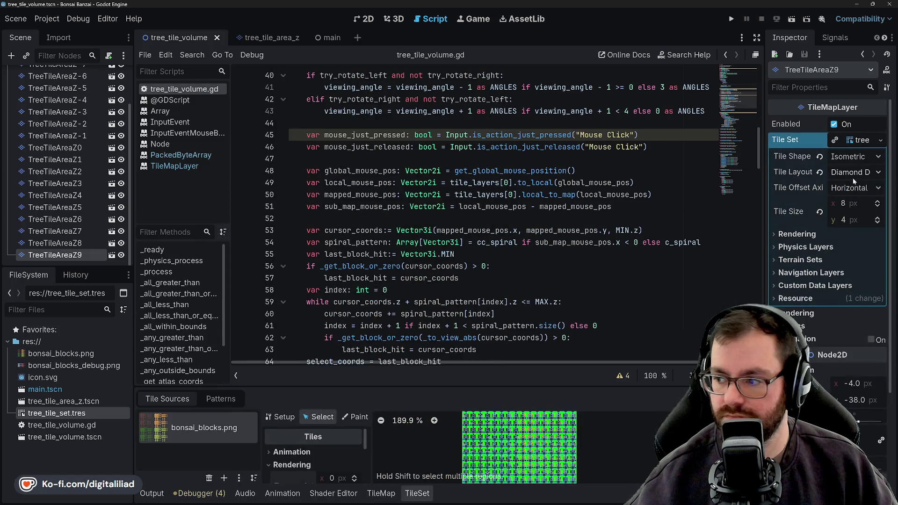
Peek at the tile set resource options, then expand TreeTileAreaZ9's modified CanvasItem settings showing 8.
left_click(880, 140)
left_click(806, 255)
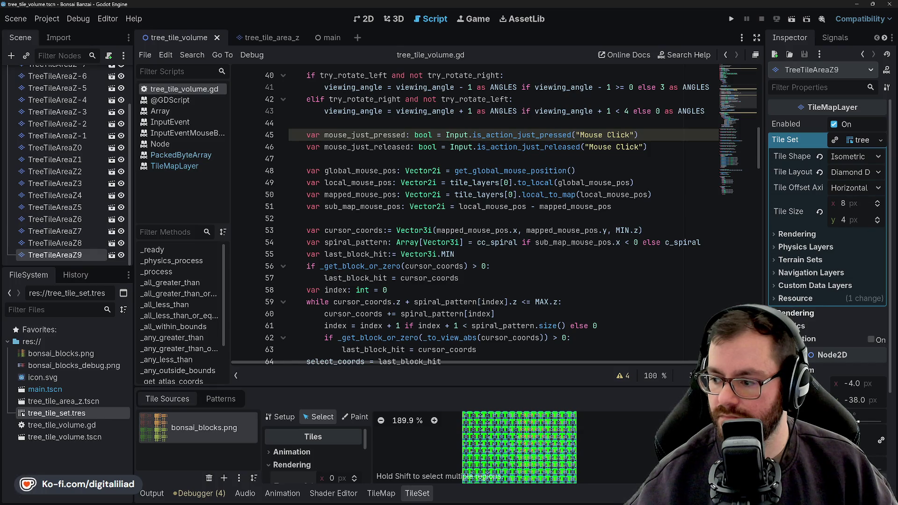
scroll(828, 281, "down", 5)
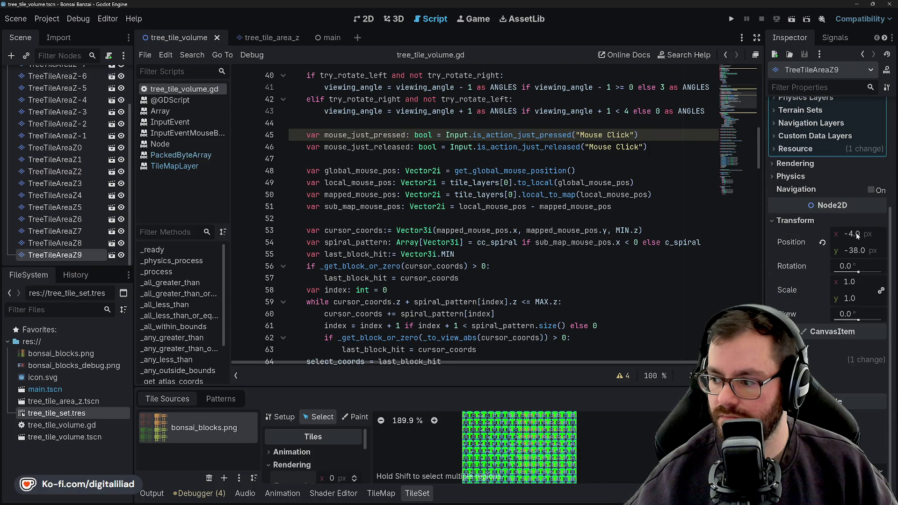
left_click(816, 359)
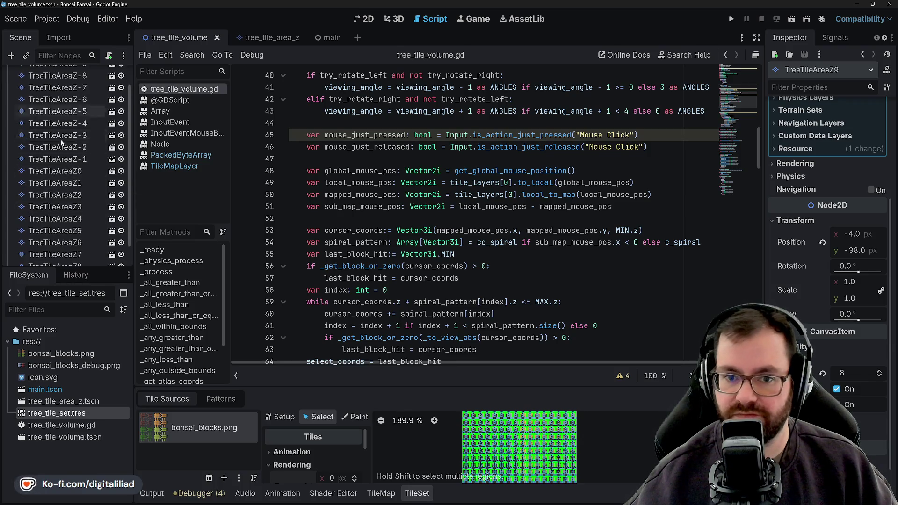
Step through the TreeTileArea layers from Z8 down to Z-9 and the root node, comparing offsets and Z indexes.
left_click(60, 255)
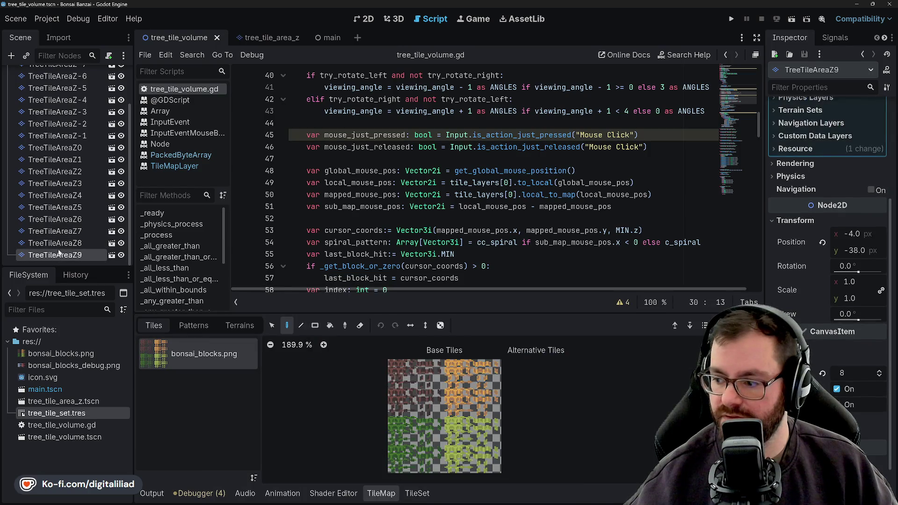
left_click(56, 243)
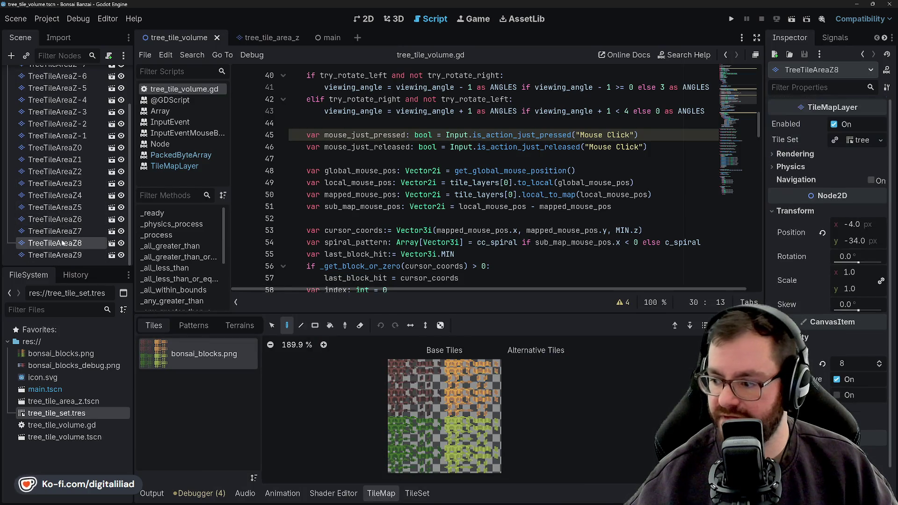
left_click(56, 219)
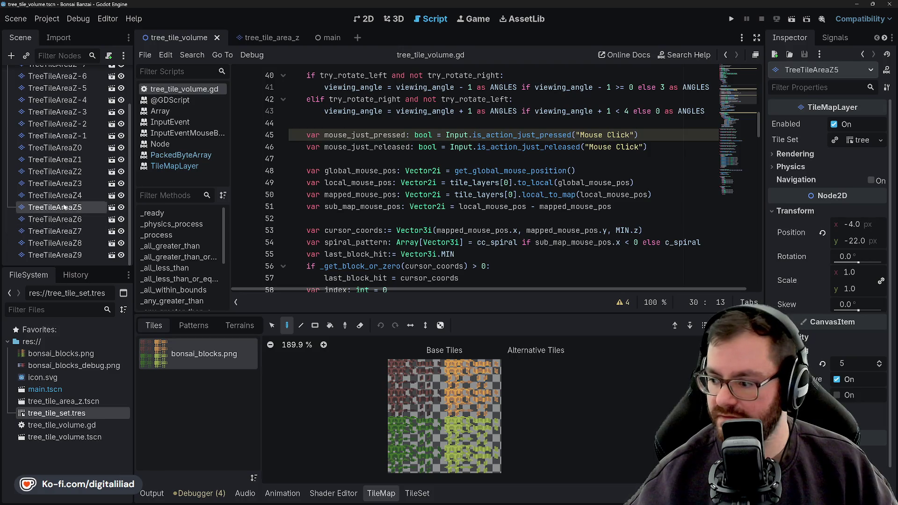
left_click(70, 149)
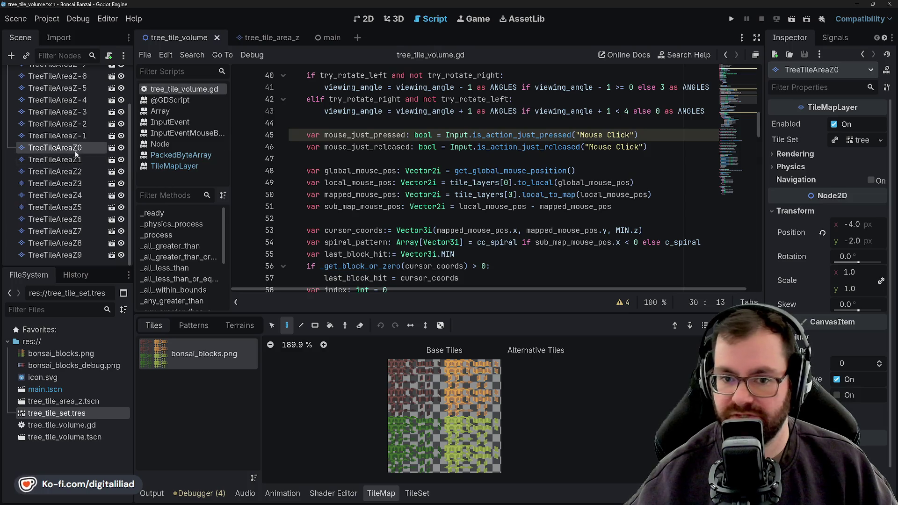
scroll(64, 133, "up", 3)
left_click(59, 87)
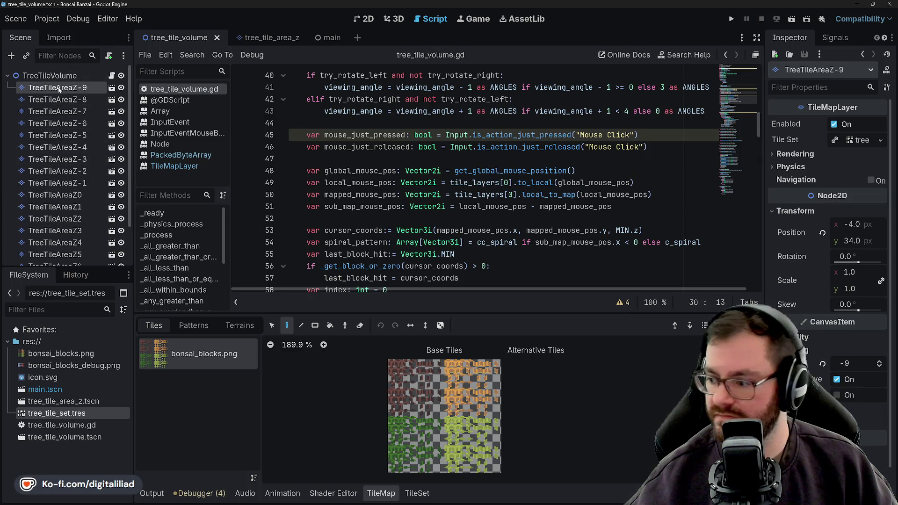
left_click(61, 101)
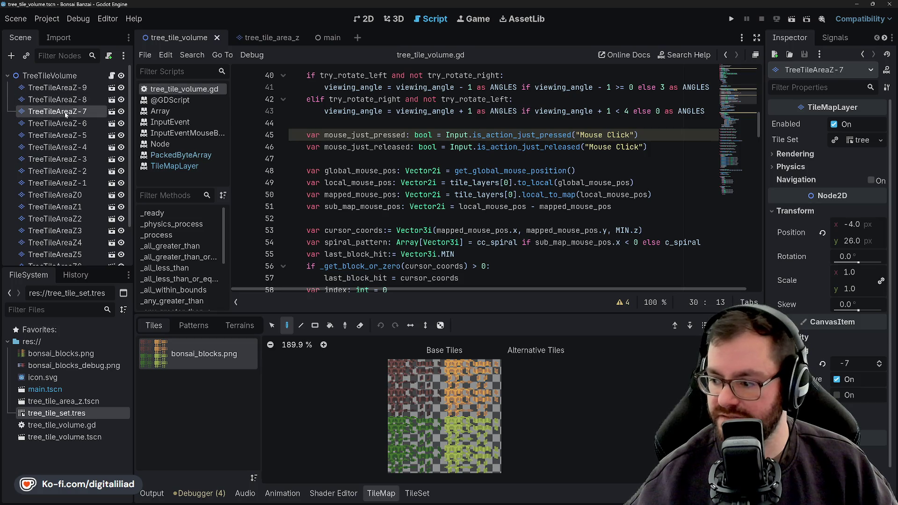
left_click(67, 125)
left_click(65, 148)
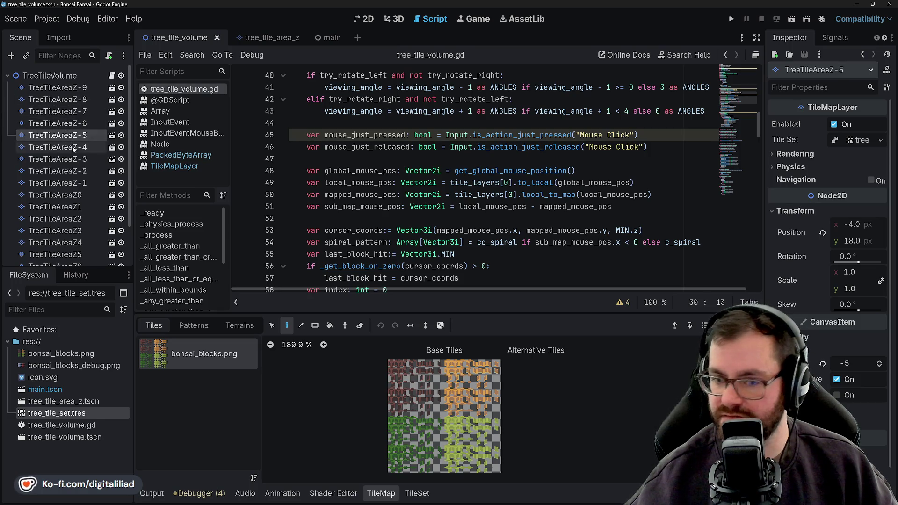
left_click(65, 76)
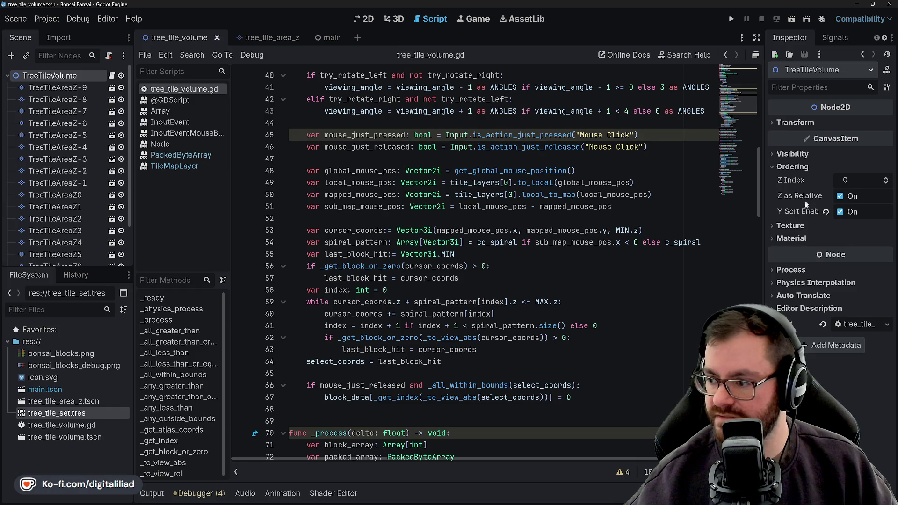
scroll(70, 255, "down", 2)
Compare TreeTileAreaZ8 with Z9 and raise TreeTileAreaZ9's Z index to 9.
left_click(67, 255)
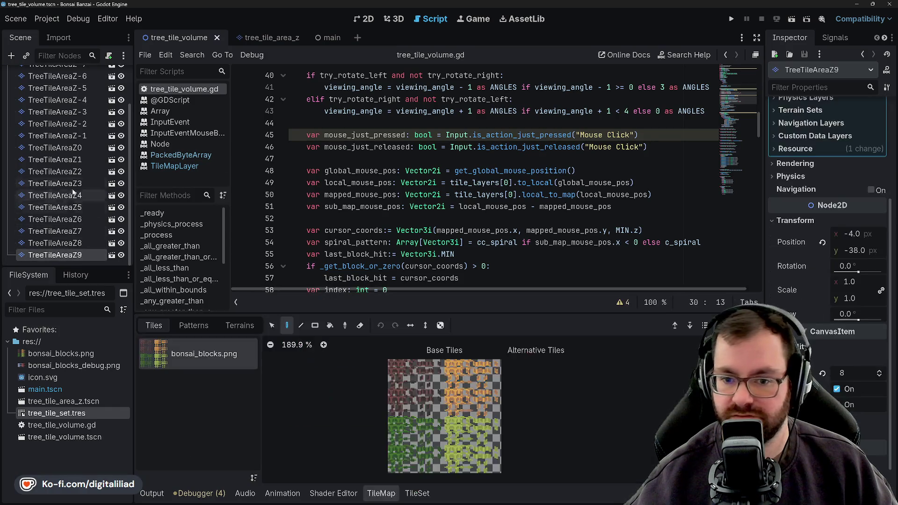
left_click(72, 244)
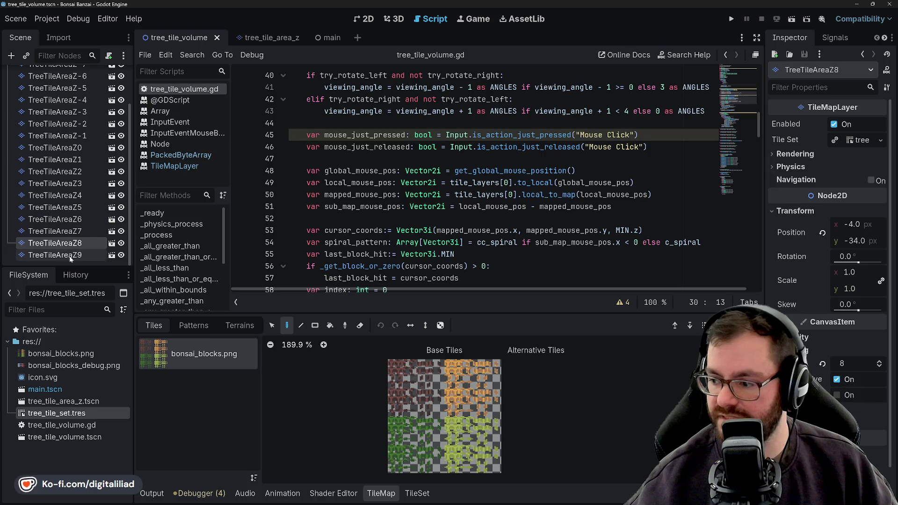
left_click(69, 256)
left_click(70, 242)
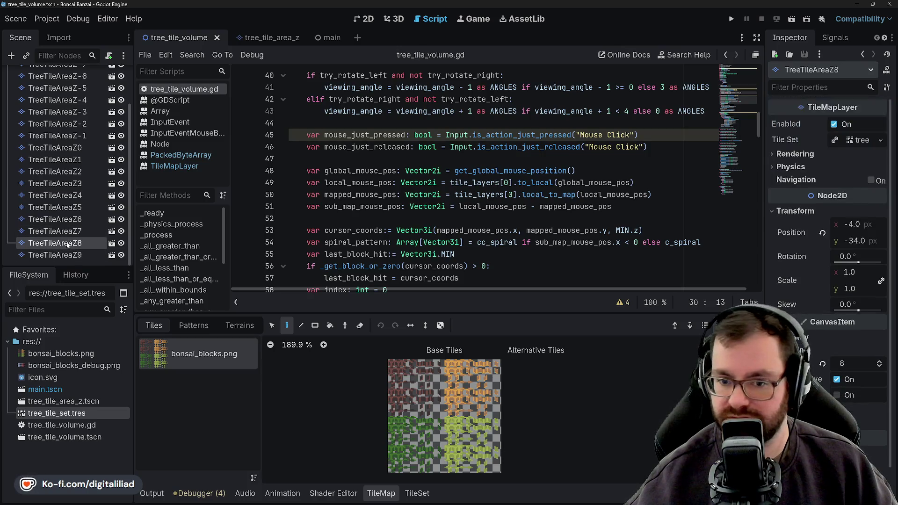
left_click(63, 255)
left_click(880, 373)
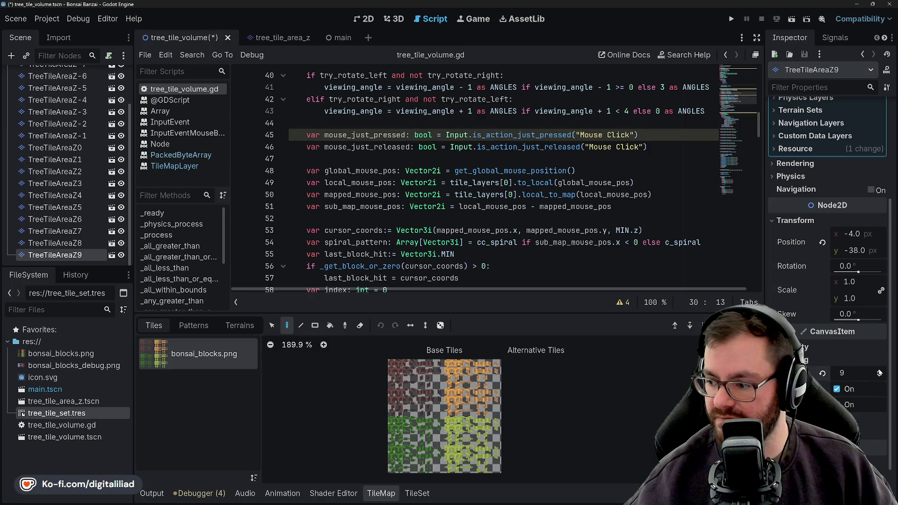
left_click(529, 183)
Save the scene and run the project to test the tree volume.
key("ctrl+s")
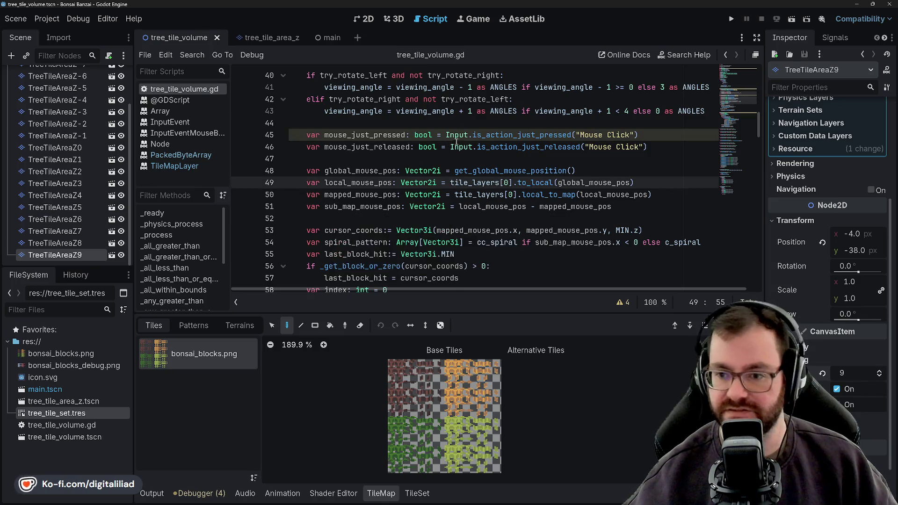
key("Up")
key("Up")
scroll(661, 79, "down", 1)
left_click(731, 20)
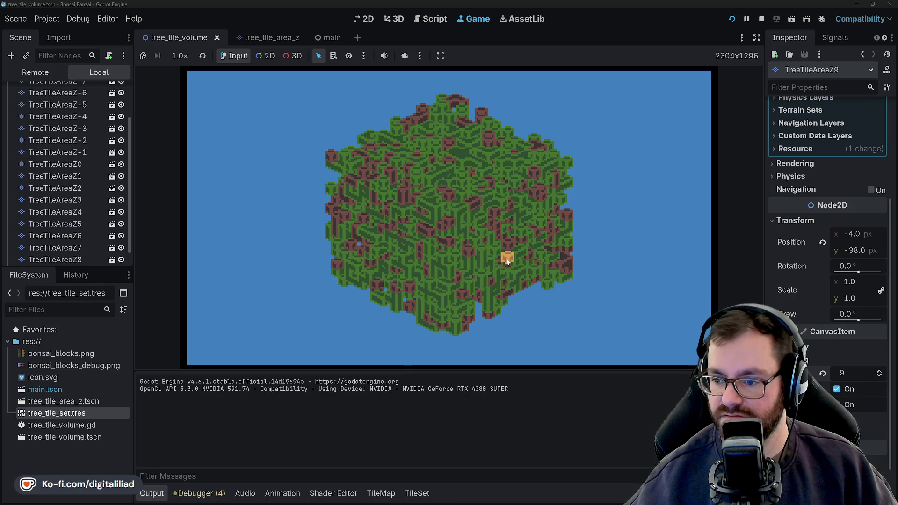
Stop the running game and return to the script's cursor_coords declaration.
left_click(761, 18)
left_click(396, 194)
mouse_move(413, 194)
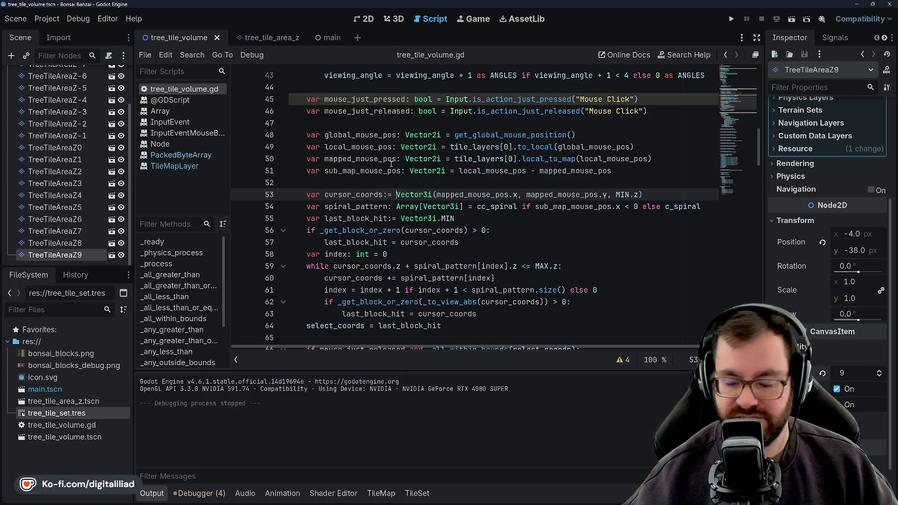
key("Up")
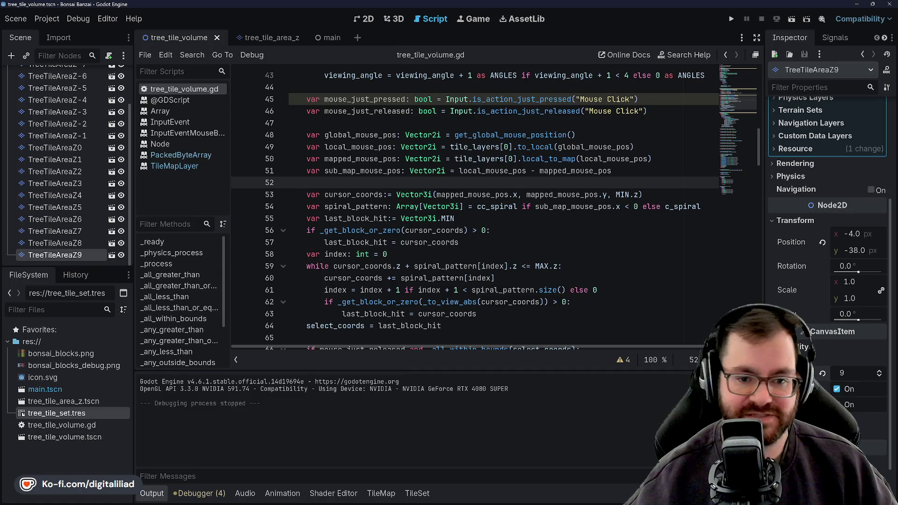
left_click_drag(485, 216, 506, 223)
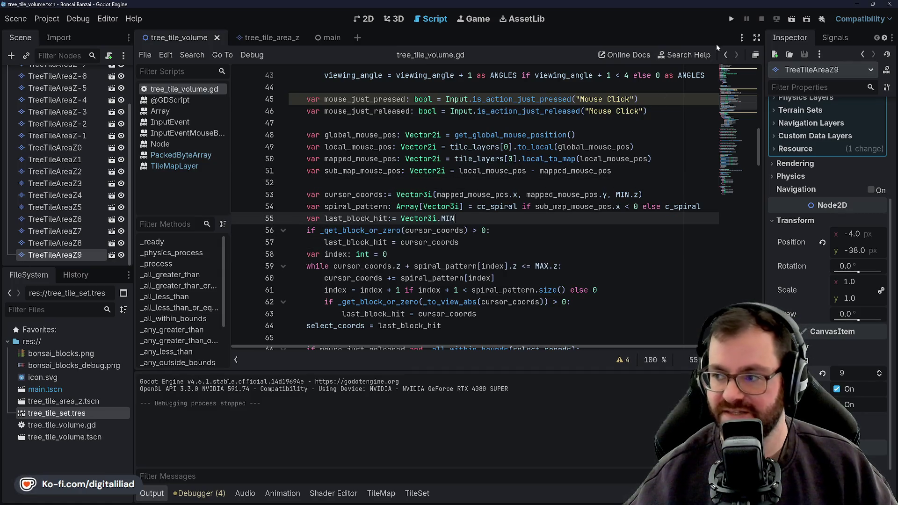
left_click(731, 19)
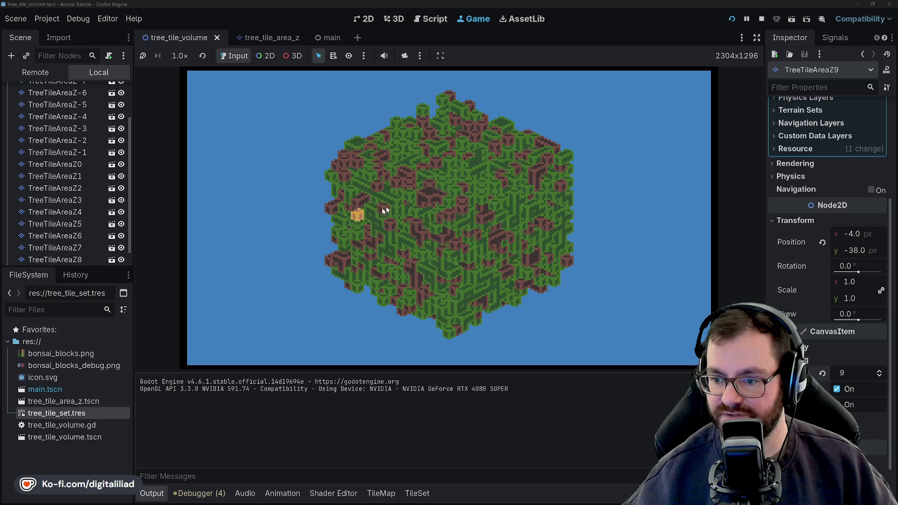
key("F8")
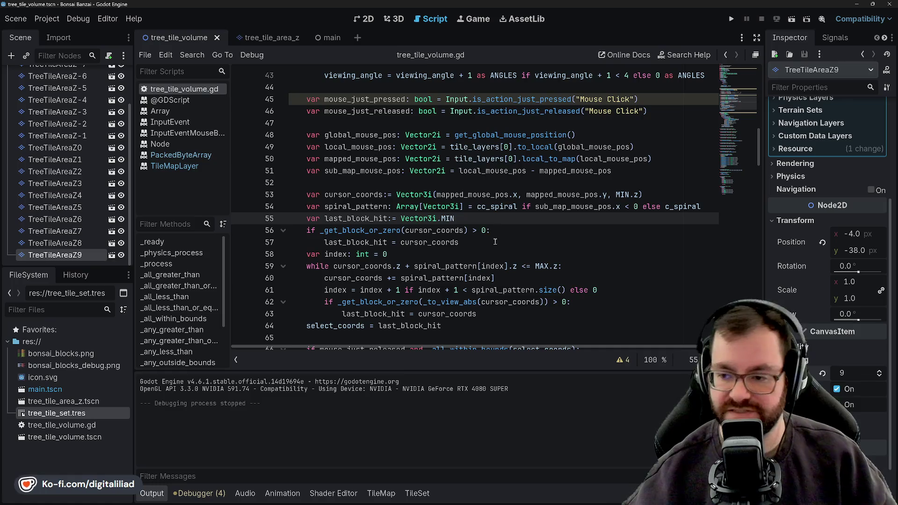
key("Down")
key("Down")
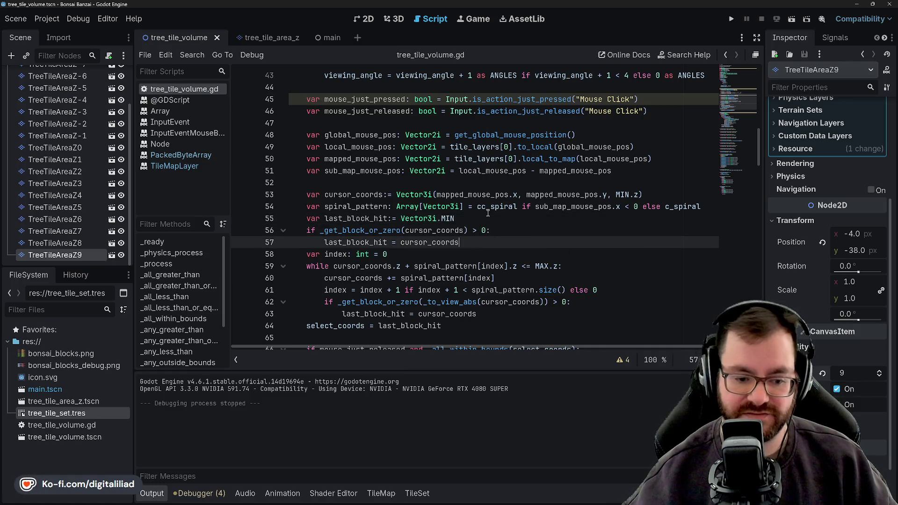
scroll(487, 213, "down", 1)
scroll(498, 183, "down", 1)
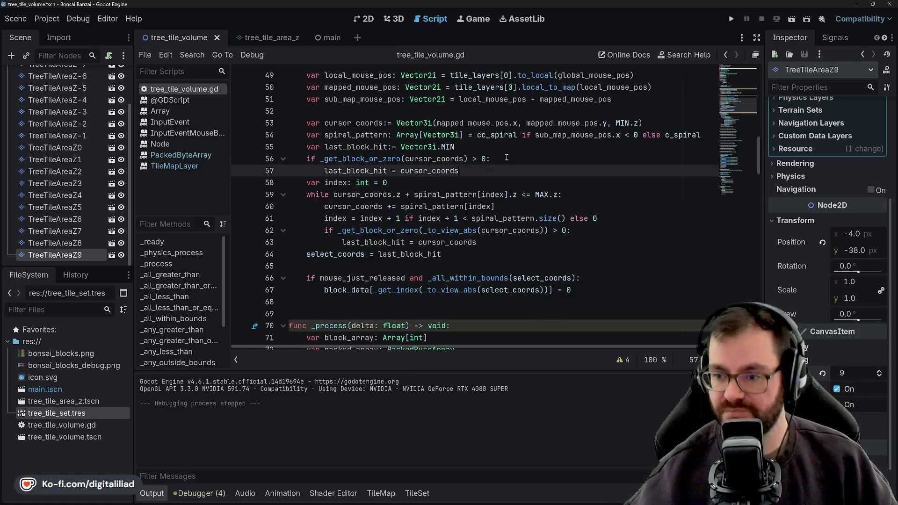
key("Up")
key("Up")
key("Down")
key("Down")
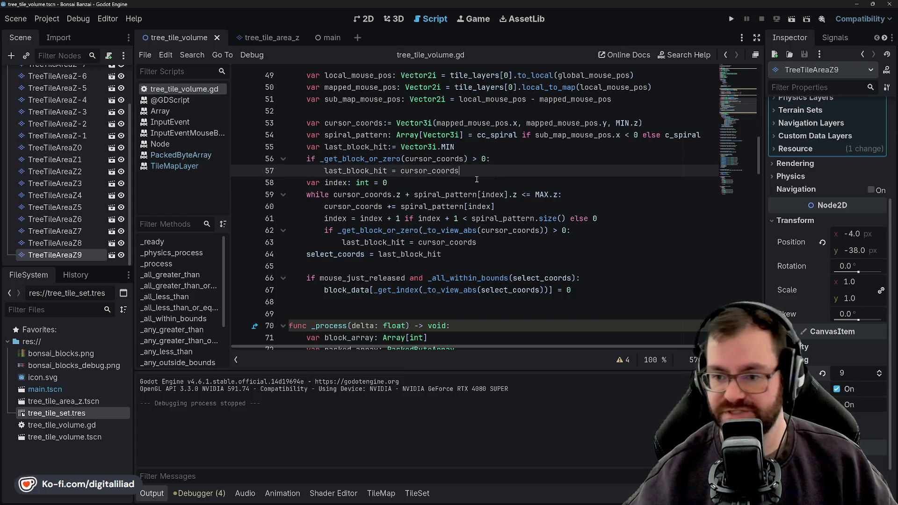
key("Down")
key("Up")
key("Down")
scroll(466, 185, "down", 2)
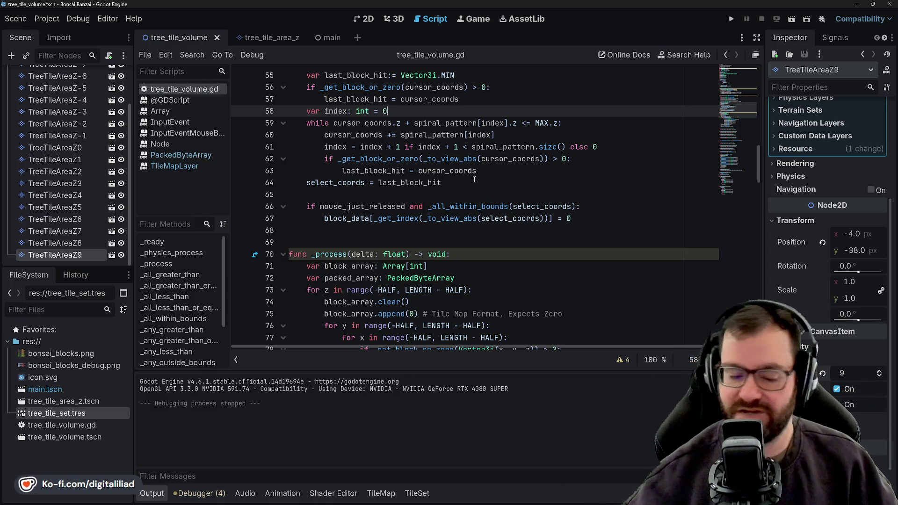
left_click(419, 193)
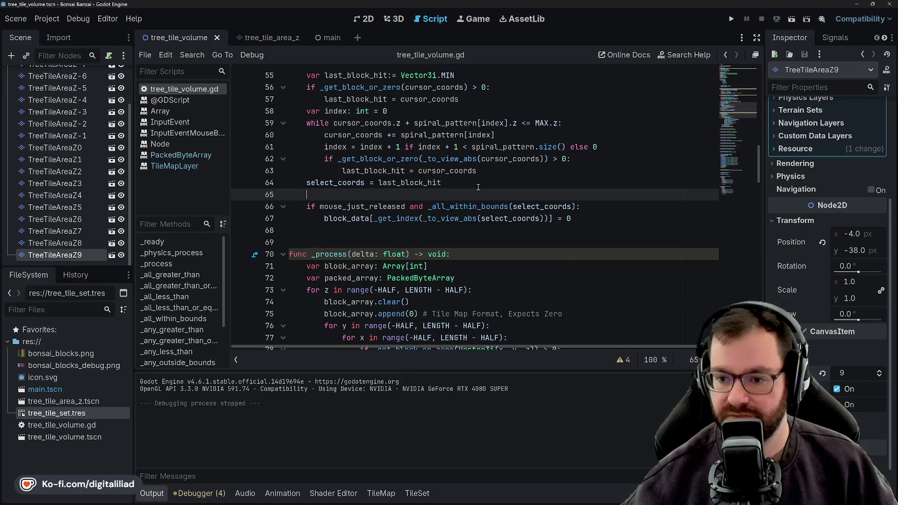
left_click(479, 173)
left_click(451, 197)
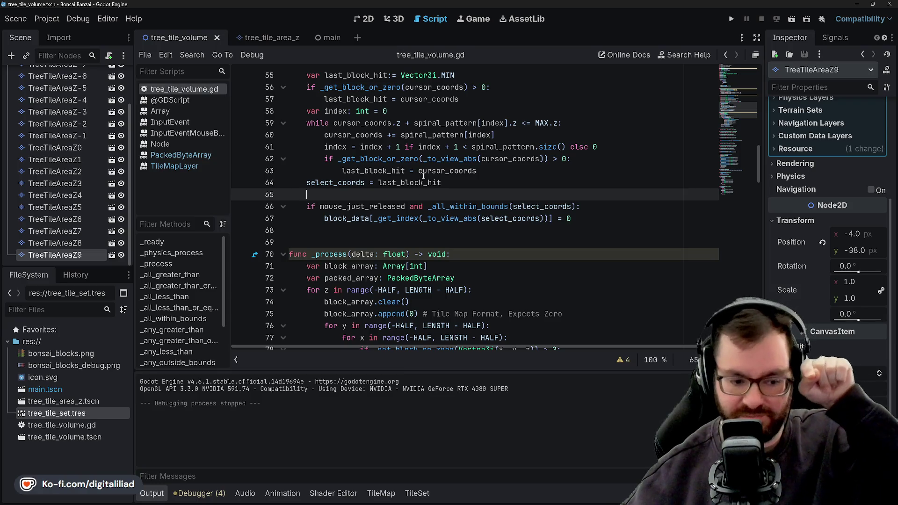
mouse_move(447, 170)
scroll(424, 199, "down", 3)
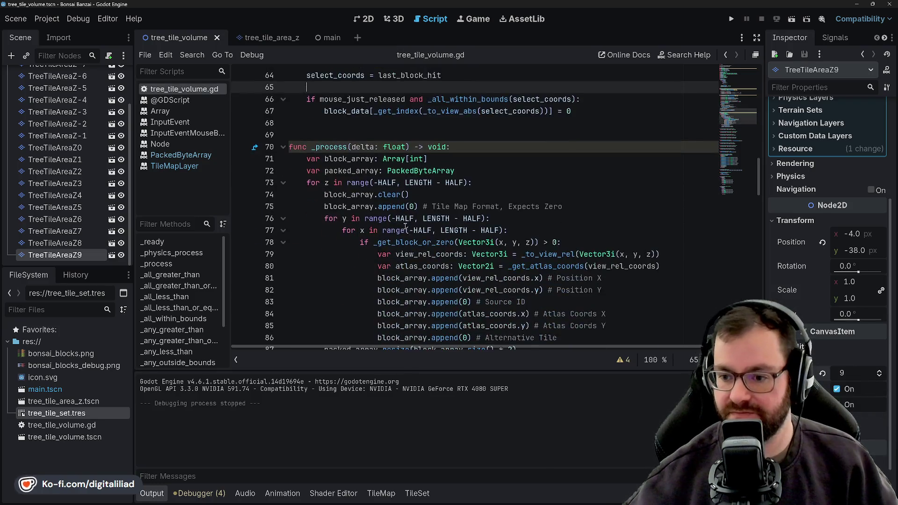
scroll(424, 202, "down", 4)
scroll(426, 205, "down", 5)
scroll(427, 210, "down", 4)
scroll(427, 210, "down", 5)
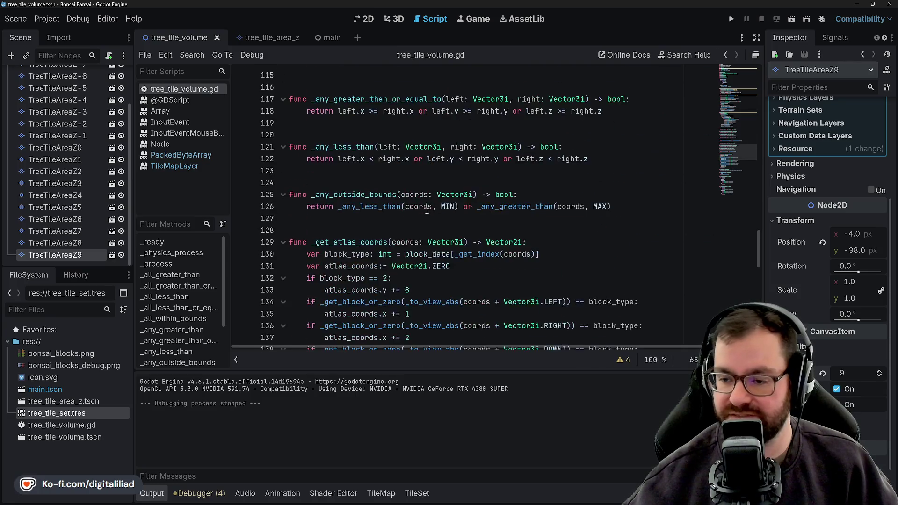
scroll(421, 204, "down", 3)
scroll(414, 197, "up", 8)
scroll(403, 188, "down", 2)
scroll(404, 188, "down", 12)
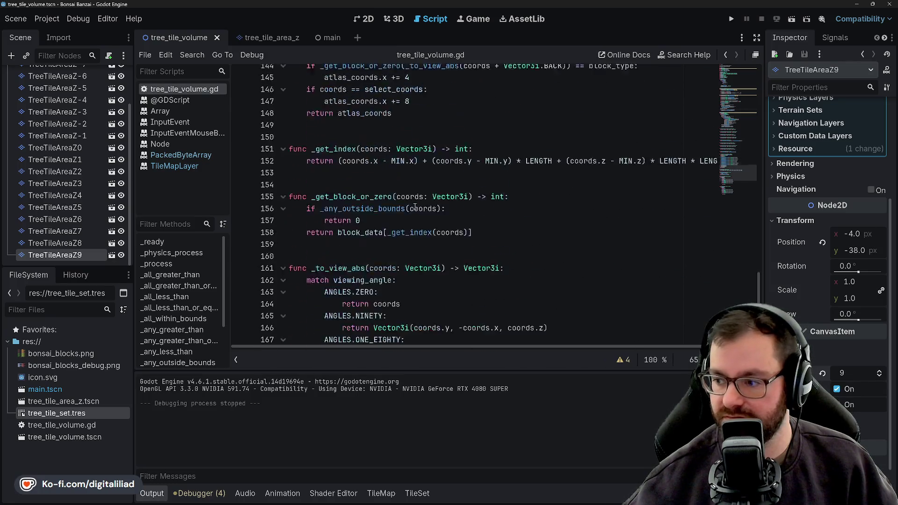
scroll(410, 195, "down", 8)
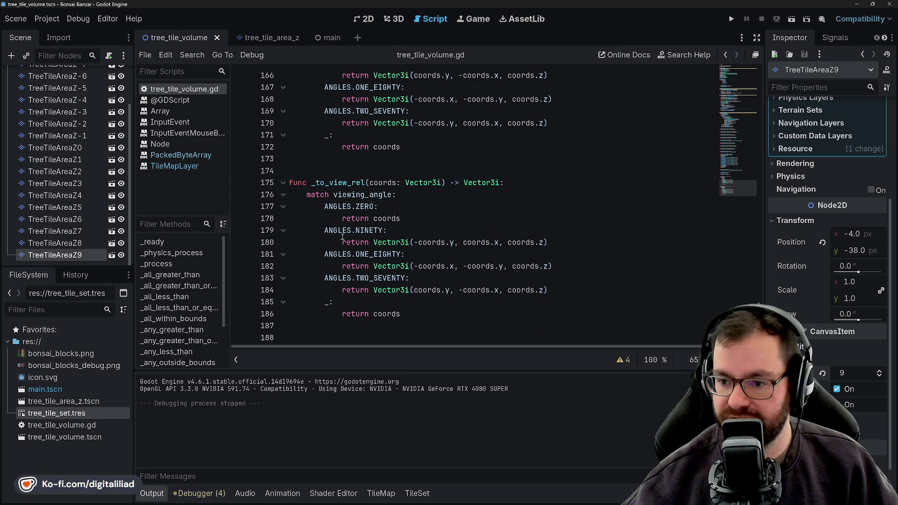
scroll(366, 255, "up", 2)
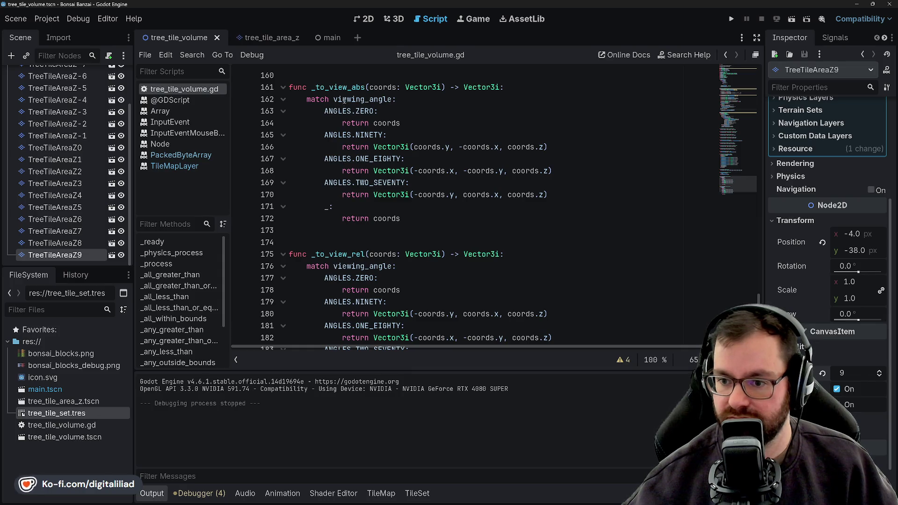
scroll(389, 144, "up", 2)
scroll(386, 169, "up", 1)
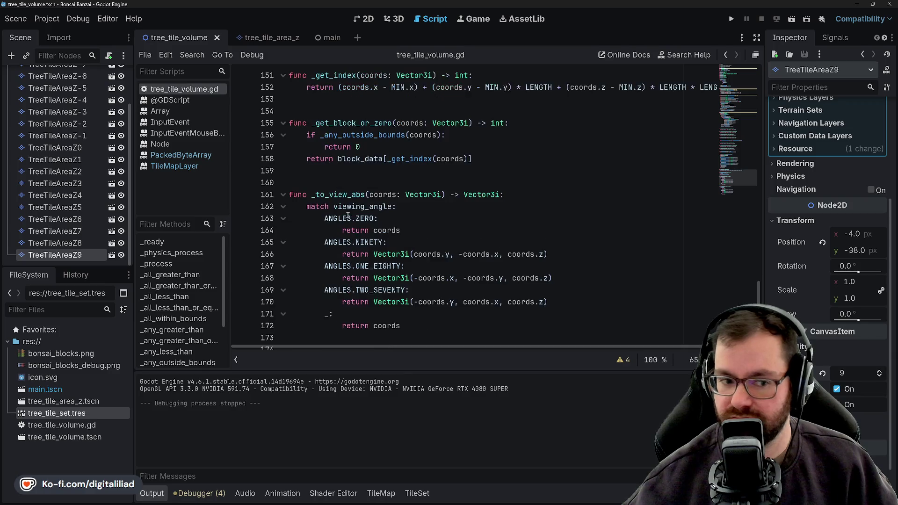
scroll(385, 183, "up", 1)
scroll(385, 189, "up", 1)
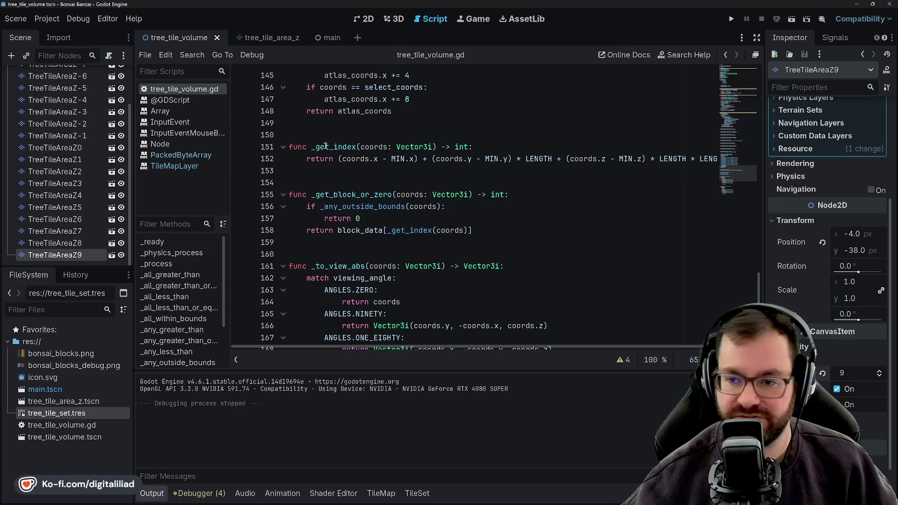
scroll(323, 154, "up", 2)
scroll(337, 190, "up", 1)
left_click(344, 206)
key("Up")
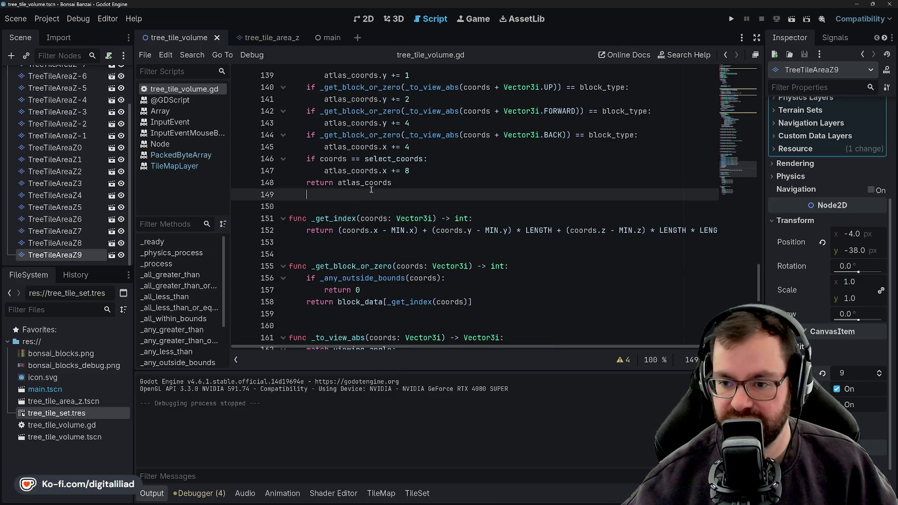
key("Up")
key("Up")
key("Up")
key("Up")
key("End")
key("Down")
key("Down")
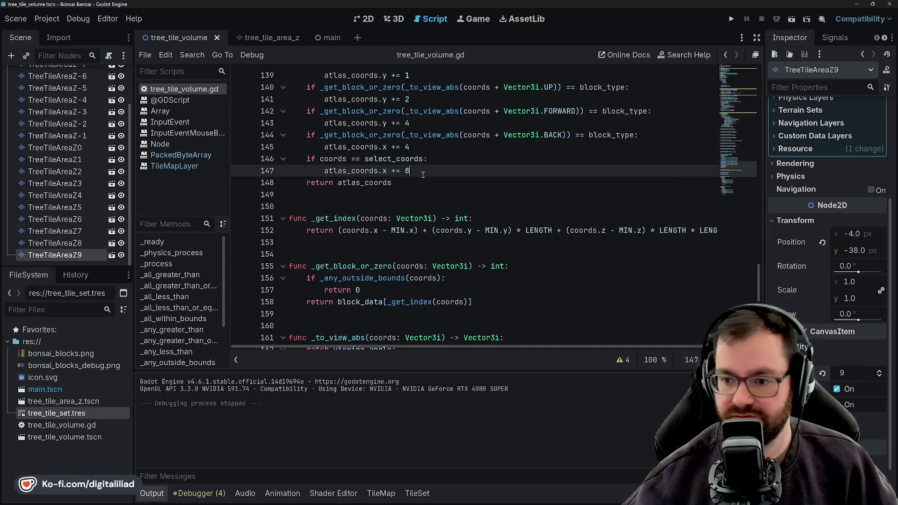
key("Up")
key("Up")
key("Up")
key("Up")
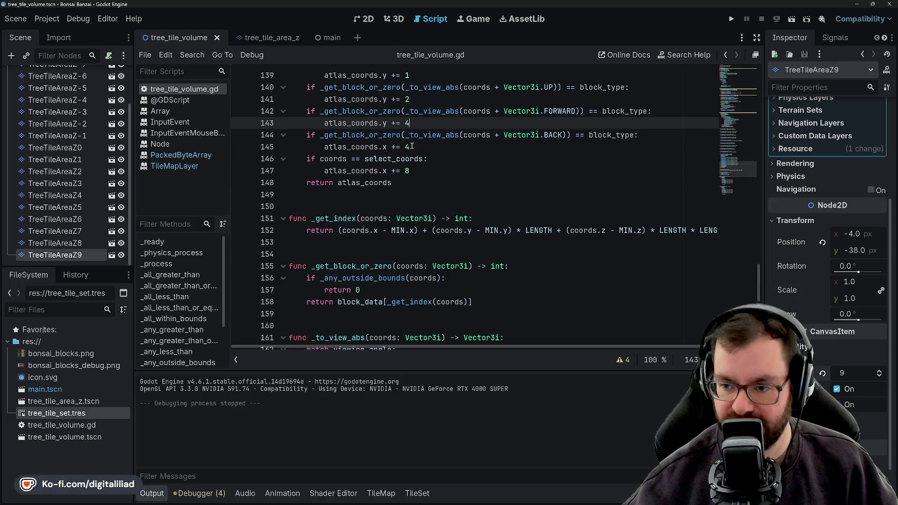
scroll(423, 138, "up", 2)
key("Up")
key("Up")
key("Up")
key("Down")
key("Down")
scroll(420, 173, "up", 2)
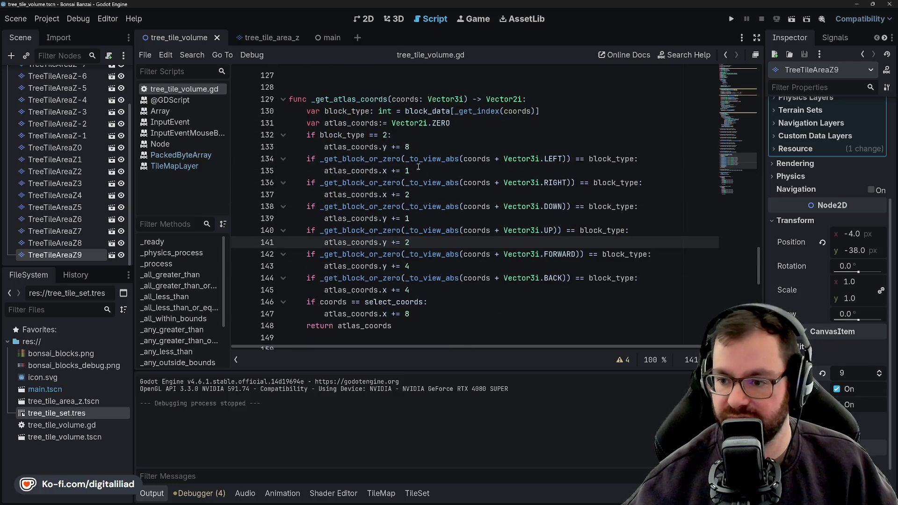
left_click(419, 170)
double_click(422, 182)
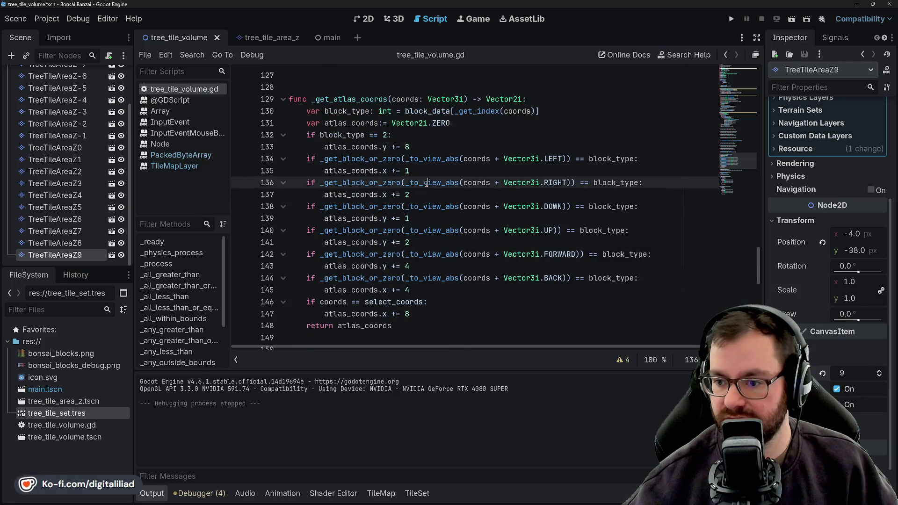
left_click(508, 183)
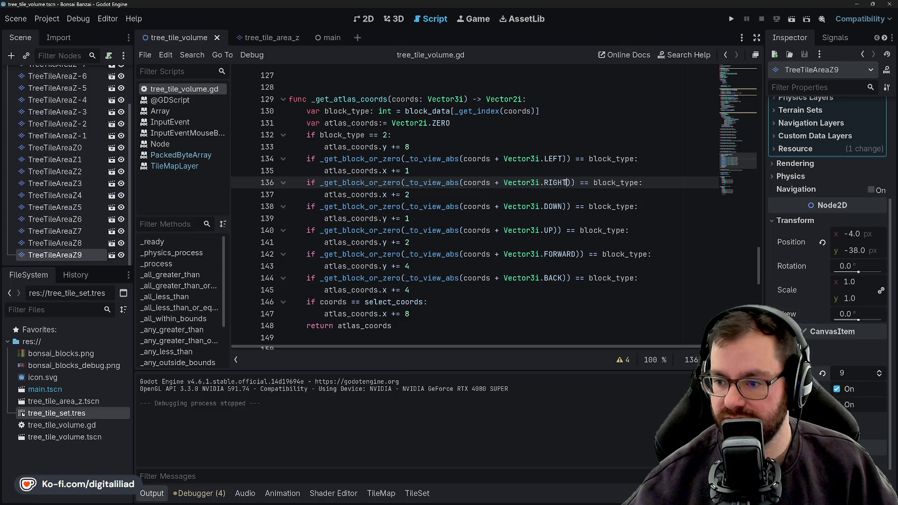
left_click(557, 159)
double_click(520, 159)
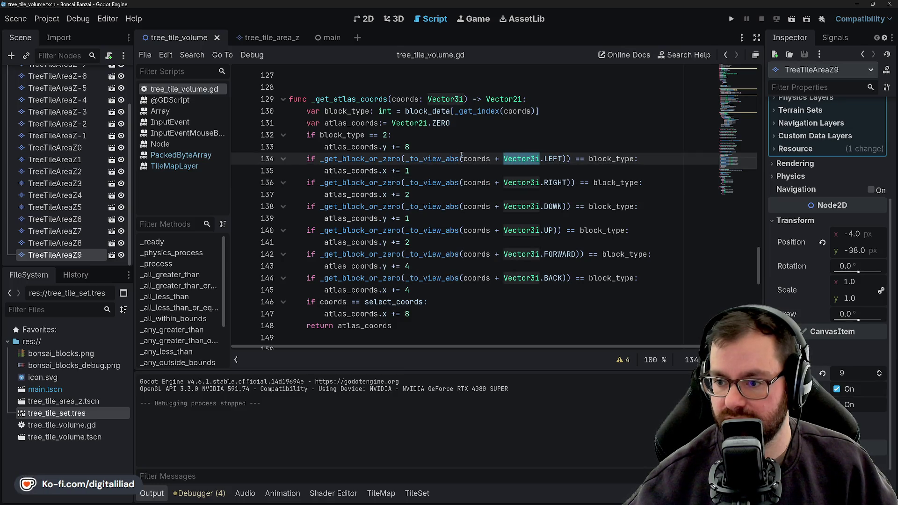
double_click(476, 159)
double_click(434, 159)
double_click(375, 159)
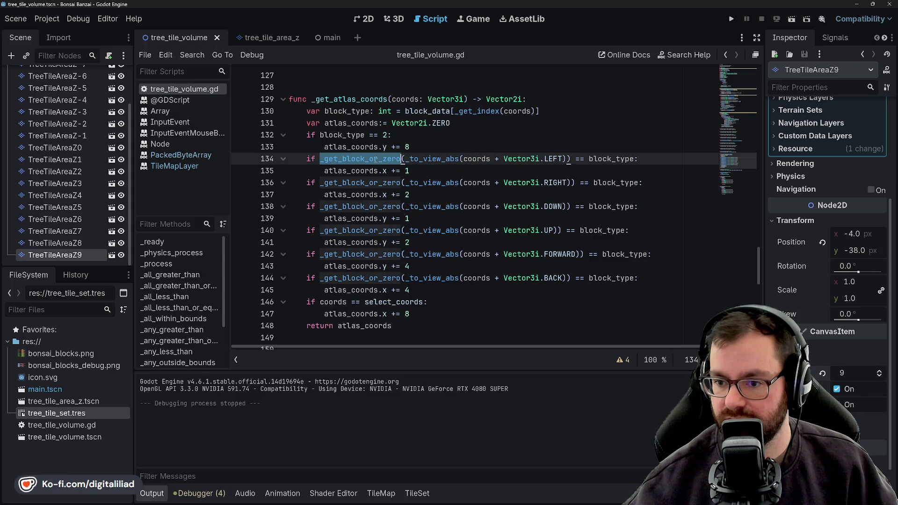
left_click(398, 134)
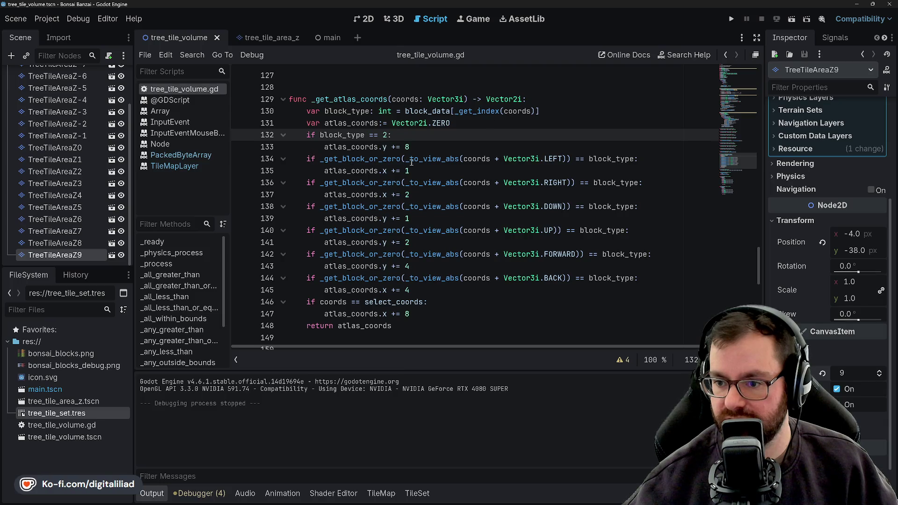
scroll(411, 162, "up", 8)
scroll(491, 189, "up", 3)
scroll(561, 212, "up", 6)
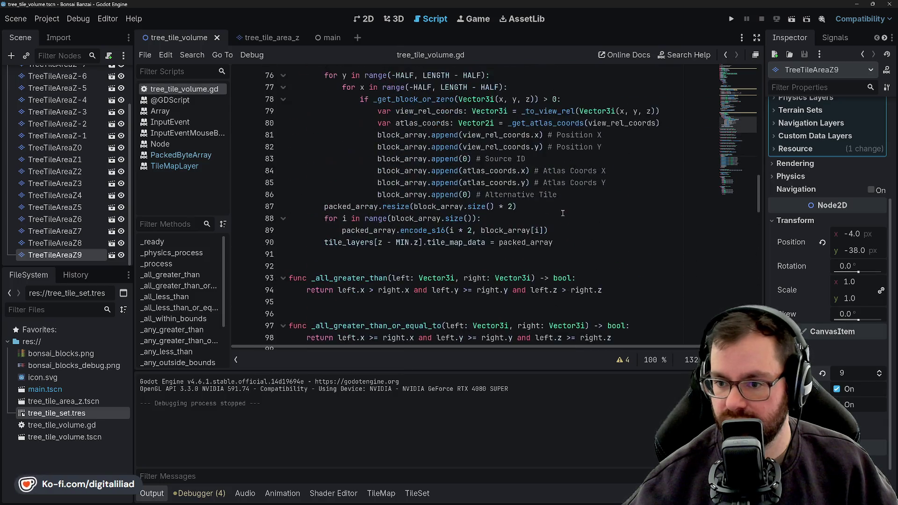
scroll(563, 213, "up", 2)
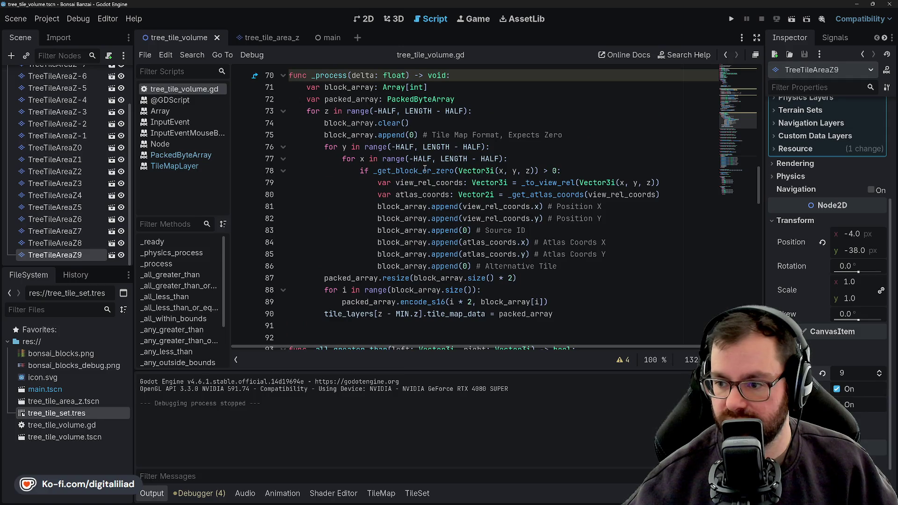
scroll(538, 208, "down", 5)
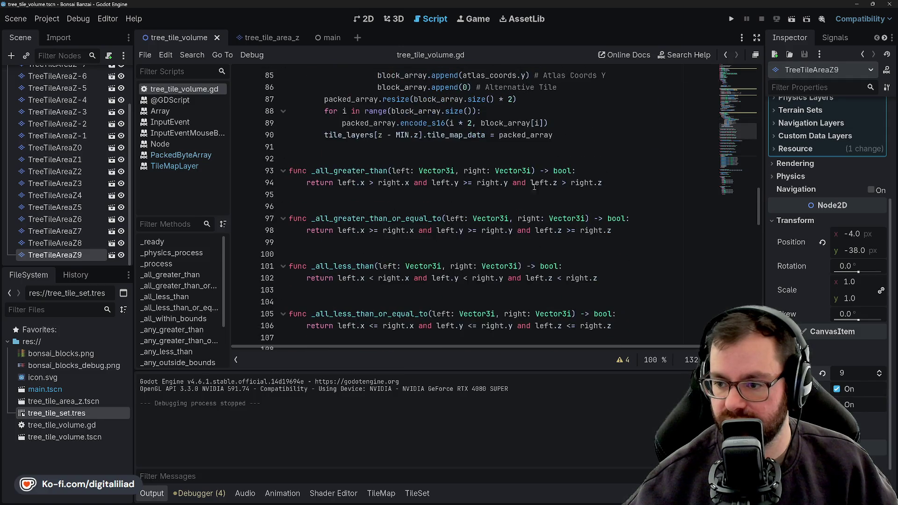
scroll(424, 164, "down", 4)
scroll(433, 207, "down", 1)
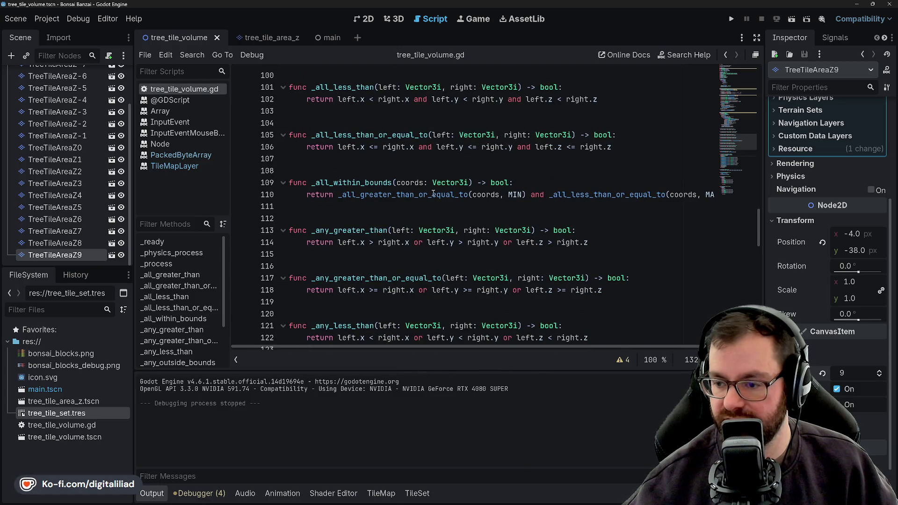
scroll(438, 193, "down", 4)
scroll(544, 241, "up", 4)
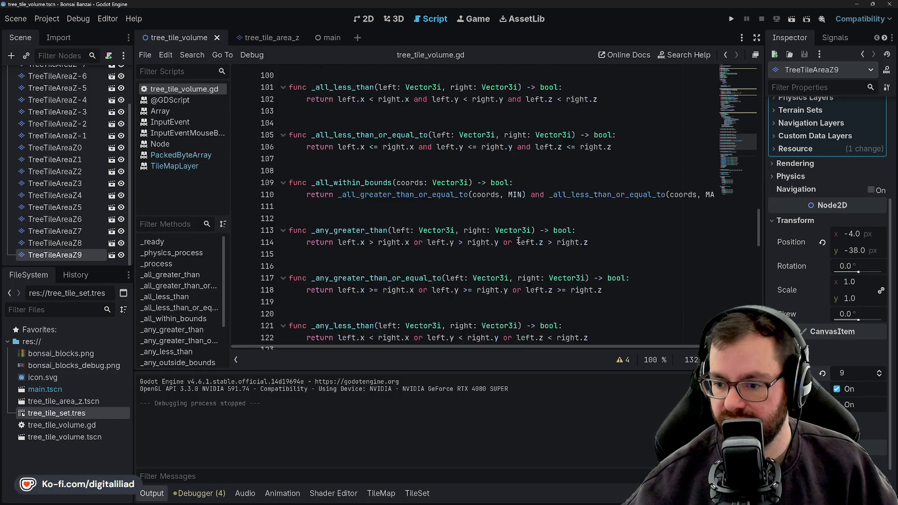
scroll(491, 232, "up", 5)
scroll(449, 225, "up", 5)
scroll(424, 218, "down", 1)
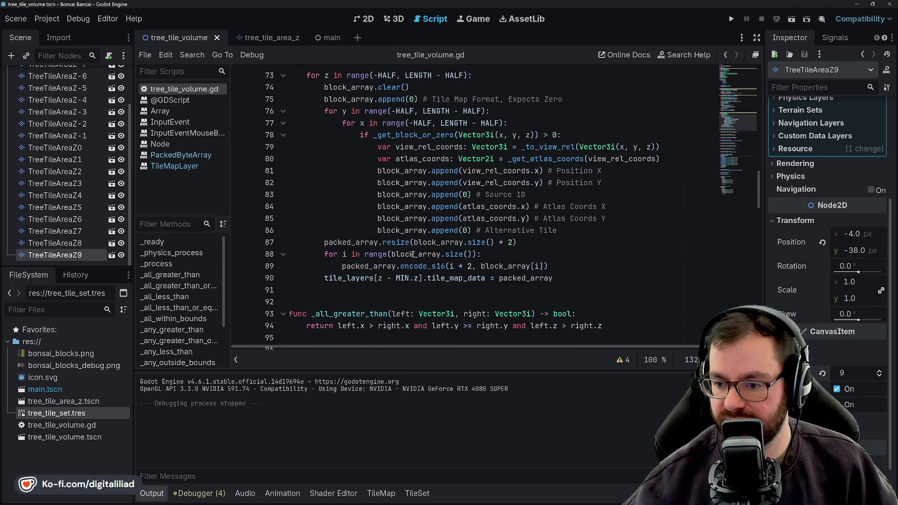
scroll(421, 245, "down", 1)
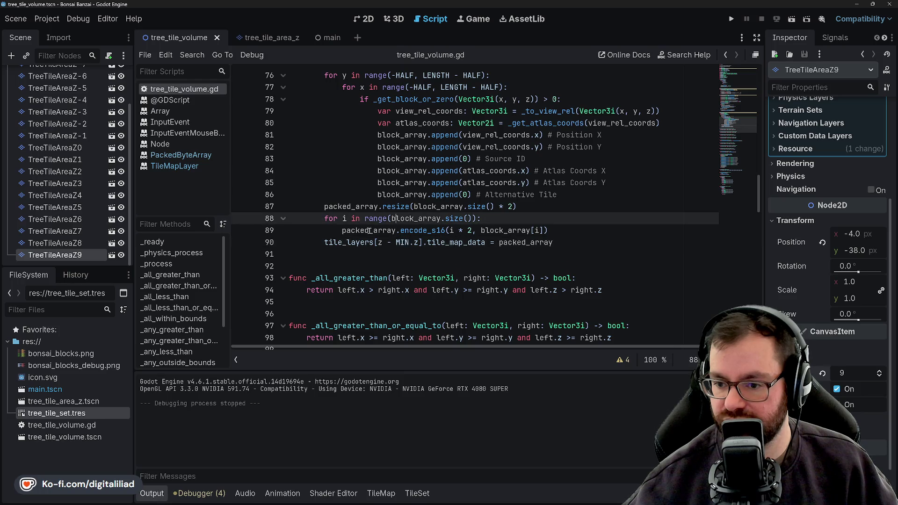
double_click(401, 242)
left_click(364, 241)
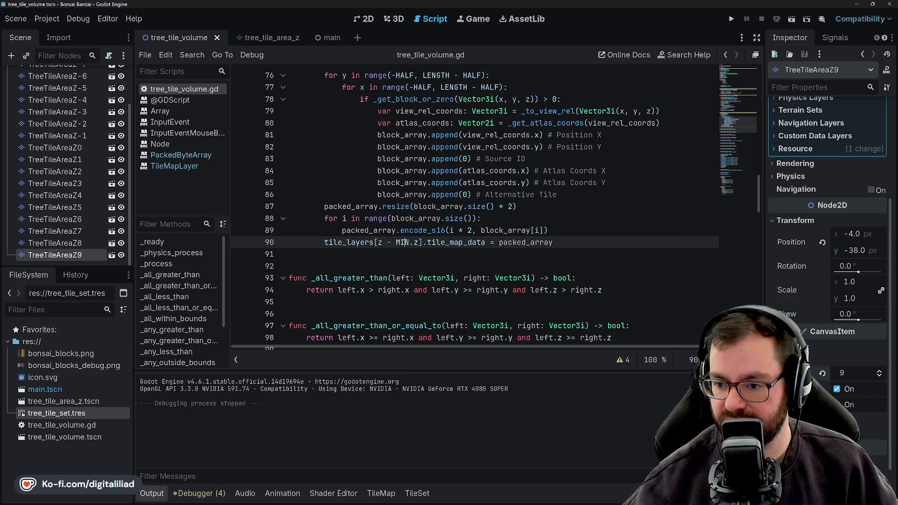
double_click(351, 242)
left_click(360, 231)
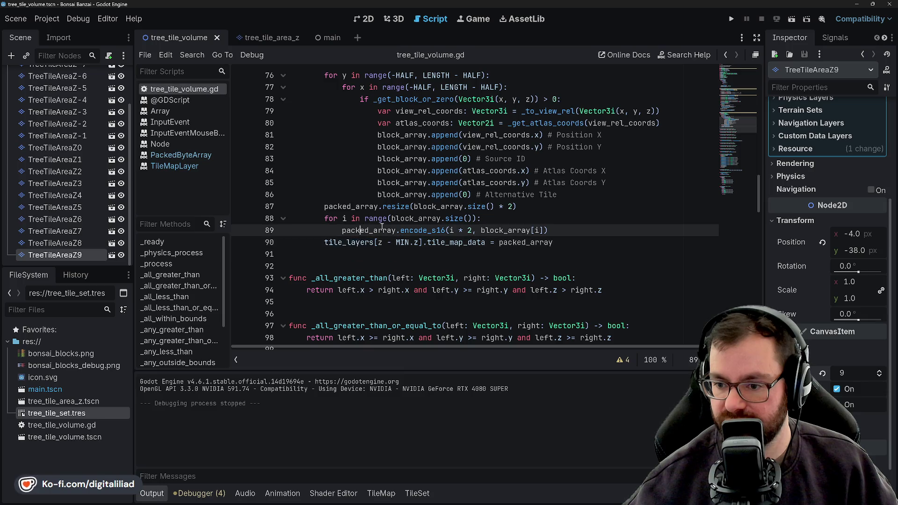
double_click(349, 242)
double_click(381, 242)
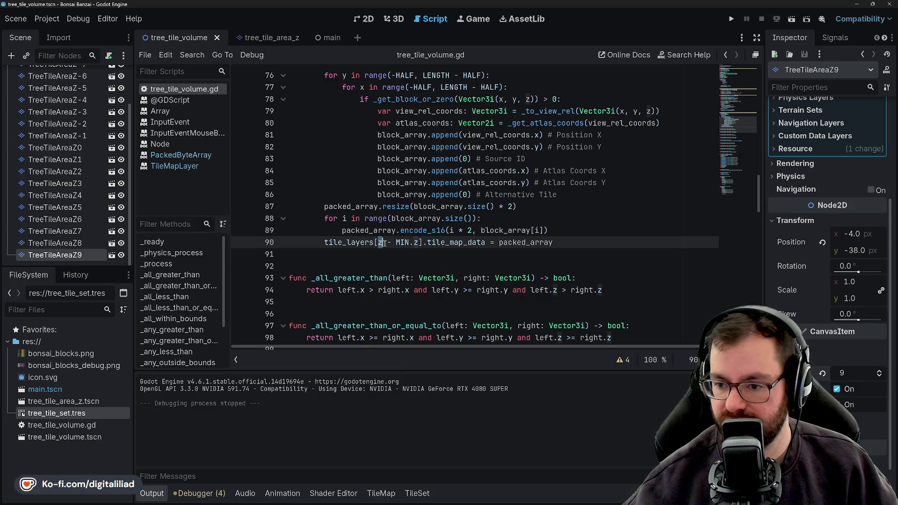
left_click(395, 230)
scroll(379, 217, "up", 3)
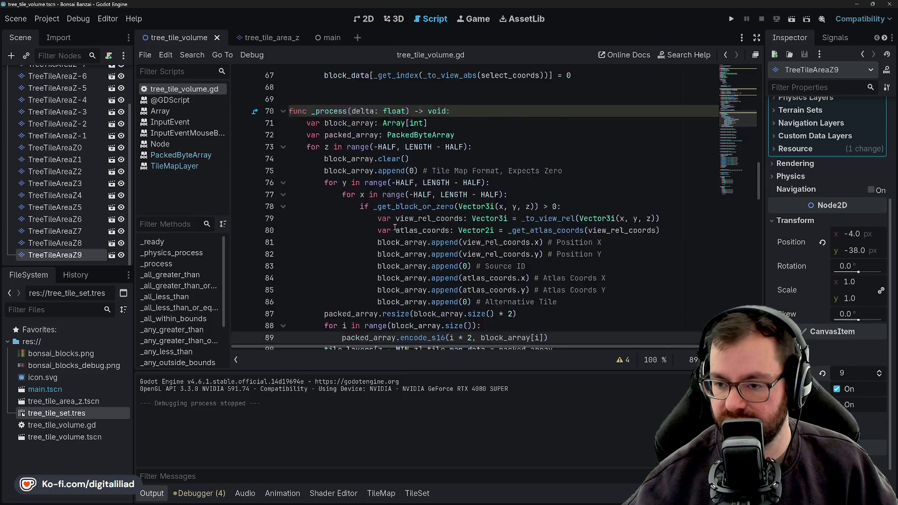
scroll(325, 186, "up", 1)
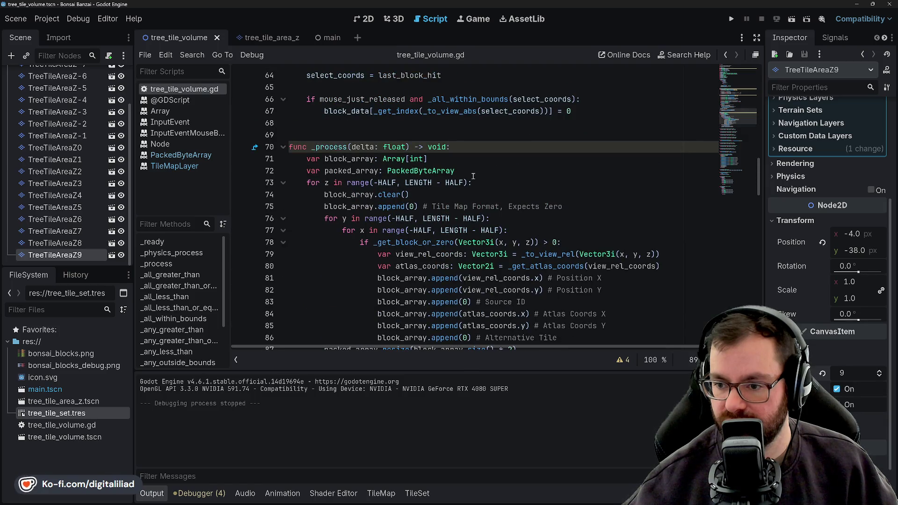
scroll(398, 182, "down", 2)
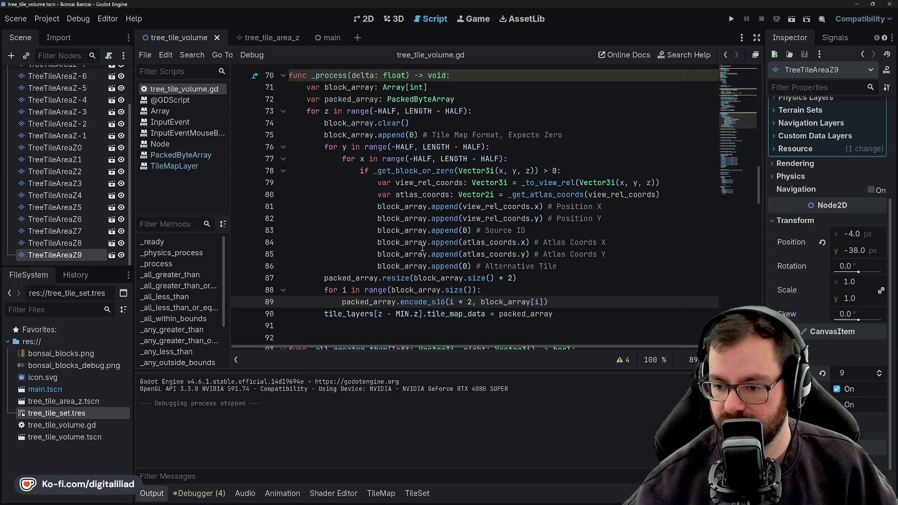
scroll(422, 278, "down", 1)
left_click(380, 278)
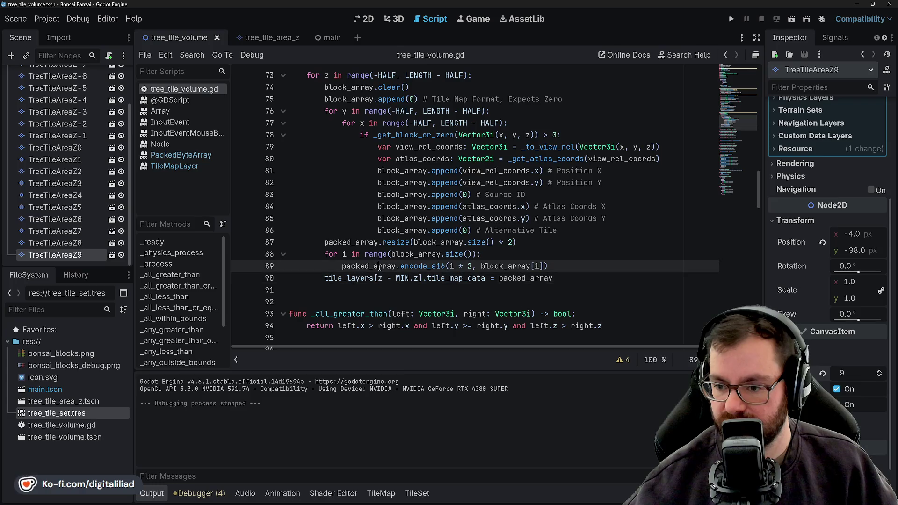
double_click(425, 266)
left_click(461, 267)
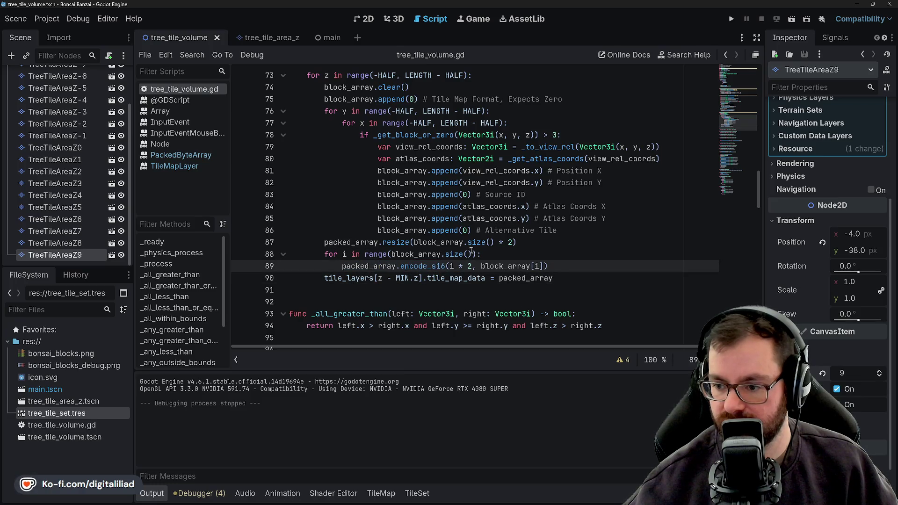
key("Up")
key("Up")
left_click(421, 257)
left_click(477, 238)
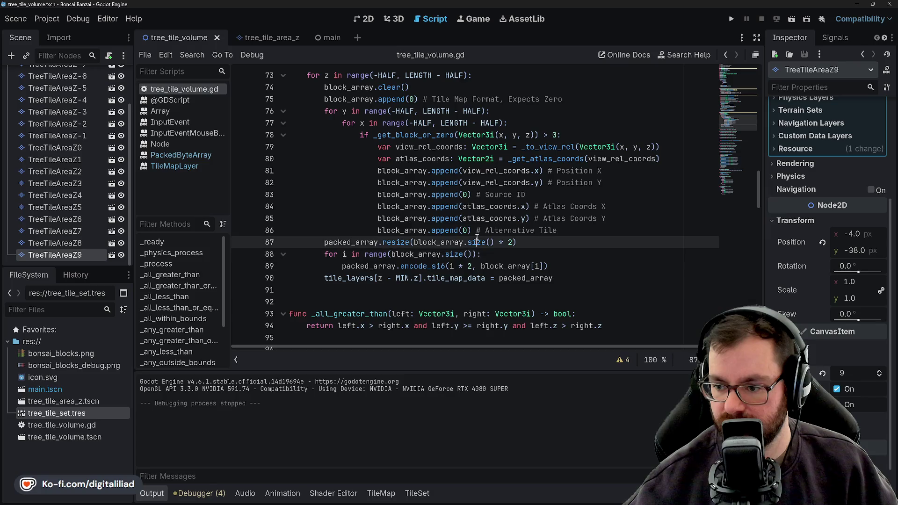
type(")")
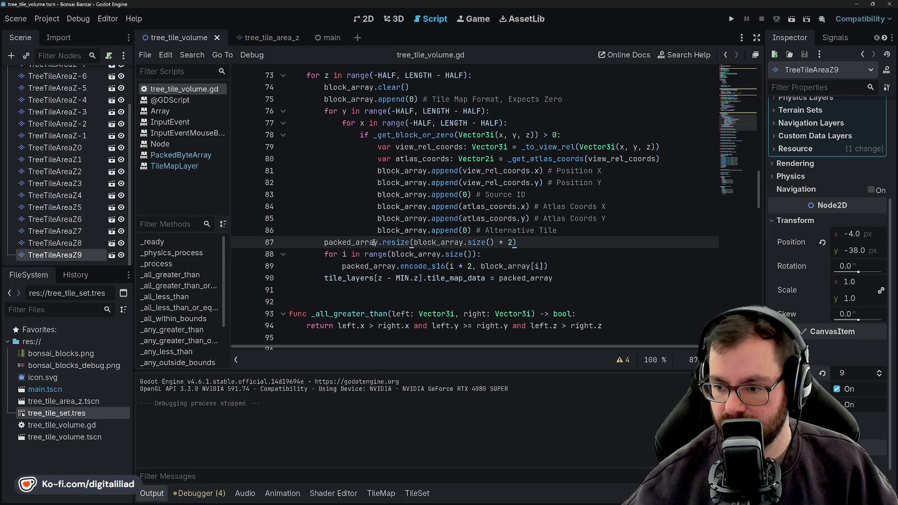
scroll(470, 274, "up", 1)
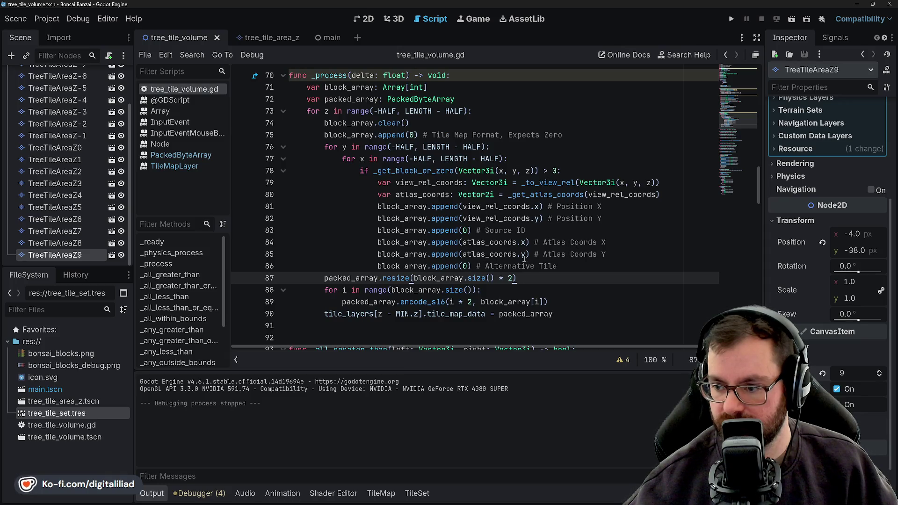
scroll(542, 249, "up", 1)
left_click(414, 219)
double_click(414, 207)
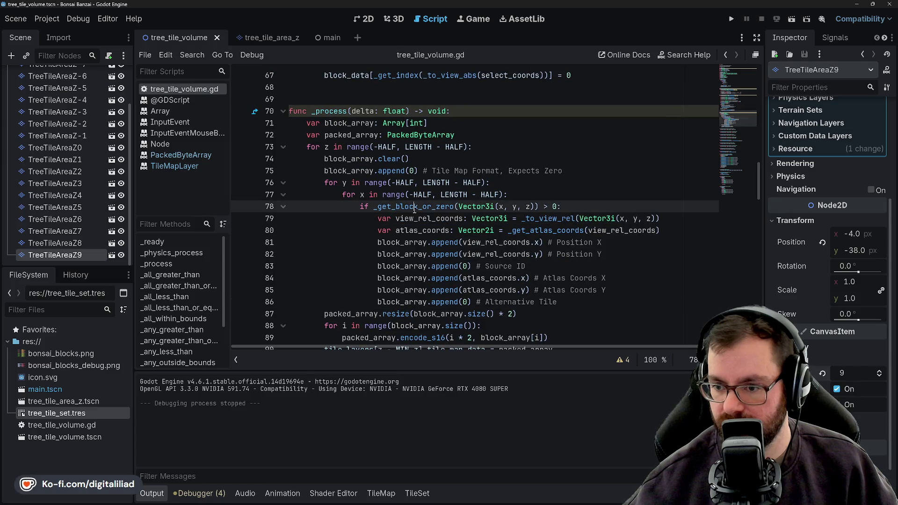
scroll(393, 204, "up", 1)
scroll(366, 197, "up", 1)
scroll(378, 200, "up", 3)
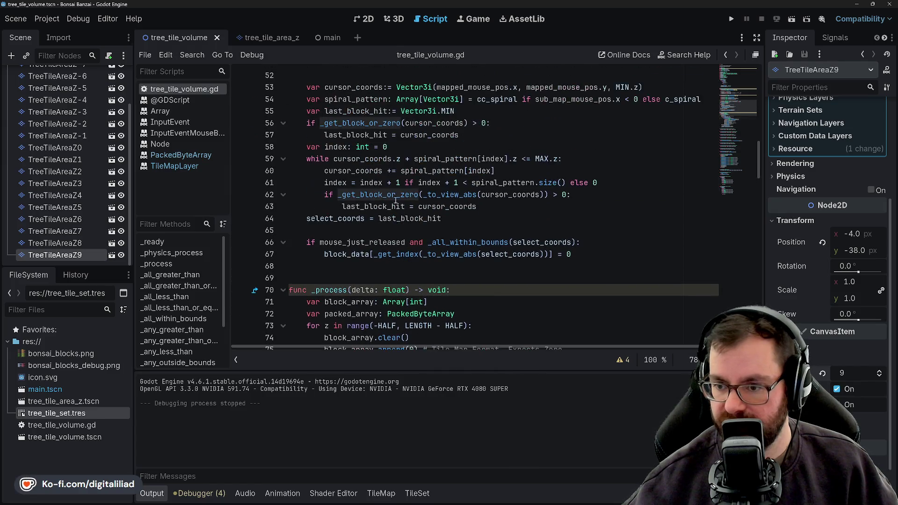
In GitHub Desktop review diffs for bonsai_blocks.png/.ase, tree_tile_set.tres and tree_tile_volume.gd, then return to Godot.
left_click(580, 497)
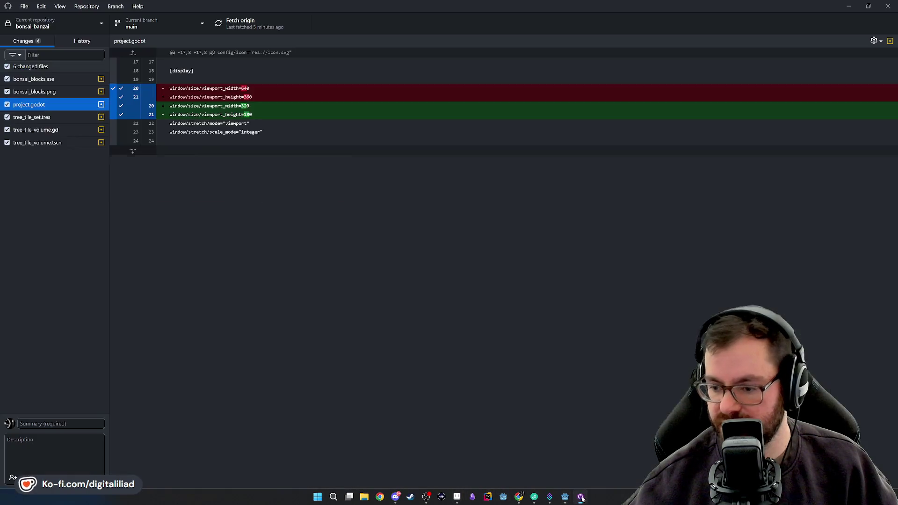
left_click(54, 91)
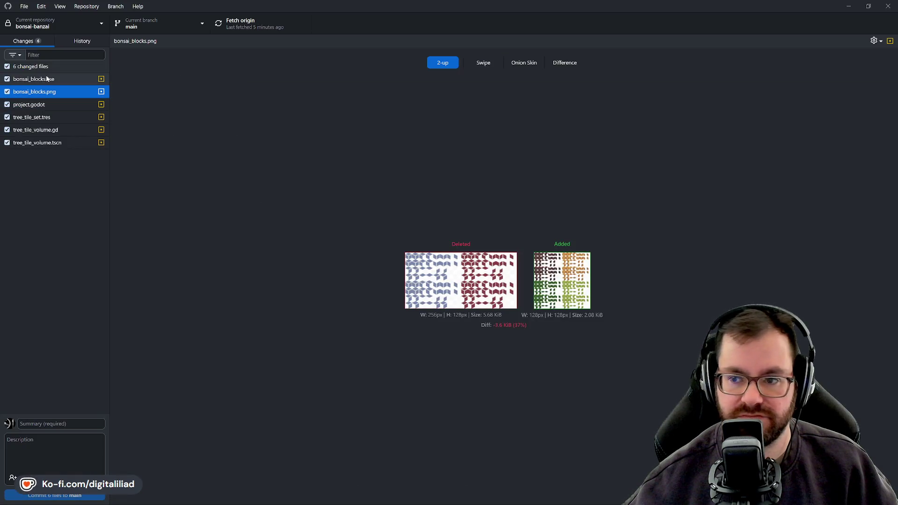
left_click(60, 78)
left_click(47, 103)
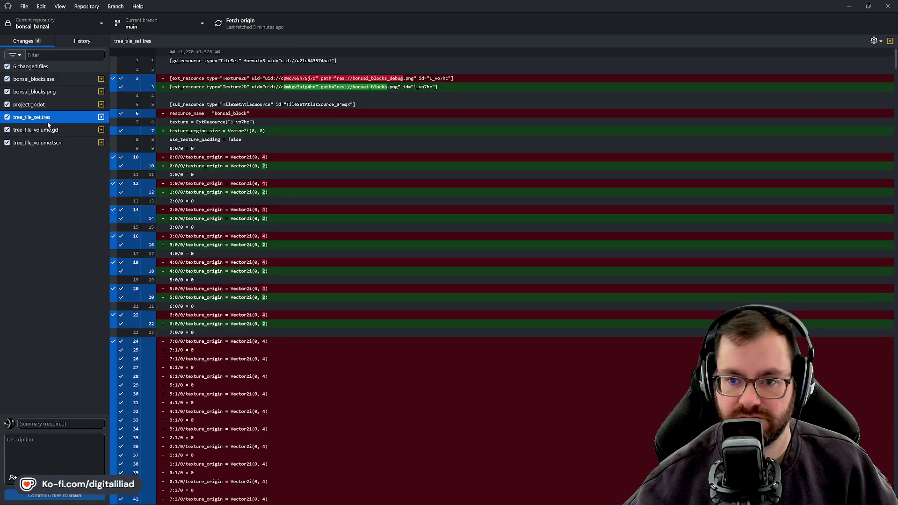
left_click(70, 130)
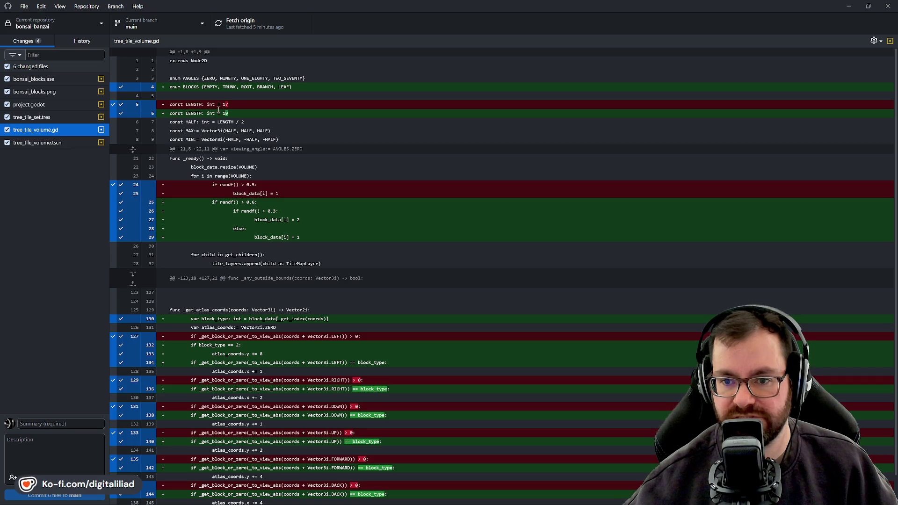
scroll(279, 177, "down", 1)
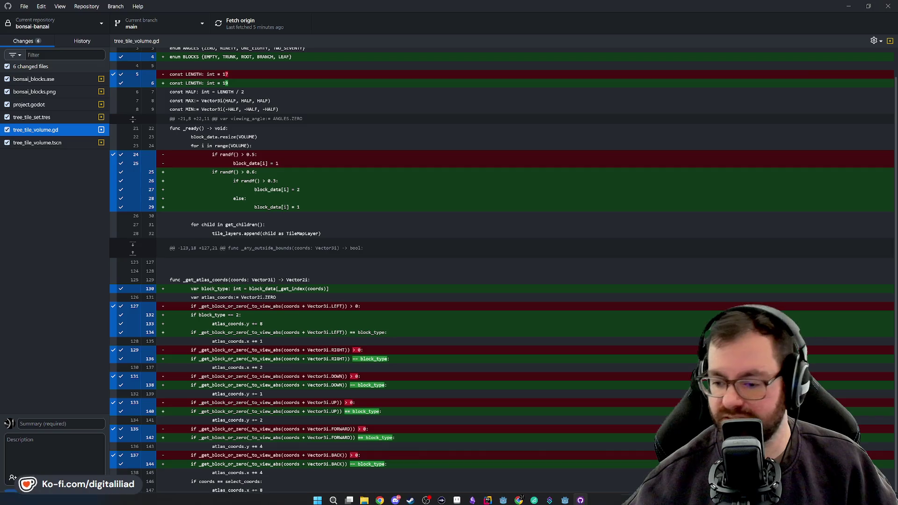
left_click(565, 496)
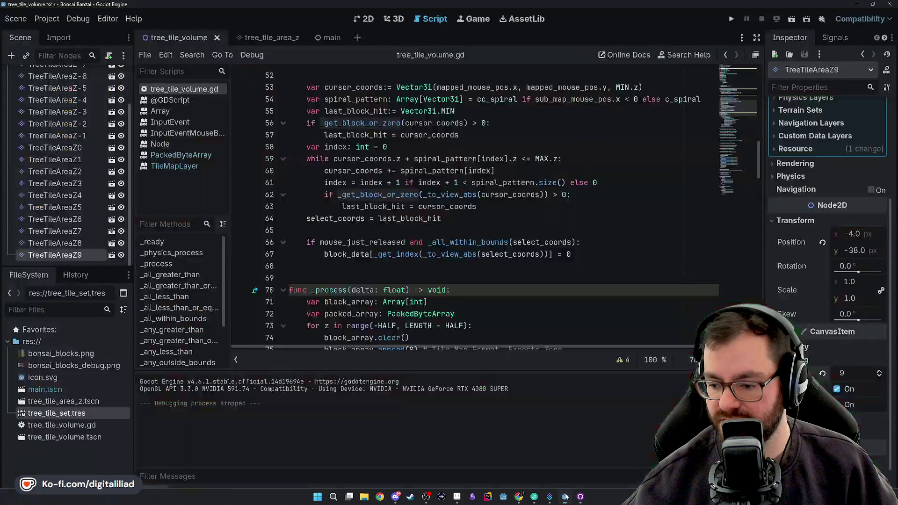
Focus the Godot script editor to scroll through tree_tile_volume.gd's functions.
left_click(339, 273)
scroll(345, 272, "down", 3)
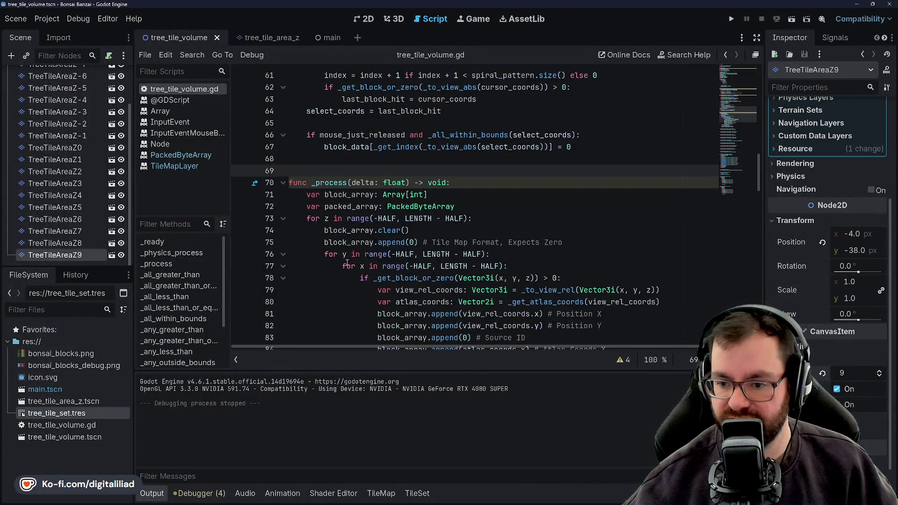
scroll(345, 273, "down", 7)
scroll(346, 269, "down", 10)
scroll(348, 265, "down", 12)
scroll(348, 265, "down", 2)
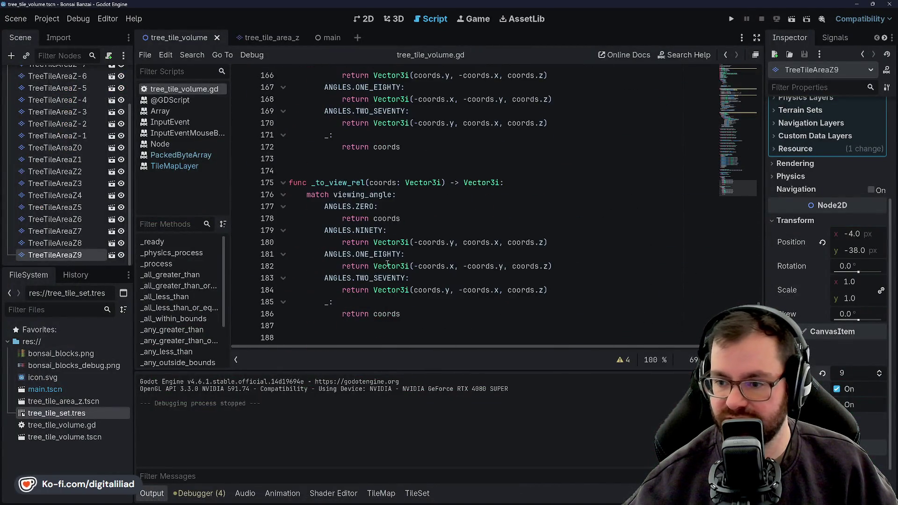
scroll(394, 236, "up", 2)
scroll(385, 129, "down", 1)
scroll(370, 183, "down", 1)
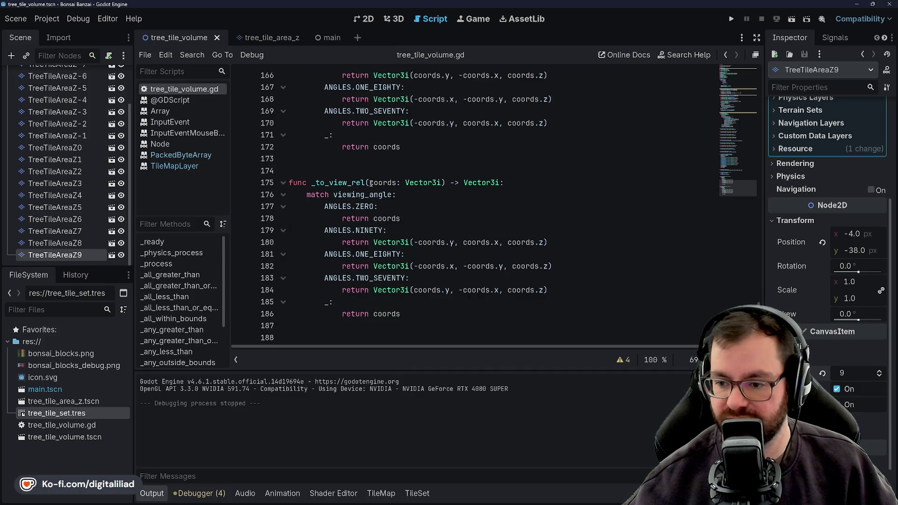
scroll(361, 250, "up", 2)
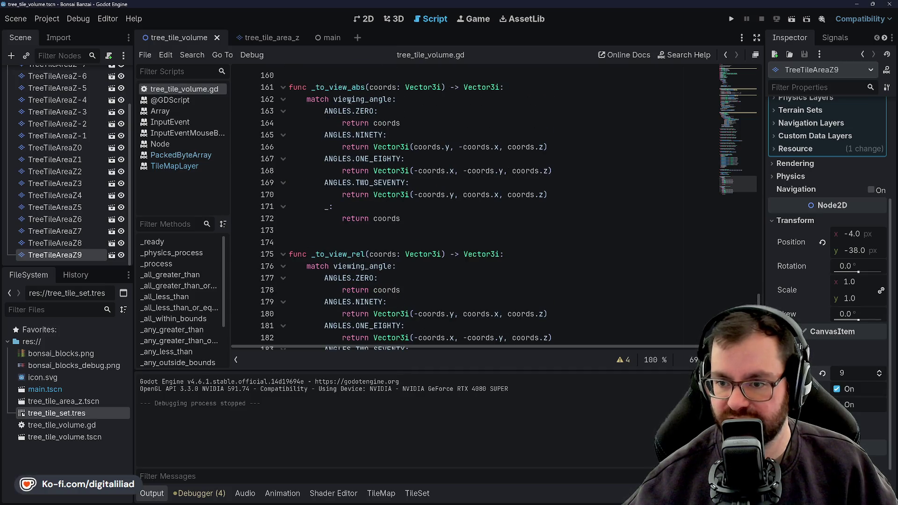
scroll(349, 101, "down", 2)
scroll(371, 185, "up", 1)
scroll(370, 107, "up", 1)
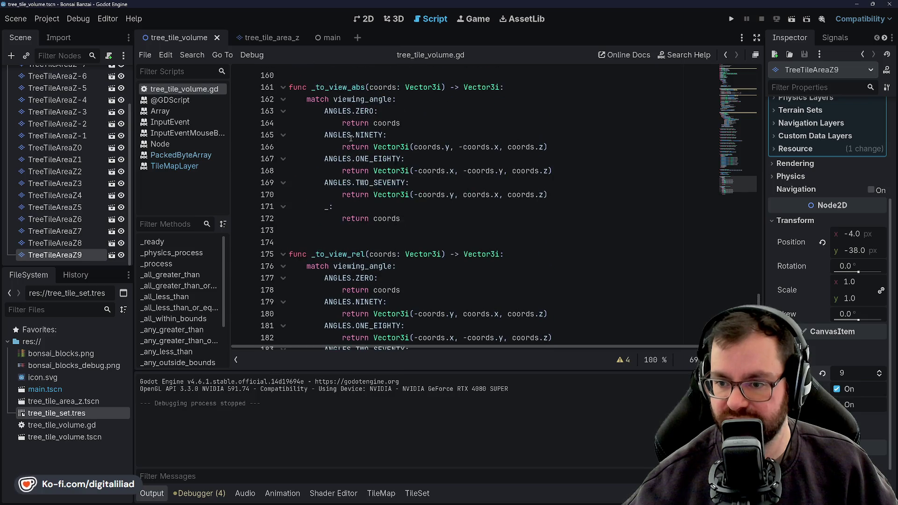
scroll(364, 219, "down", 1)
scroll(348, 276, "down", 1)
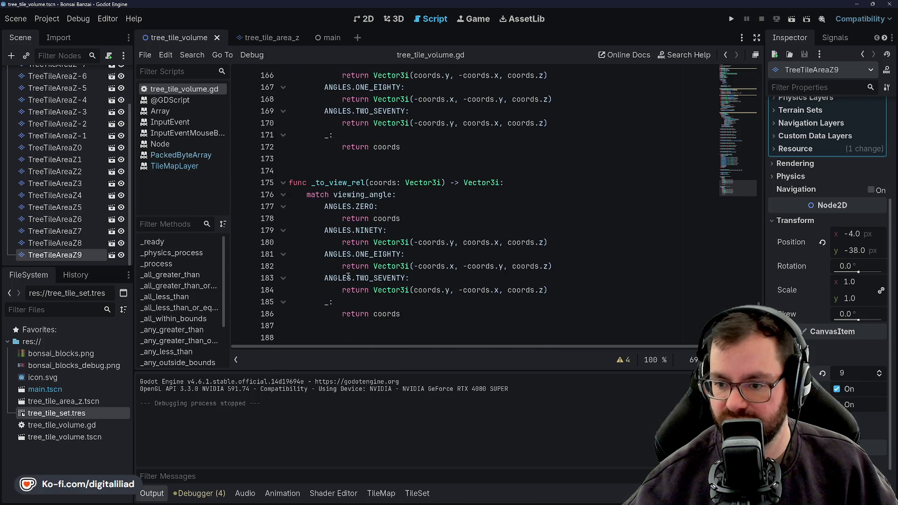
scroll(375, 193, "up", 3)
scroll(386, 194, "up", 3)
scroll(400, 194, "up", 3)
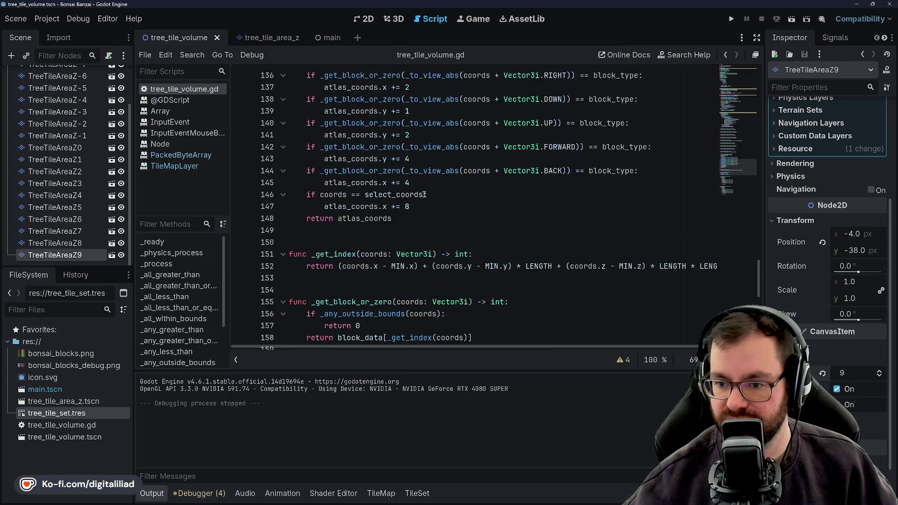
scroll(420, 195, "up", 5)
scroll(421, 195, "up", 4)
scroll(425, 193, "up", 3)
scroll(428, 192, "up", 3)
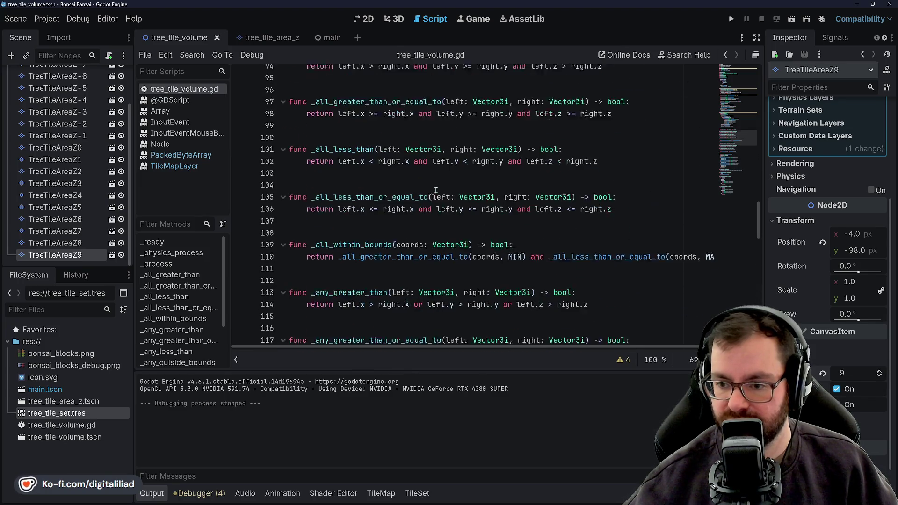
scroll(431, 192, "up", 3)
scroll(436, 190, "up", 4)
scroll(442, 200, "up", 3)
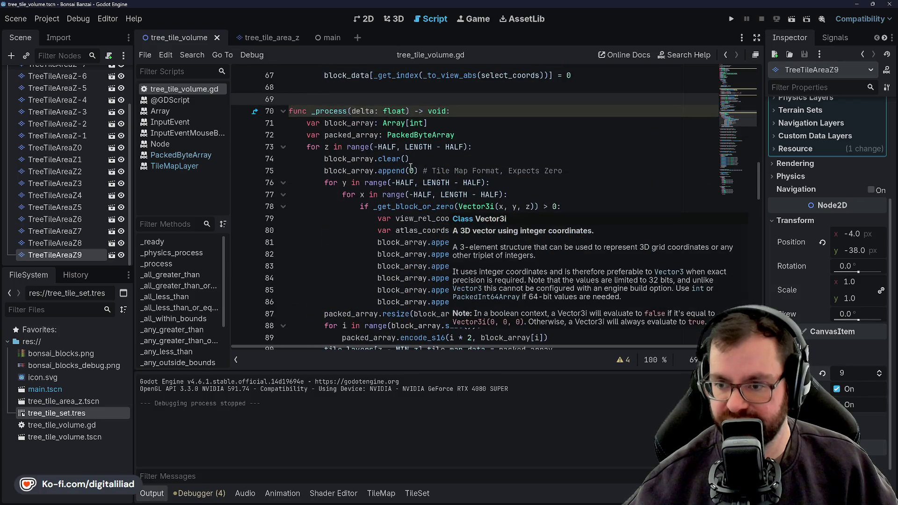
scroll(411, 166, "down", 1)
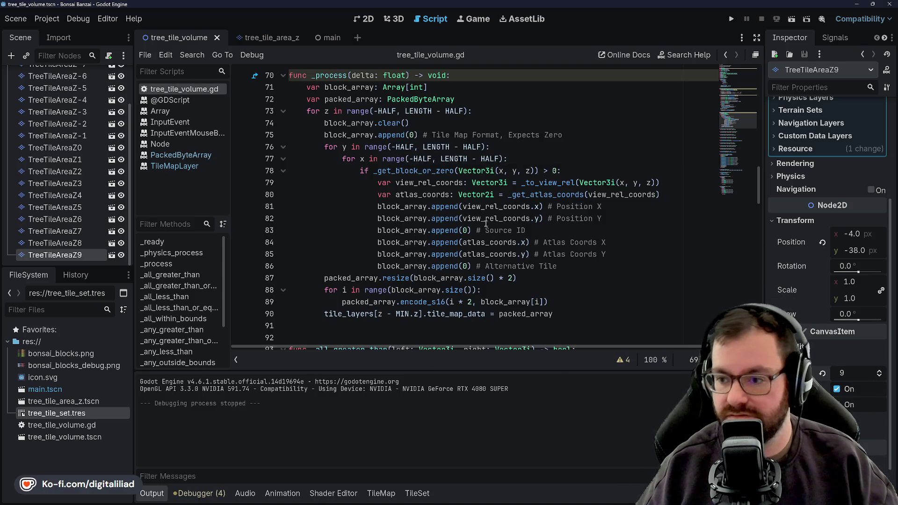
scroll(485, 223, "up", 1)
scroll(456, 219, "down", 5)
scroll(426, 215, "down", 4)
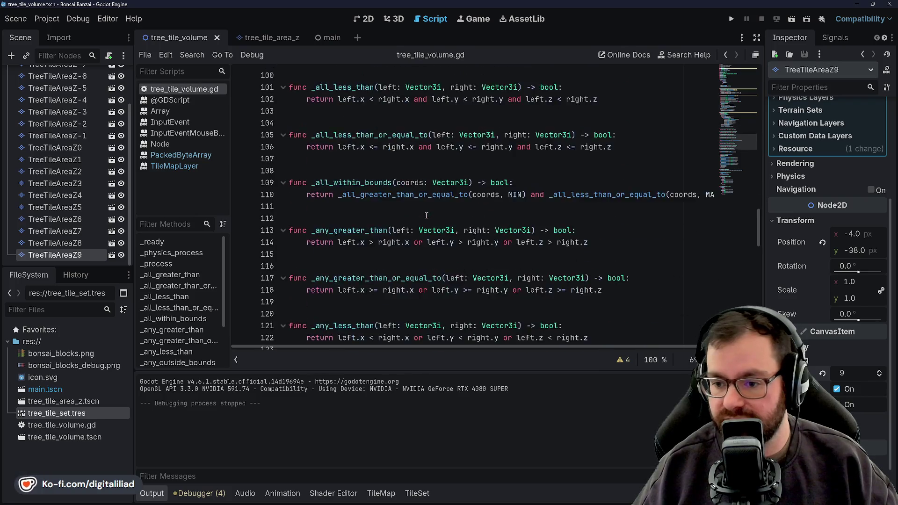
scroll(425, 215, "down", 4)
scroll(426, 216, "down", 4)
On line 130 wrap coords in _to_view_abs(), close the missing parenthesis, and save the script.
double_click(343, 147)
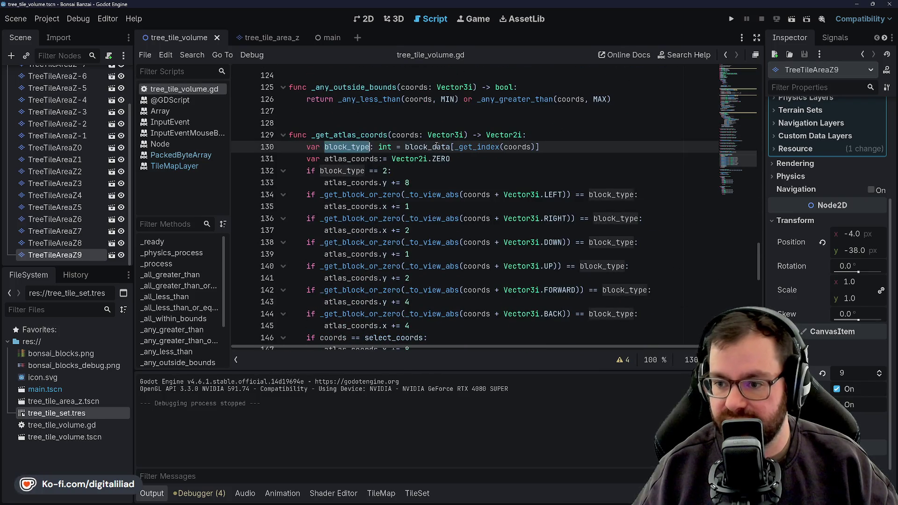
left_click(501, 146)
type("_to_view_abs(coords")
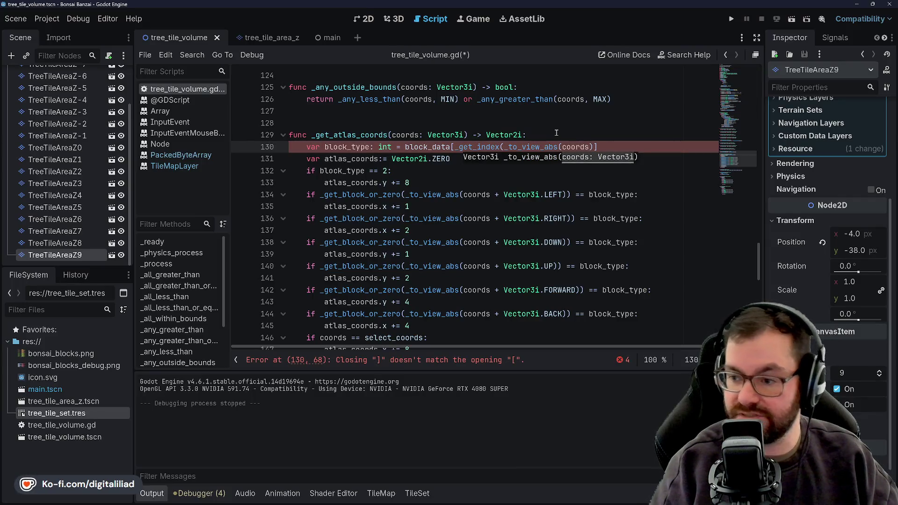
type(")")
key("Left")
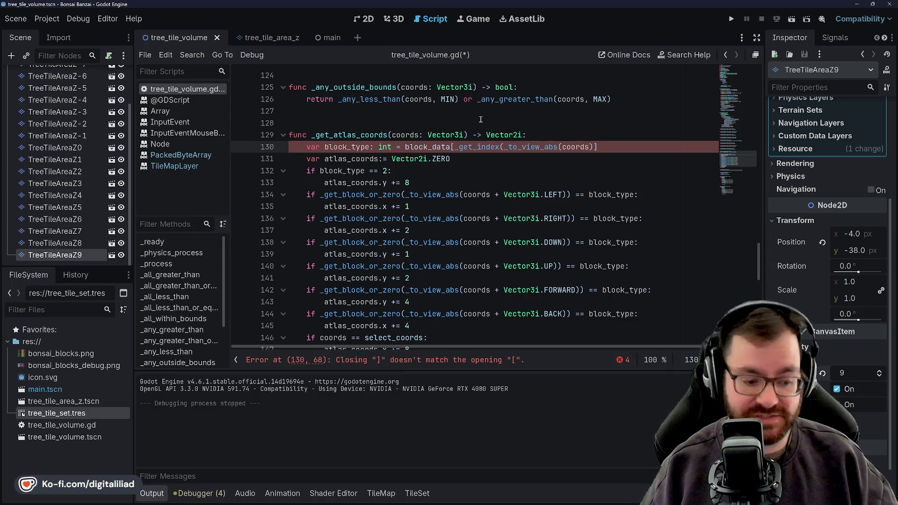
key("End")
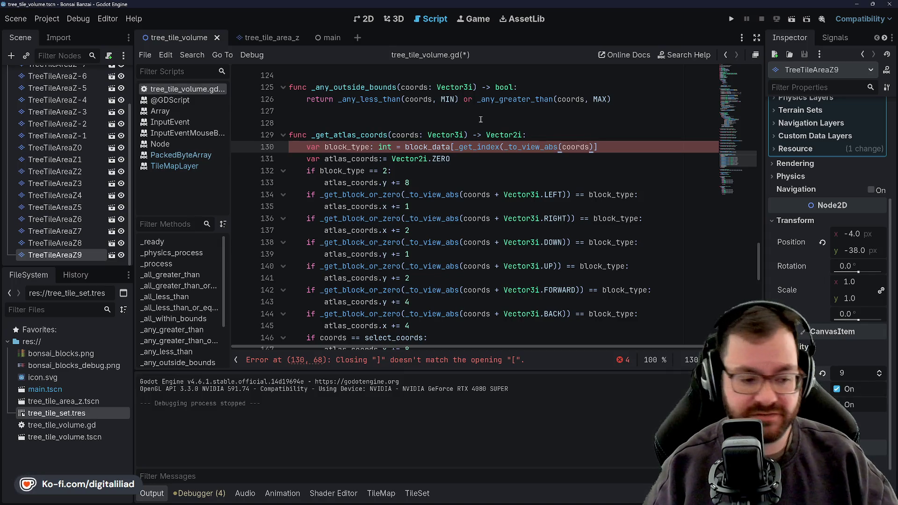
key("Left")
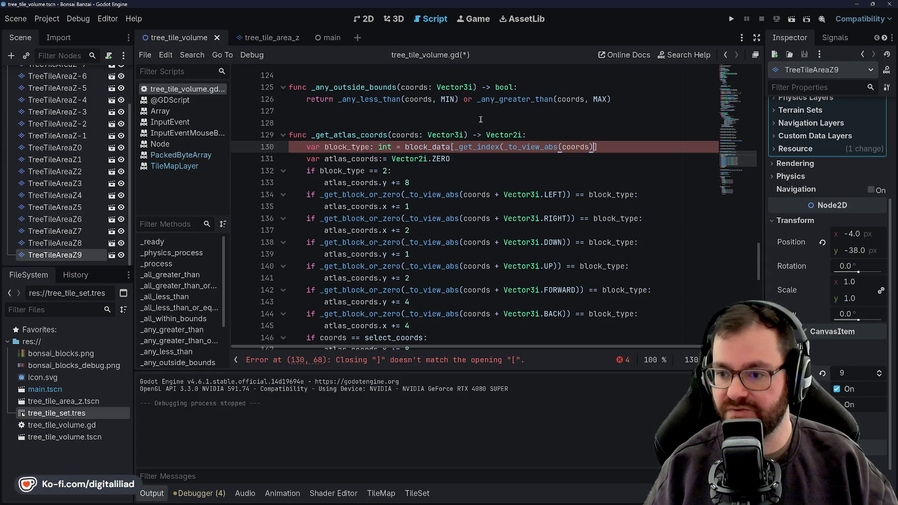
key("Left")
key("Left")
key("Left")
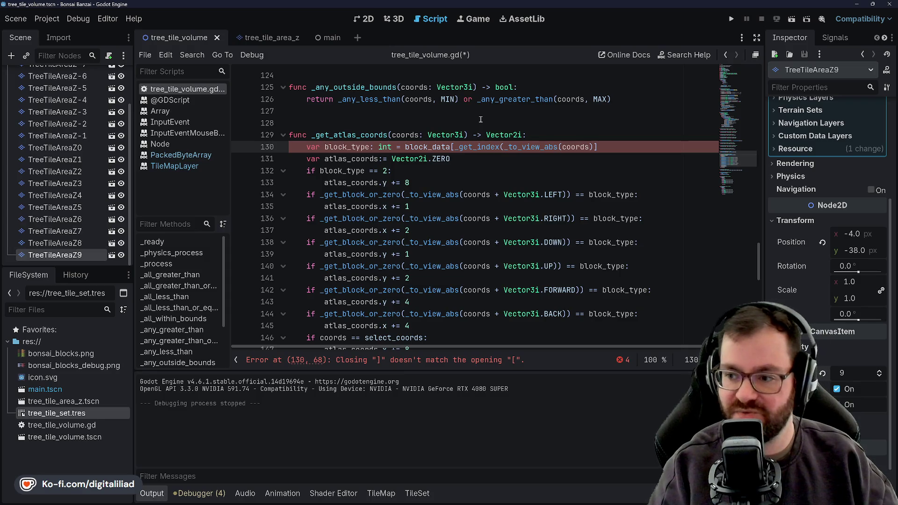
type(")")
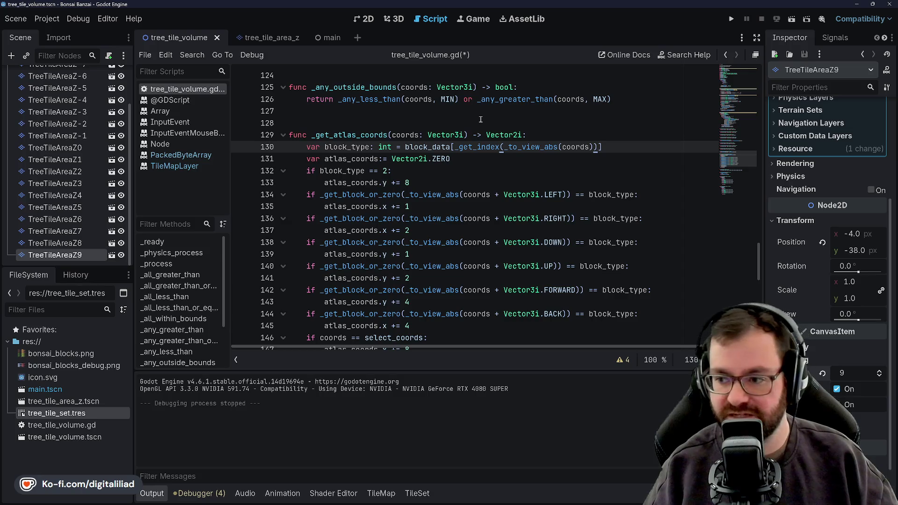
key("ctrl+s")
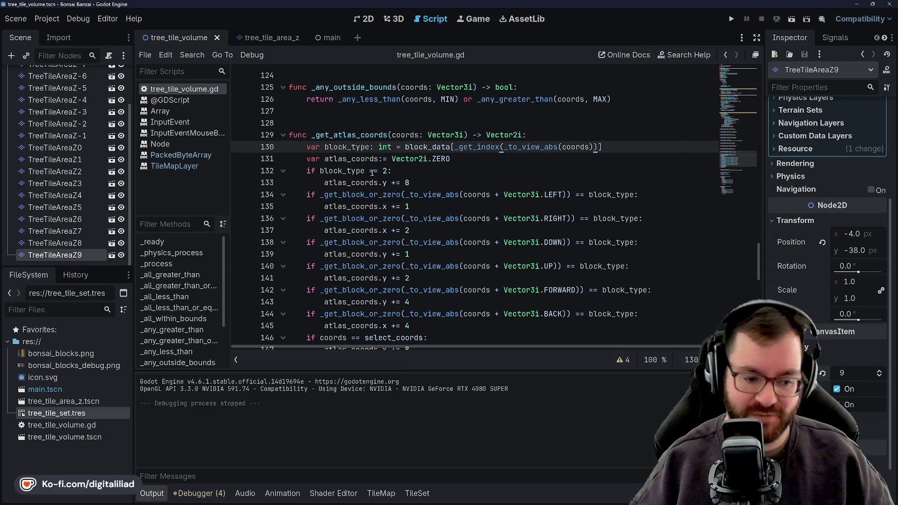
Step the caret through lines 132–134 to review the block-type check and LEFT neighbour test.
left_click(457, 171)
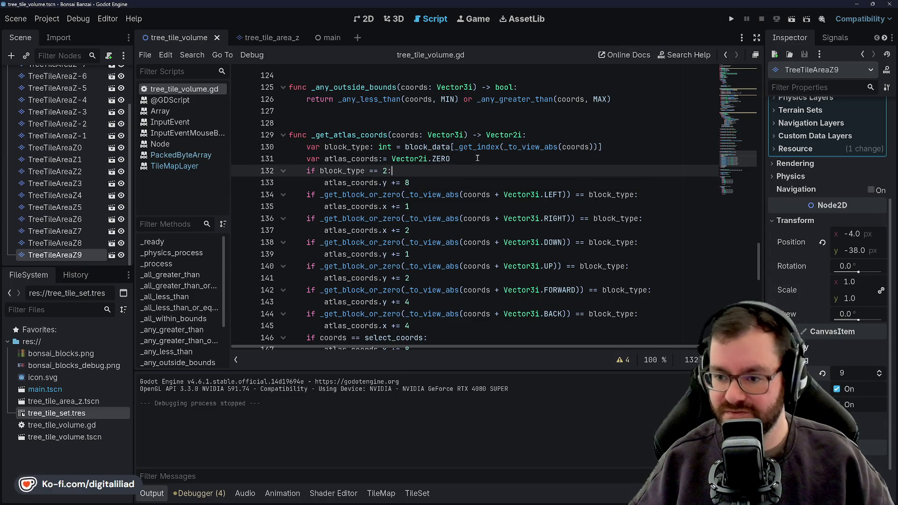
key("Down")
key("Up")
key("Up")
key("Down")
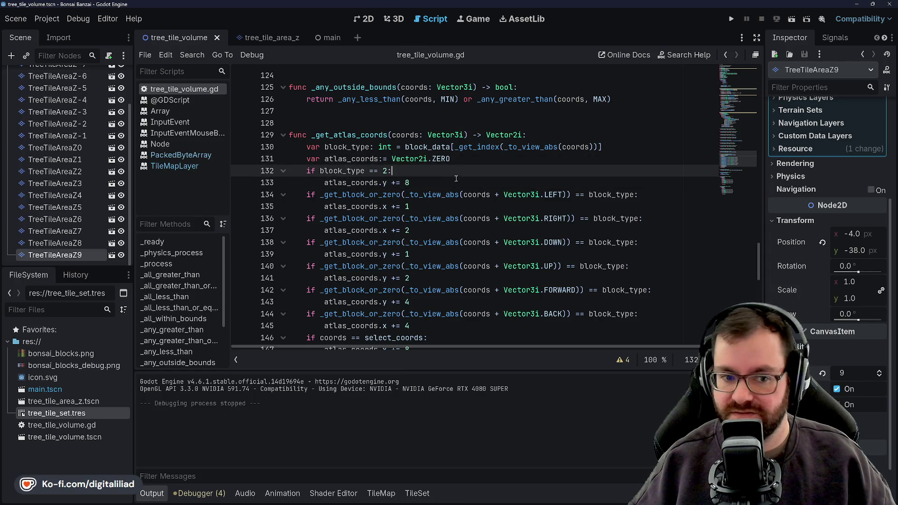
key("Down")
key("Down")
key("Down")
key("Up")
key("End")
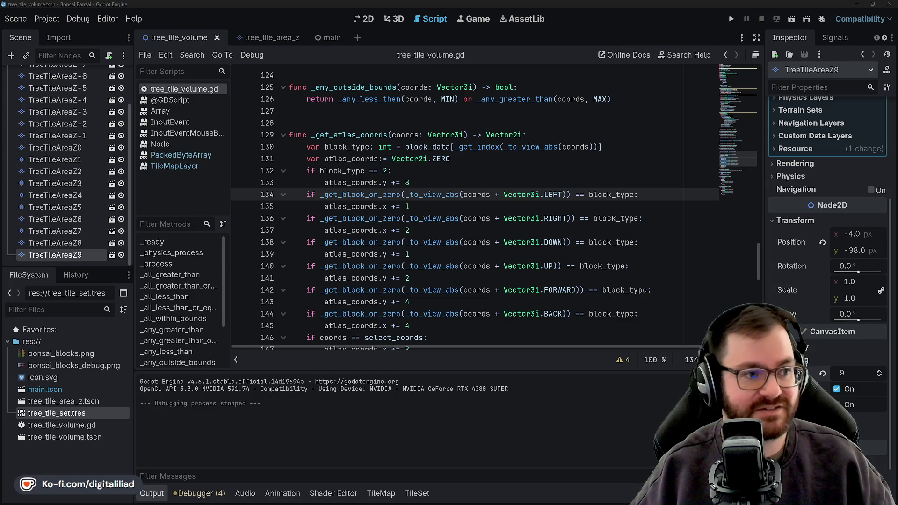
Switch past GitHub Desktop and the Aseprite block sheet to Chrome's Down2Jam home page.
left_click(861, 4)
left_click(847, 3)
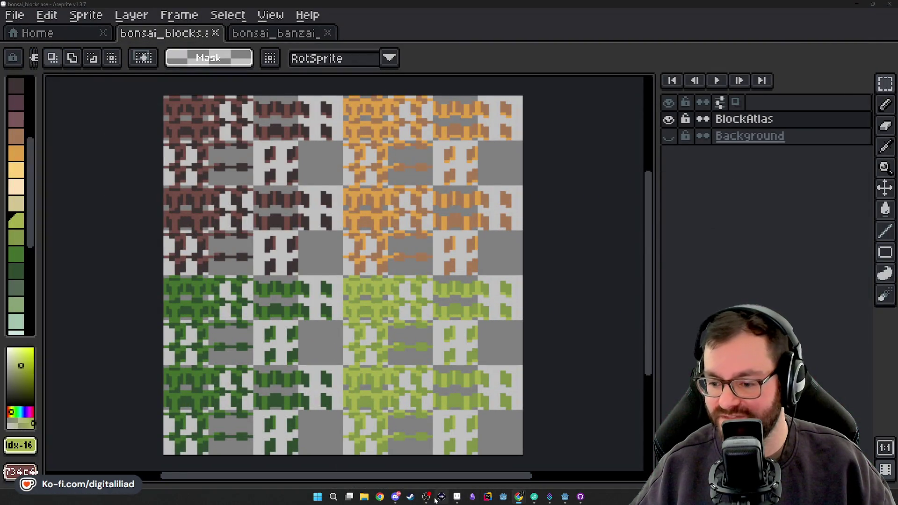
mouse_move(519, 497)
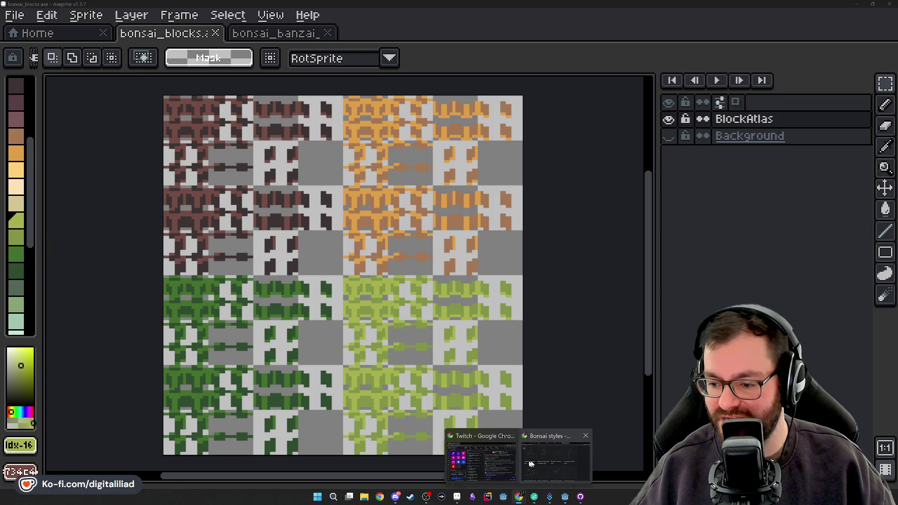
left_click(541, 458)
left_click(73, 13)
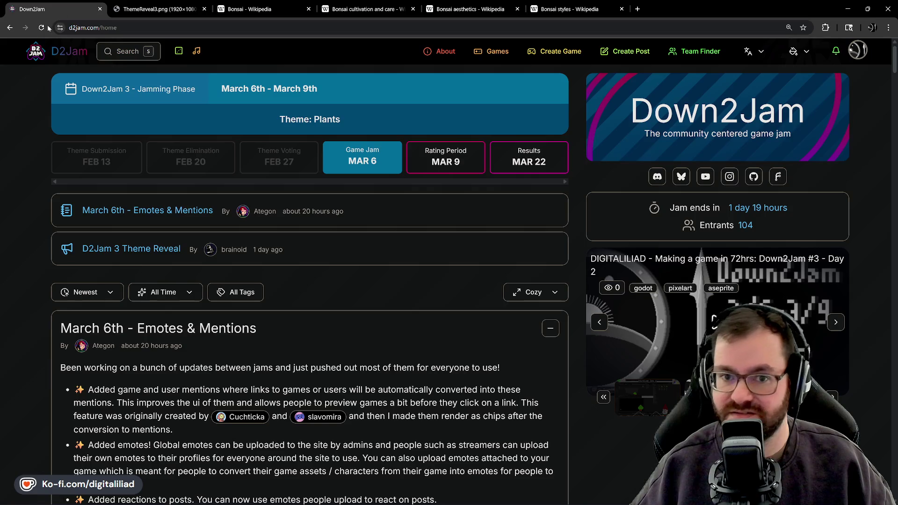
Reload the Down2Jam home page and step back and forth through the featured jam streams.
key("F5")
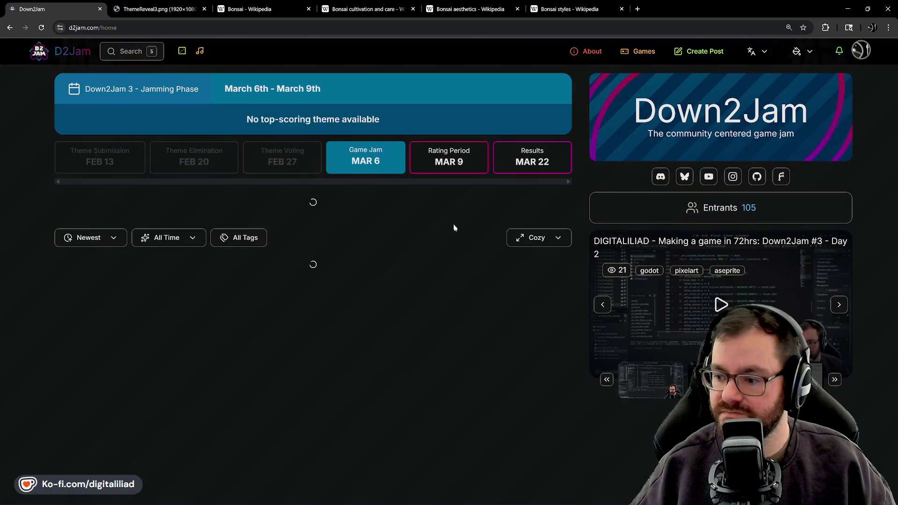
scroll(653, 361, "down", 1)
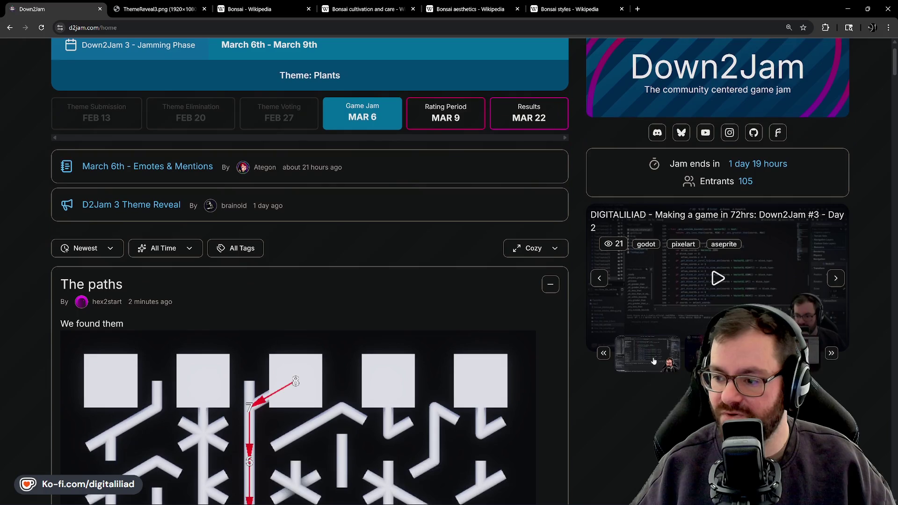
left_click(603, 353)
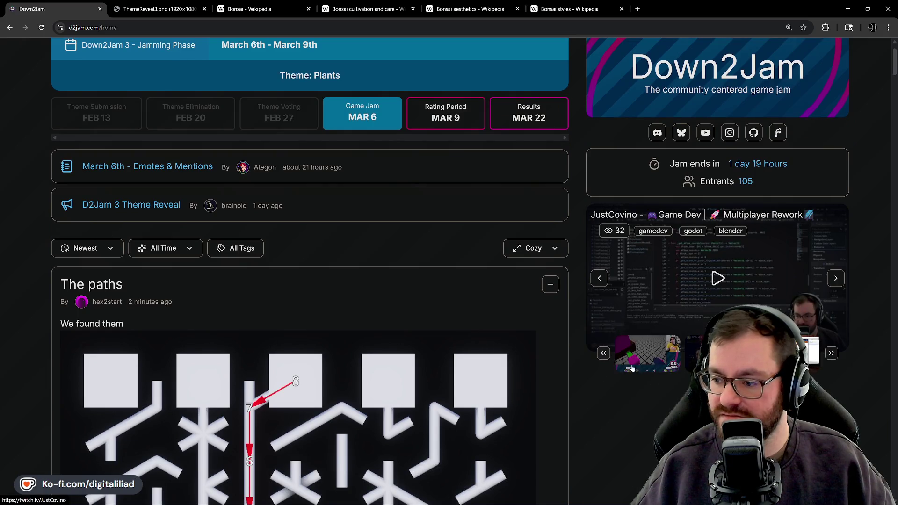
left_click(603, 353)
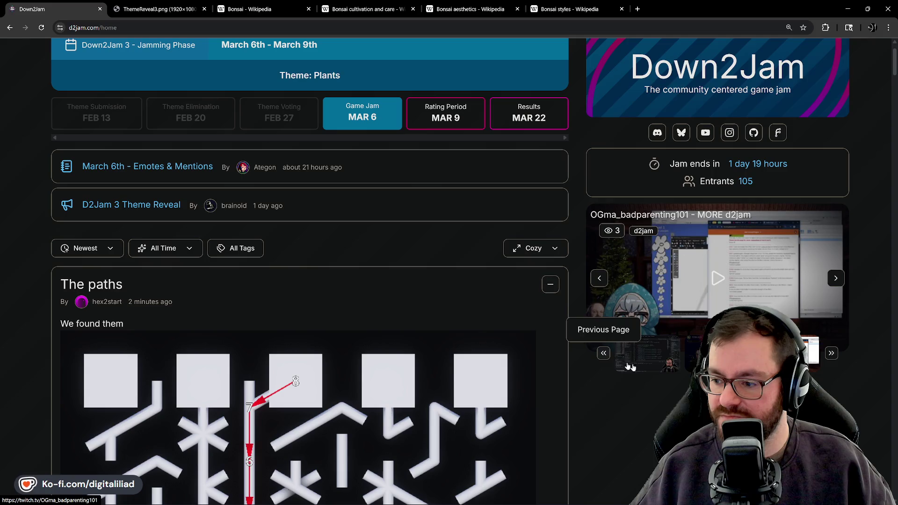
left_click(604, 353)
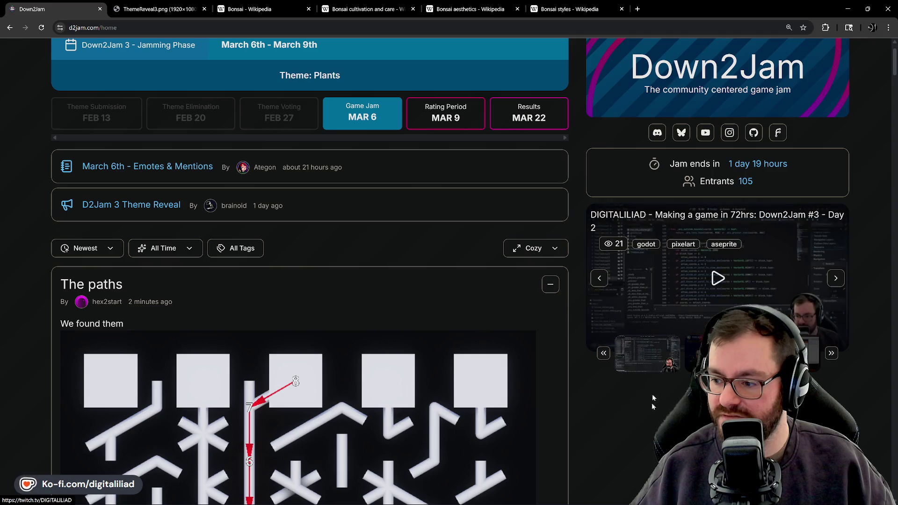
left_click(604, 353)
left_click(604, 353)
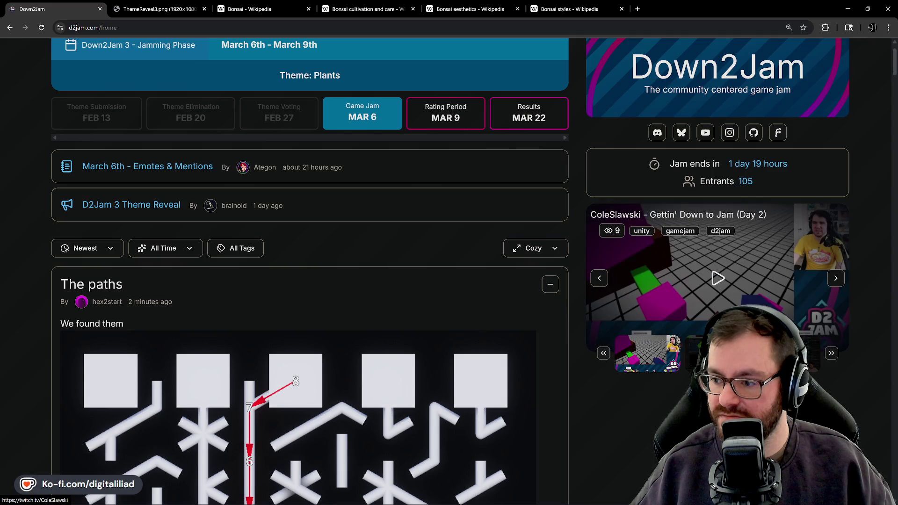
left_click(831, 354)
left_click(831, 353)
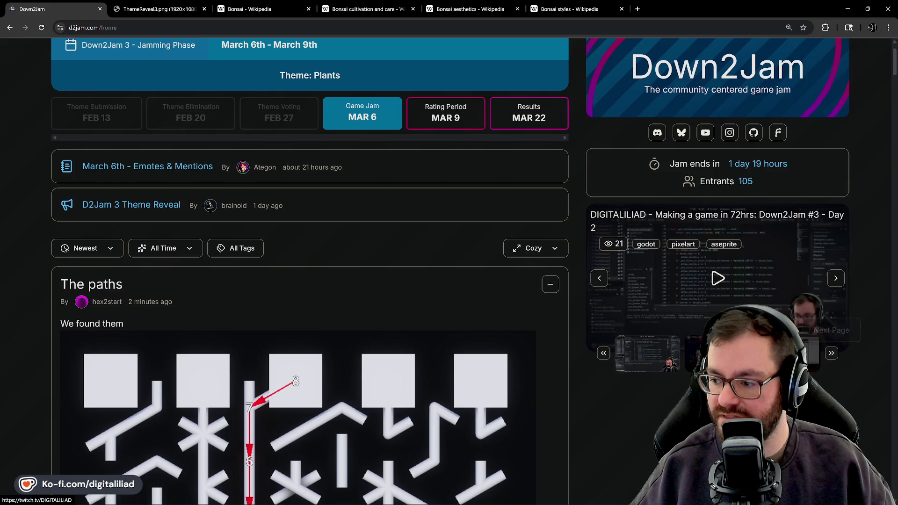
scroll(652, 344, "down", 1)
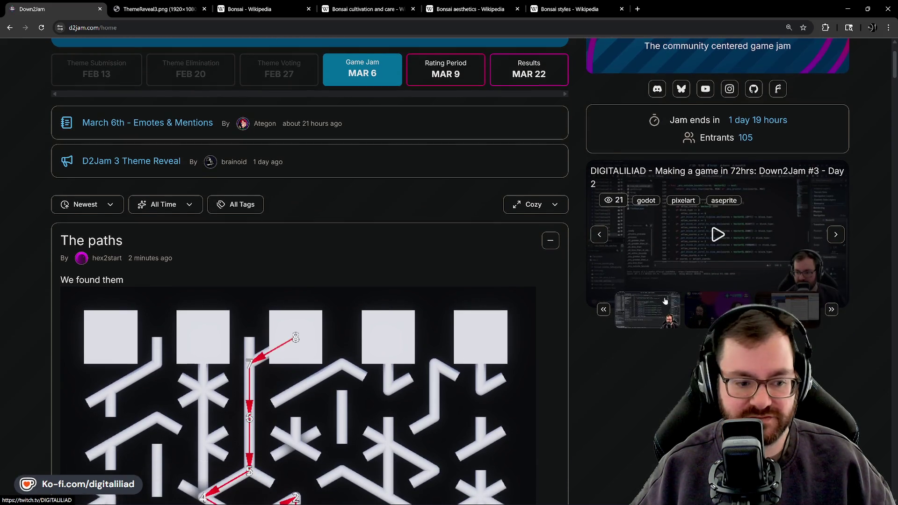
scroll(666, 211, "down", 2)
scroll(696, 255, "up", 1)
Feature a few different live stream previews, then put the browser away.
left_click(715, 260)
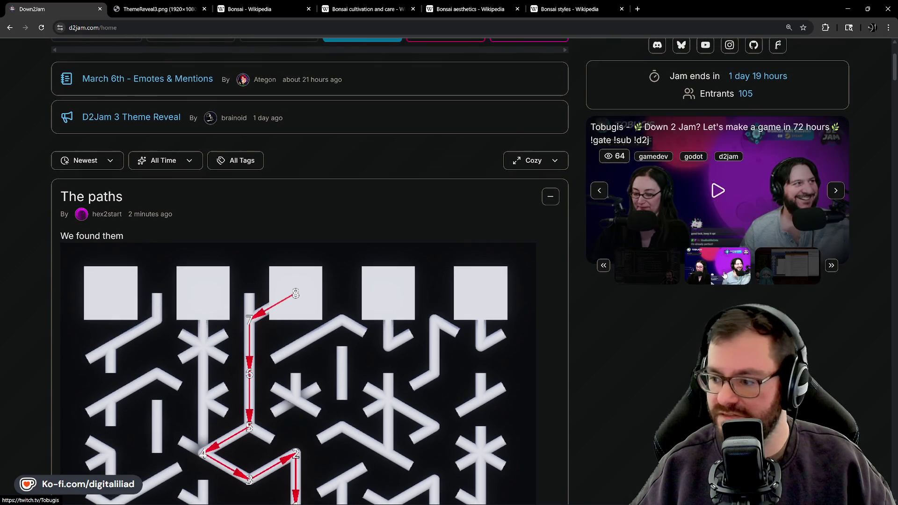
scroll(713, 167, "down", 1)
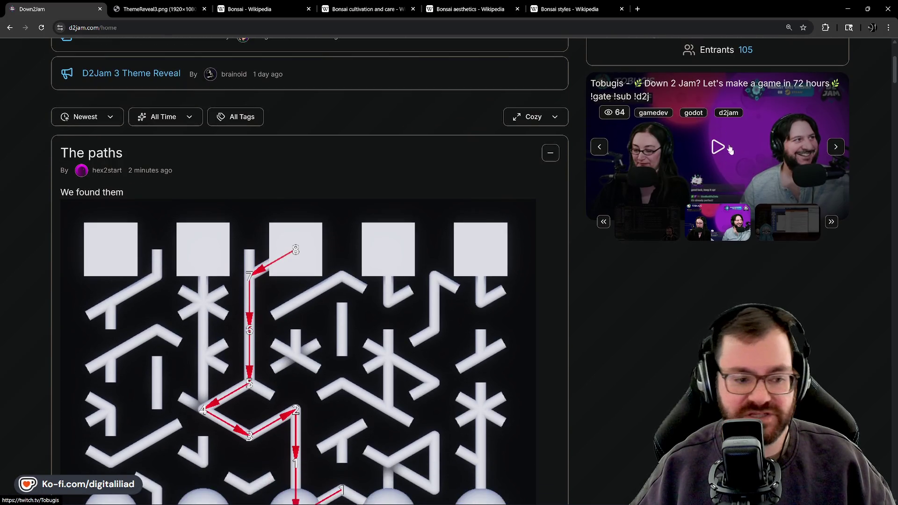
left_click(798, 223)
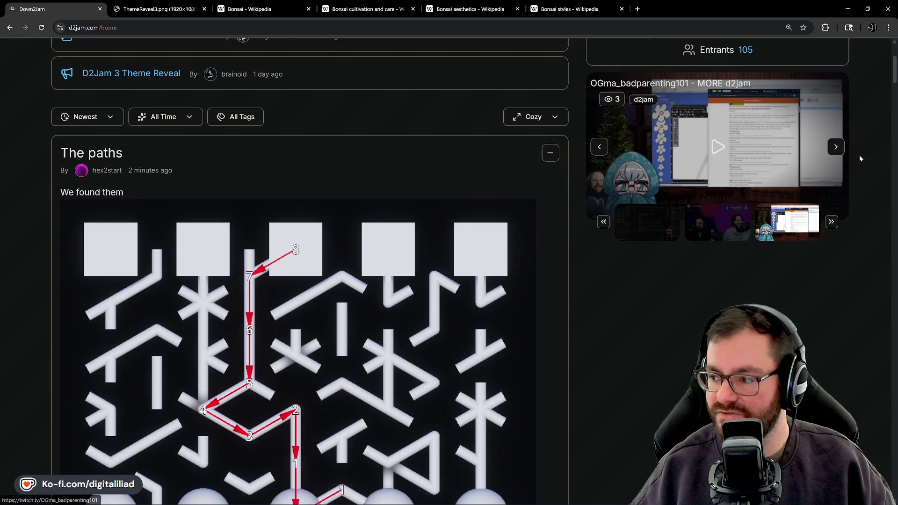
left_click(840, 150)
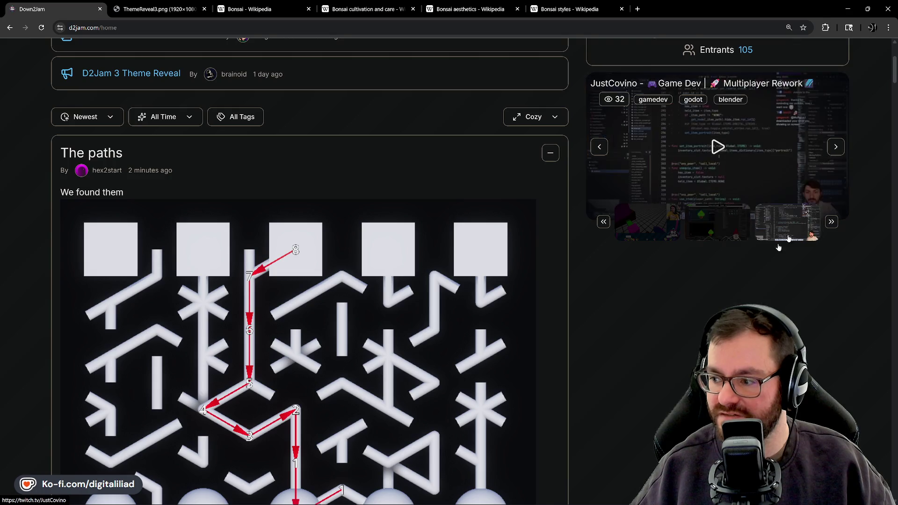
left_click(837, 149)
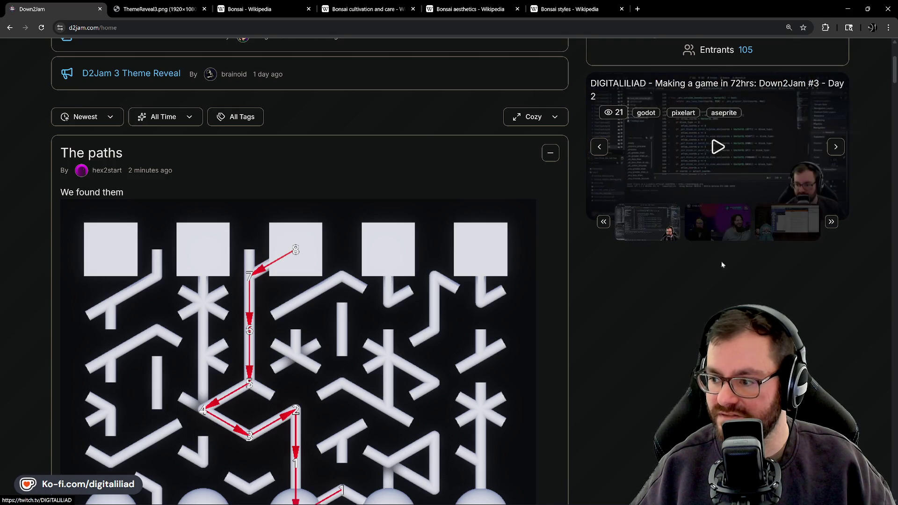
left_click(730, 226)
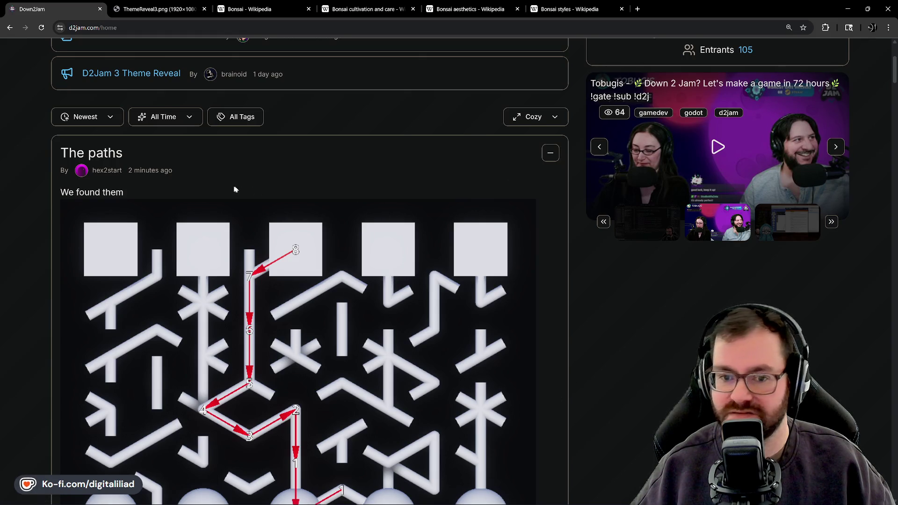
scroll(284, 227, "up", 2)
scroll(101, 223, "down", 2)
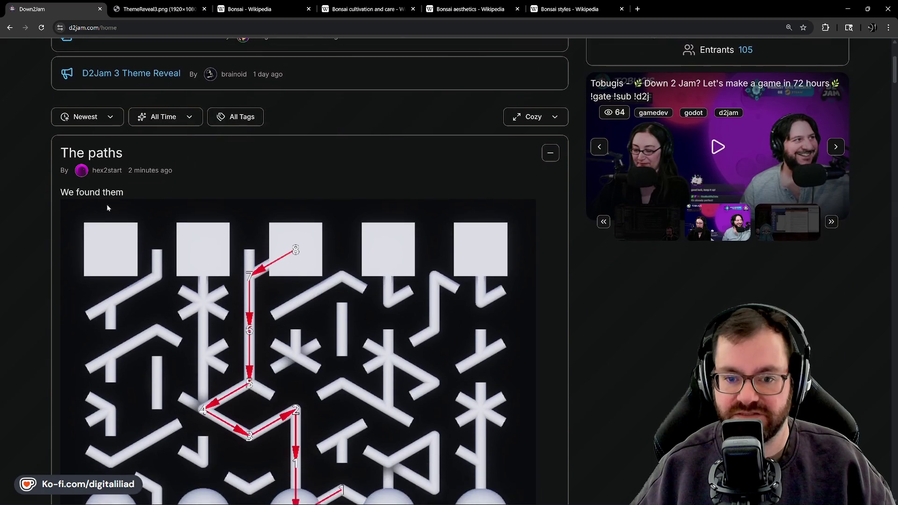
scroll(107, 205, "down", 1)
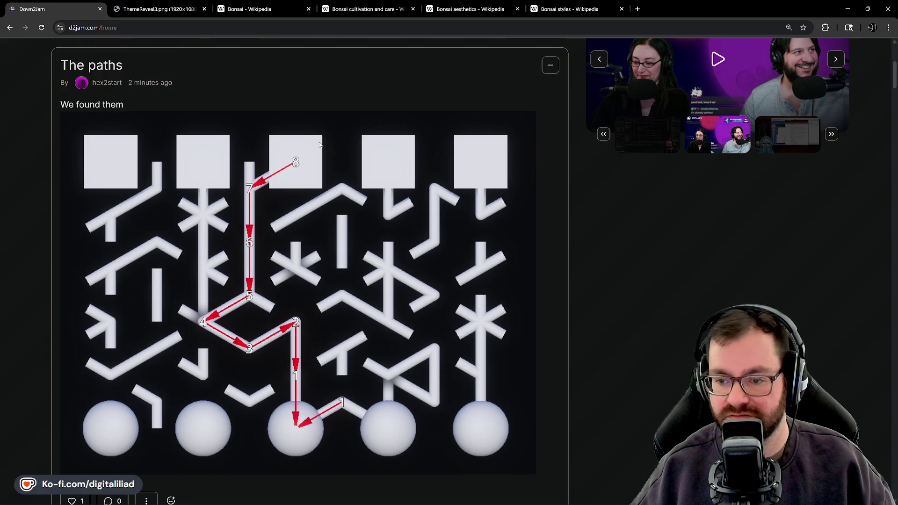
scroll(385, 313, "down", 1)
scroll(296, 256, "up", 1)
scroll(295, 256, "down", 1)
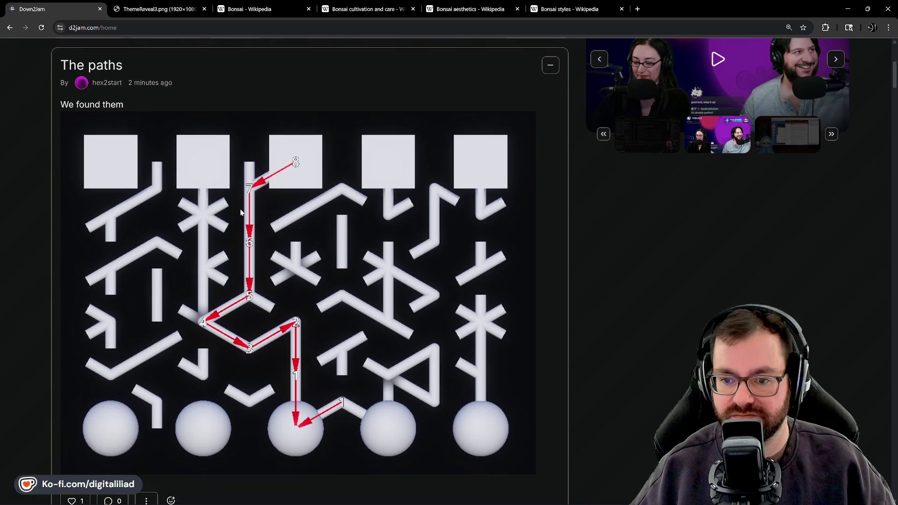
scroll(275, 314, "up", 3)
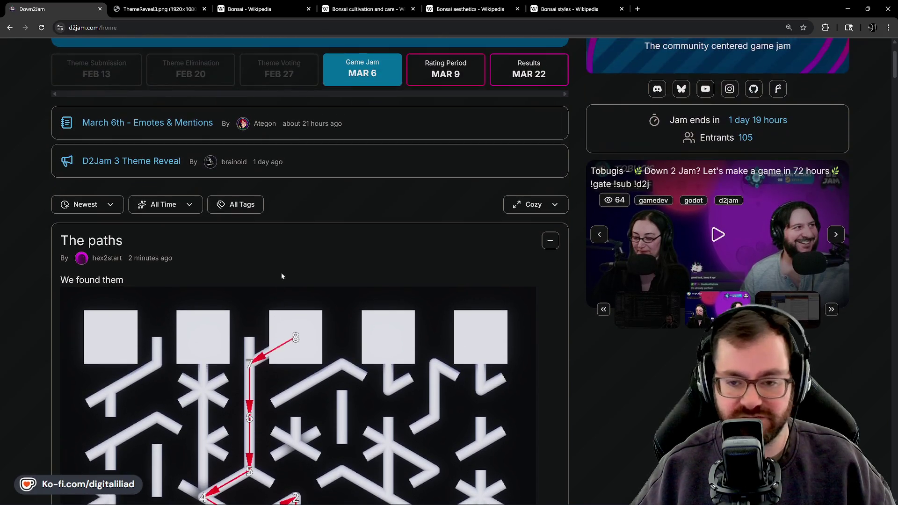
scroll(280, 277, "down", 1)
scroll(306, 251, "down", 2)
scroll(304, 252, "down", 2)
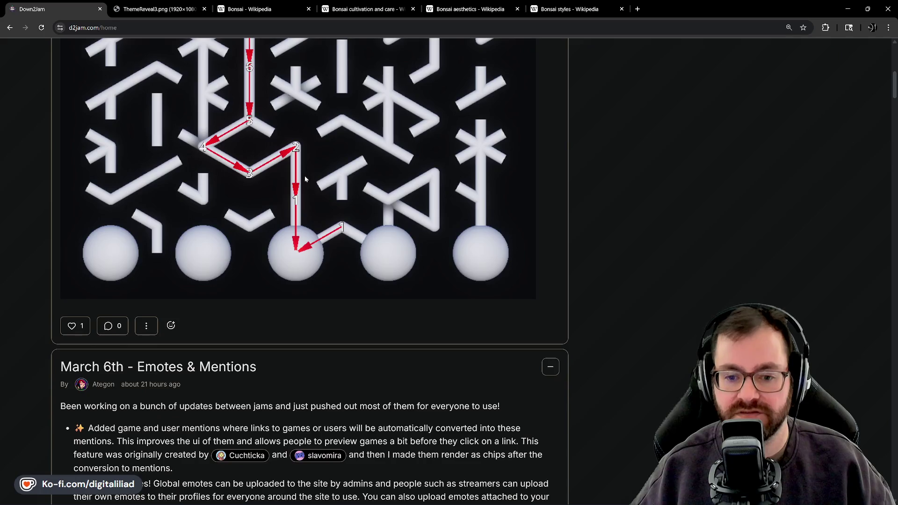
scroll(321, 255, "down", 1)
scroll(319, 267, "up", 5)
scroll(318, 281, "down", 3)
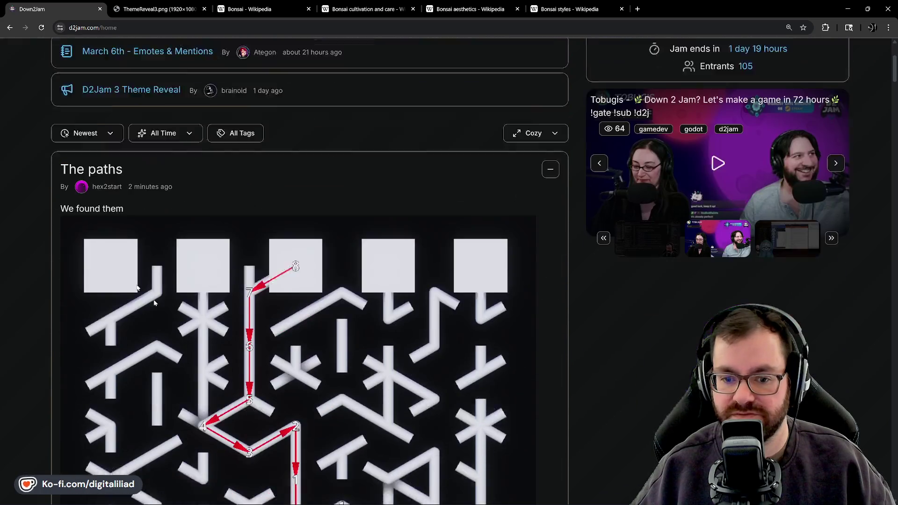
scroll(132, 142, "down", 2)
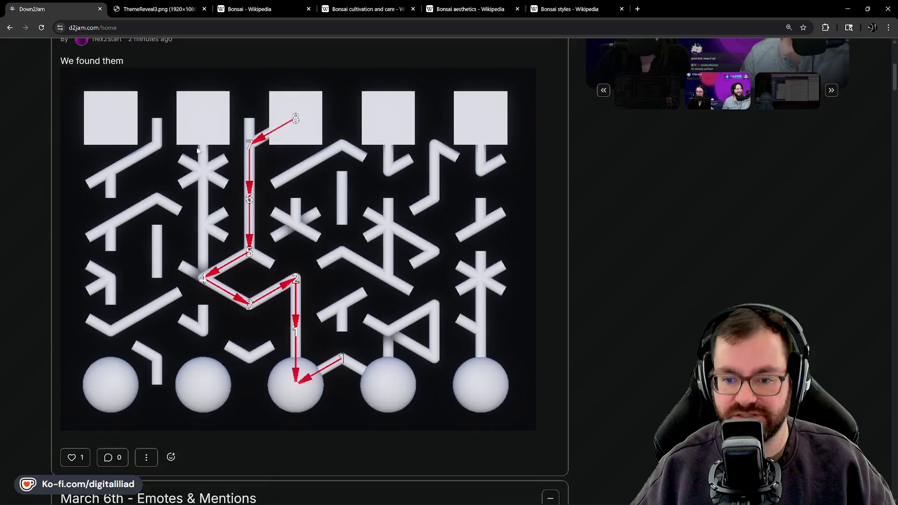
scroll(133, 266, "up", 2)
scroll(344, 308, "up", 2)
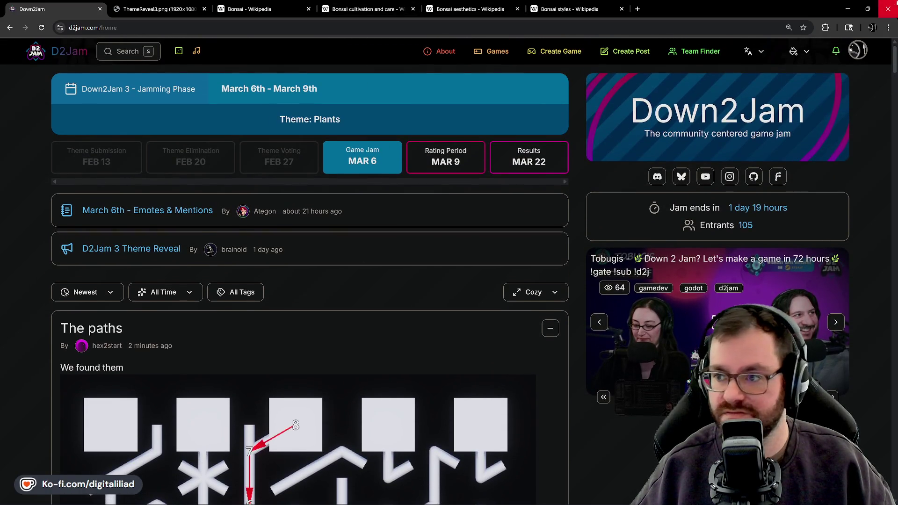
left_click(847, 8)
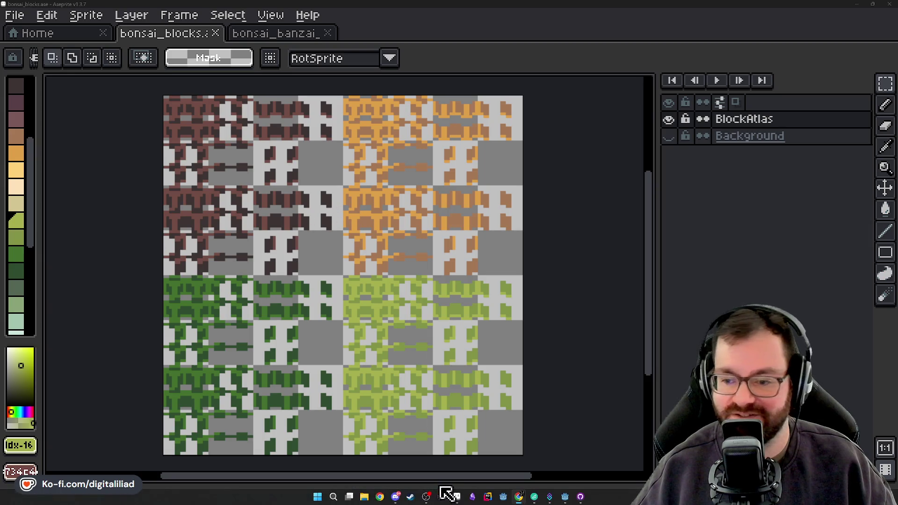
Bring Godot forward and run the tree tile volume scene.
left_click(566, 497)
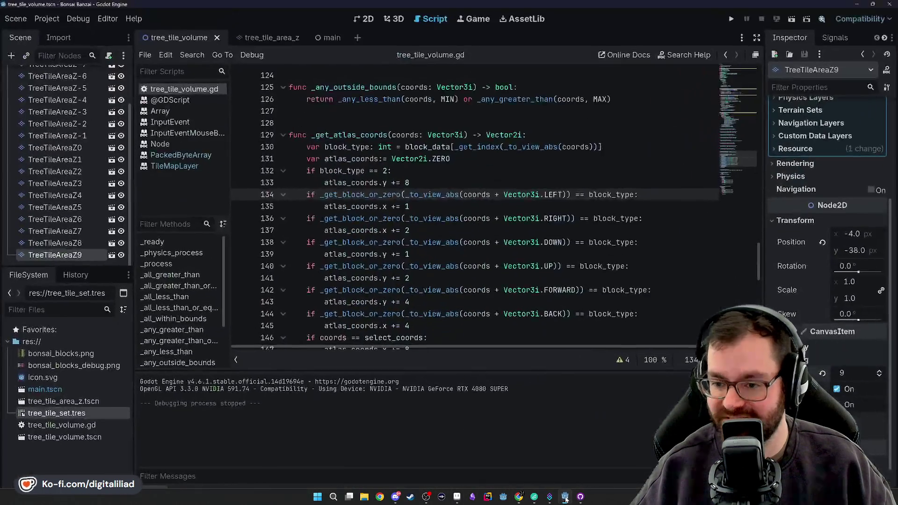
left_click(440, 183)
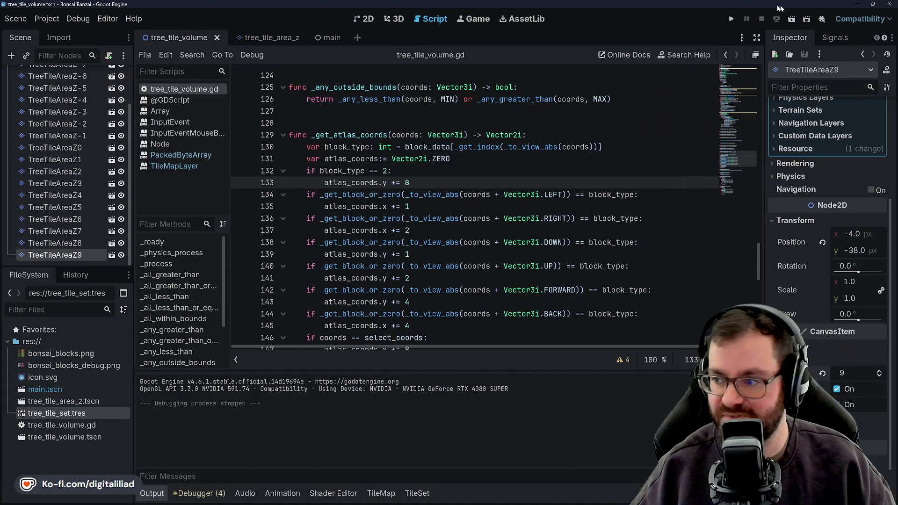
left_click(729, 20)
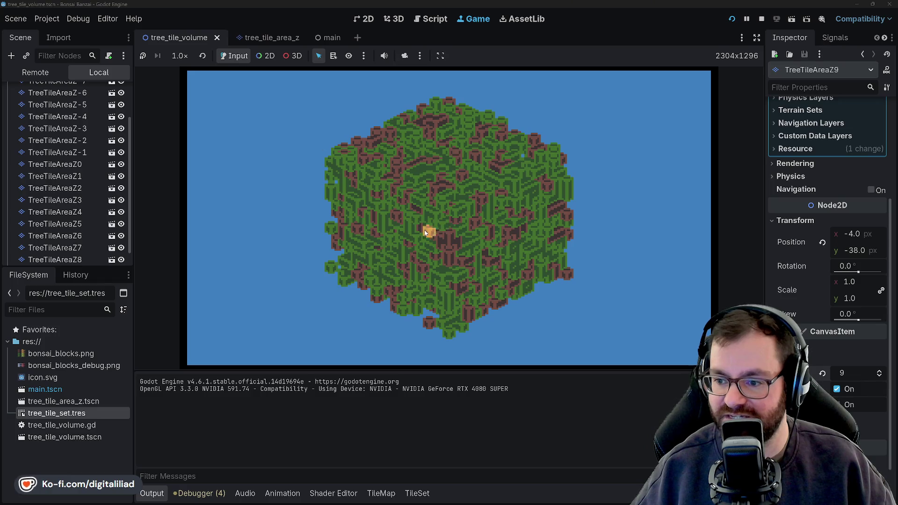
Regenerate the voxel tree cube five times in the running Game view to compare random layouts.
left_click(458, 268)
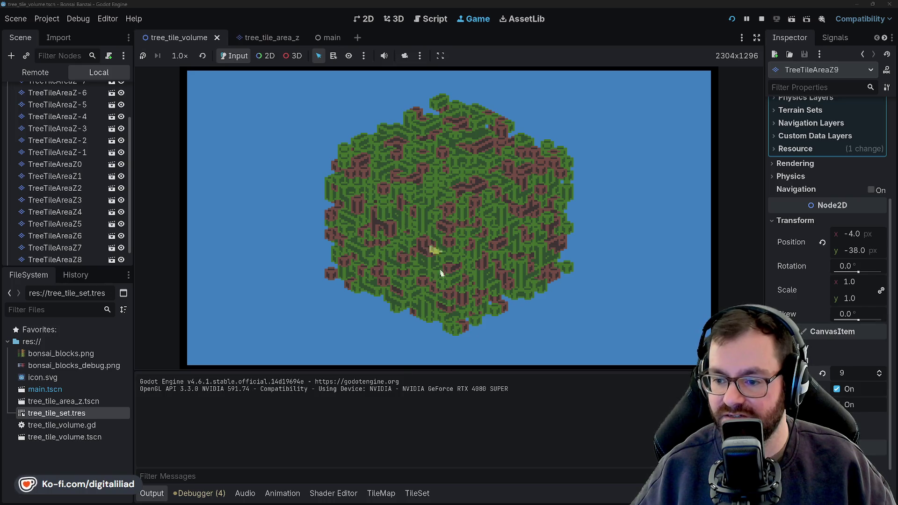
left_click(456, 331)
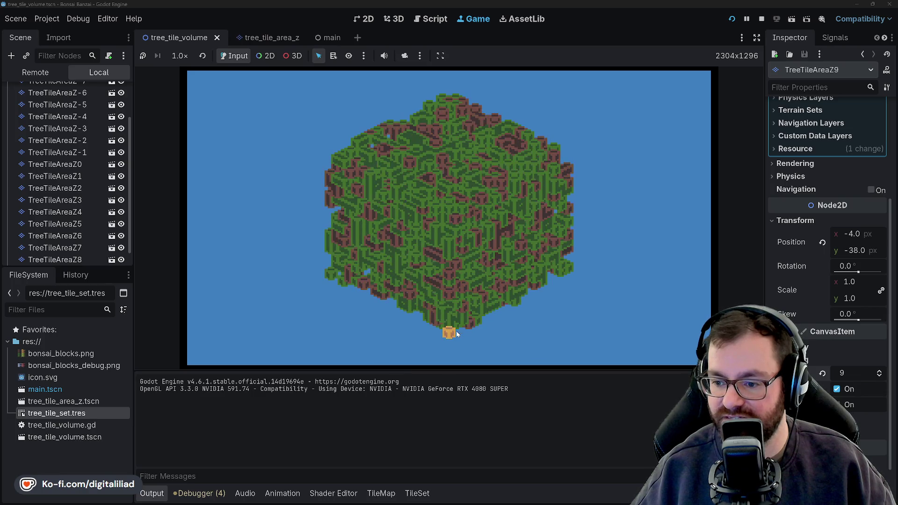
left_click(450, 333)
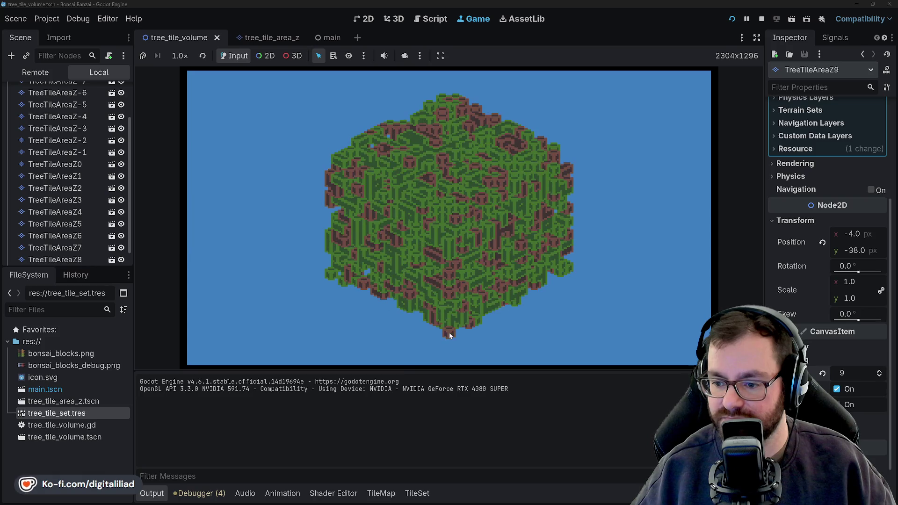
left_click(449, 335)
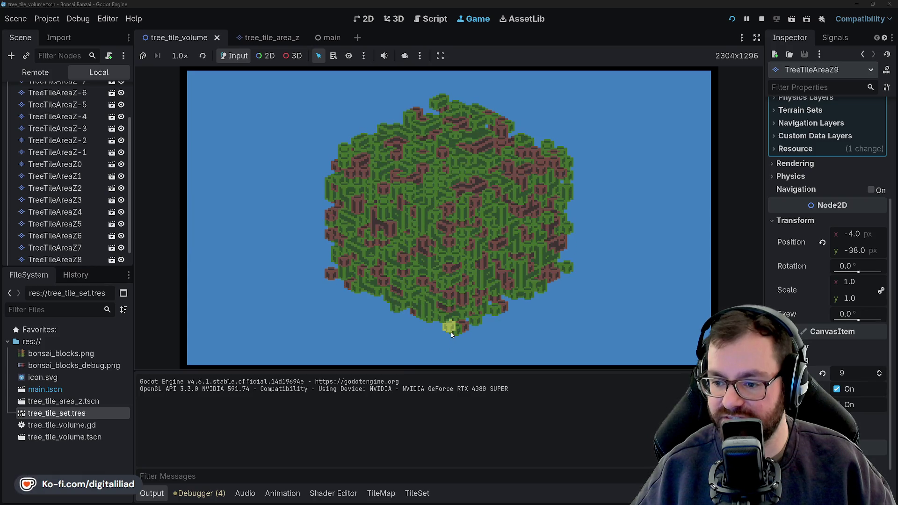
left_click(458, 328)
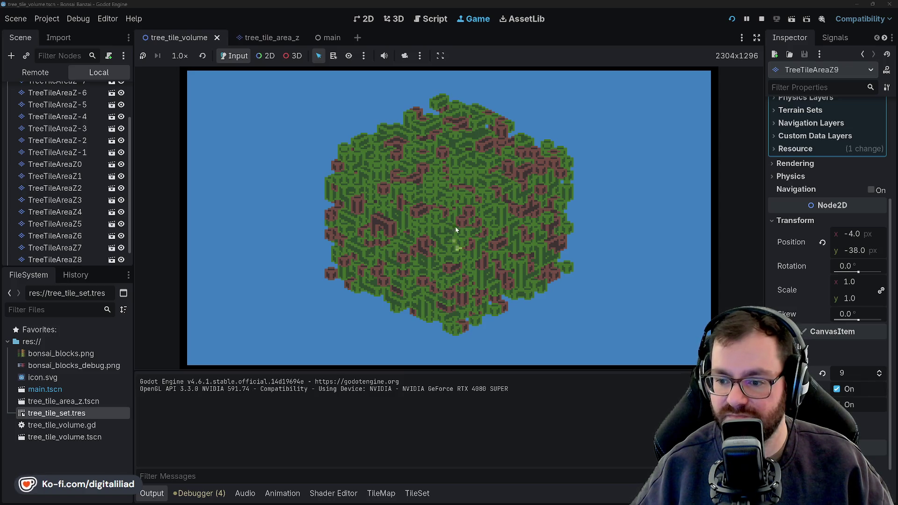
Start the Profiler recording on the live run, then select a tile on the tree cube.
left_click(200, 493)
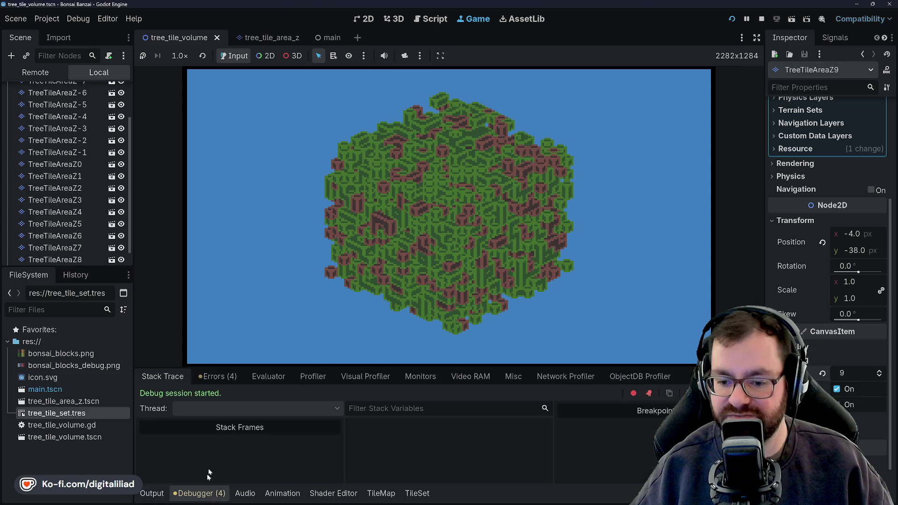
left_click(227, 382)
left_click(314, 378)
left_click(148, 397)
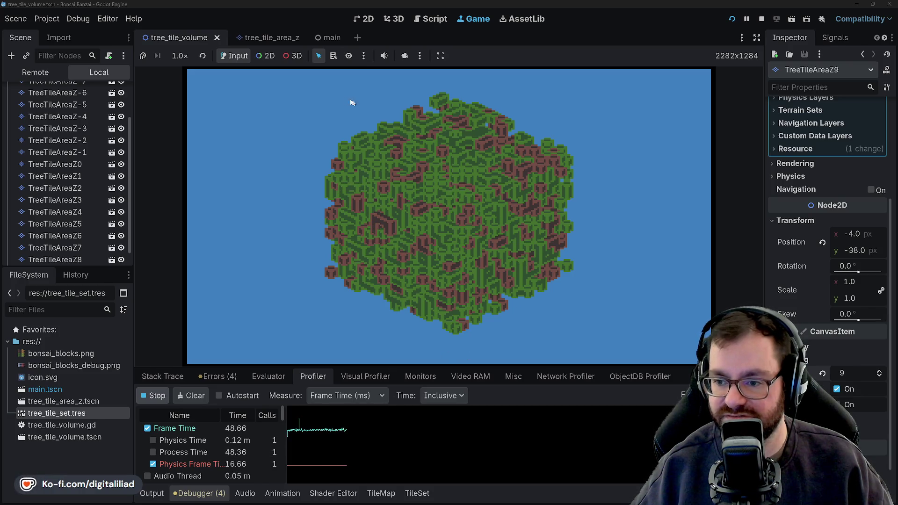
left_click(398, 182)
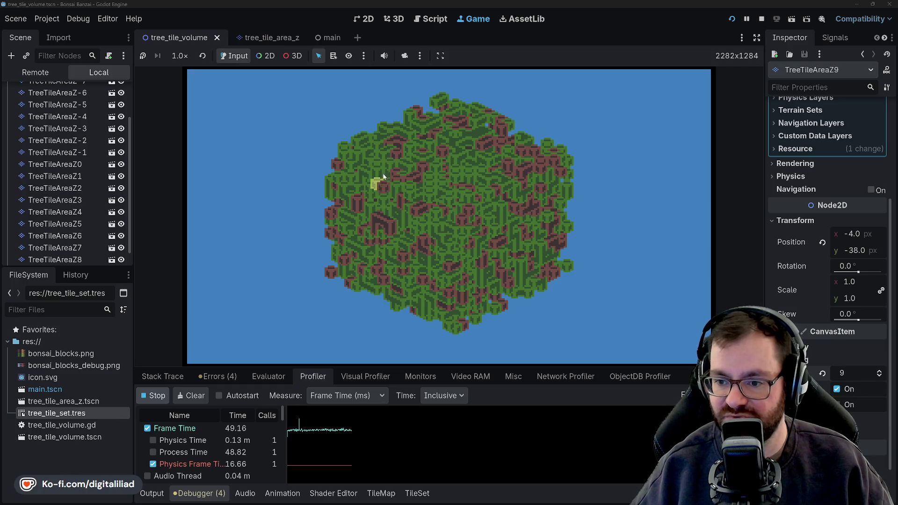
Select and deselect a tile on the cube, then stop the running game.
left_click(383, 187)
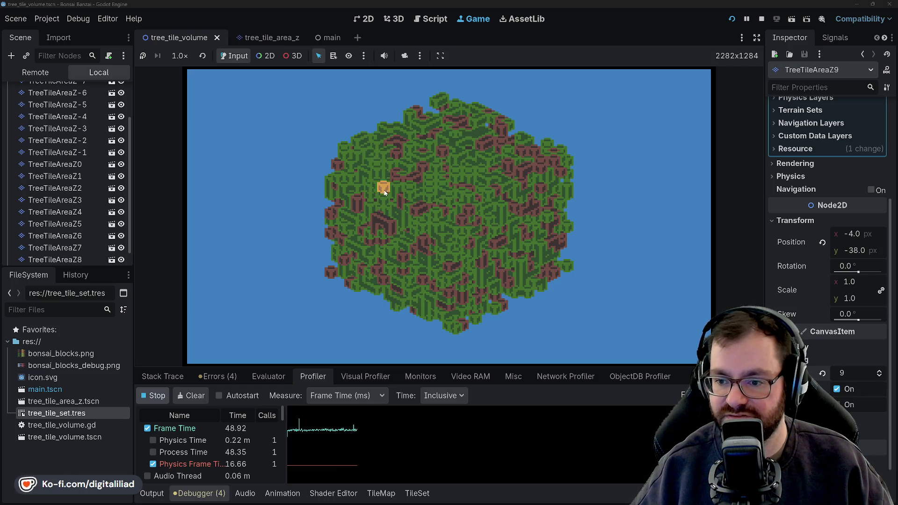
left_click(382, 187)
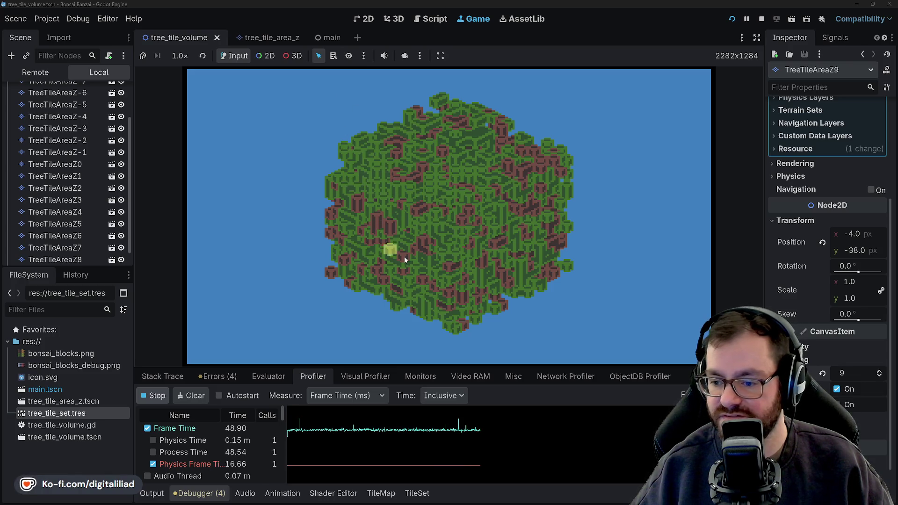
left_click(761, 18)
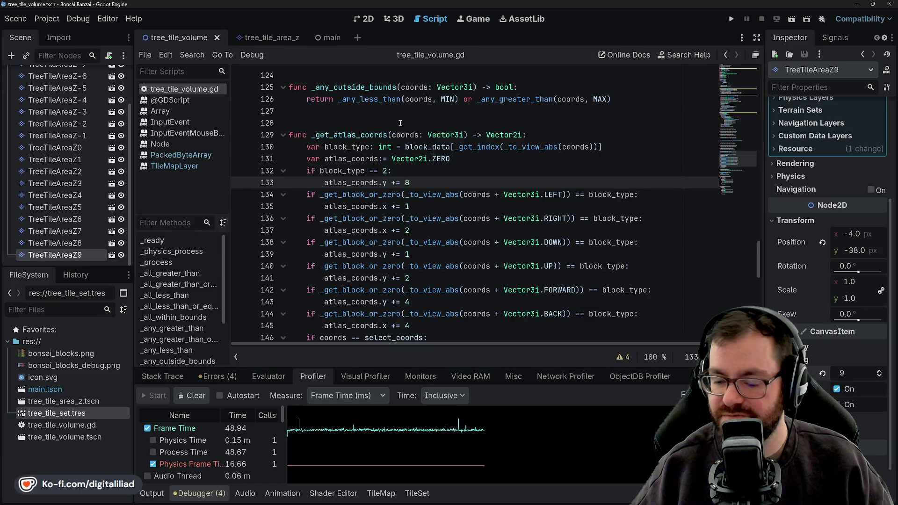
left_click_drag(323, 436, 374, 439)
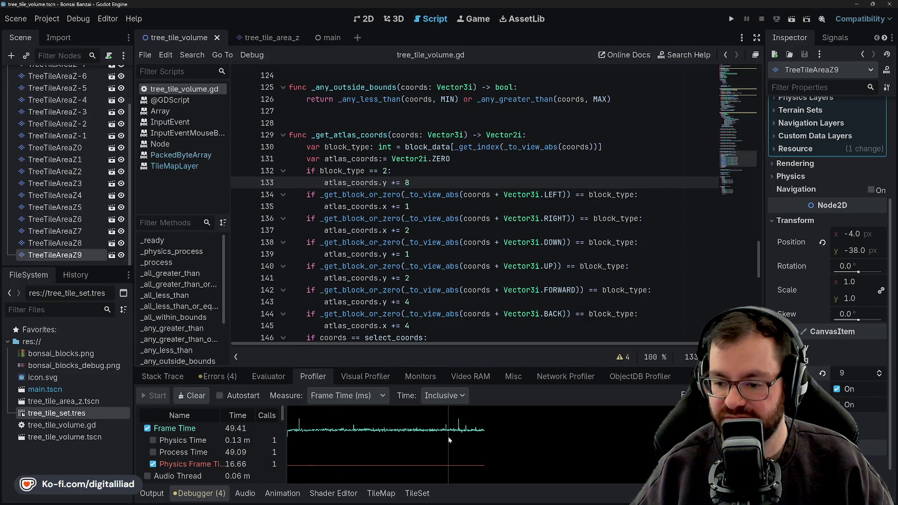
left_click_drag(450, 440, 287, 425)
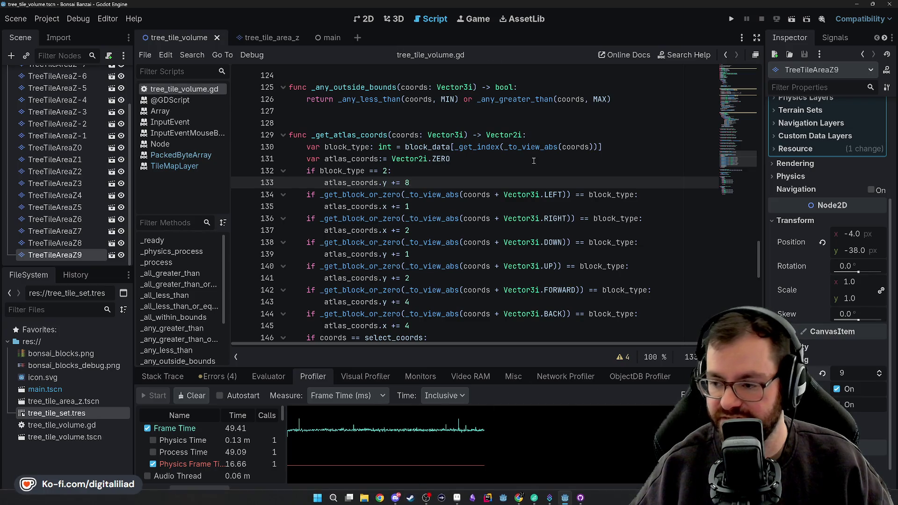
left_click(484, 206)
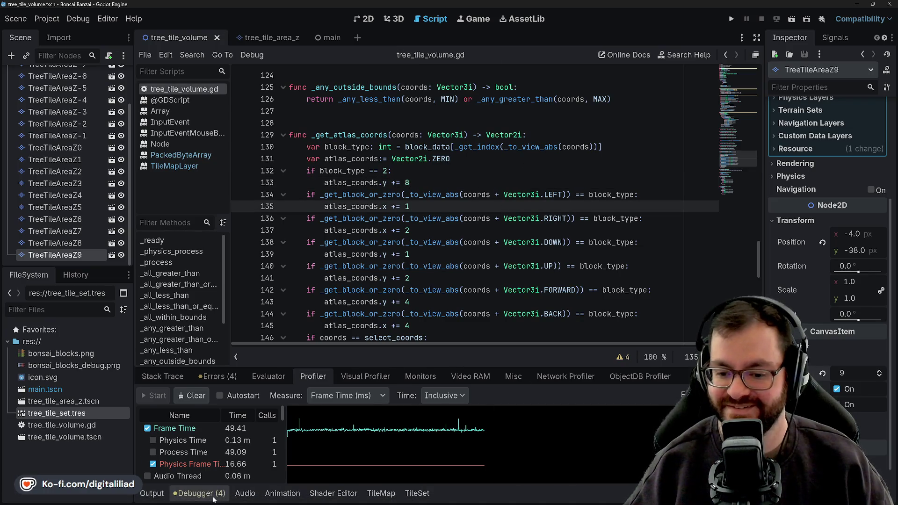
Collapse the debugger panel and move the caret up to empty line 123 of the volume script.
left_click(201, 493)
left_click(466, 159)
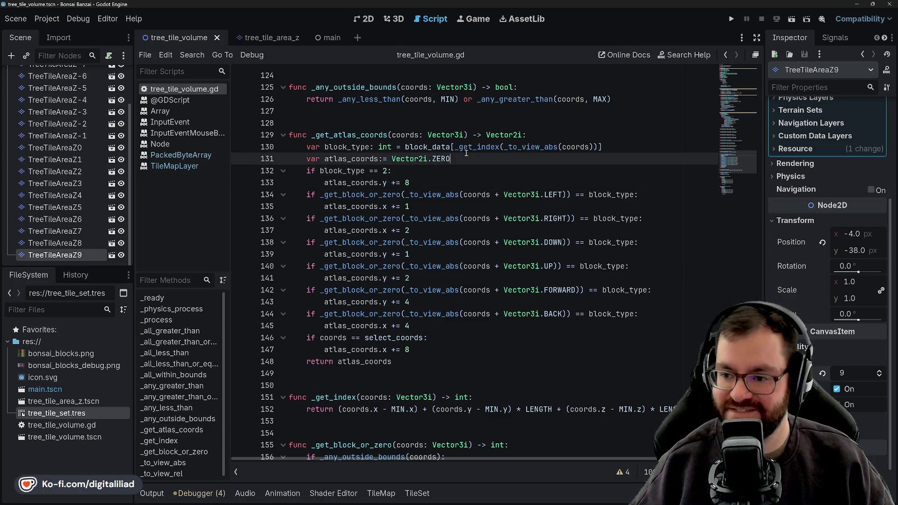
key("Up")
key("Up")
key("Up")
key("Down")
scroll(388, 165, "up", 3)
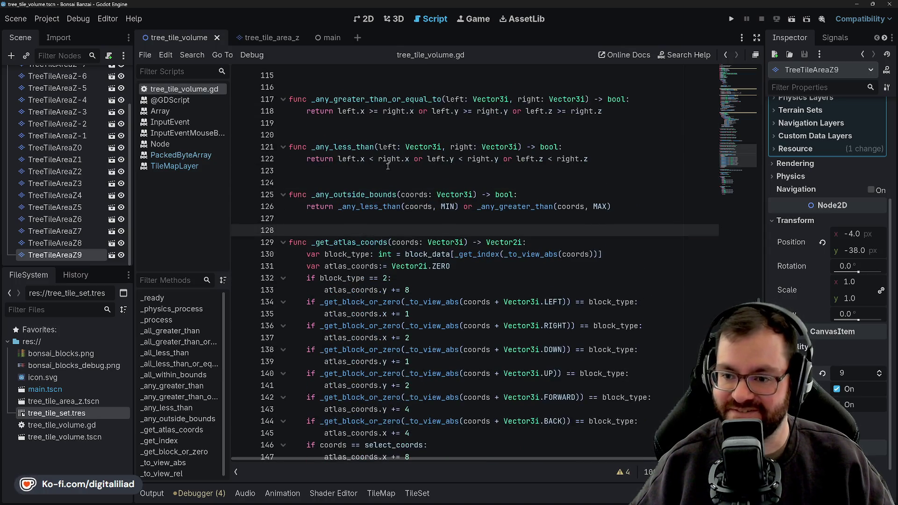
left_click(388, 167)
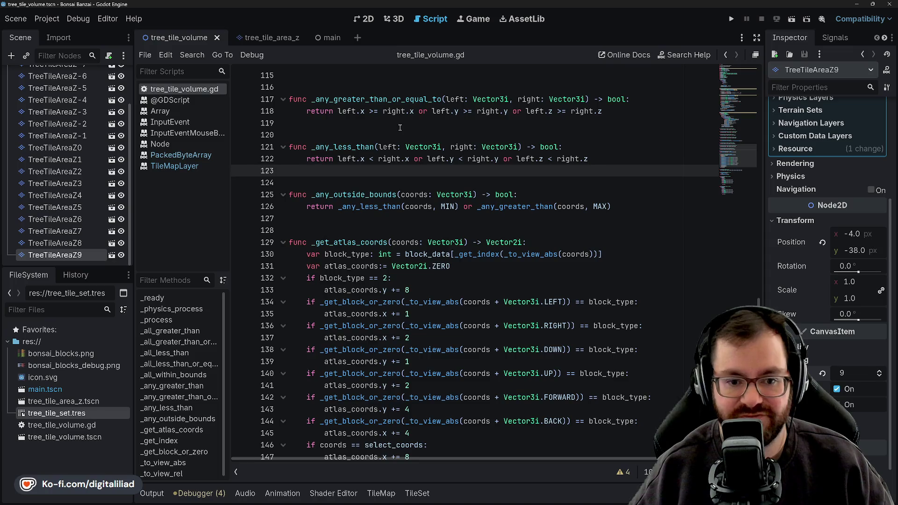
Step the caret through lines 116-120 of the bounds comparison helpers, then switch to the browser.
key("Down")
key("Down")
key("Down")
key("Up")
key("Up")
key("Up")
key("Up")
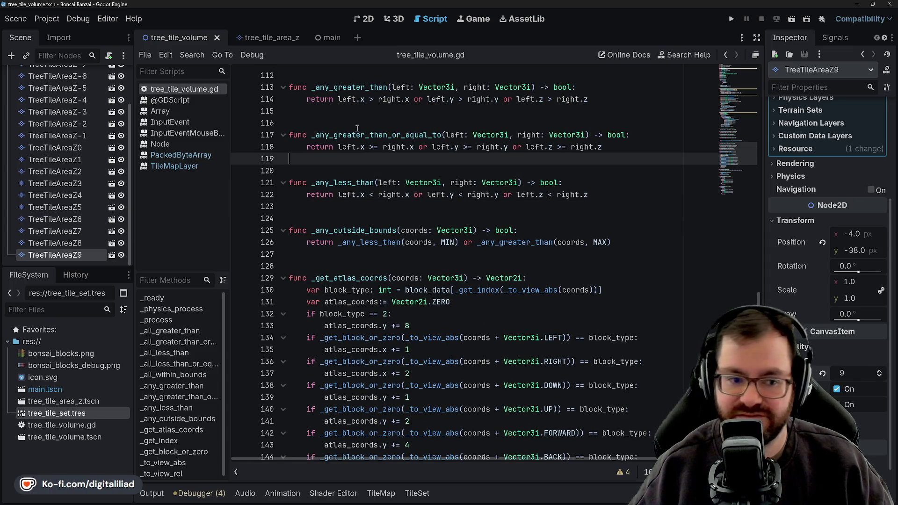
key("Up")
key("Up")
key("Up")
key("Down")
key("Down")
key("Down")
scroll(361, 146, "up", 3)
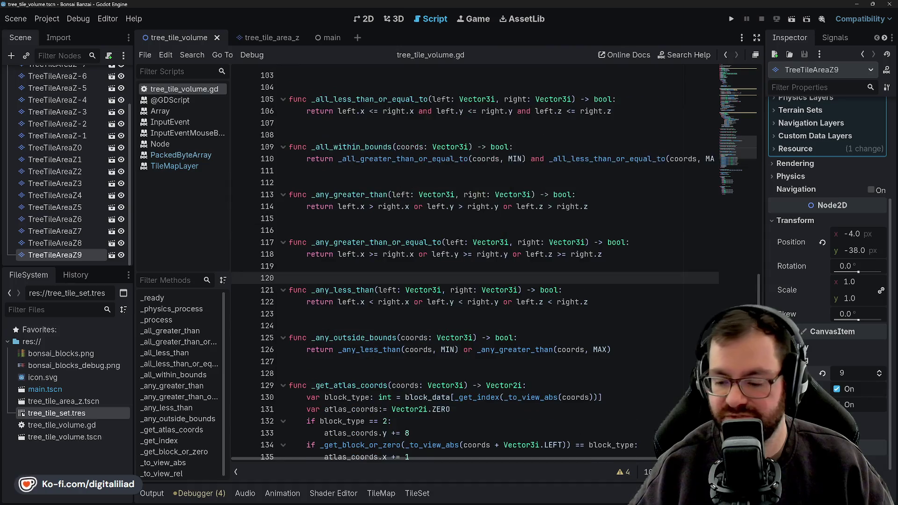
mouse_move(519, 497)
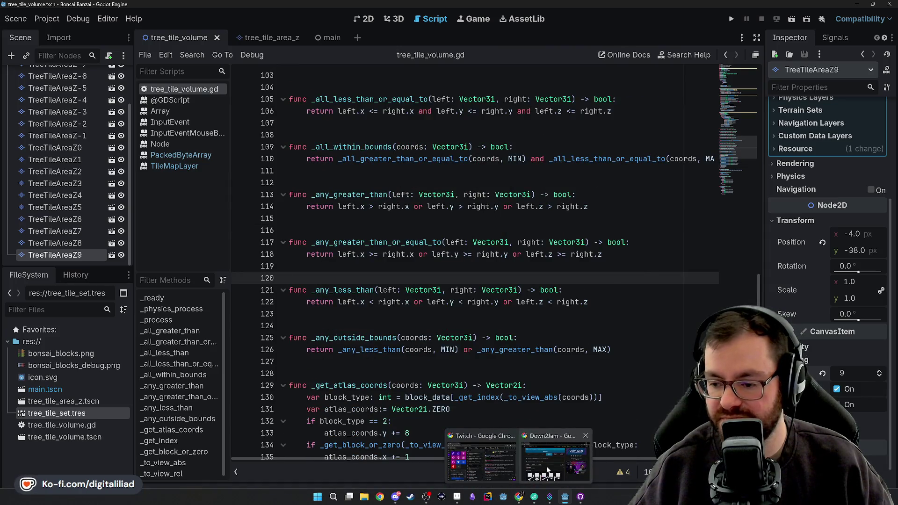
left_click(547, 469)
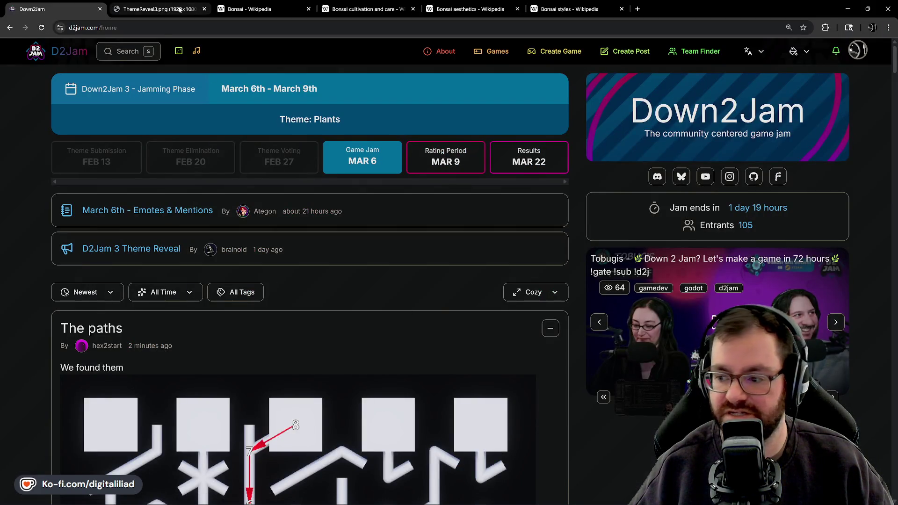
mouse_move(158, 8)
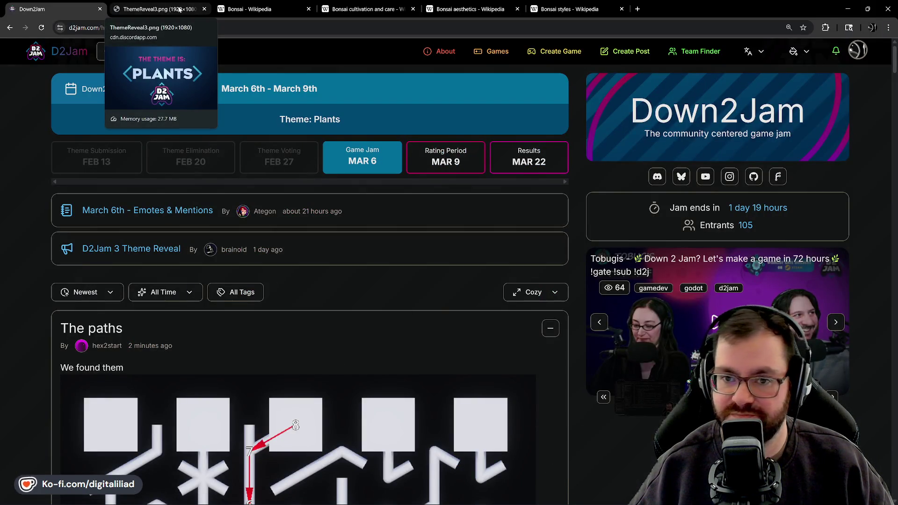
View the Plants theme image, the Bonsai Wikipedia article, then the Bonsai styles article.
left_click(180, 9)
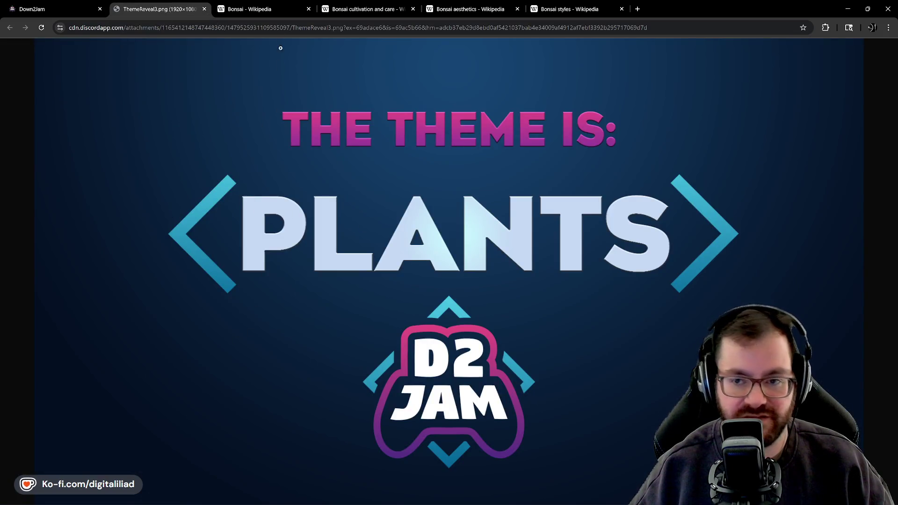
left_click(270, 9)
scroll(360, 301, "up", 2)
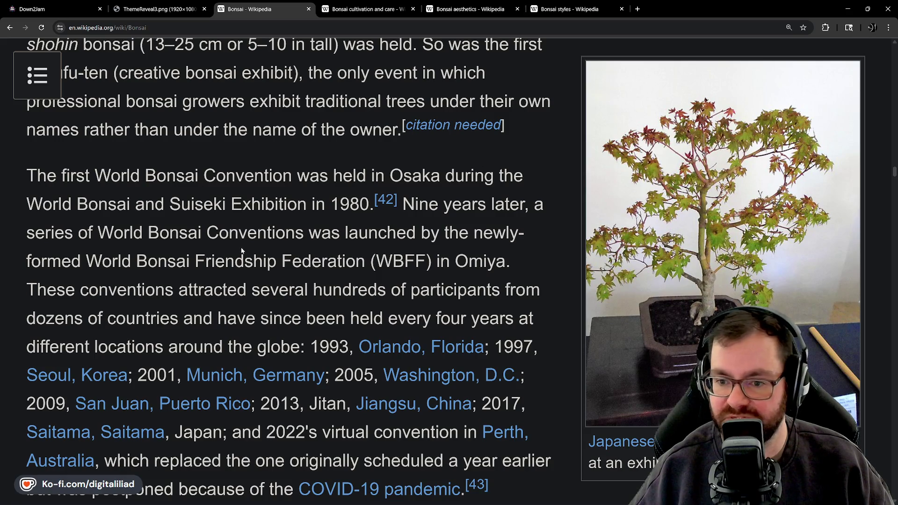
left_click(568, 10)
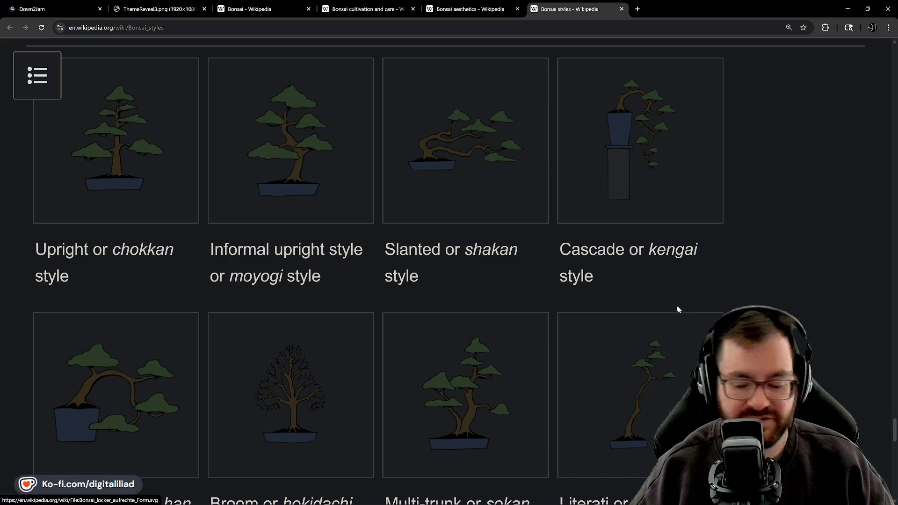
scroll(659, 310, "down", 1)
scroll(385, 194, "up", 1)
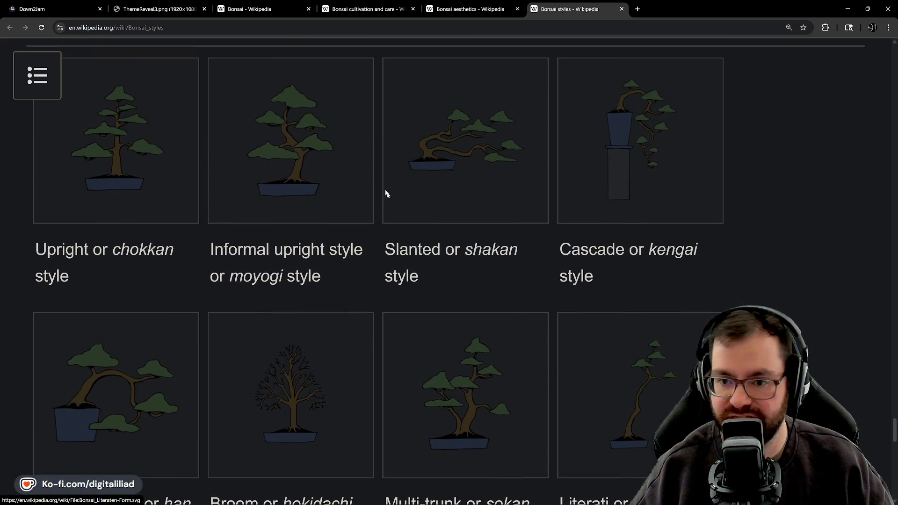
scroll(637, 289, "down", 1)
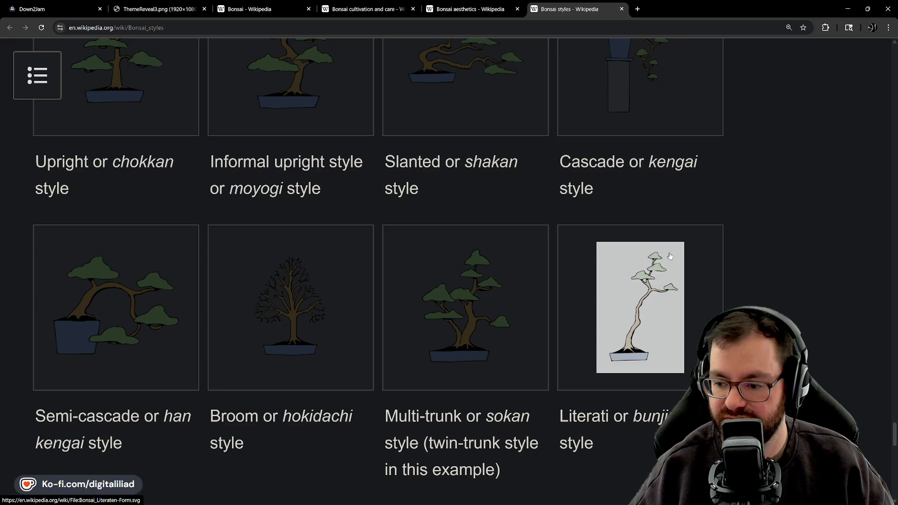
Enlarge the Literati bonsai illustration, return to the gallery, then put the browser away.
left_click(665, 301)
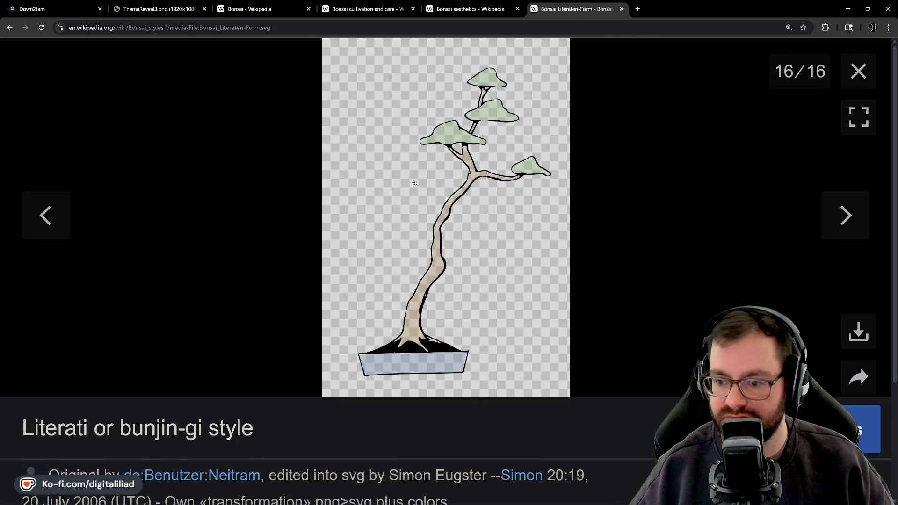
scroll(436, 241, "down", 2)
scroll(439, 196, "up", 2)
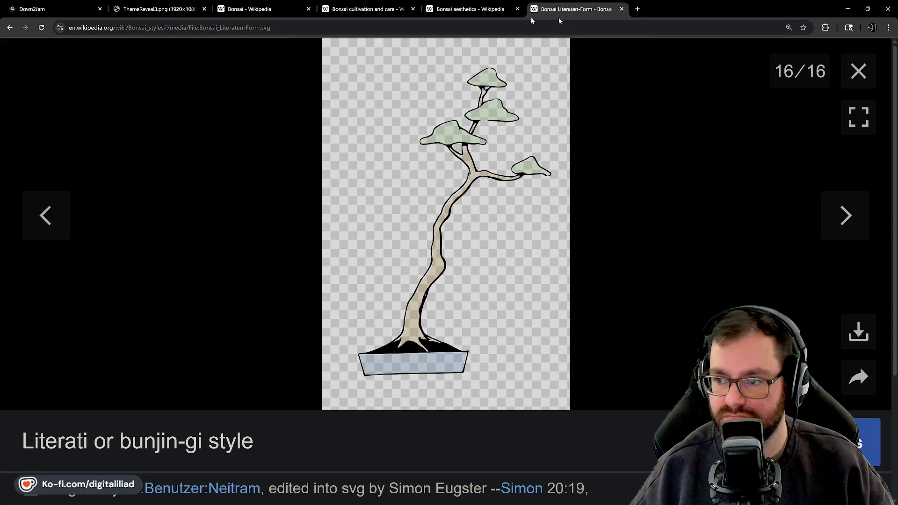
left_click(9, 27)
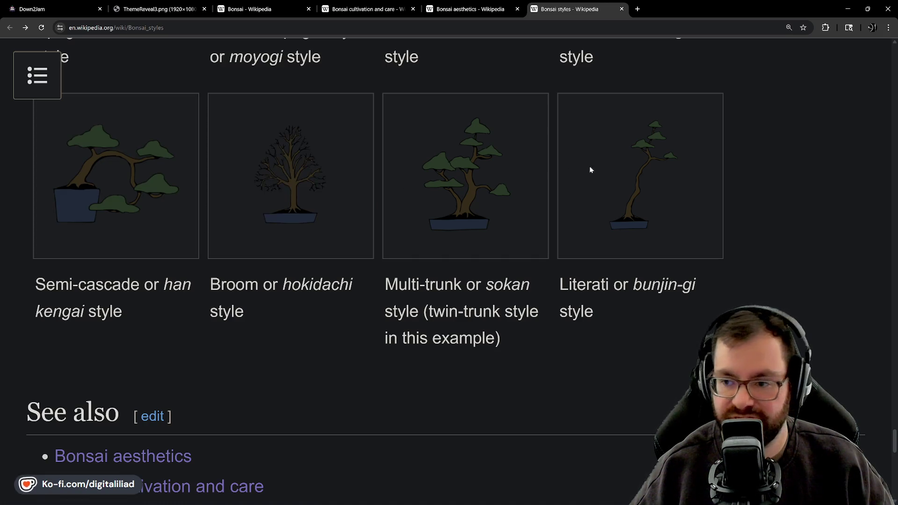
scroll(589, 167, "up", 2)
scroll(664, 296, "up", 2)
scroll(227, 271, "up", 2)
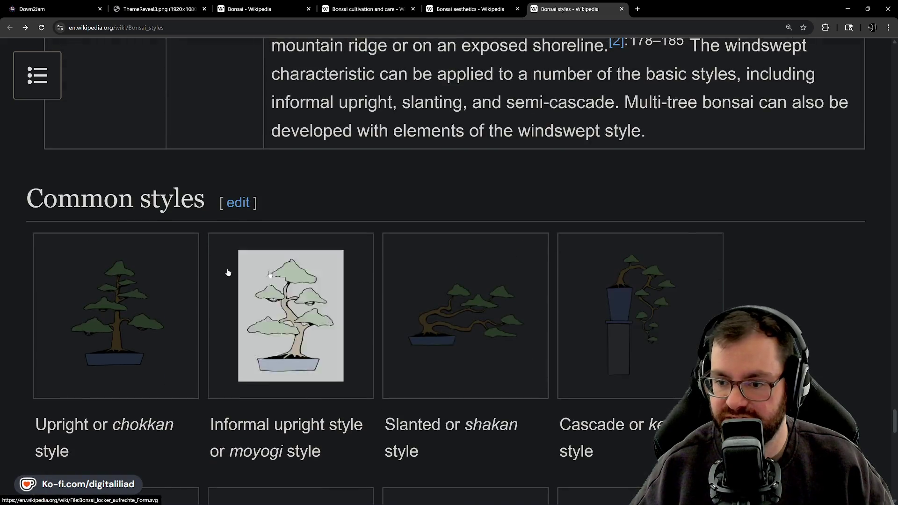
scroll(226, 271, "up", 3)
scroll(461, 170, "down", 3)
scroll(421, 87, "down", 2)
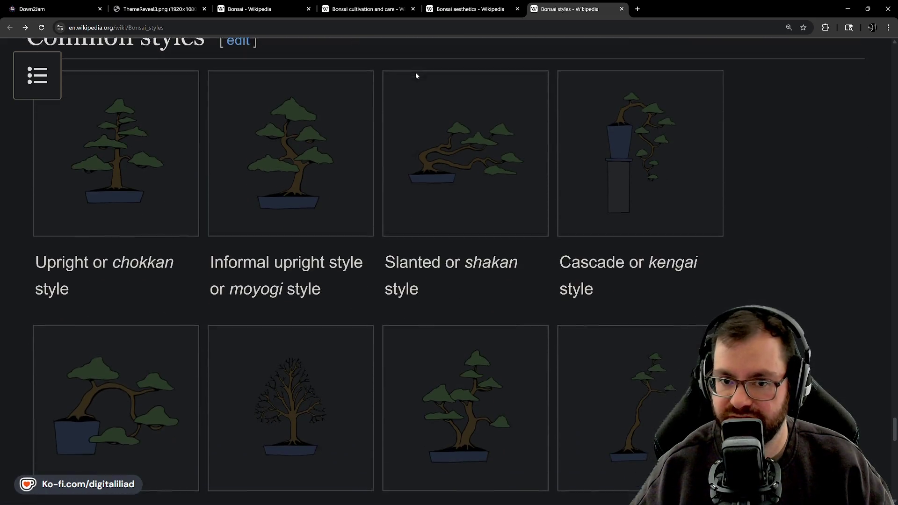
scroll(347, 207, "up", 1)
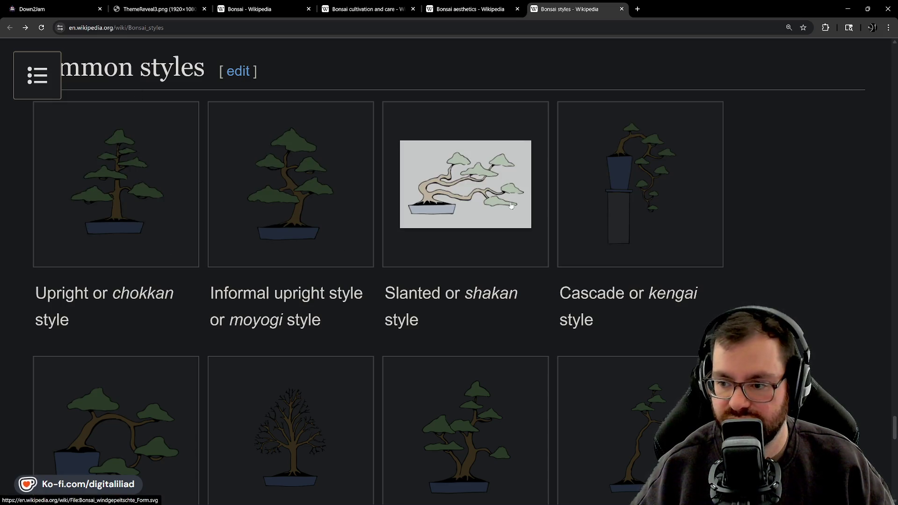
scroll(167, 201, "down", 2)
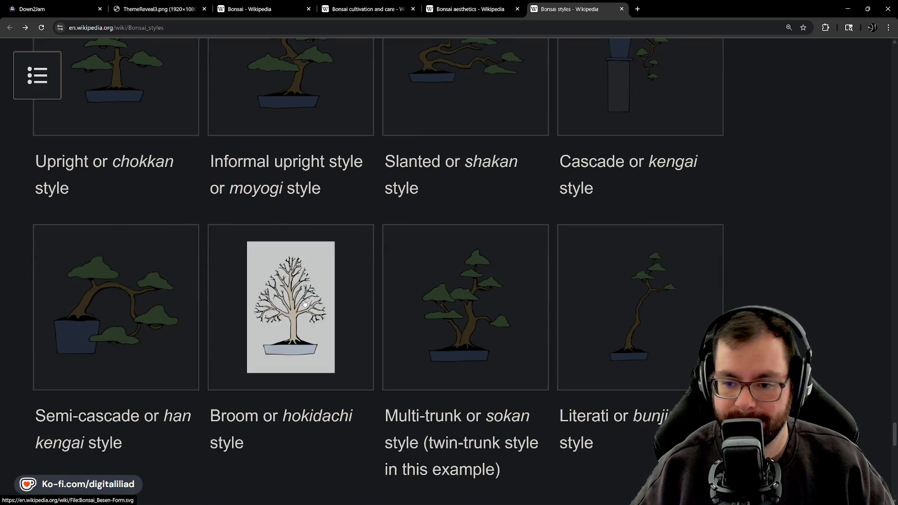
scroll(632, 302, "up", 1)
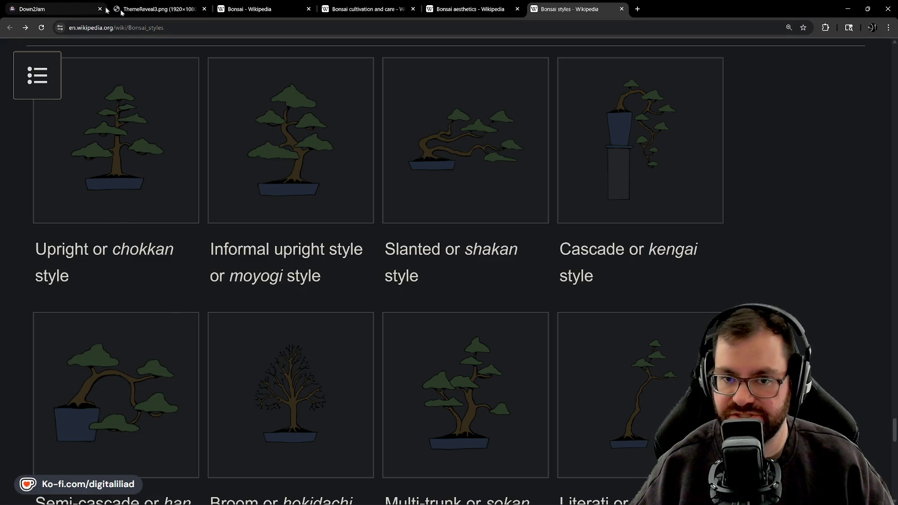
left_click(847, 13)
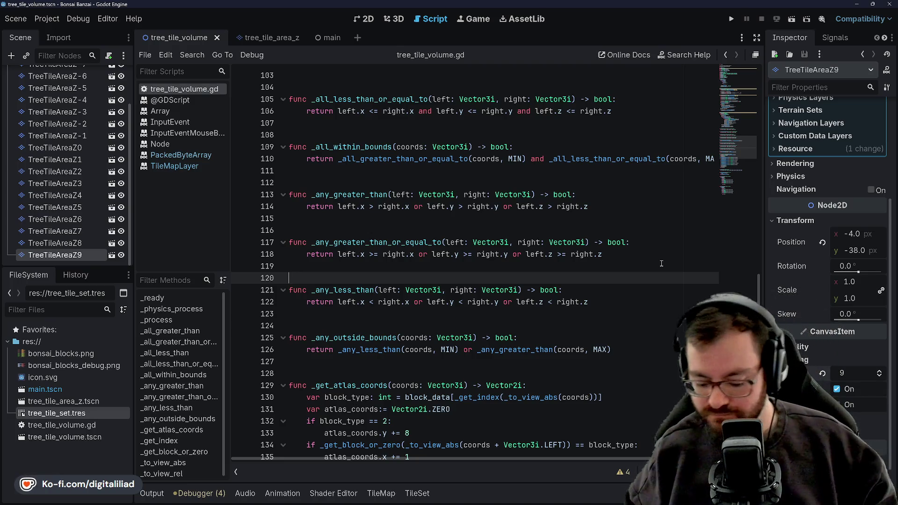
Move the caret up through the bounds helper functions from line 115 to line 103.
left_click(392, 230)
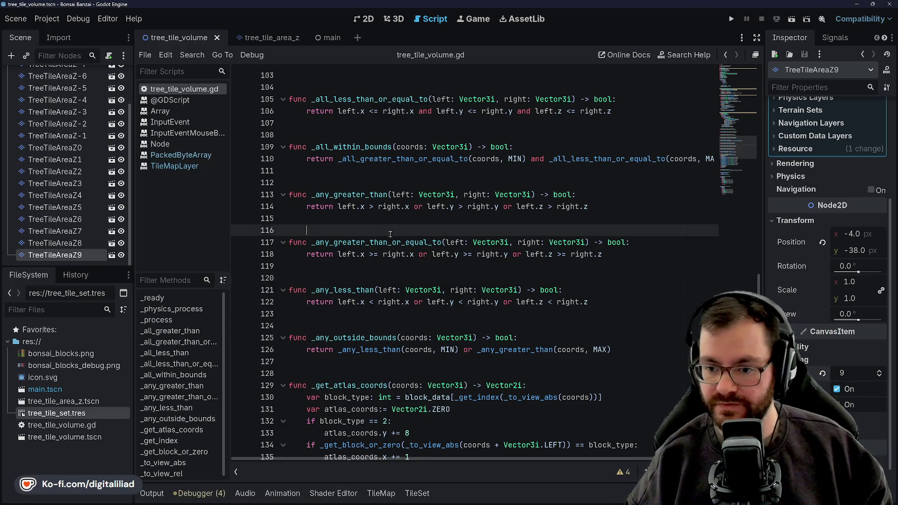
left_click(393, 183)
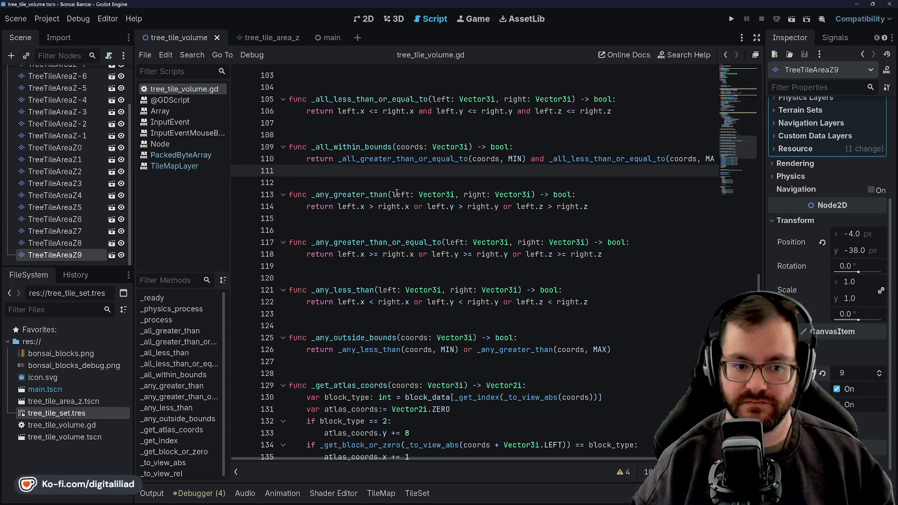
scroll(396, 174, "up", 1)
scroll(397, 195, "up", 2)
left_click(357, 242)
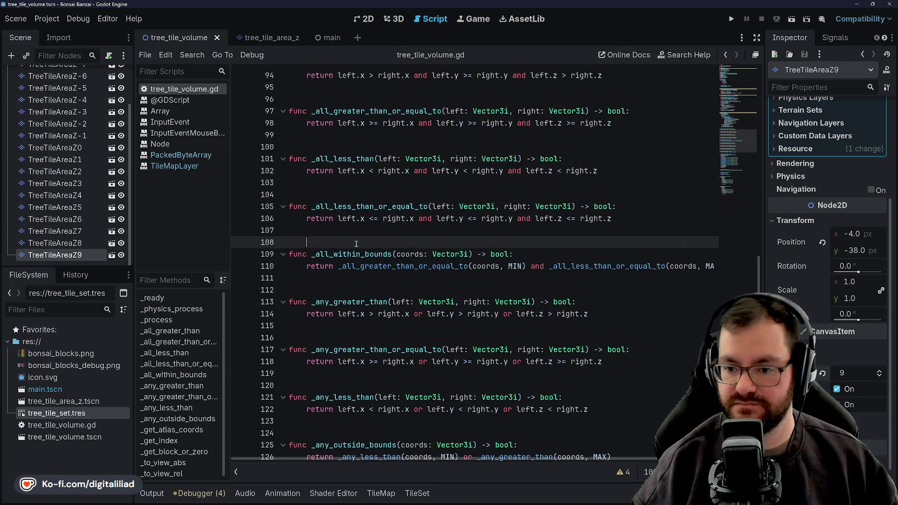
left_click(374, 195)
left_click(377, 183)
scroll(377, 179, "up", 3)
scroll(377, 179, "up", 3)
Place the caret around the layer-filling loop at line 91 and select the TreeTileAreaZ-9 node.
left_click(377, 265)
left_click(377, 254)
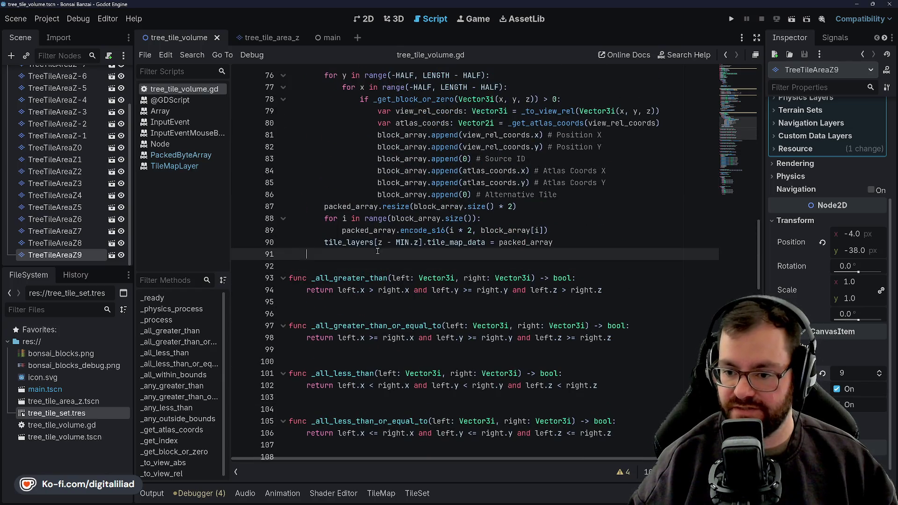
scroll(98, 106, "up", 3)
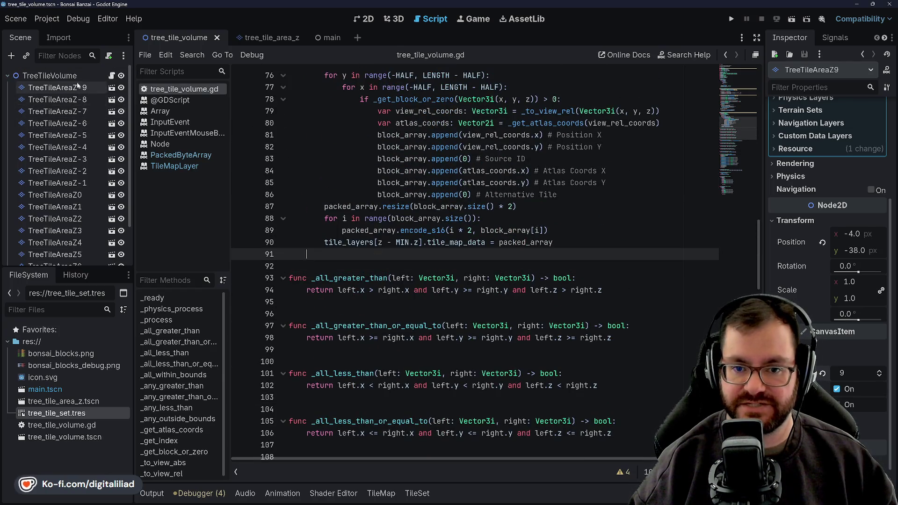
left_click(70, 87)
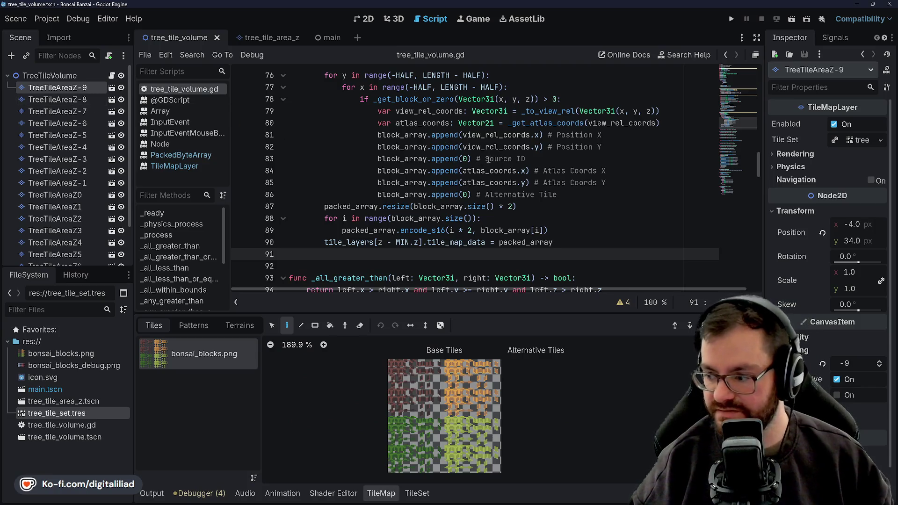
scroll(476, 156, "up", 8)
scroll(457, 161, "up", 7)
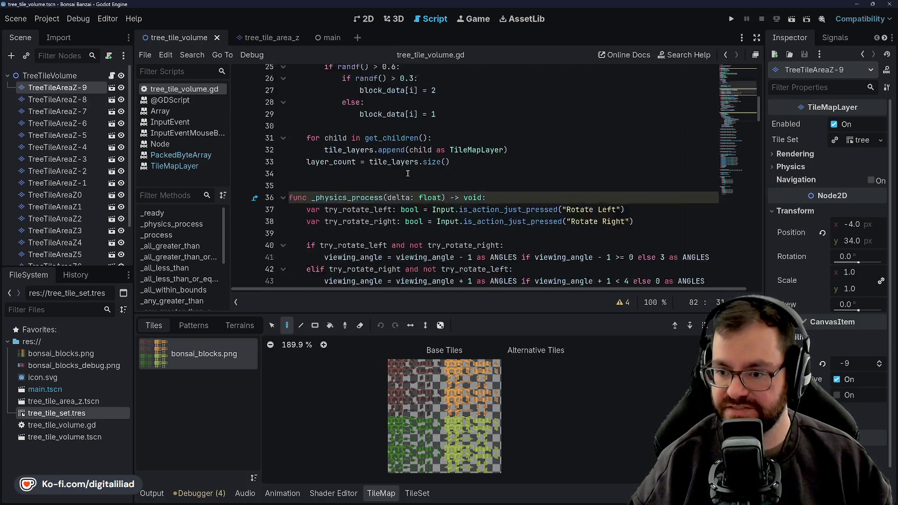
scroll(421, 173, "up", 7)
scroll(408, 175, "down", 4)
scroll(405, 157, "up", 2)
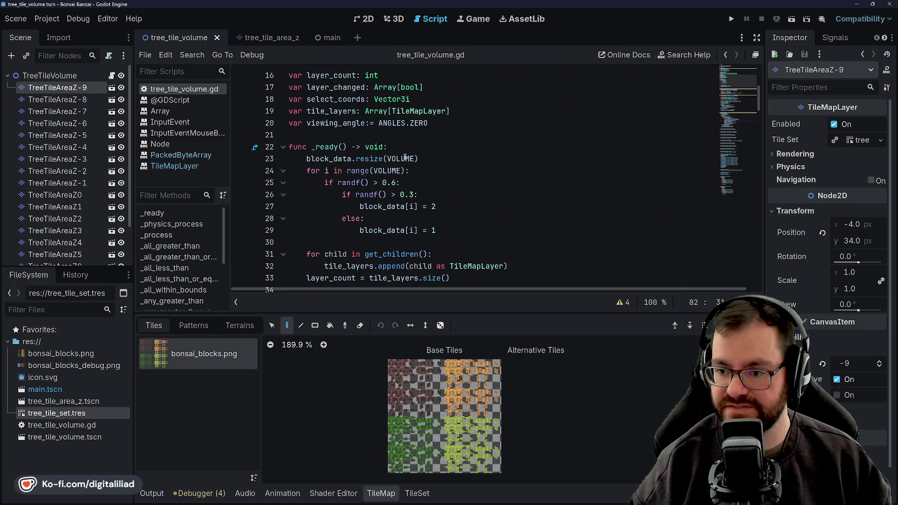
Change the randf() block-fill thresholds on lines 25 and 26 to 0.8 and 0.4.
left_click(391, 182)
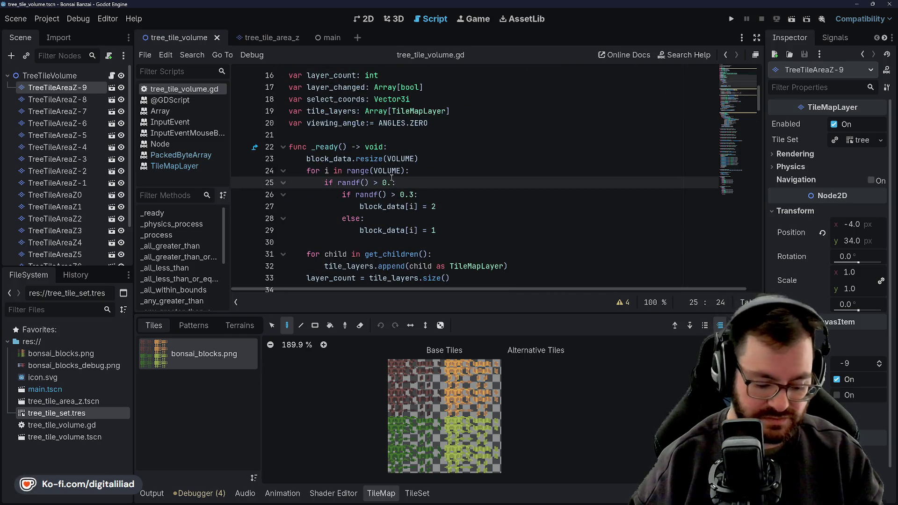
type("9")
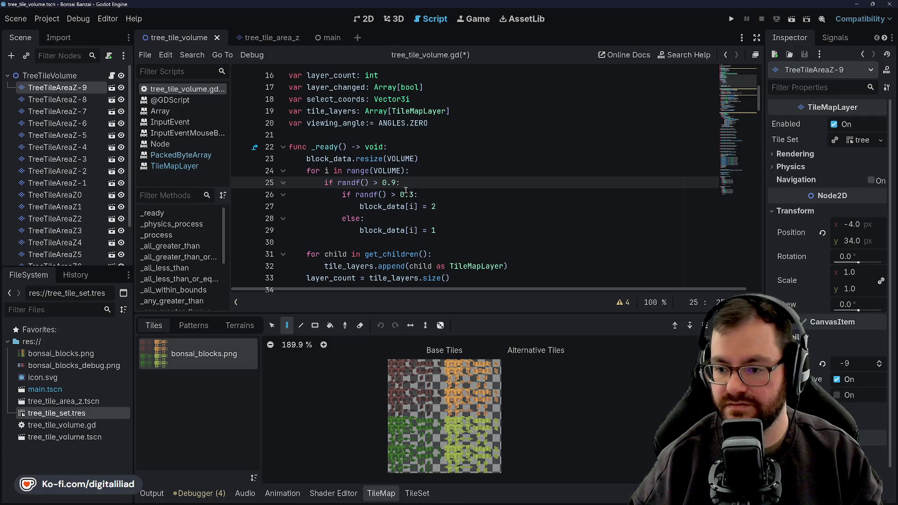
key("BackSpace")
type("8")
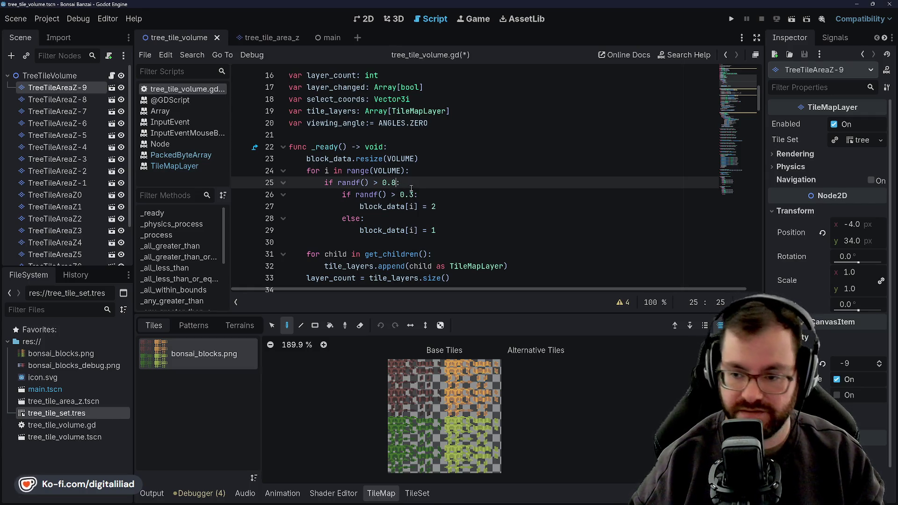
left_click(415, 194)
key("BackSpace")
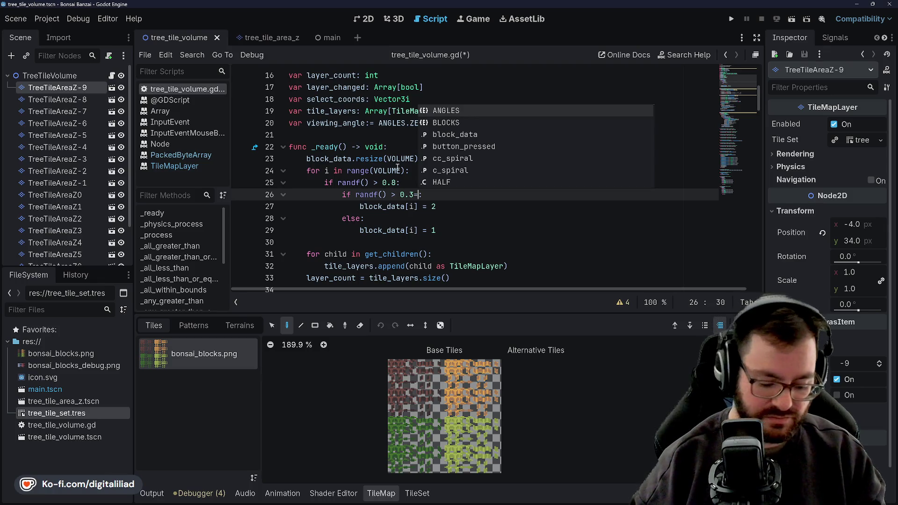
key("BackSpace")
type("4")
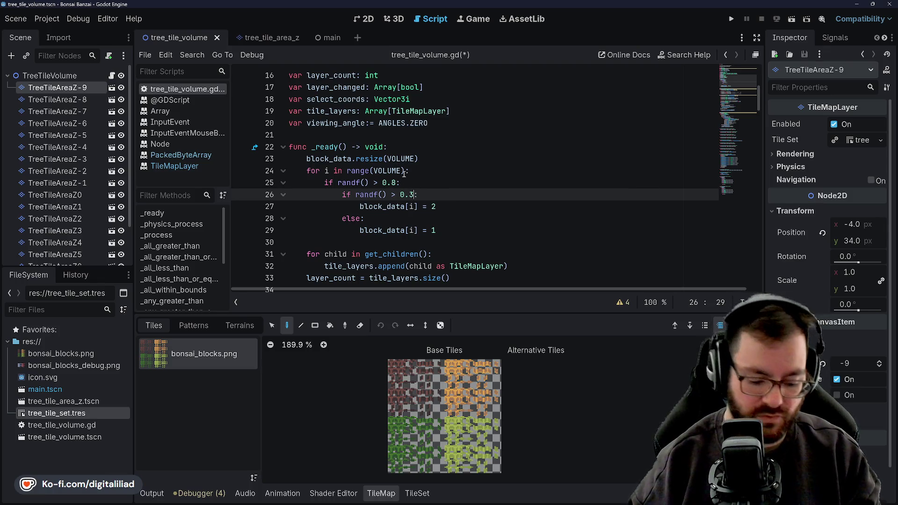
type(":")
Save the edited script and run the project to see the new tree.
key("Up")
key("Up")
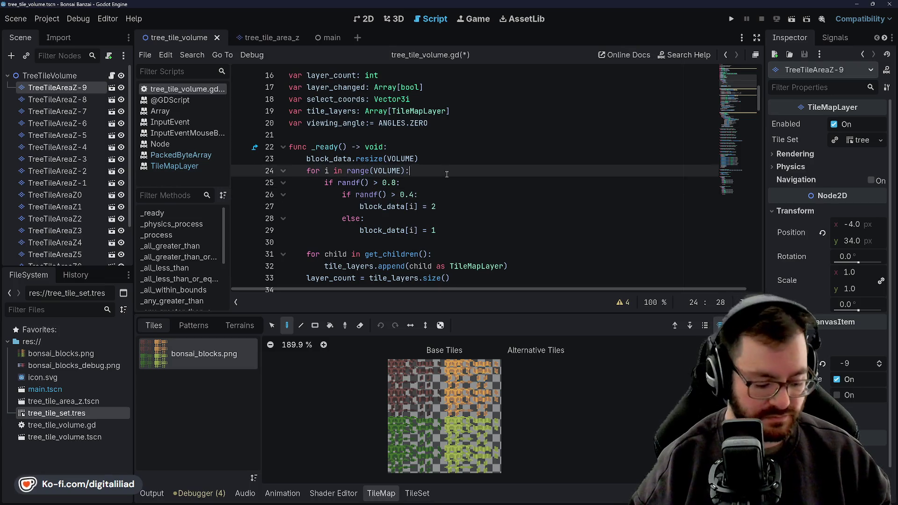
key("ctrl+s")
left_click(731, 19)
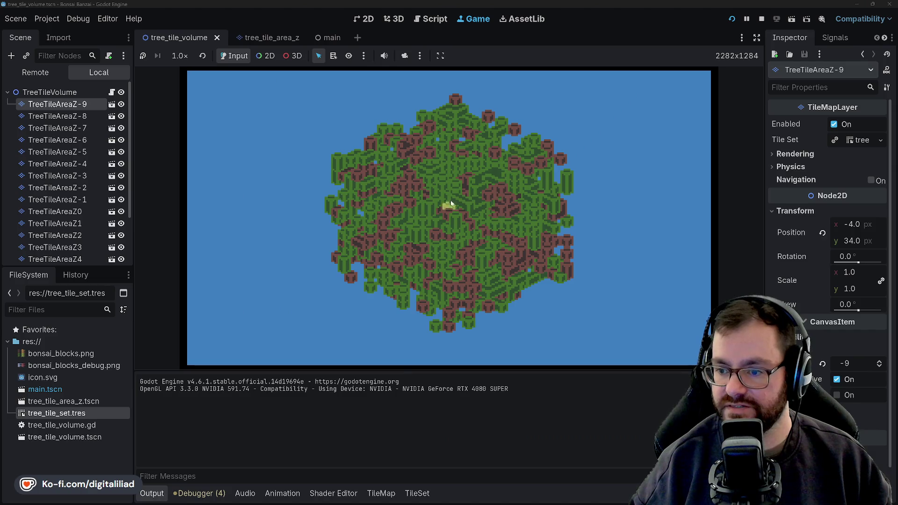
Regenerate the random tree arrangement twice in the running game, then stop it.
left_click(456, 225)
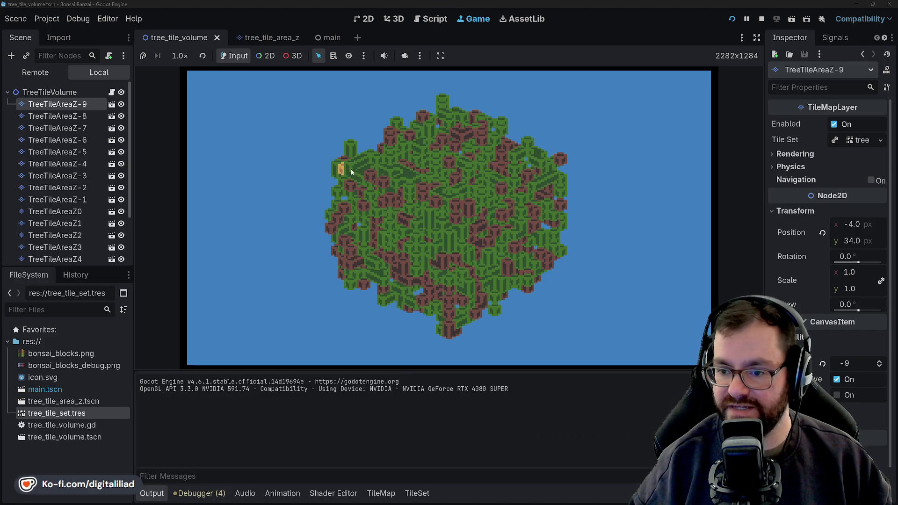
left_click(609, 263)
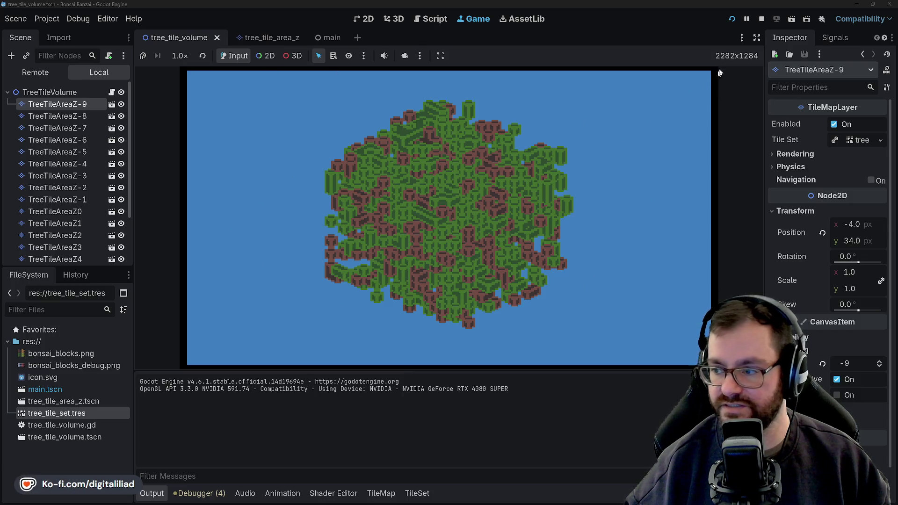
left_click(763, 20)
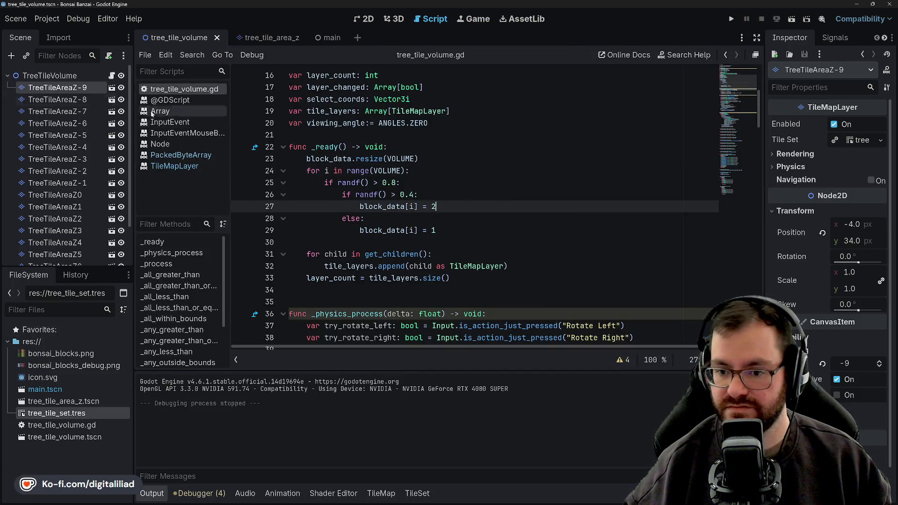
Show the TileMap panel and expand TreeTileAreaZ-9's CanvasItem Visibility properties.
left_click(57, 88)
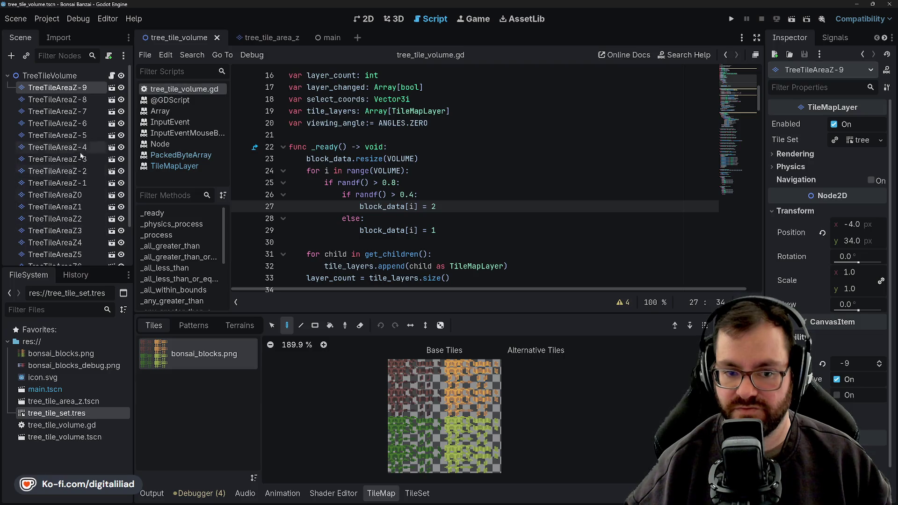
scroll(60, 176, "down", 3)
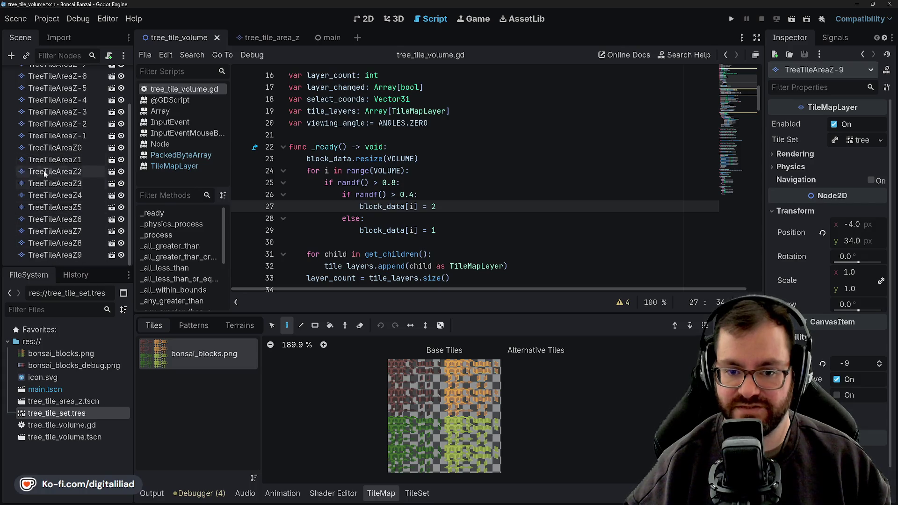
scroll(64, 173, "up", 3)
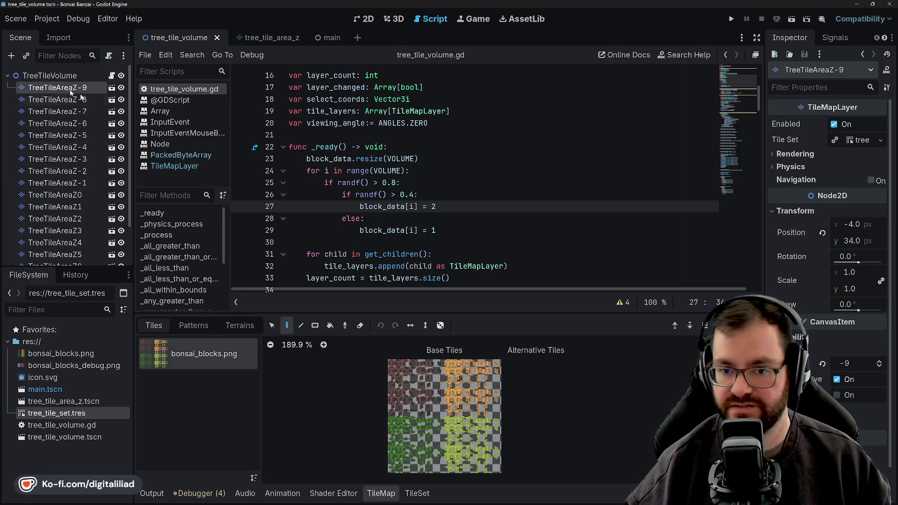
scroll(896, 314, "down", 1)
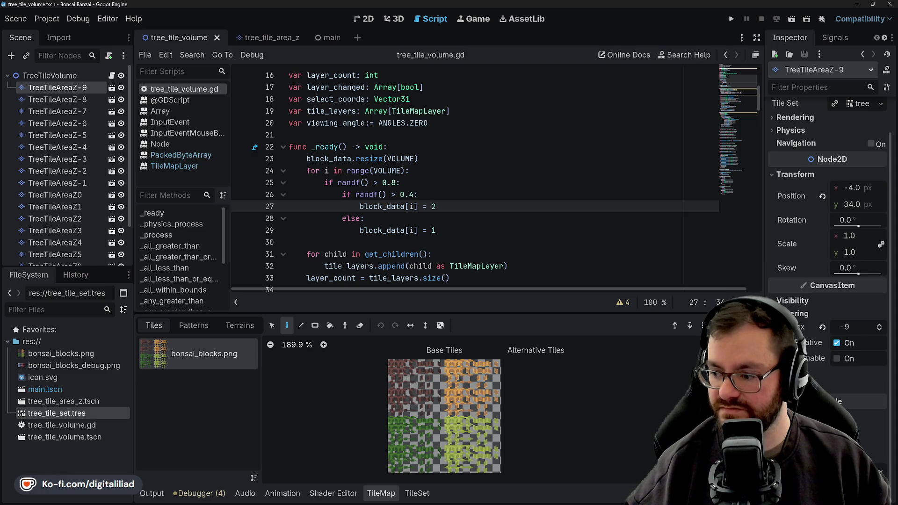
left_click(779, 300)
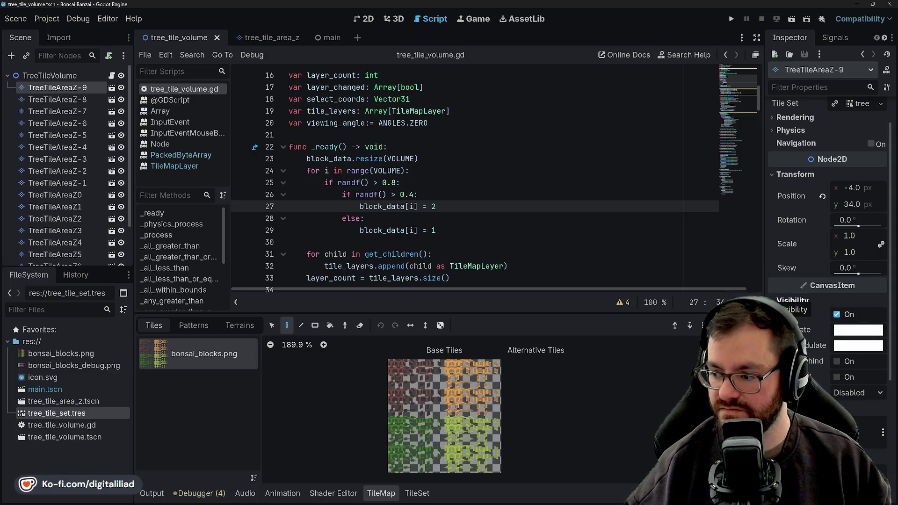
Inspect TreeTileAreaZ-9's Modulate without changes, then select TreeTileAreaZ-1 and expand its Visibility.
left_click(842, 332)
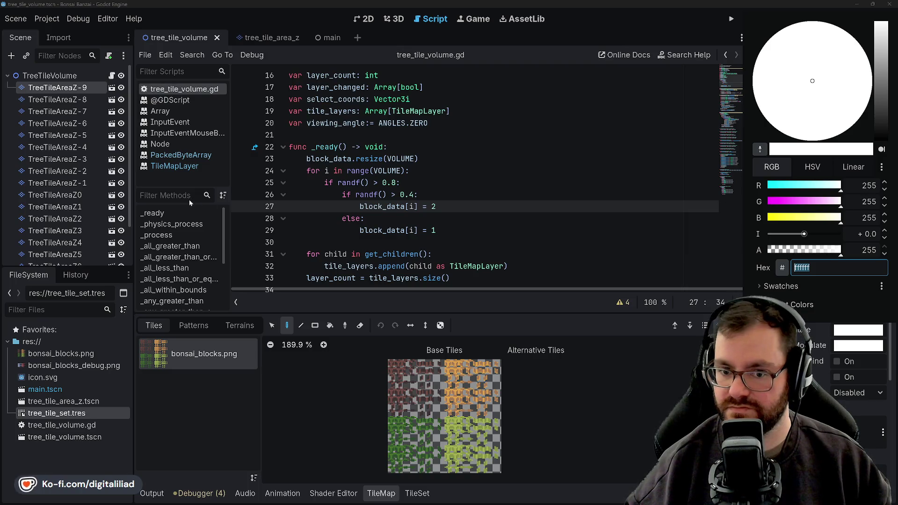
left_click(78, 111)
left_click(81, 185)
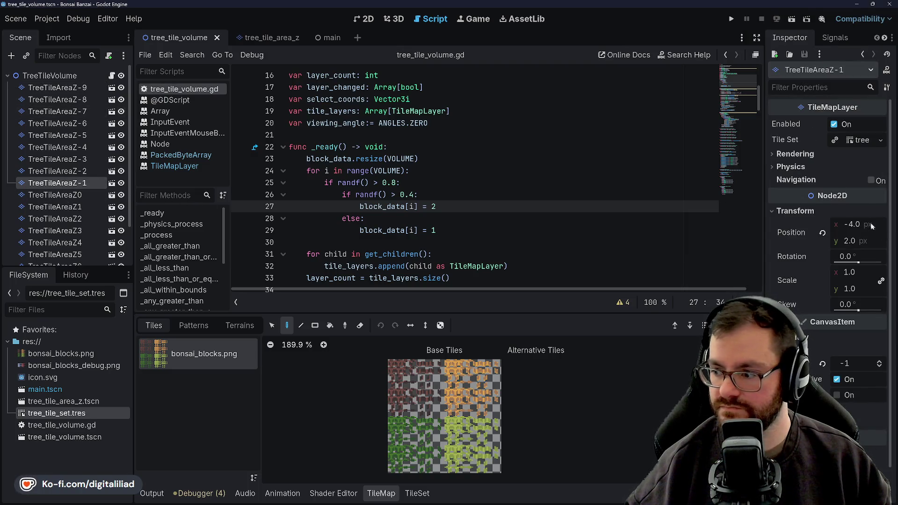
scroll(803, 335, "down", 2)
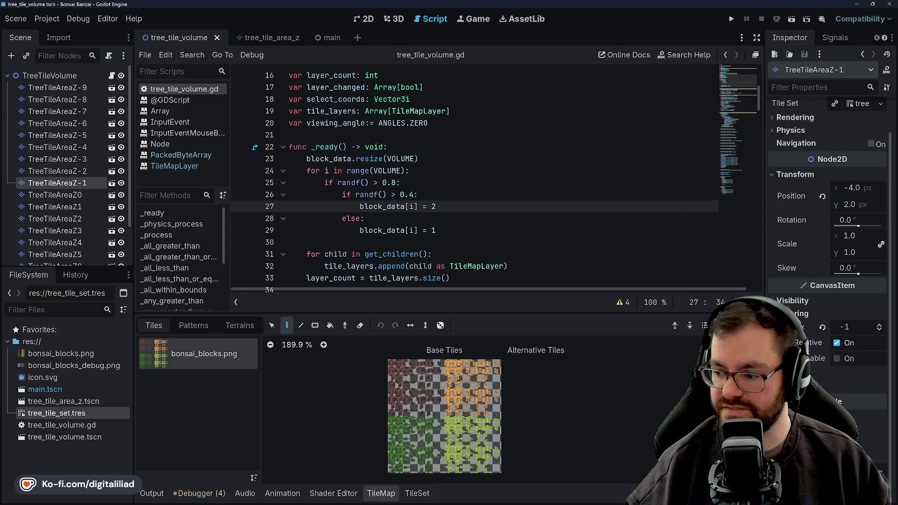
scroll(799, 342, "up", 2)
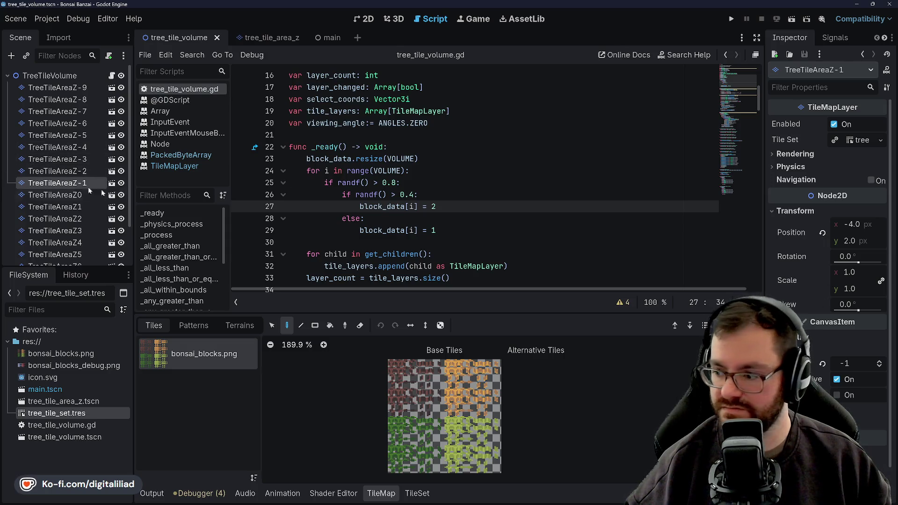
scroll(807, 299, "down", 2)
left_click(800, 301)
Start editing TreeTileAreaZ-1's white Modulate red value; the Windows Start menu gets opened.
left_click(848, 330)
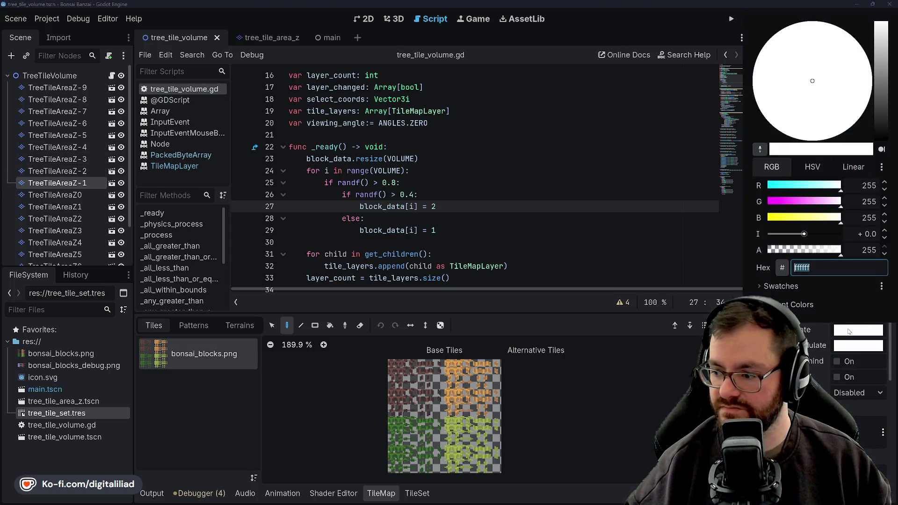
left_click(868, 185)
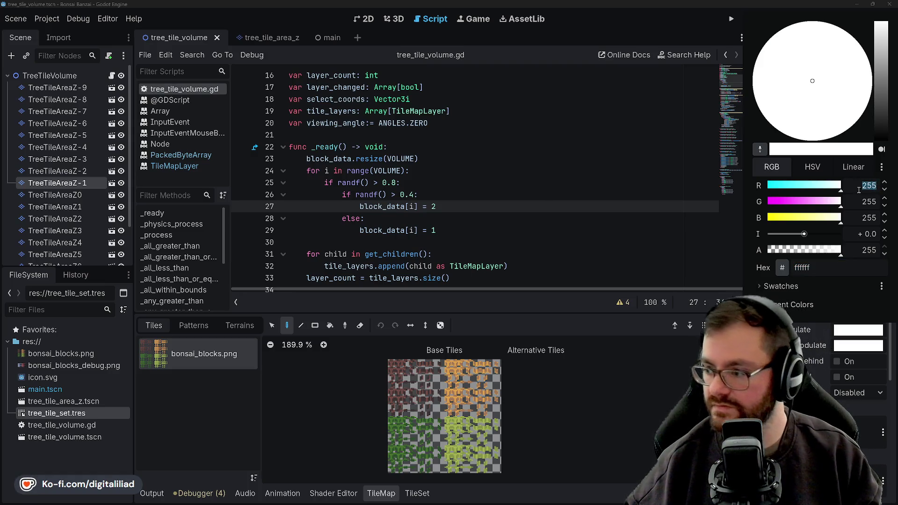
left_click(862, 186)
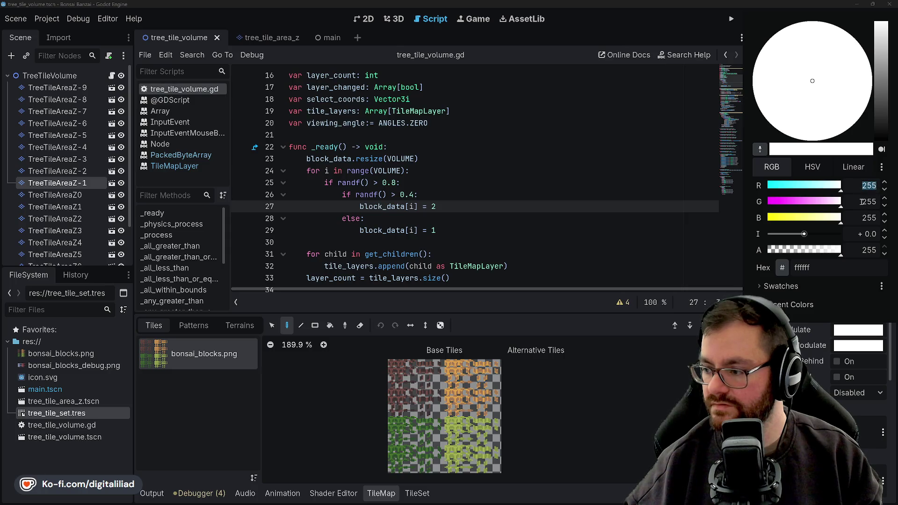
left_click(317, 497)
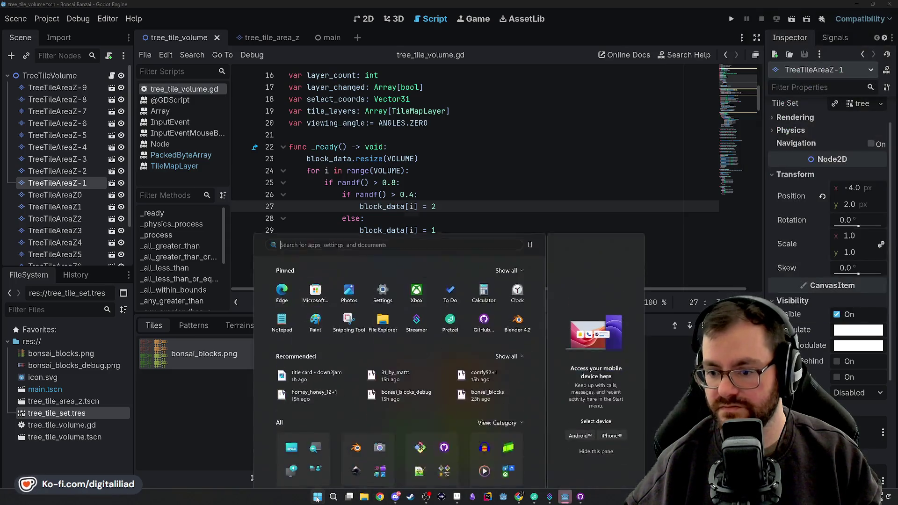
Dismiss the Start menu and reopen TreeTileAreaZ-1's Modulate colour, still pure white.
left_click(318, 497)
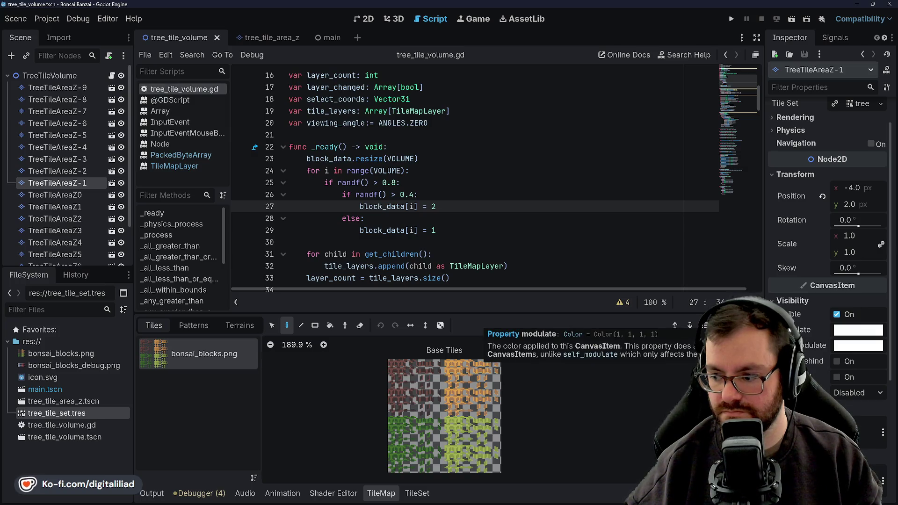
left_click(858, 330)
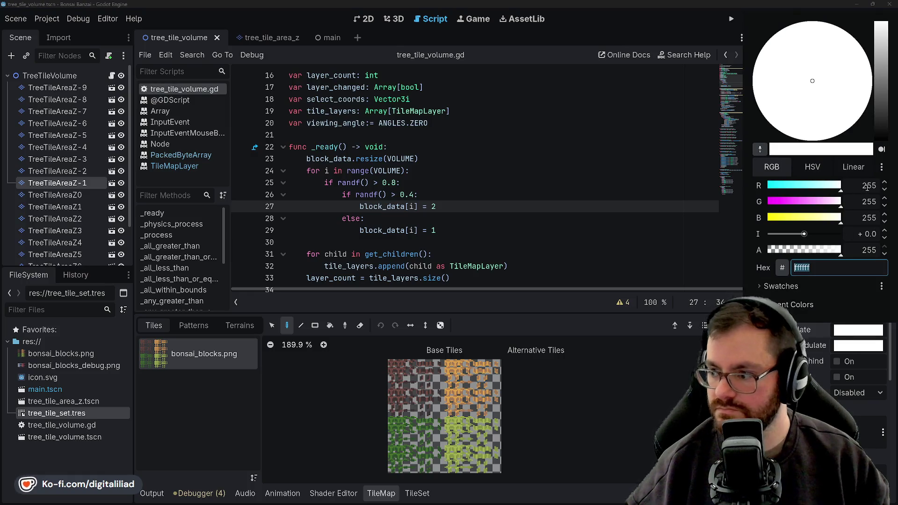
Apply the open tint, then select TreeTileAreaZ-2 and expand its Visibility properties.
key("Return")
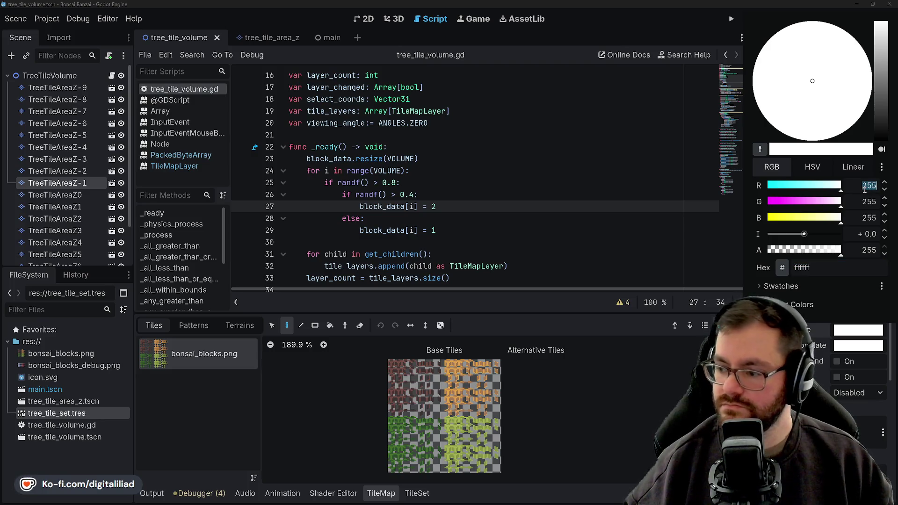
type("250")
key("Tab")
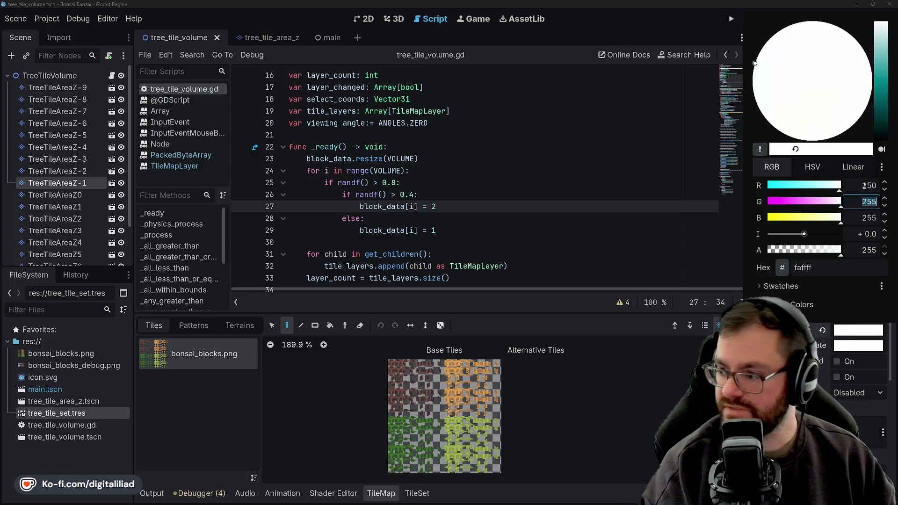
key("Escape")
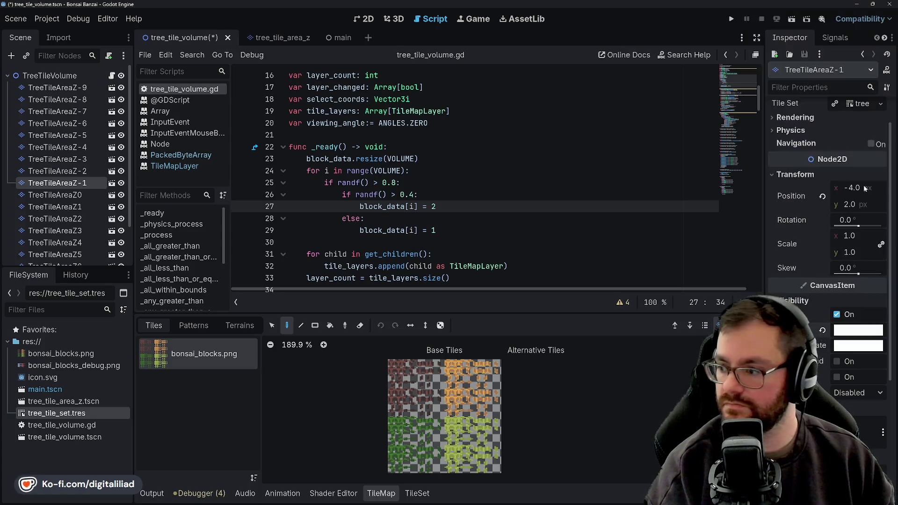
left_click(57, 171)
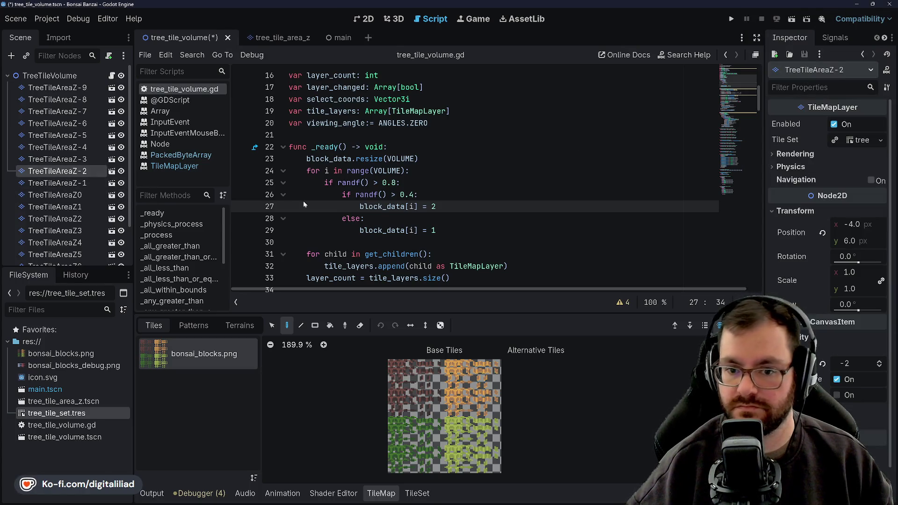
scroll(820, 247, "down", 1)
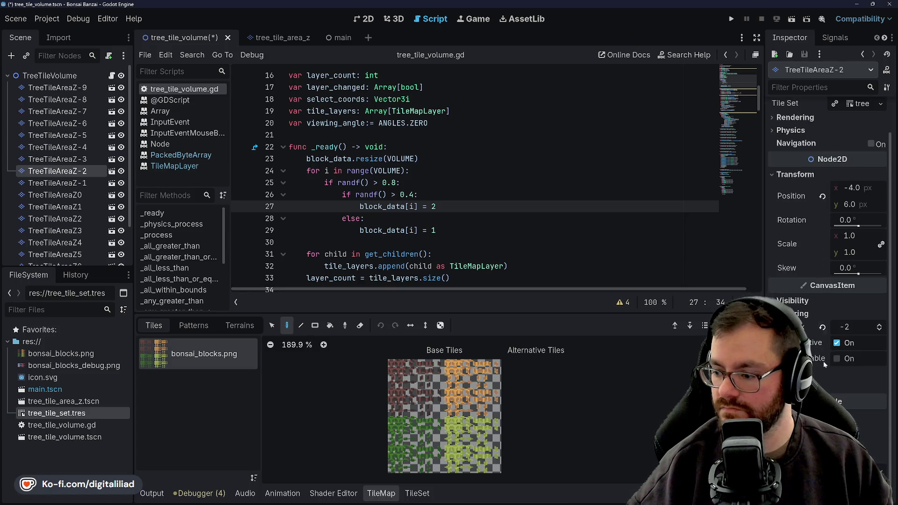
left_click(842, 300)
Tint TreeTileAreaZ-2 light grey at 245 per channel (f5f5f5), then move to TreeTileAreaZ-3's Visibility.
left_click(843, 333)
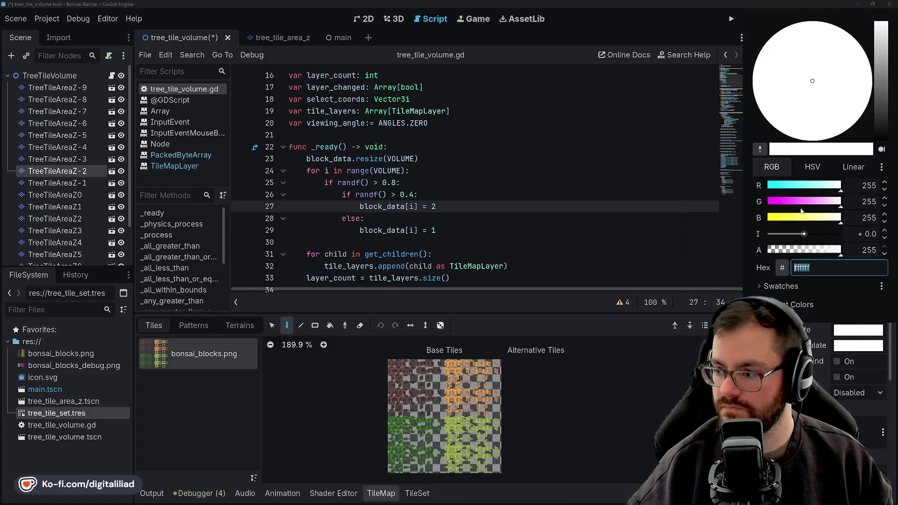
left_click(862, 185)
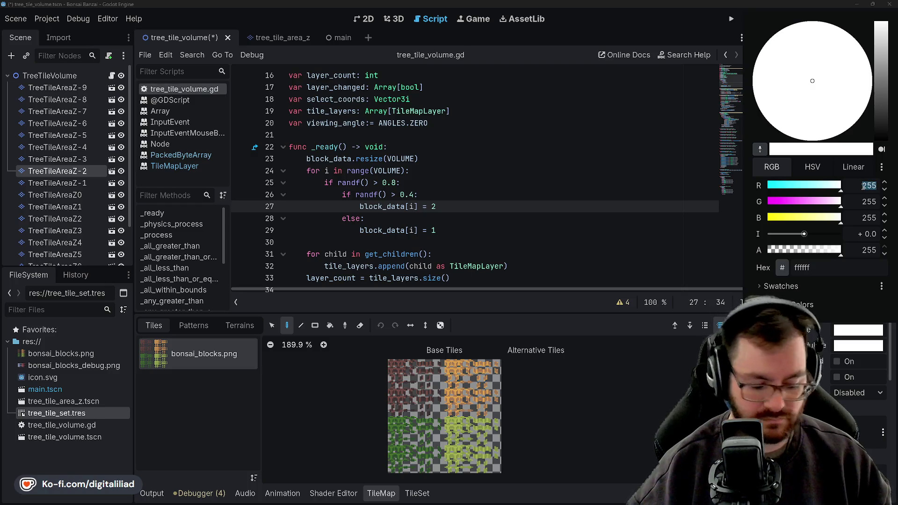
type("245")
left_click(869, 204)
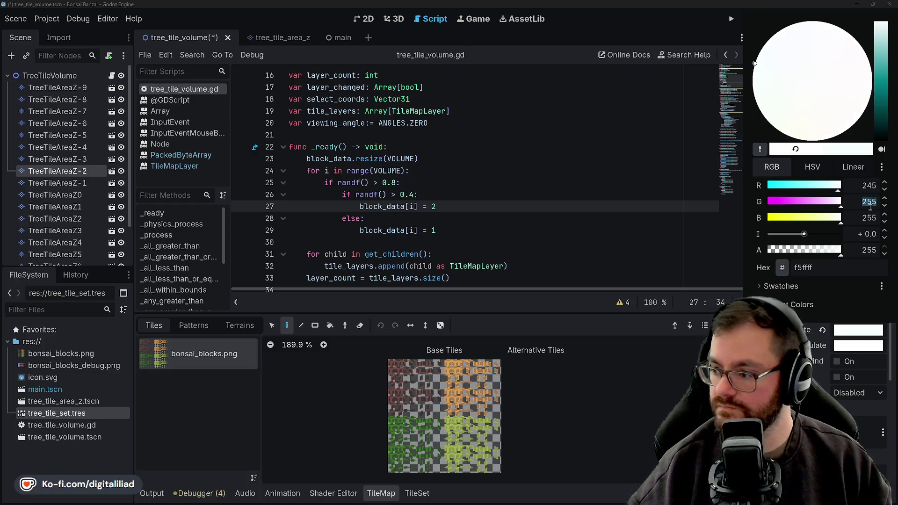
type("5")
left_click(869, 216)
type("245")
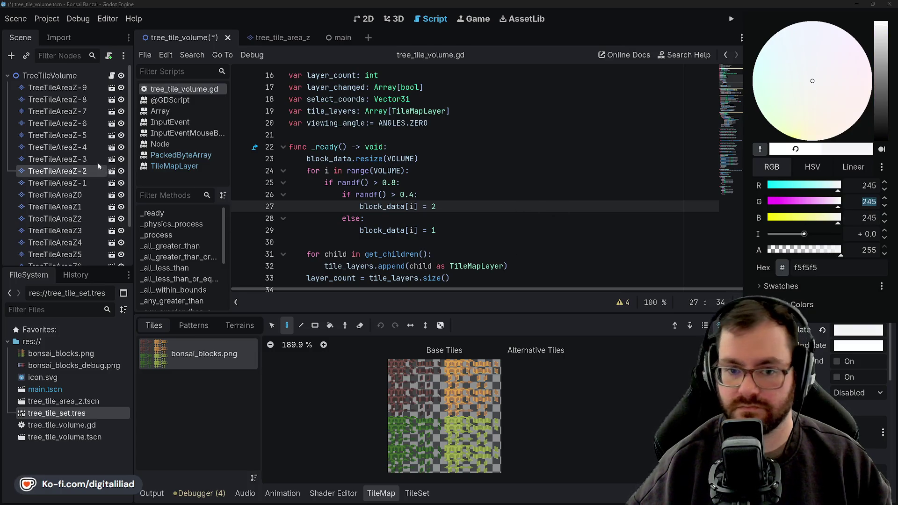
key("Escape")
key("Up")
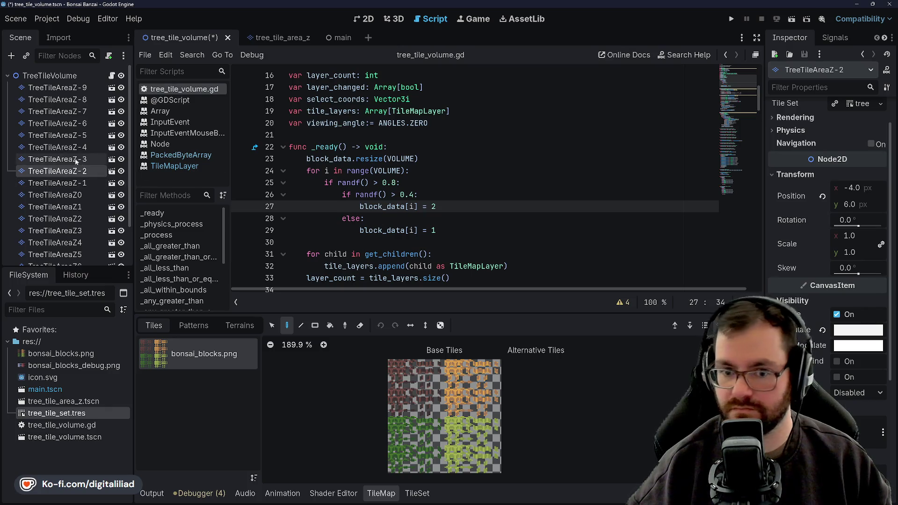
left_click(808, 338)
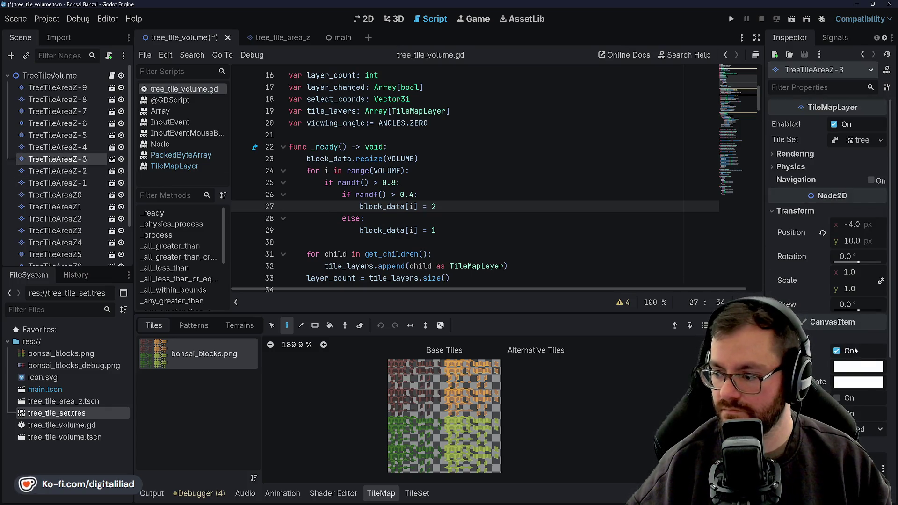
Set TreeTileAreaZ-3's Modulate to 240 red and green but darken it via the intensity slider.
left_click(850, 365)
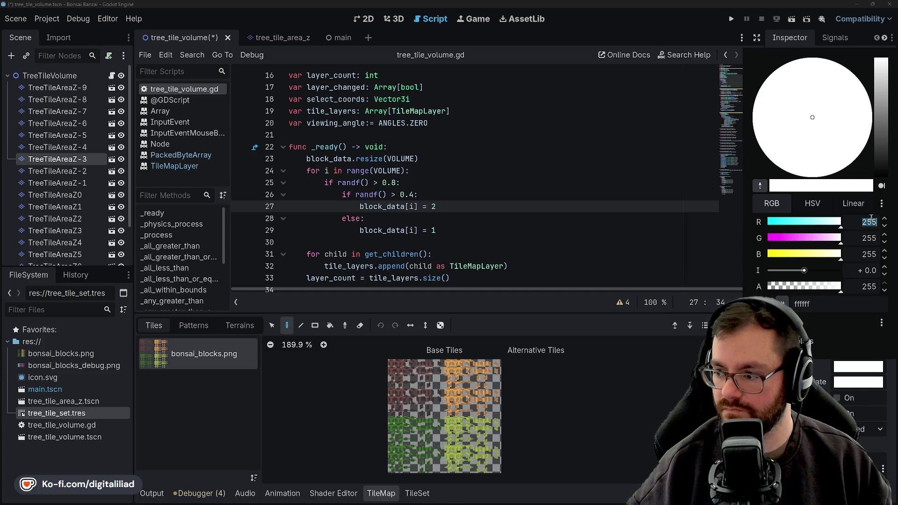
type("240")
key("Tab")
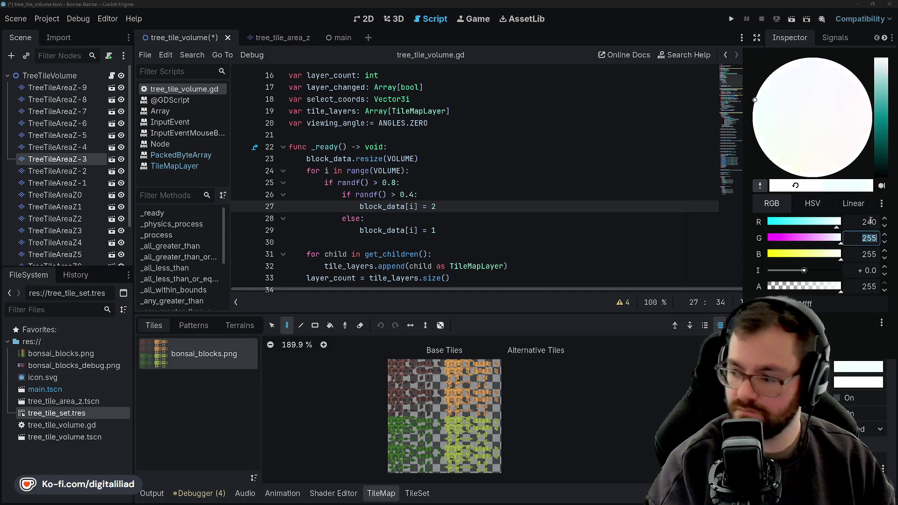
type("240")
key("Tab")
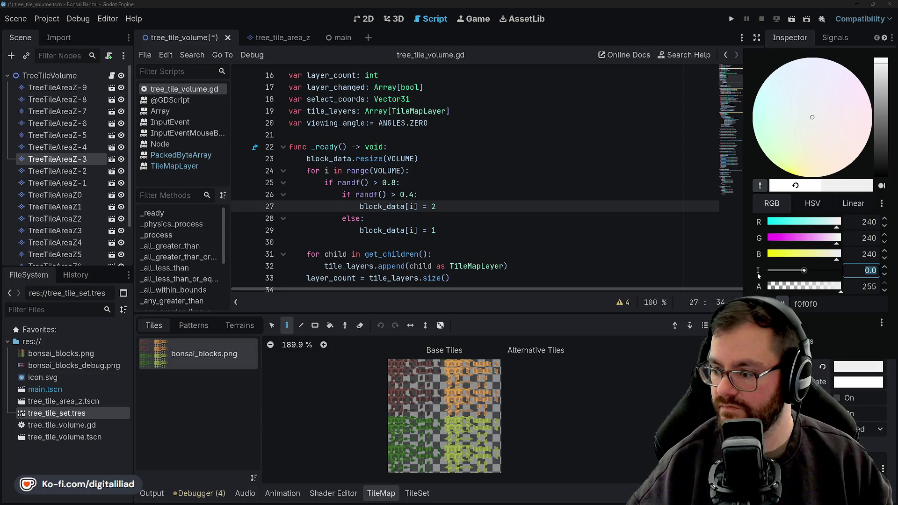
mouse_move(804, 272)
left_mouse_down()
mouse_move(844, 272)
mouse_move(794, 270)
left_mouse_up()
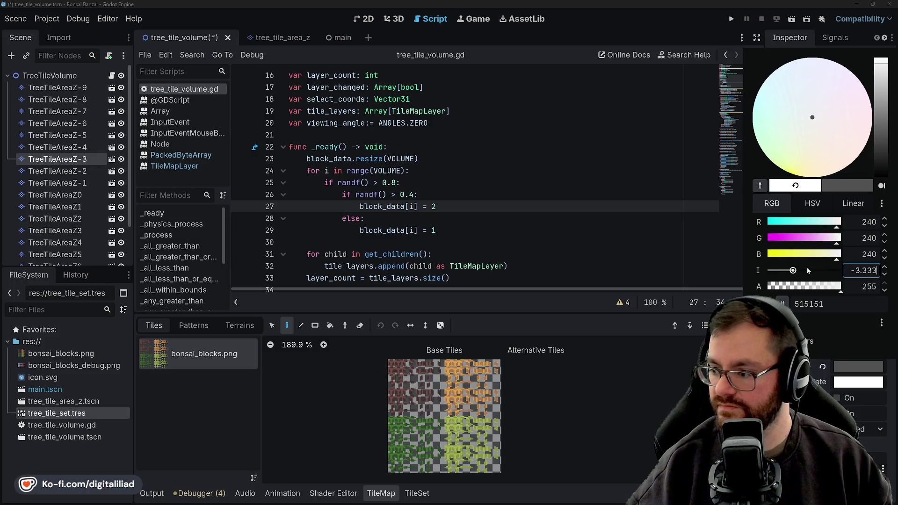
left_click(73, 160)
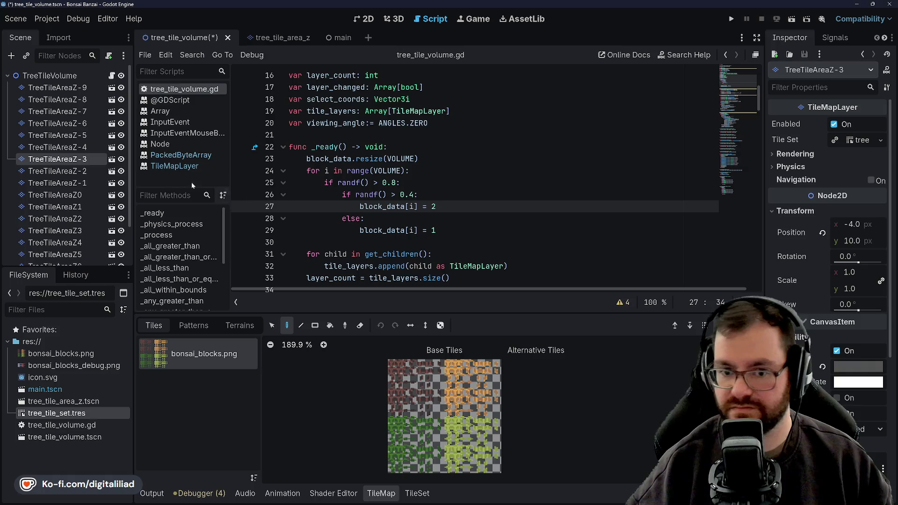
Compare the Modulate colours of TreeTileAreaZ-2 and the too-dark TreeTileAreaZ-3 for reference.
key("Down")
left_click(851, 334)
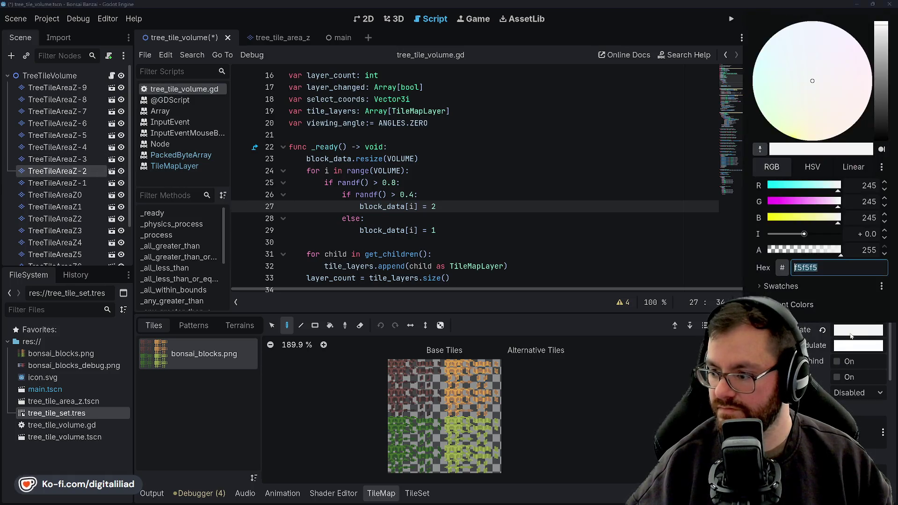
key("Escape")
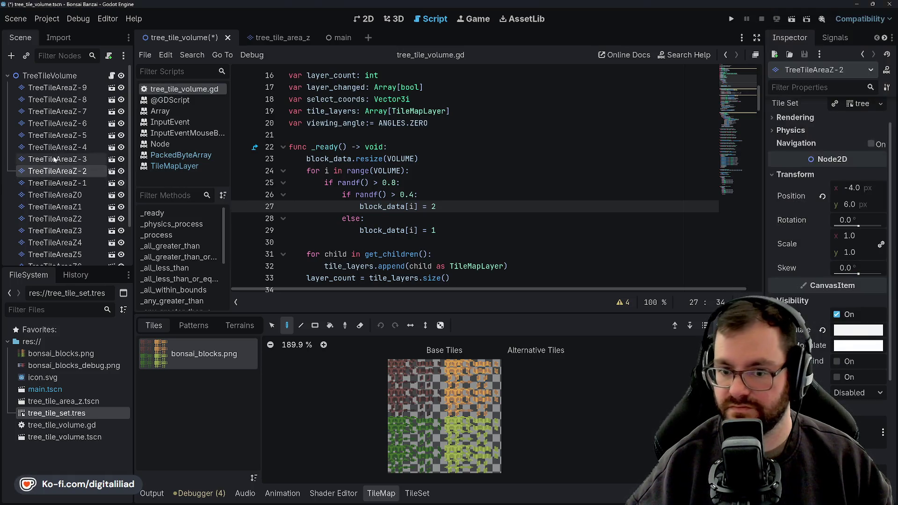
key("Up")
left_click(852, 366)
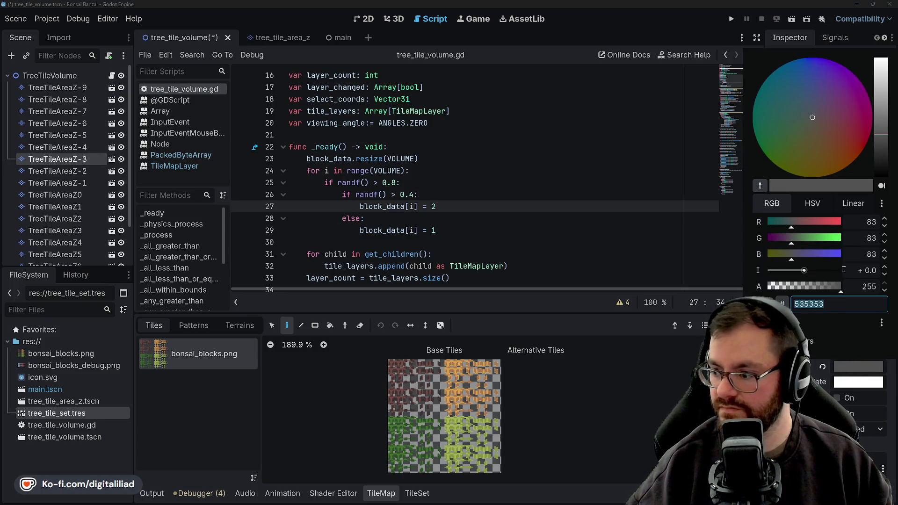
left_click(82, 158)
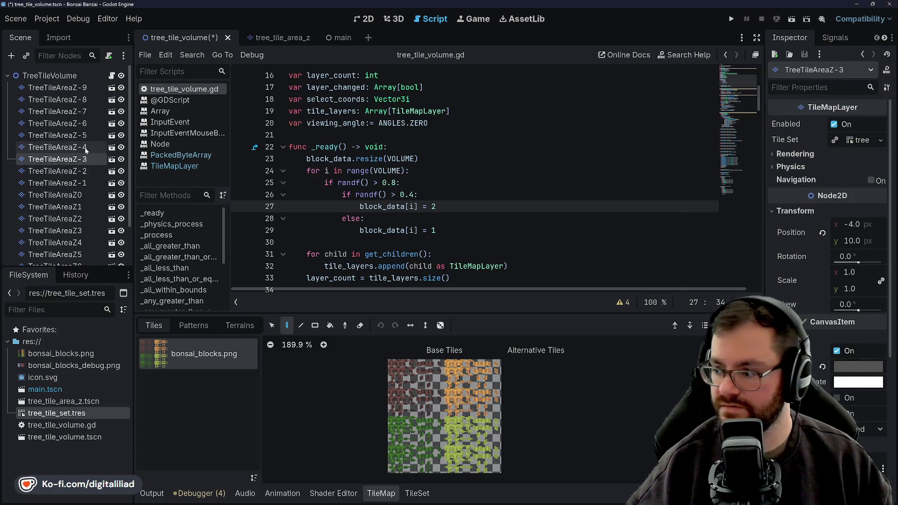
left_click(75, 160)
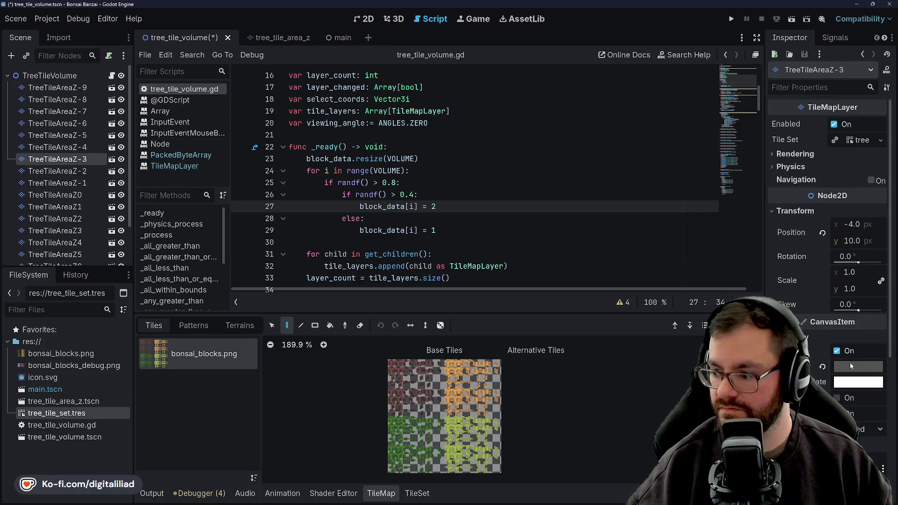
left_click(70, 171)
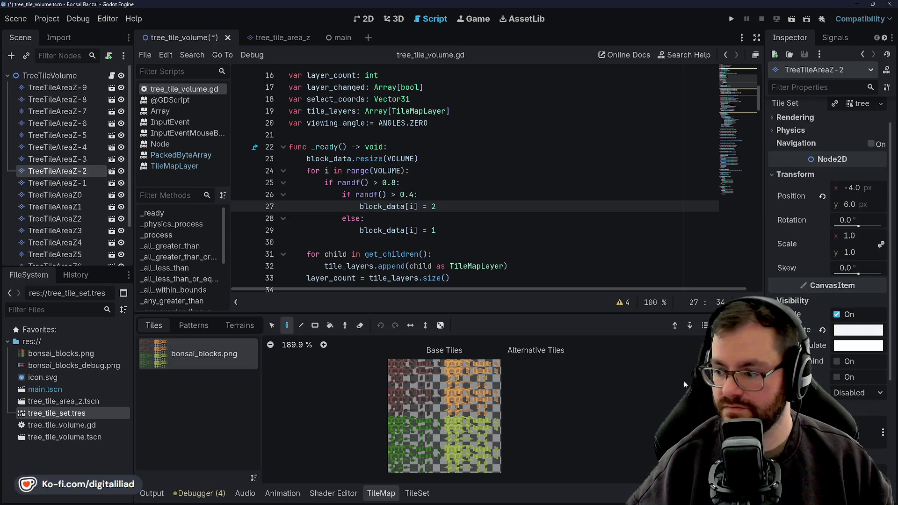
left_click(873, 328)
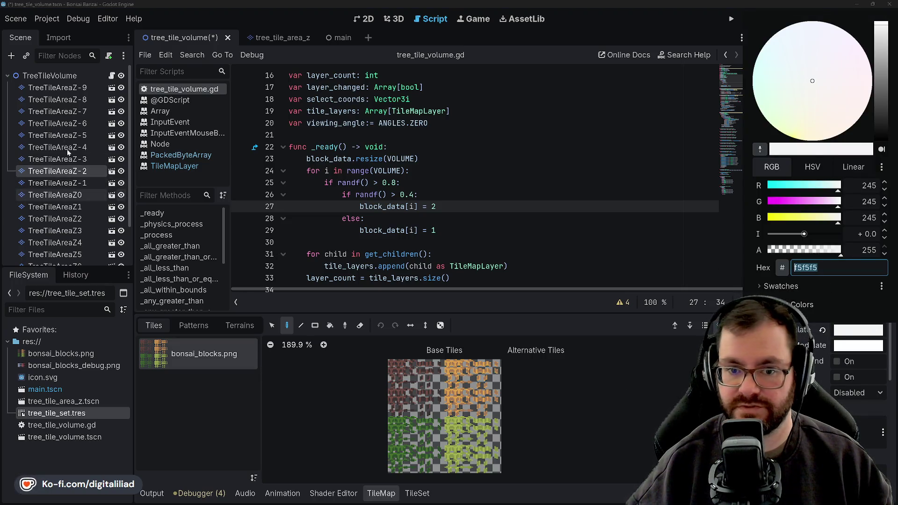
left_click(65, 161)
Fix TreeTileAreaZ-3's Modulate to light grey f0f0f0 (240 per channel) and verify it.
left_click(861, 364)
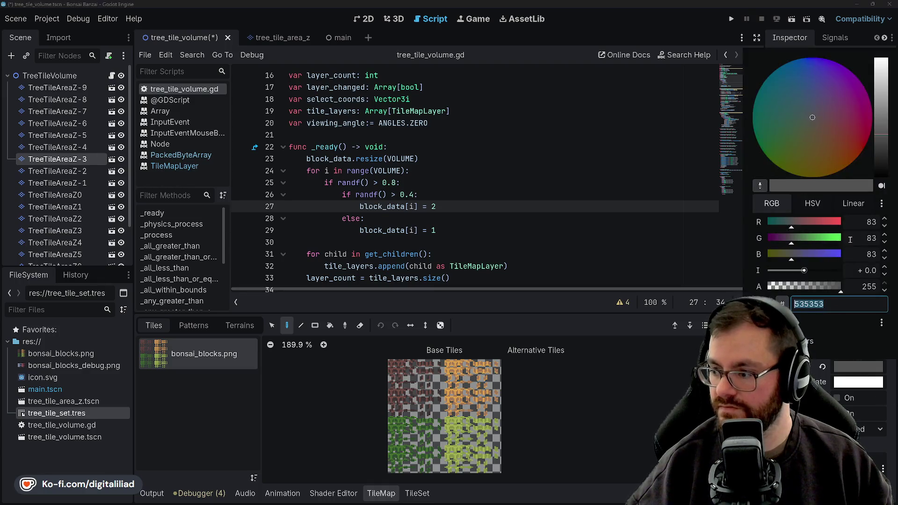
double_click(862, 222)
type("240")
key("Tab")
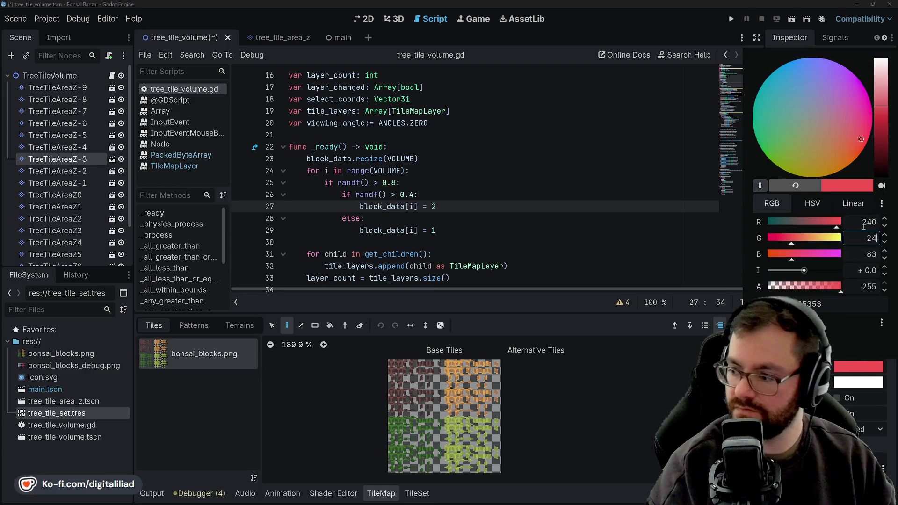
type("240")
key("Tab")
type("240")
key("Escape")
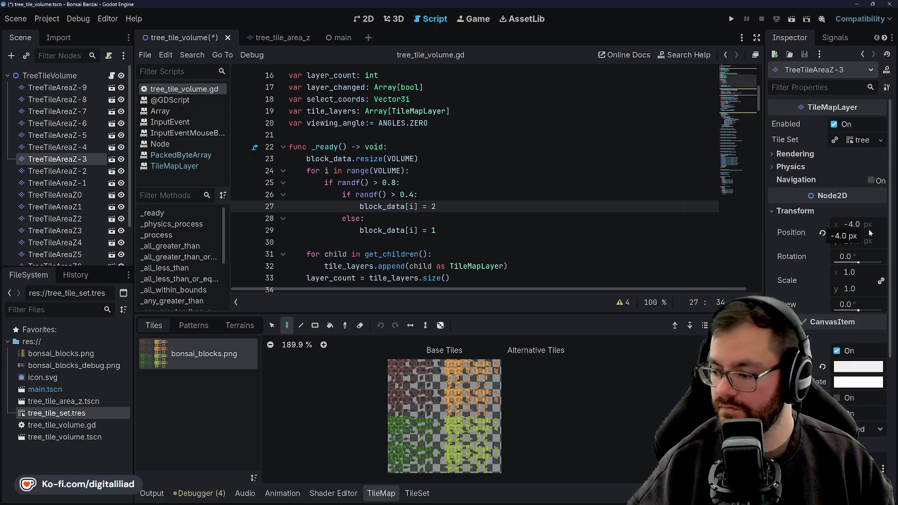
left_click(858, 365)
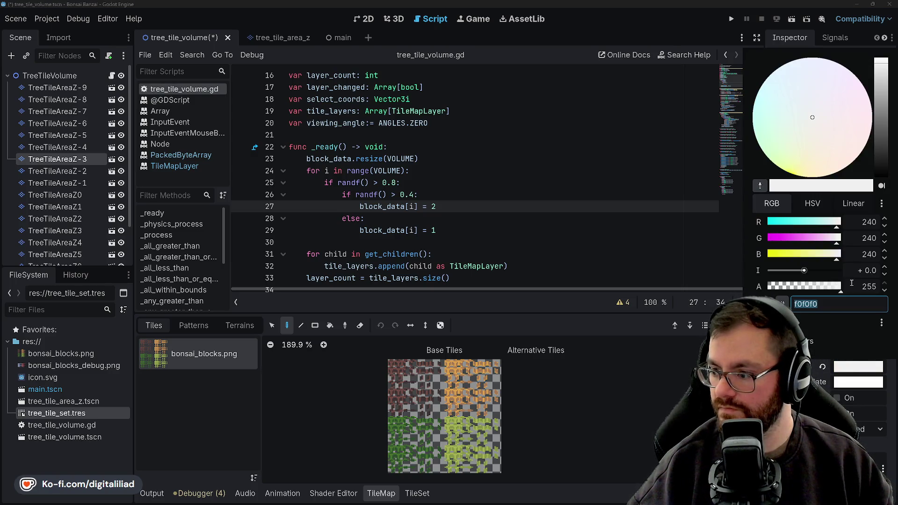
left_click(58, 183)
Give TreeTileAreaZ-4 a Modulate with red and green at 235, then move on to TreeTileAreaZ-5.
left_click(58, 147)
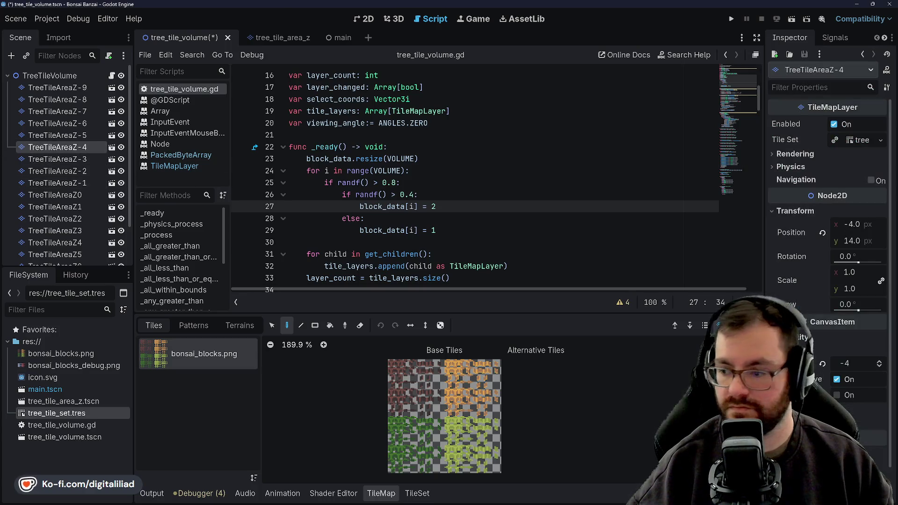
left_click(807, 338)
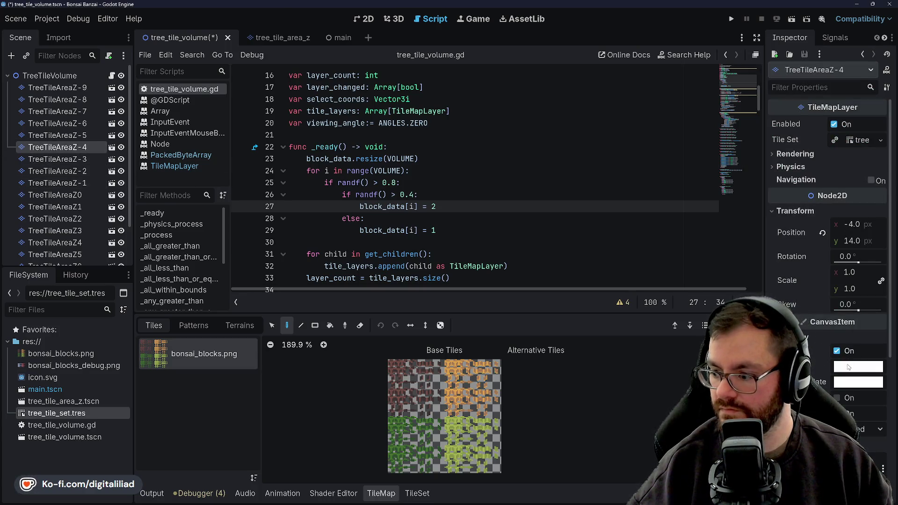
left_click(848, 367)
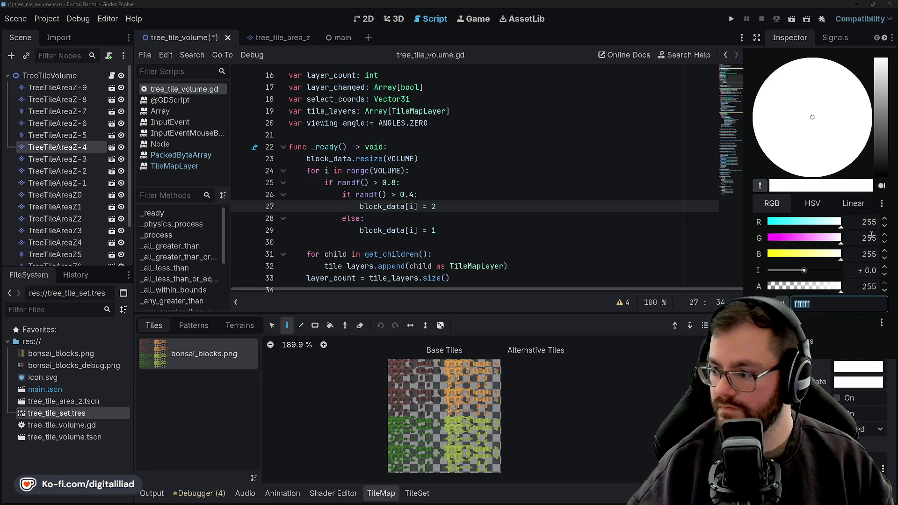
type("235")
key("Tab")
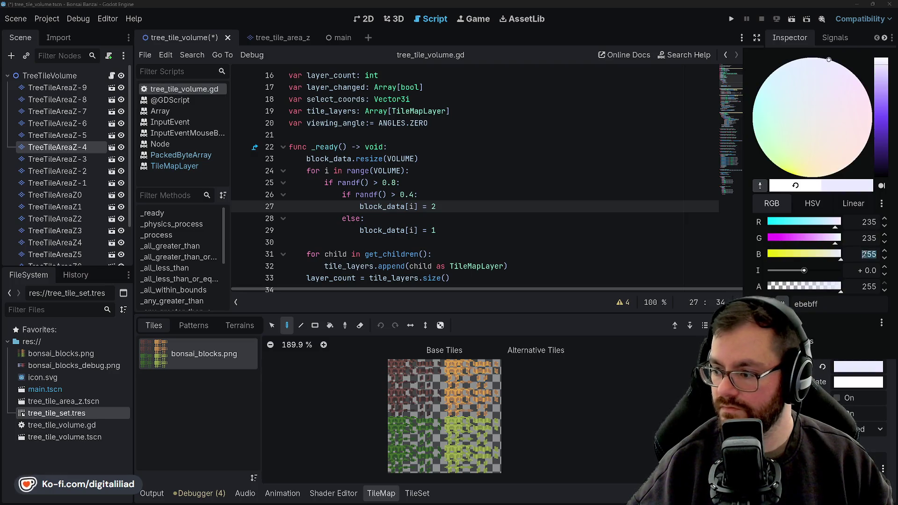
type("235")
left_click(85, 159)
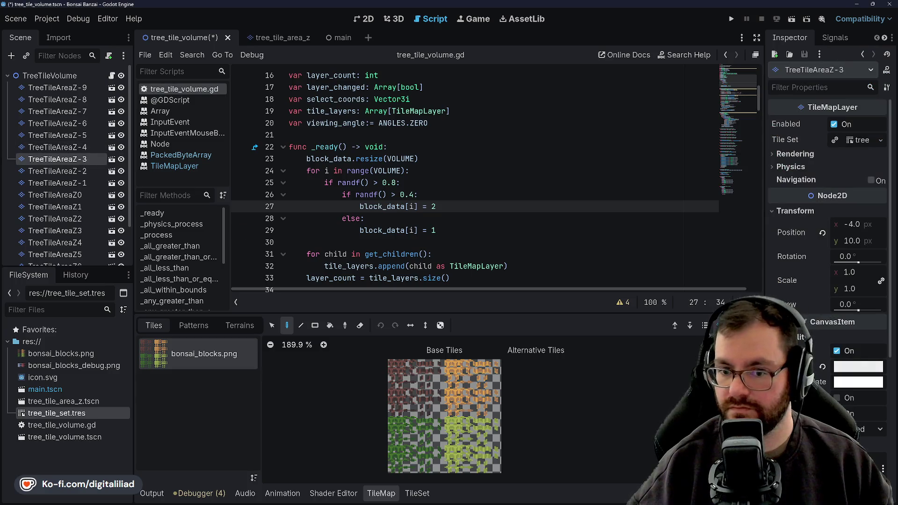
left_click(829, 378)
left_click(77, 135)
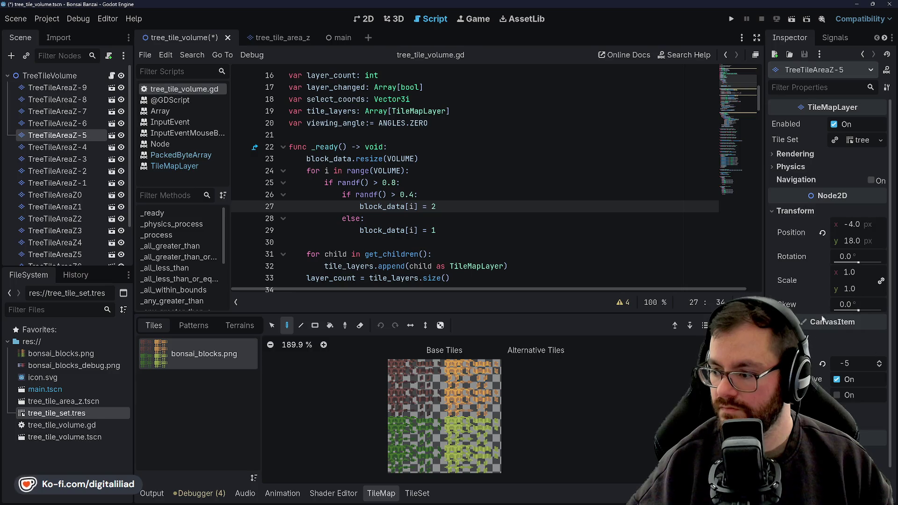
Tint TreeTileAreaZ-5 grey at 220 per channel (dcdcdc).
left_click(807, 336)
left_click(867, 370)
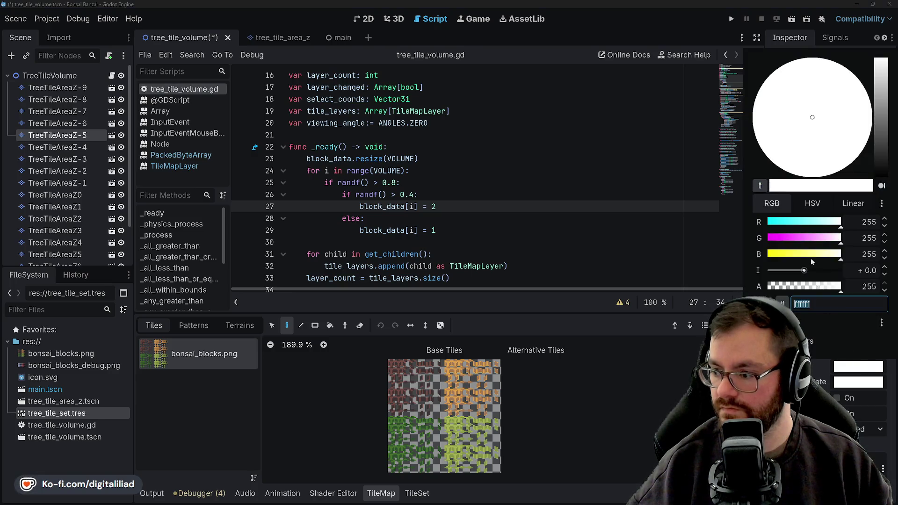
left_click(872, 222)
type("220")
key("Tab")
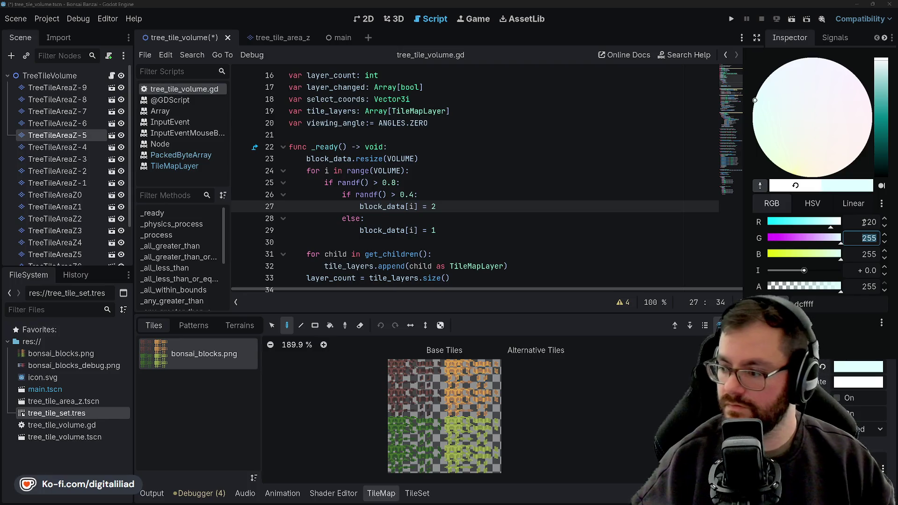
type("220")
key("Tab")
type("220")
key("Tab")
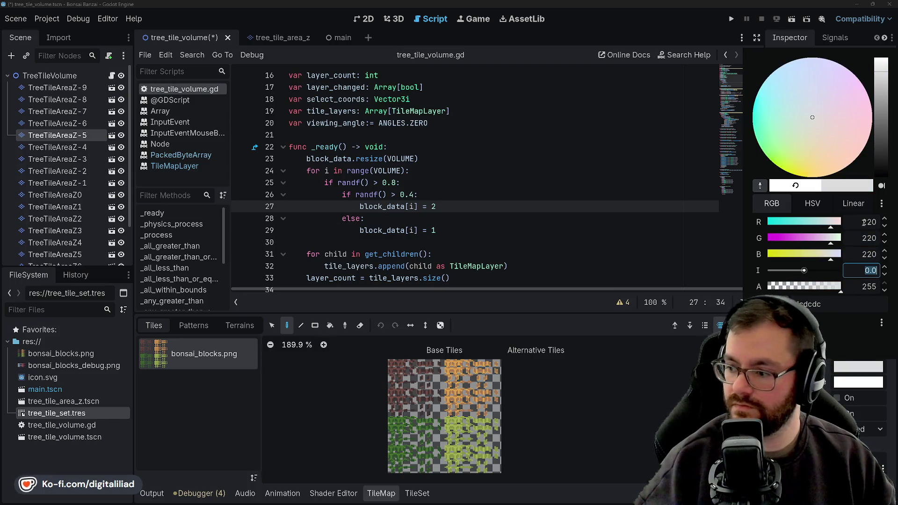
key("Escape")
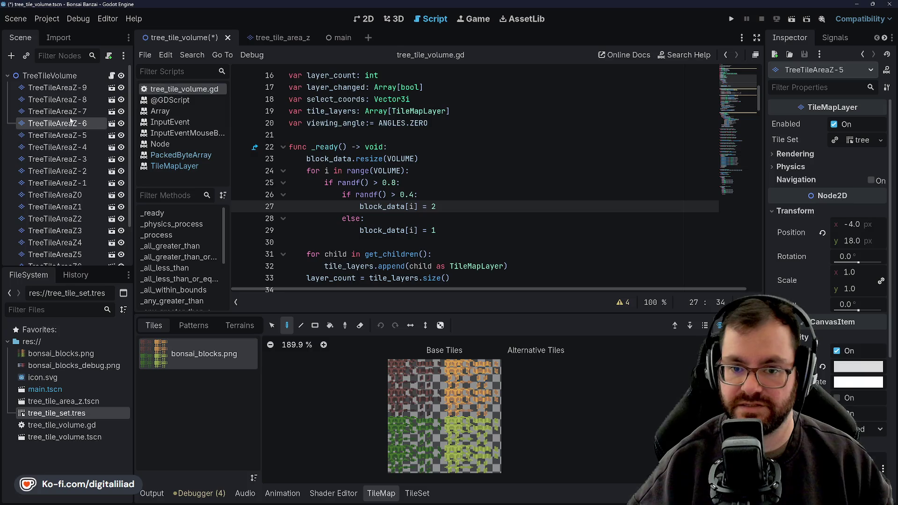
Tint TreeTileAreaZ-6 grey at 215 per channel (d7d7d7), then select TreeTileAreaZ-7.
left_click(71, 121)
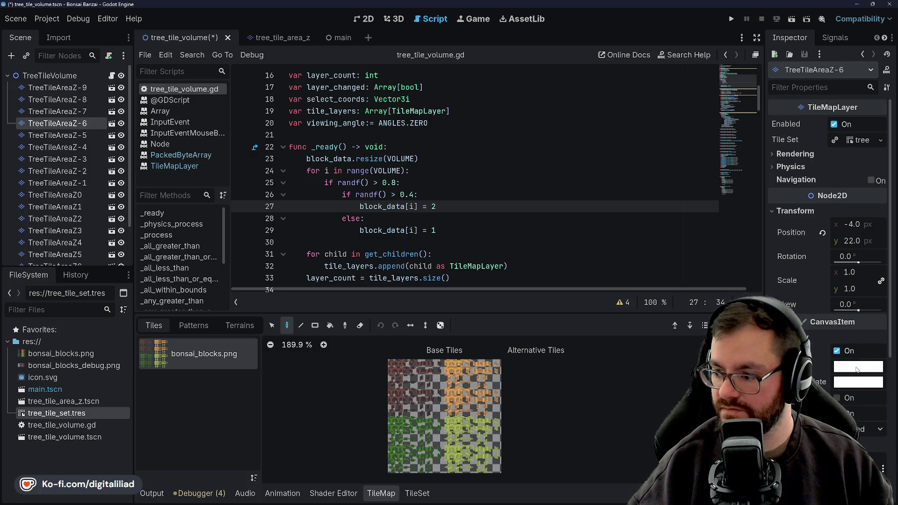
left_click(857, 369)
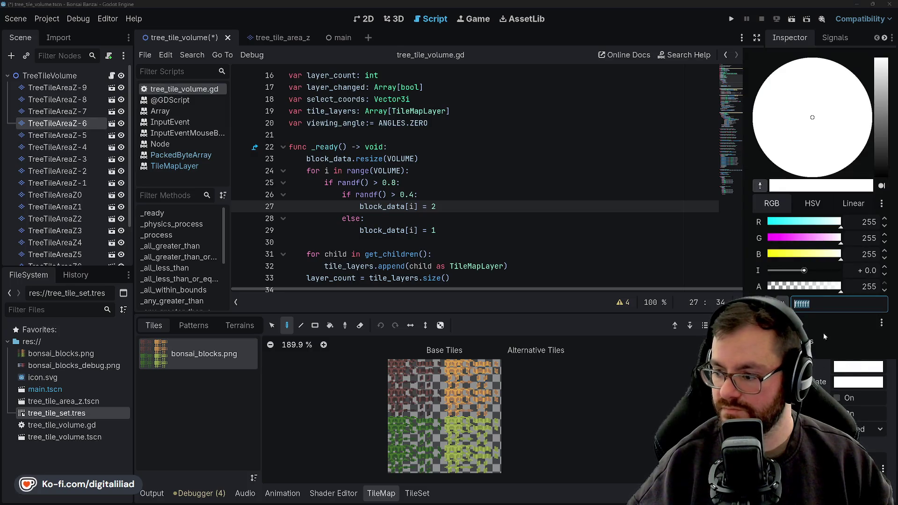
double_click(862, 224)
type("215")
key("Tab")
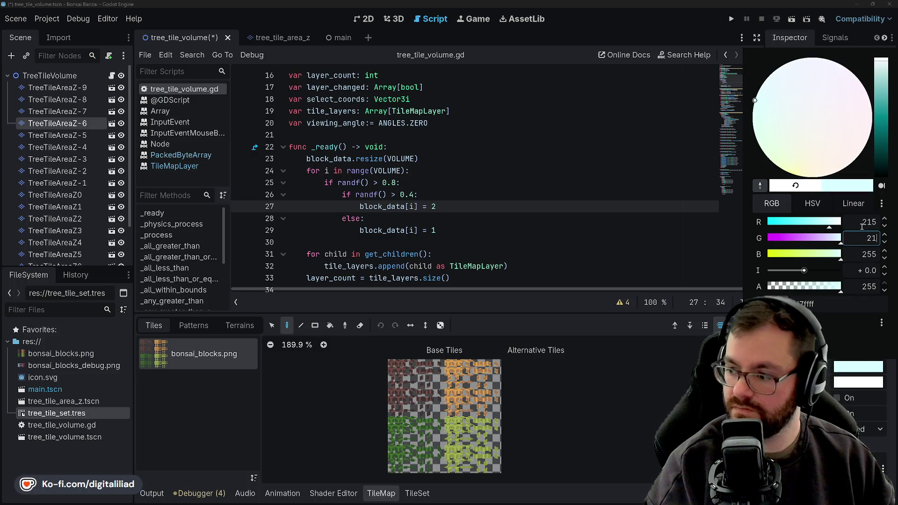
type("215")
key("Tab")
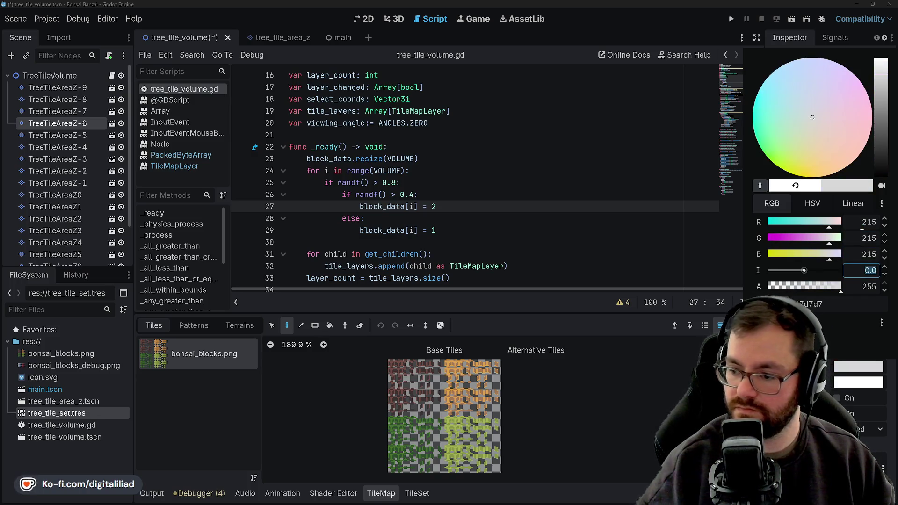
left_click(631, 222)
left_click(82, 113)
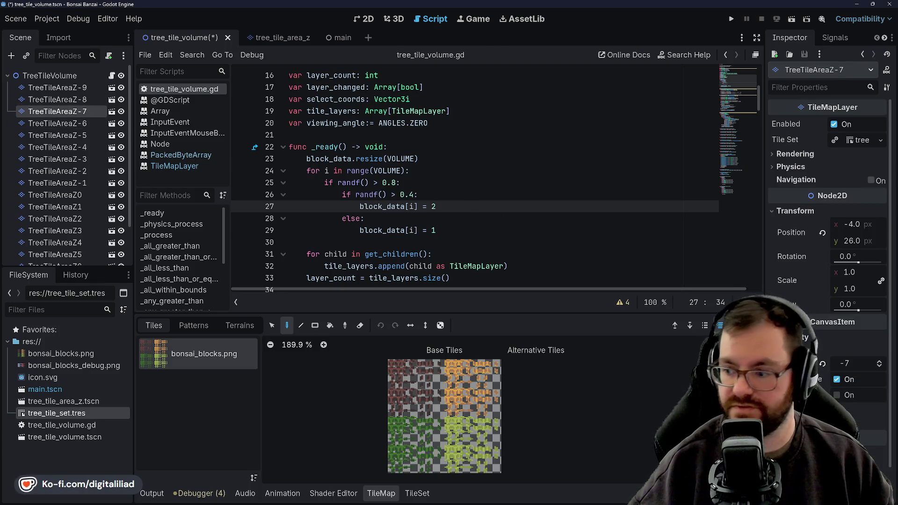
Tint TreeTileAreaZ-7 grey at 210 per channel (d2d2d2), correcting blue, then select TreeTileAreaZ-8.
left_click(815, 337)
left_click(842, 366)
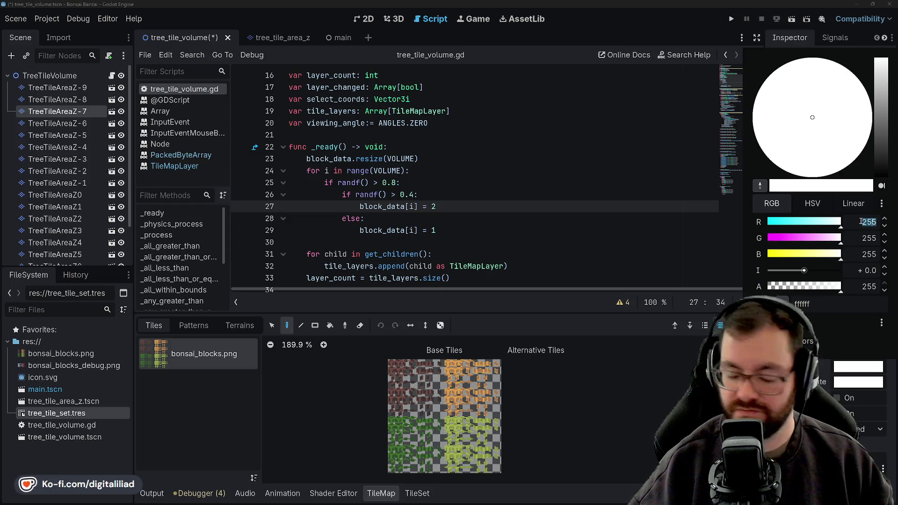
type("210")
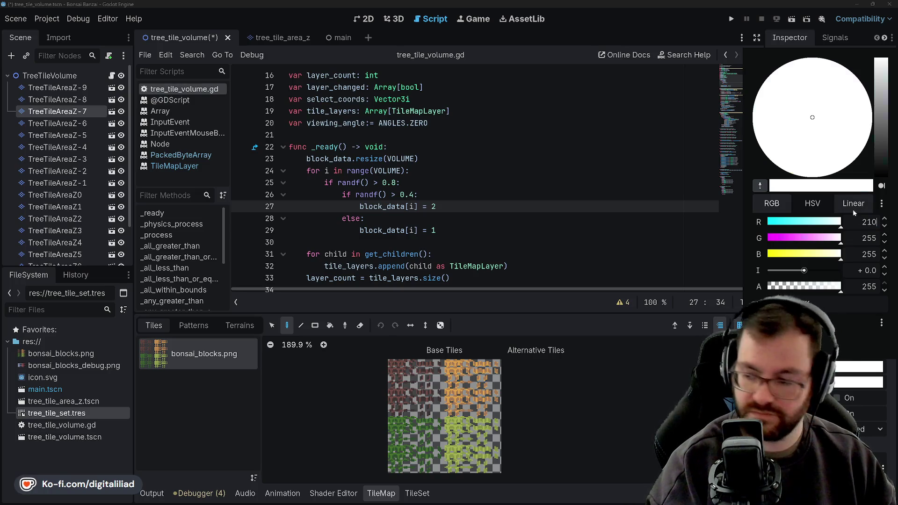
key("Tab")
type("21")
key("Tab")
type("021")
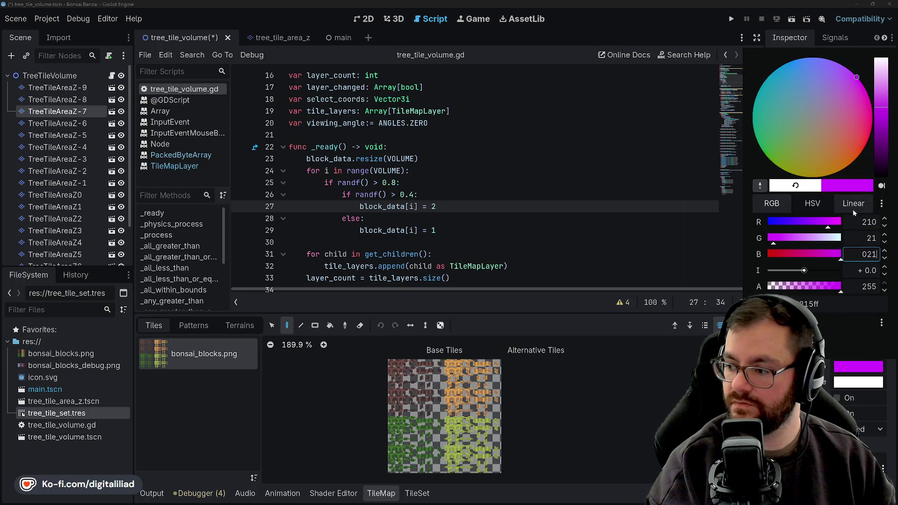
key("shift+Tab")
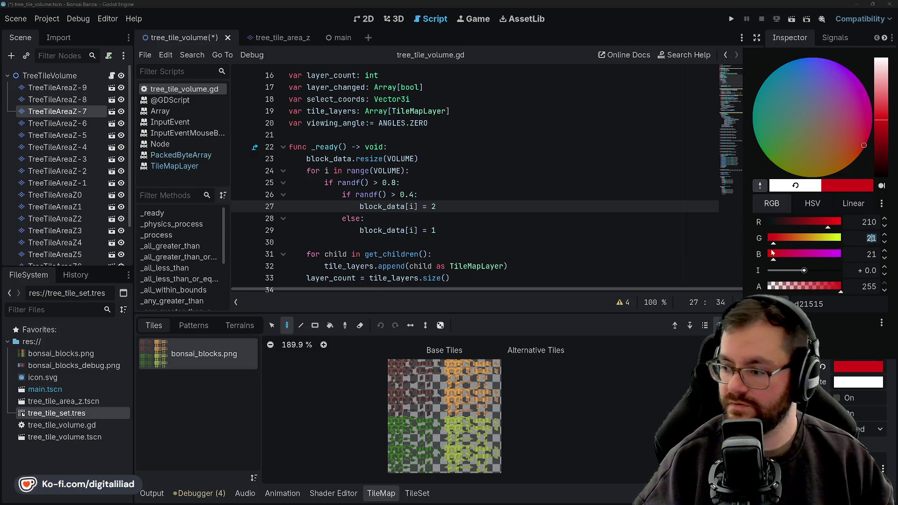
type("210")
key("Tab")
key("Tab")
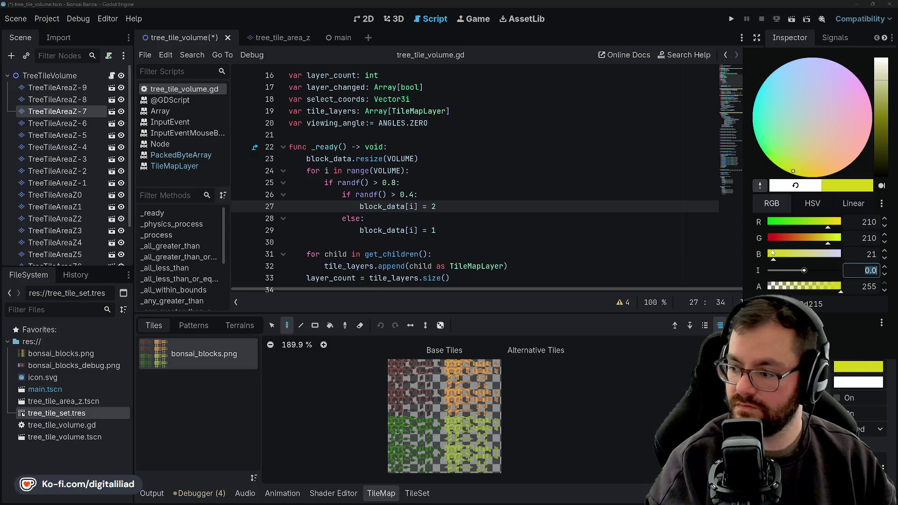
left_click(823, 264)
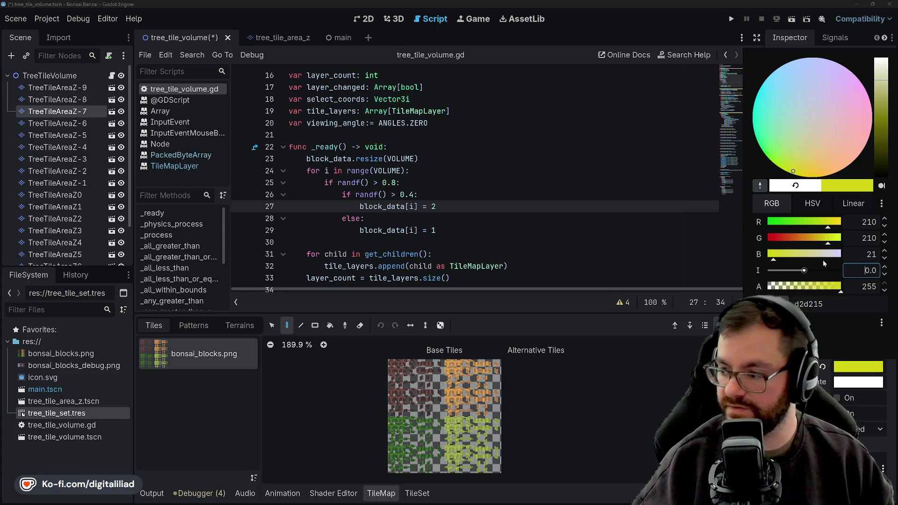
type("0")
key("Tab")
key("Tab")
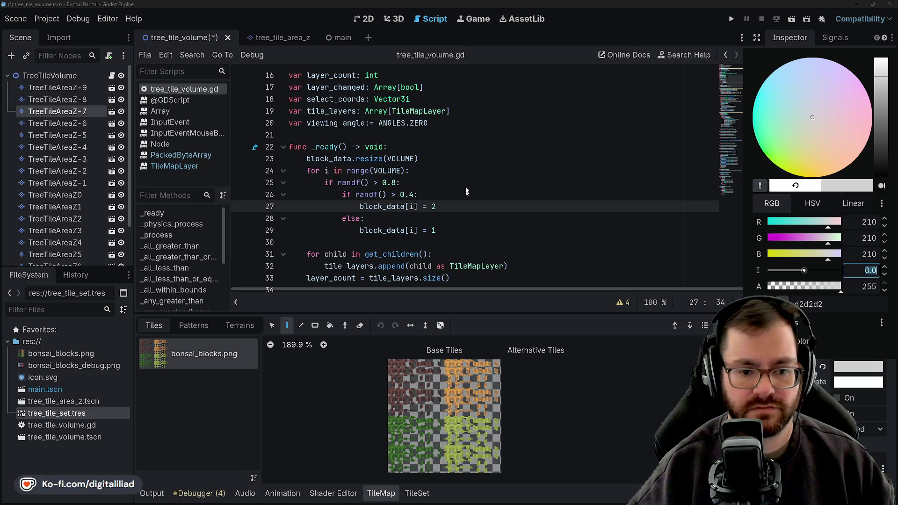
key("Escape")
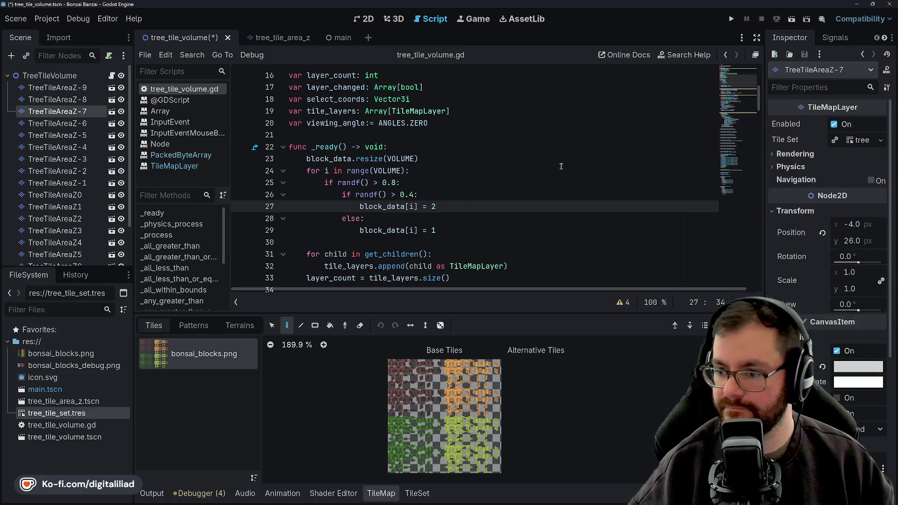
left_click(58, 98)
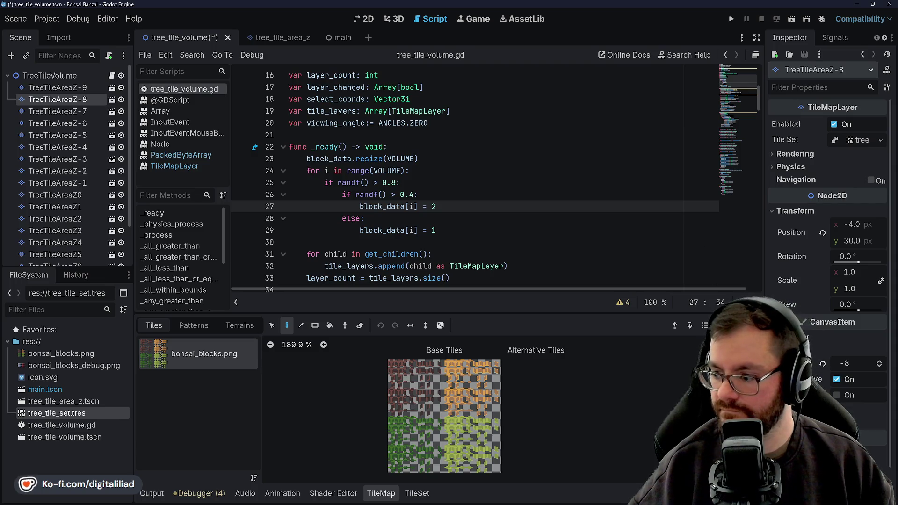
Open TreeTileAreaZ-8's Modulate, checking TreeTileAreaZ-7's tint for reference first.
left_click(821, 338)
left_click(854, 365)
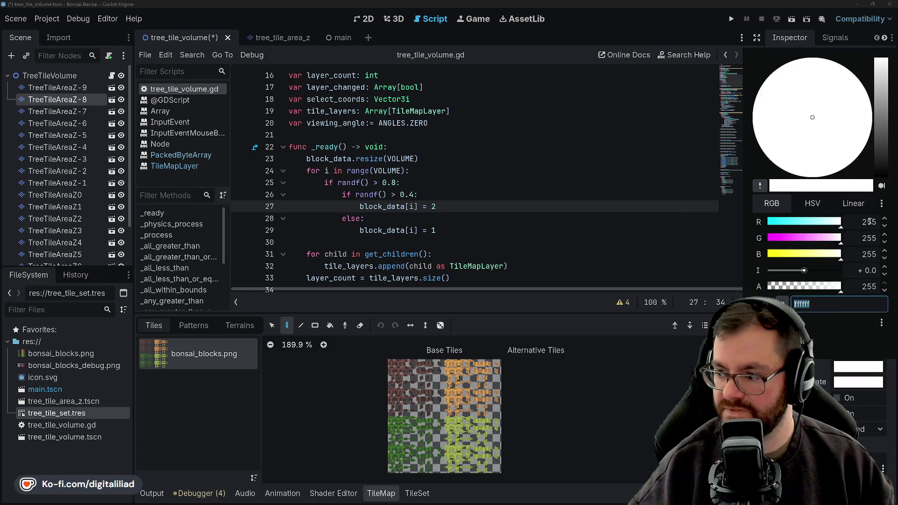
left_click(87, 111)
left_click(87, 111)
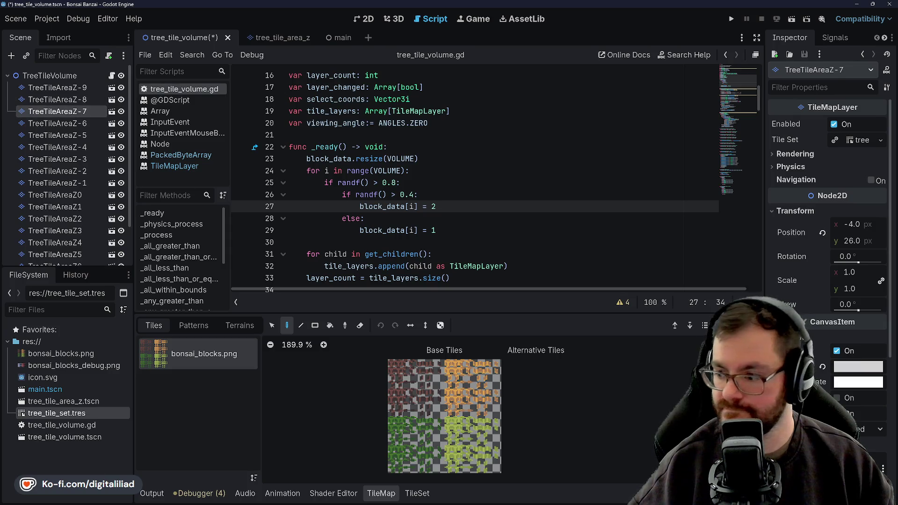
left_click(845, 372)
left_click(58, 99)
left_click(58, 99)
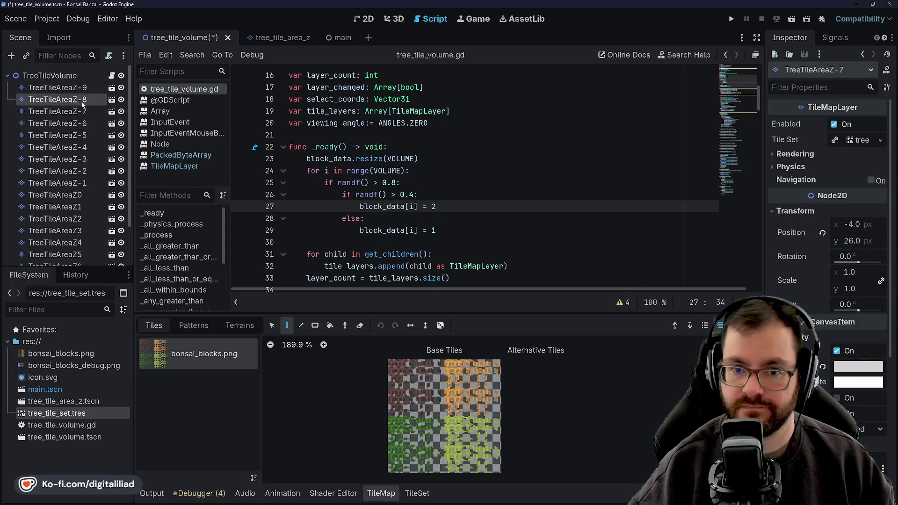
Tint TreeTileAreaZ-8 grey at 205 per channel.
left_click(857, 366)
left_click(863, 222)
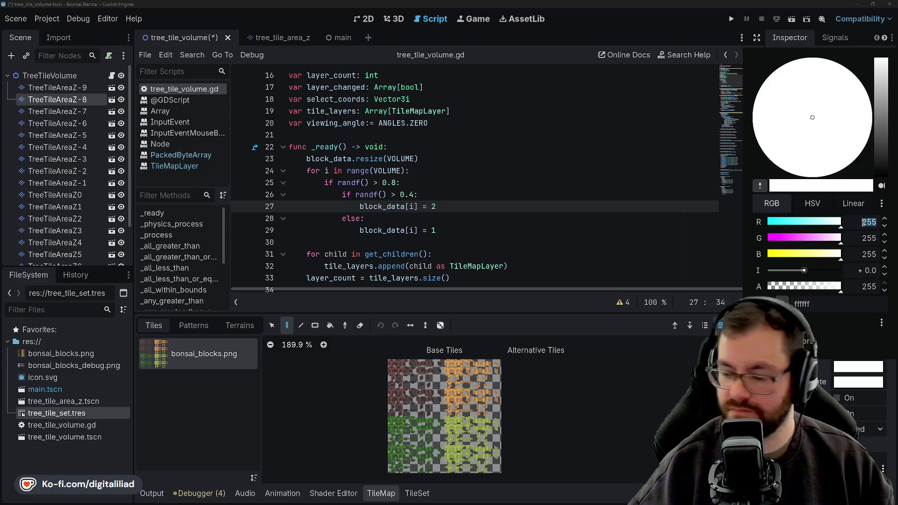
type("205")
key("Tab")
type("205")
key("Tab")
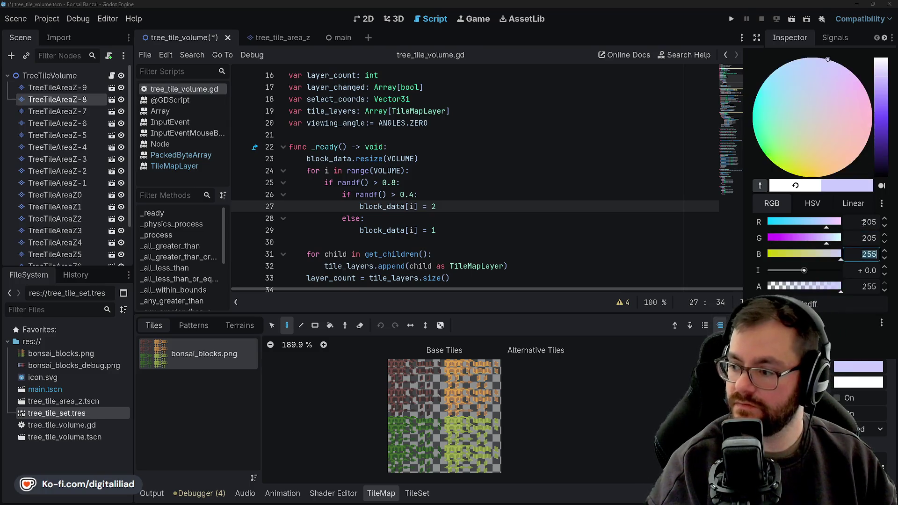
key("Escape")
Tint TreeTileAreaZ-9 darker grey at 200 per channel (c8c8c8), fixing a mistyped red, and verify it.
left_click(50, 87)
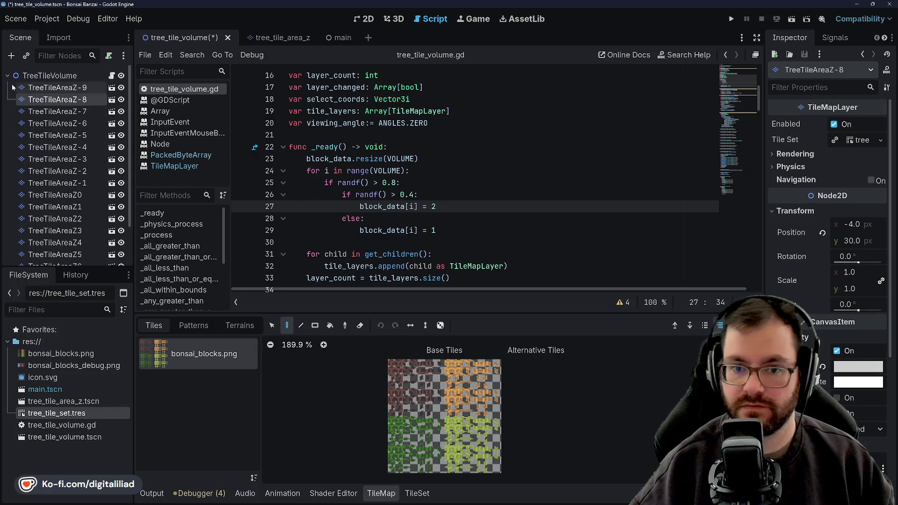
left_click(858, 330)
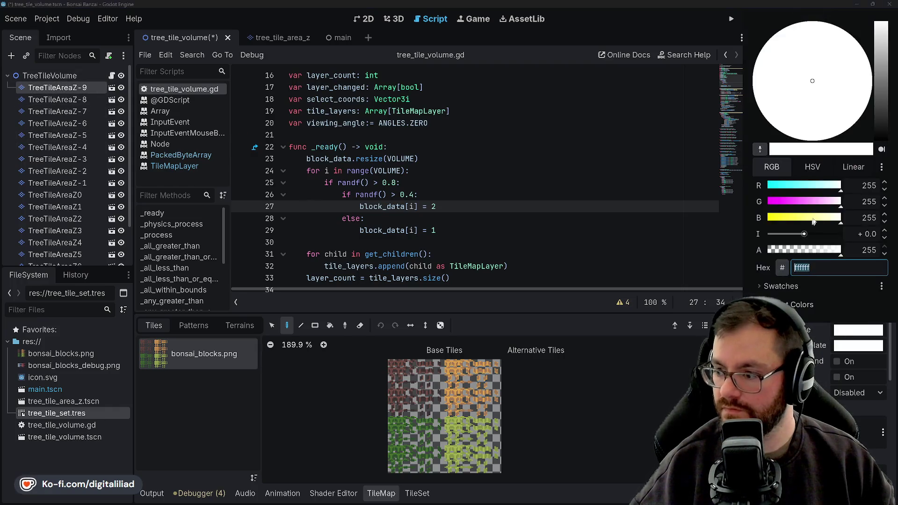
left_click(870, 186)
type("200")
key("Tab")
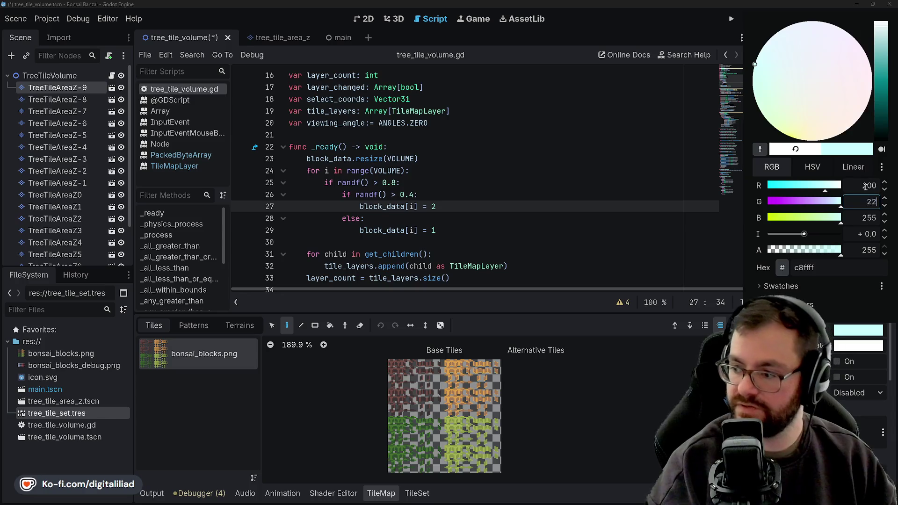
type("2200")
key("Tab")
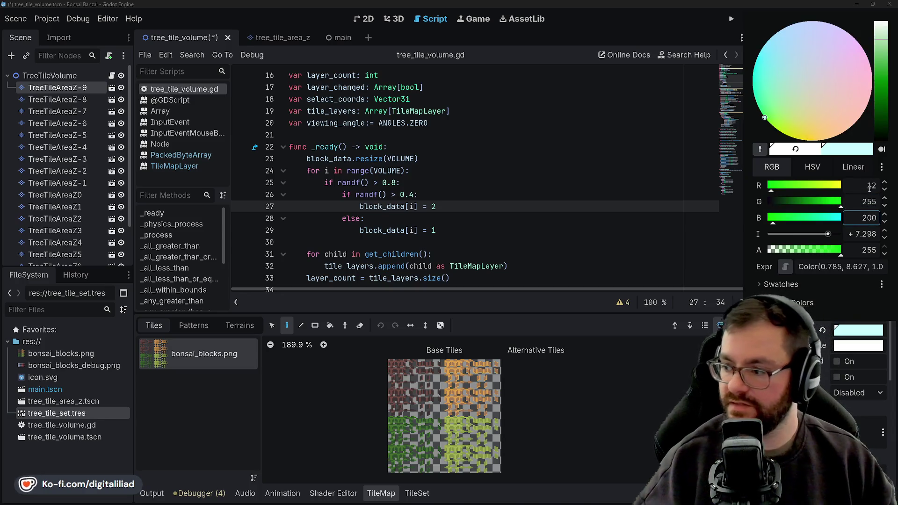
left_click(870, 185)
type("200")
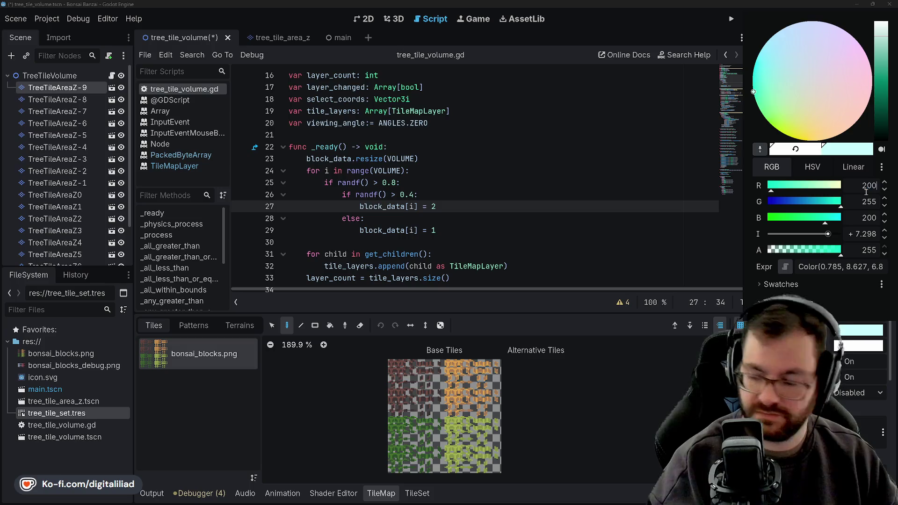
key("Tab")
type("00")
key("Tab")
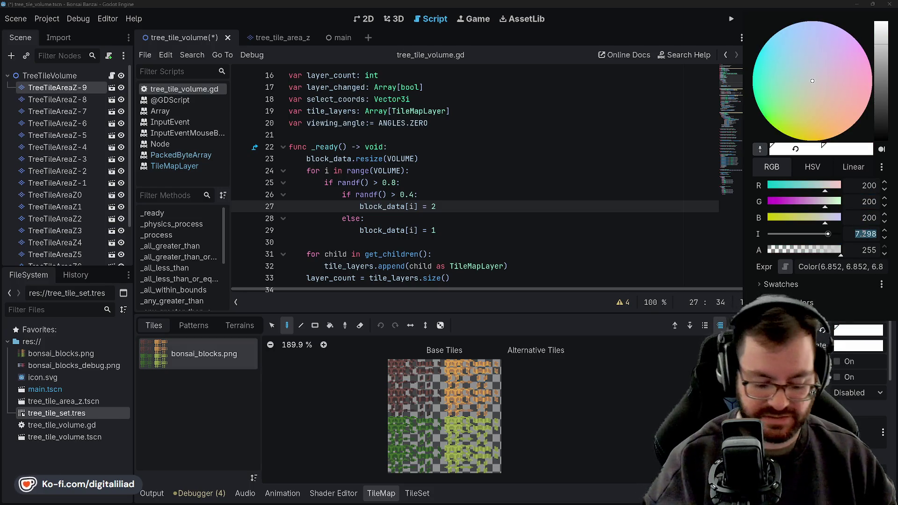
type("0")
key("Escape")
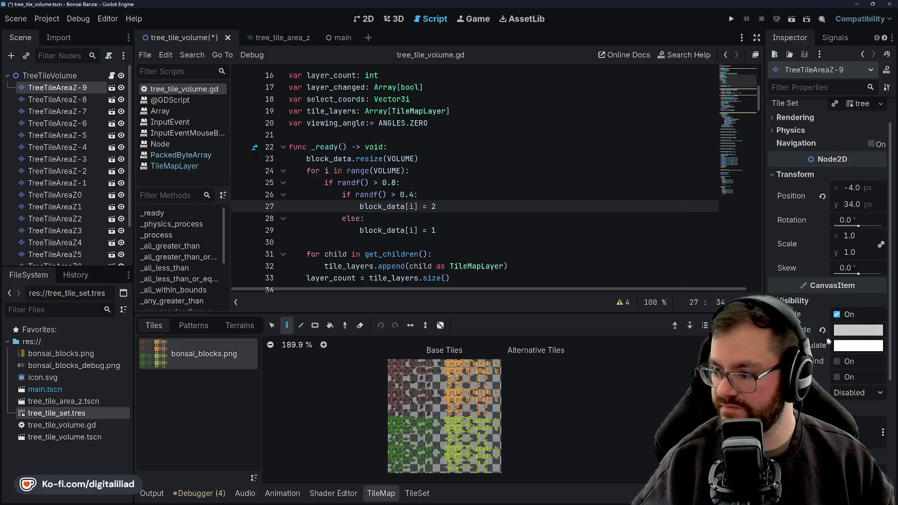
left_click(854, 331)
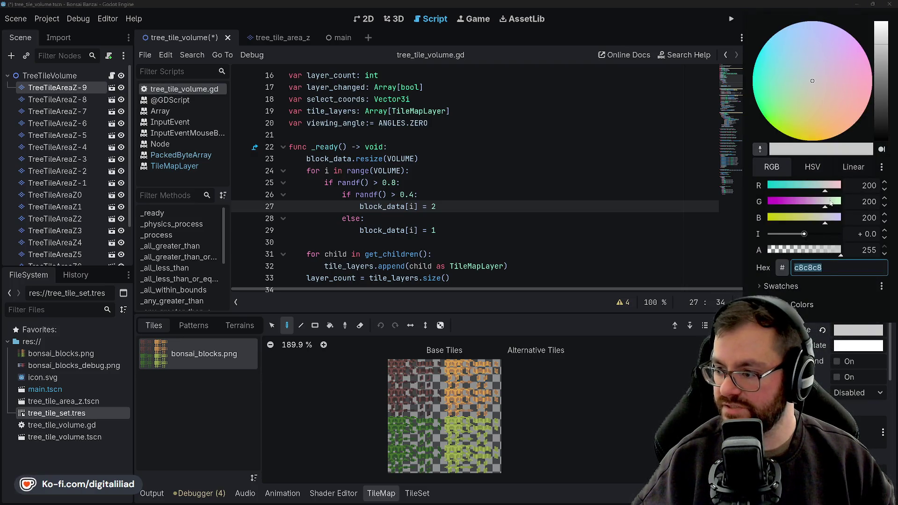